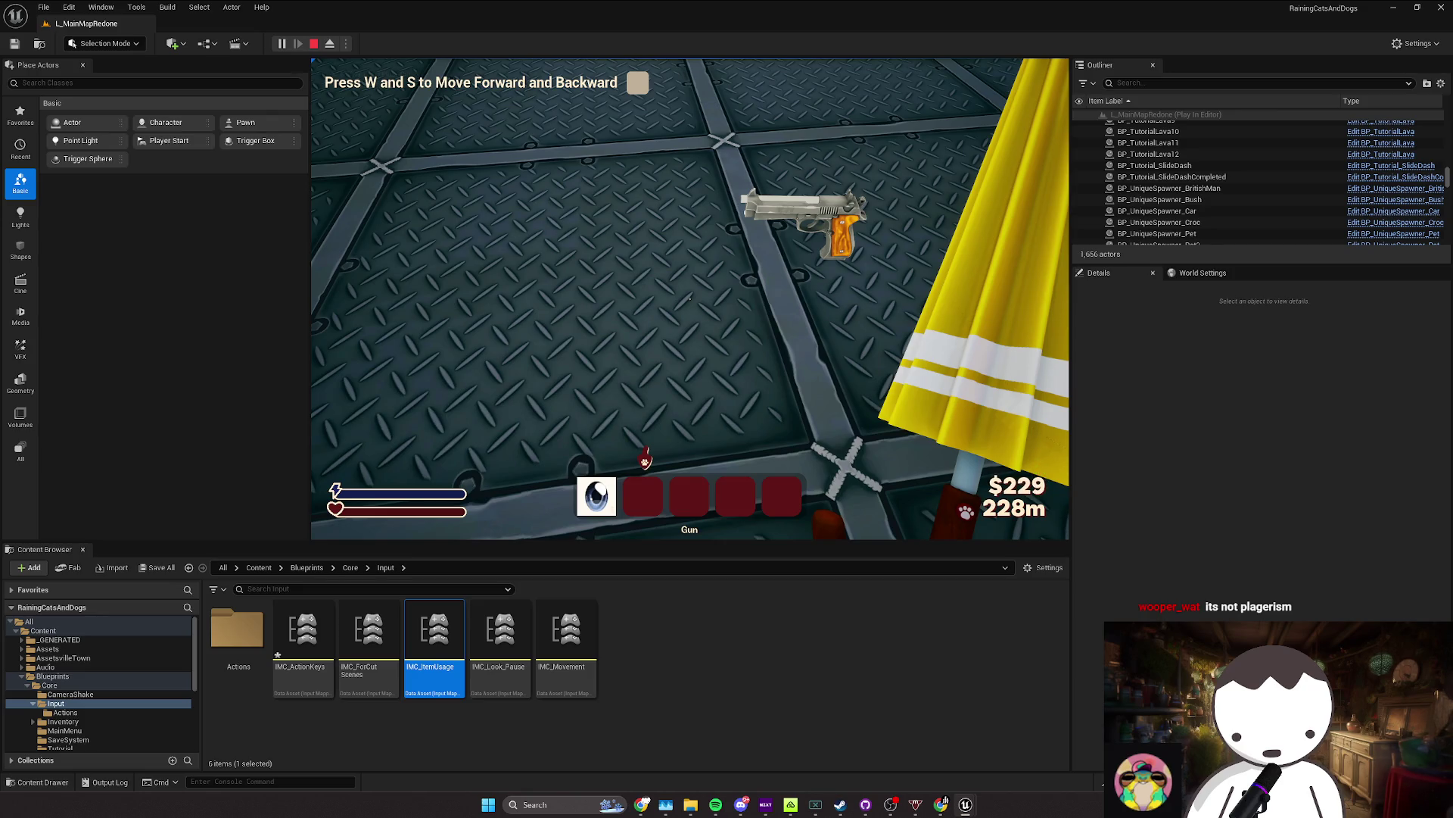
Step: Release and recapture the mouse in the running play session, then bring up BP_MyFirstPersonCharacter's event graph
key("shift+F1")
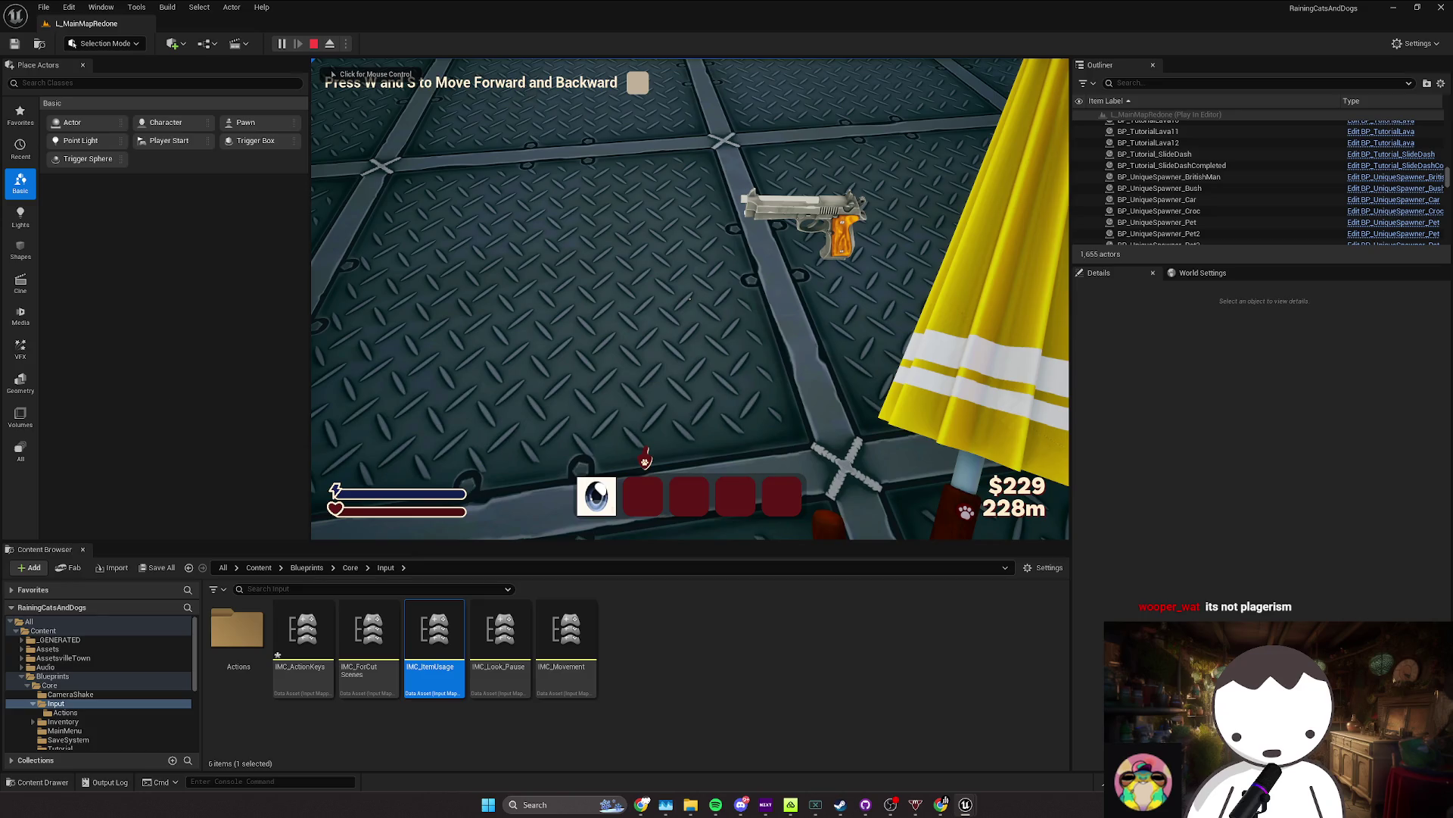
left_click(689, 298)
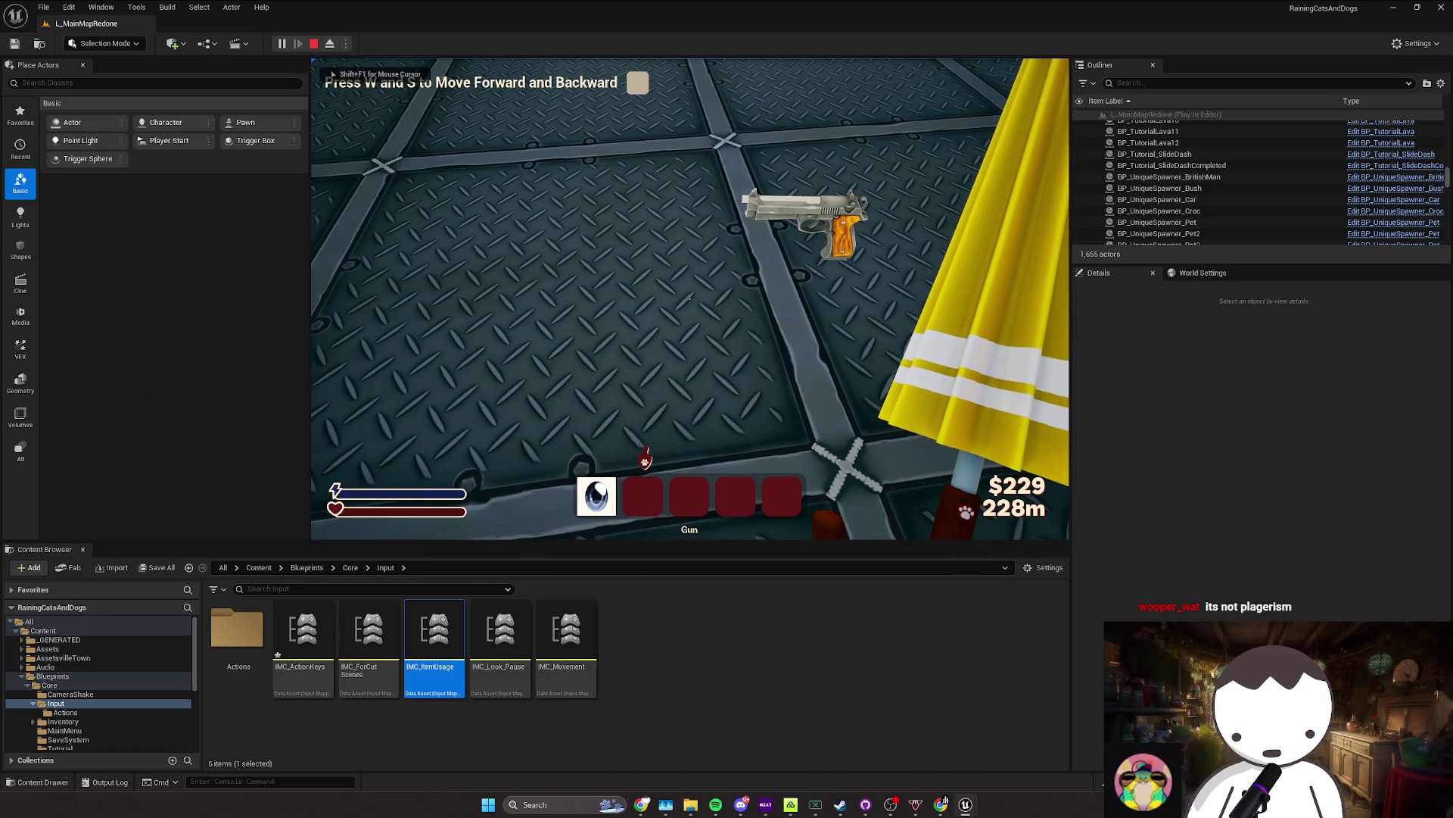
key("shift+F1")
left_click(689, 298)
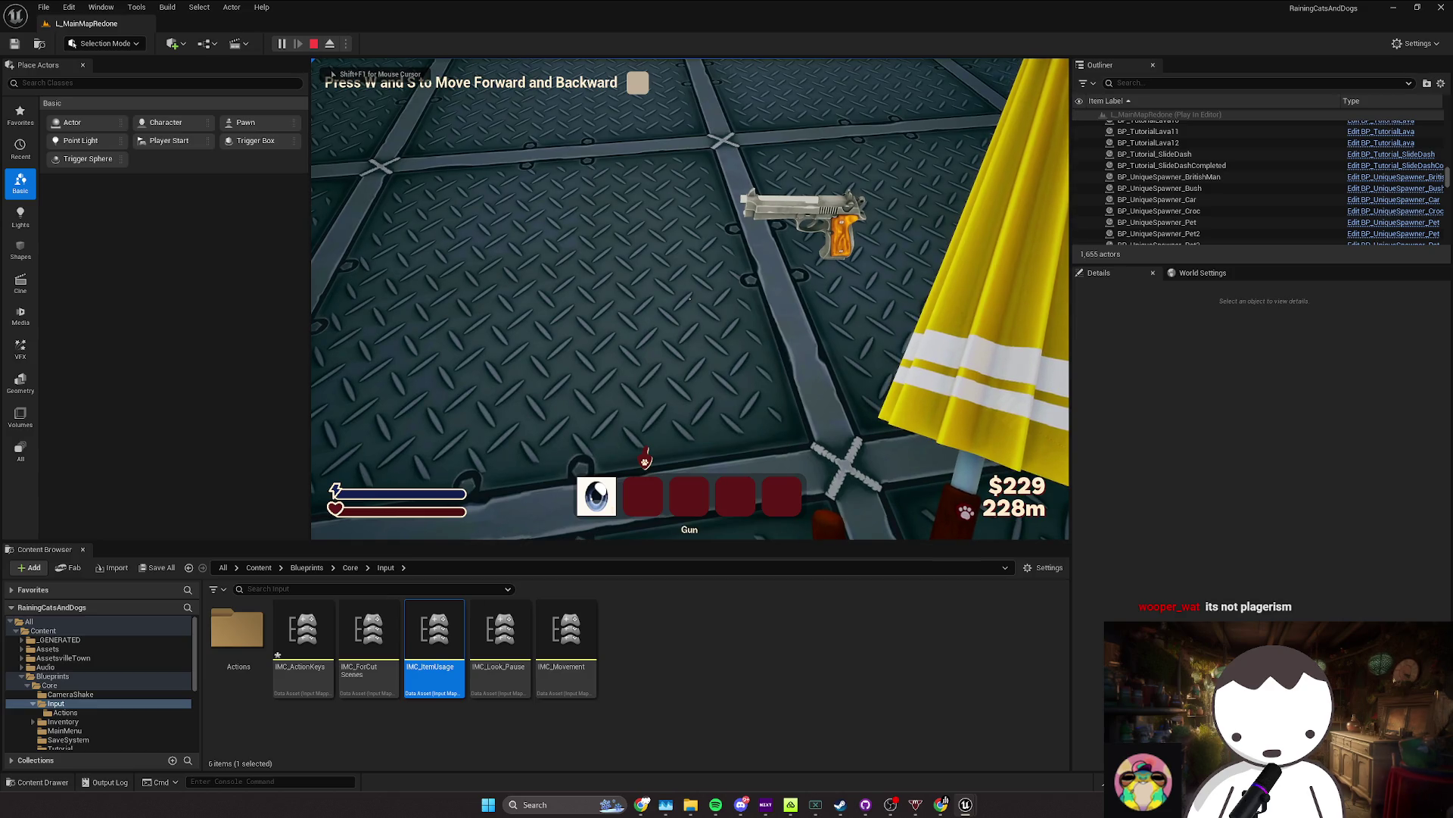
key("shift+F1")
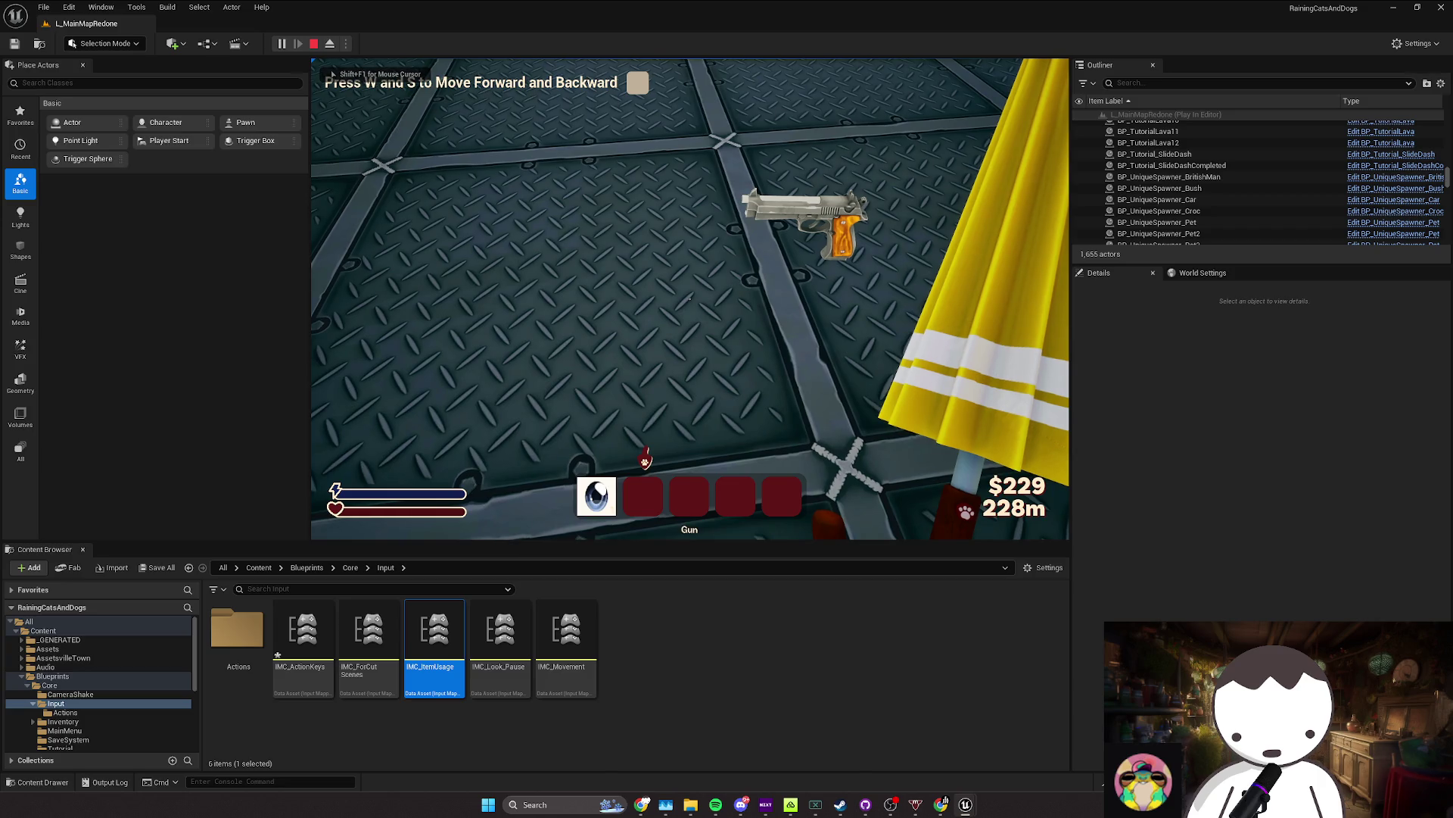
key("shift+F1")
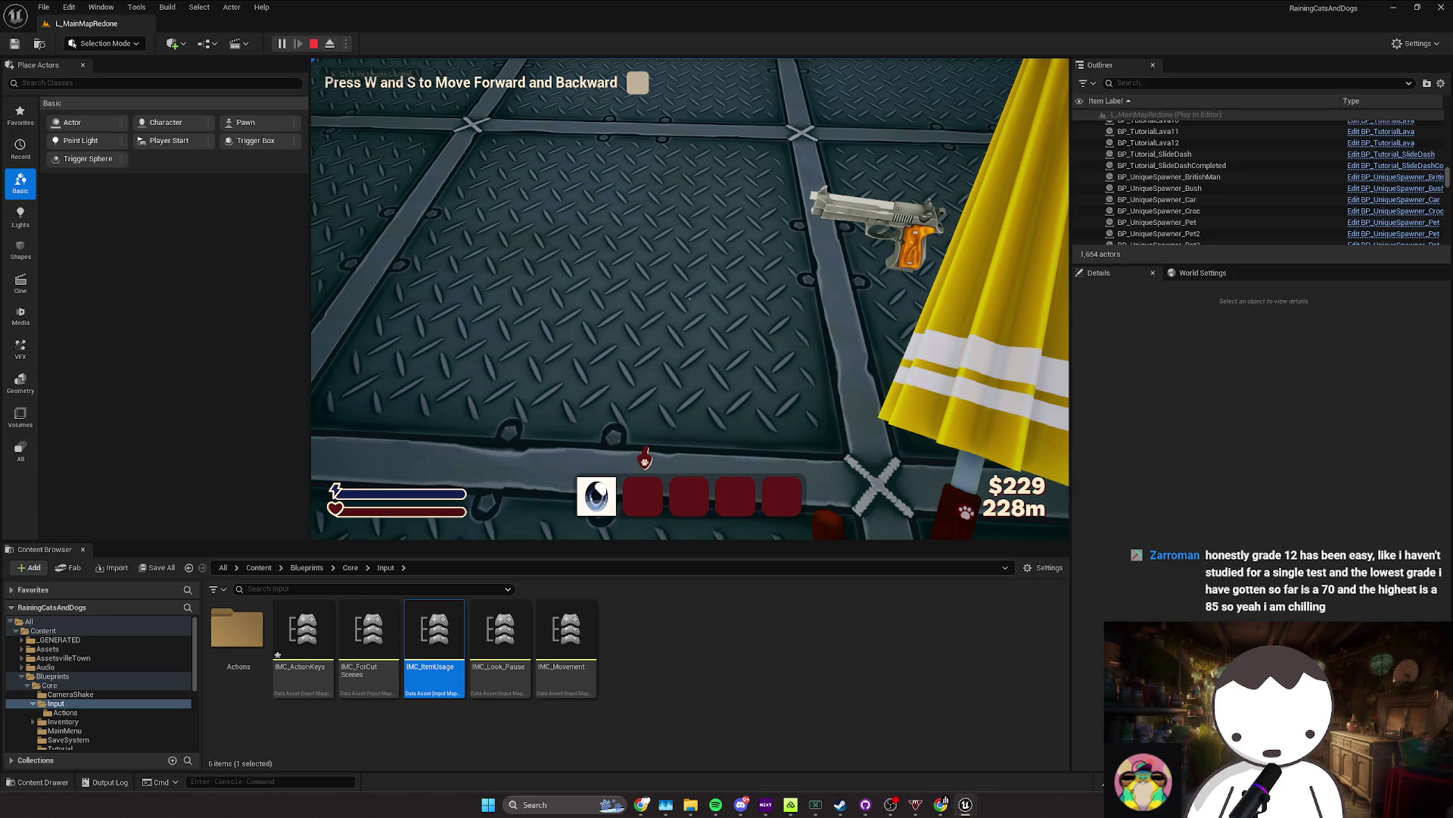
left_click(507, 389)
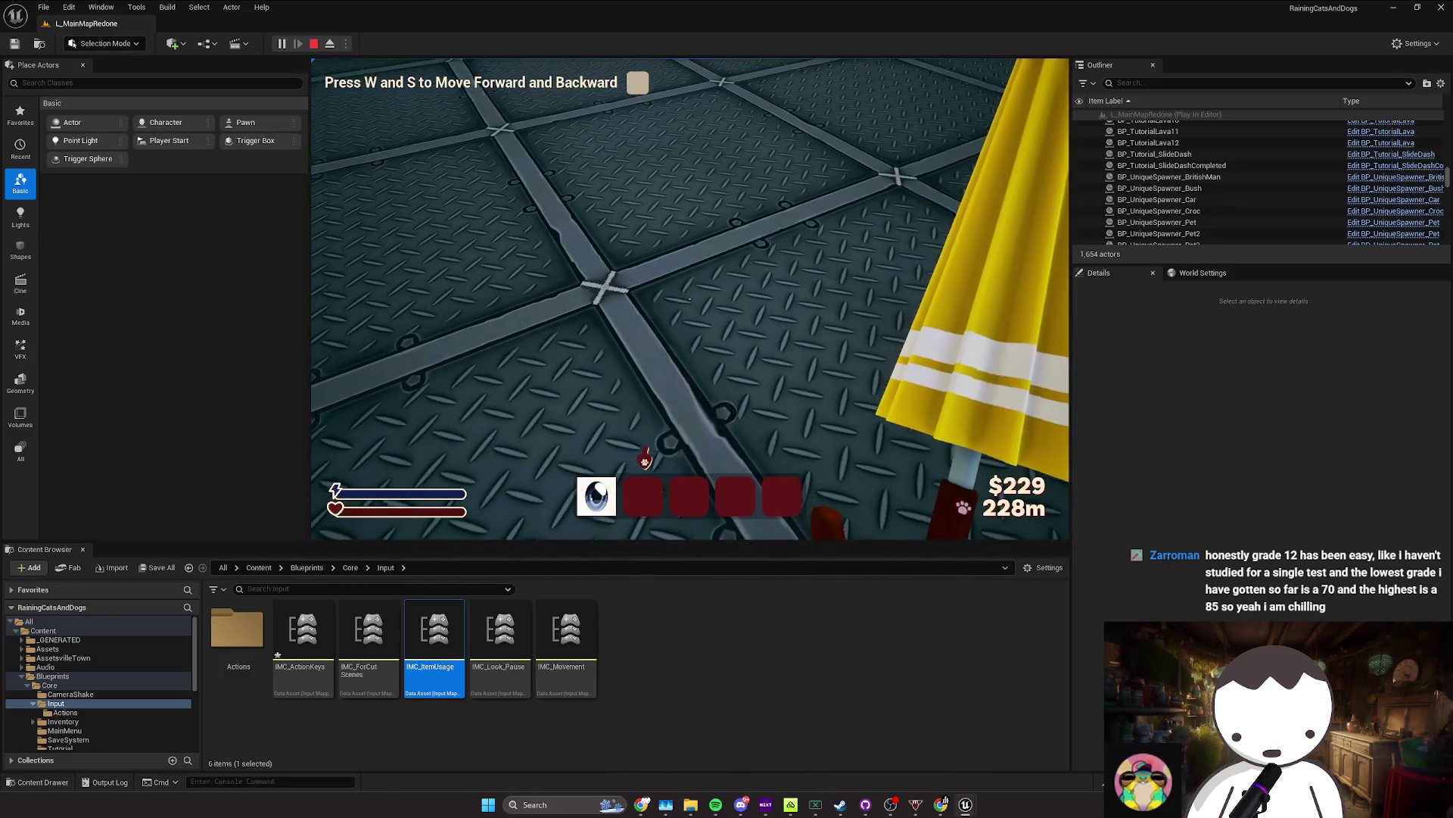
key("shift+F1")
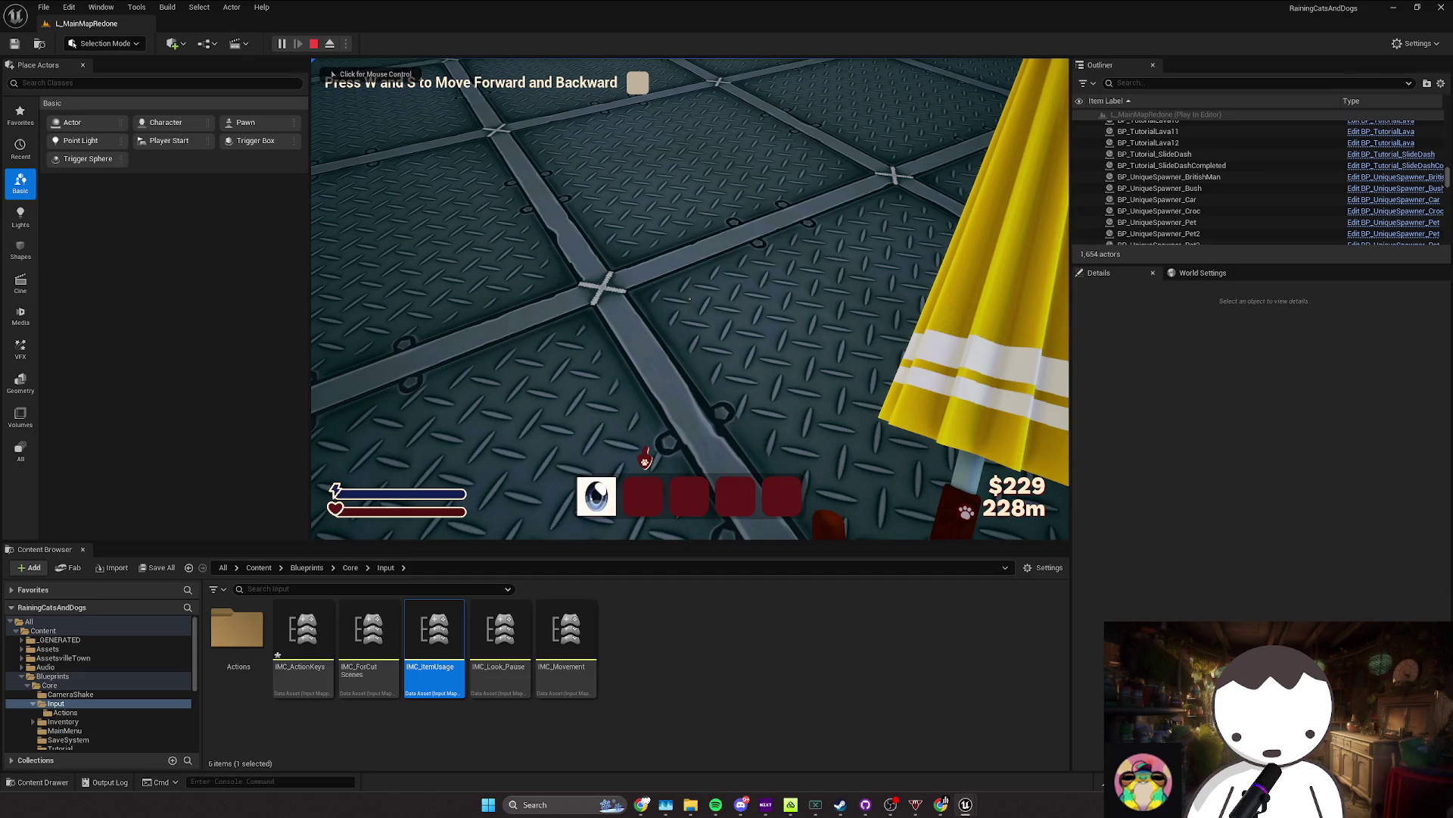
left_click(690, 299)
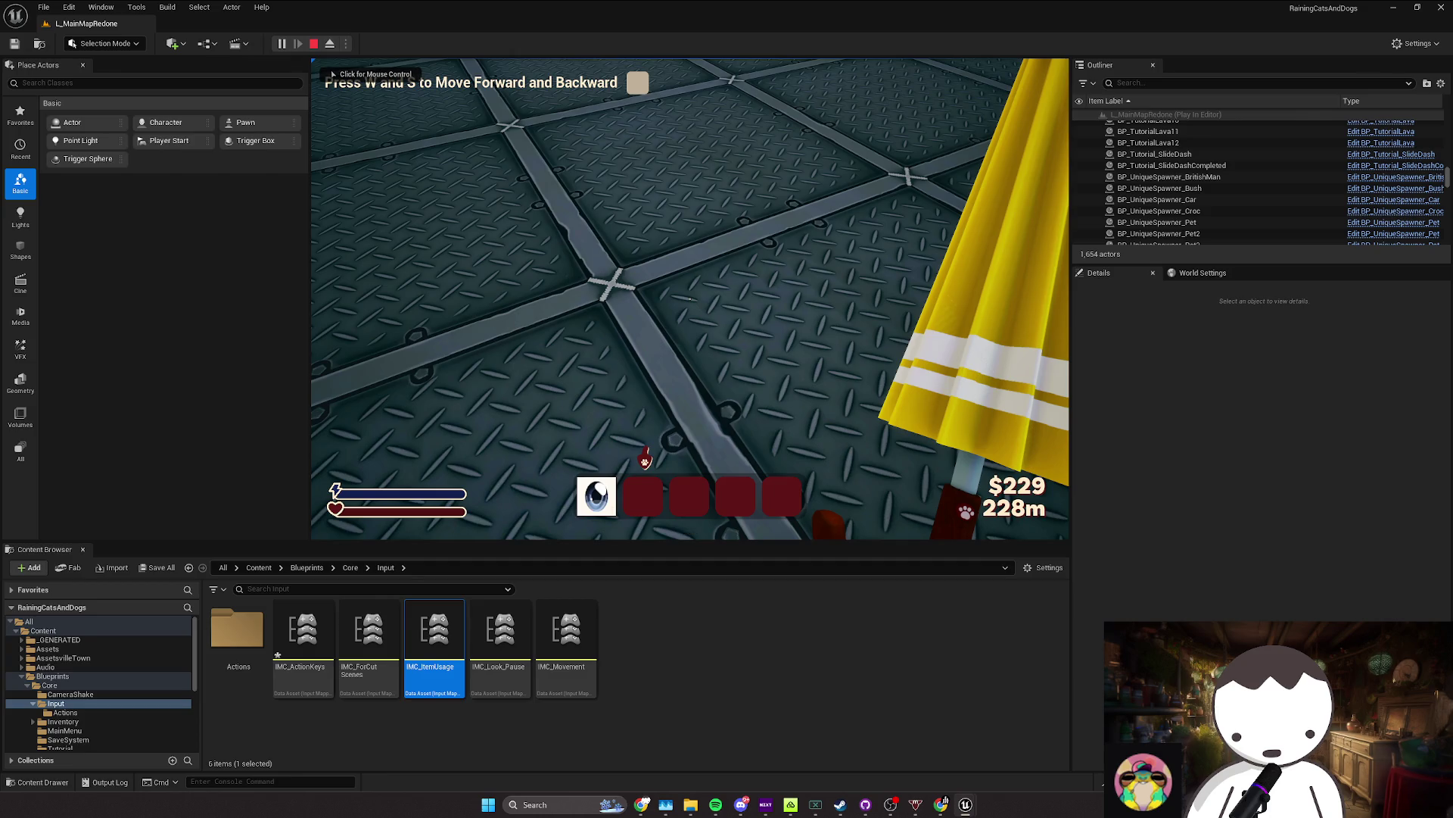
left_click(689, 299)
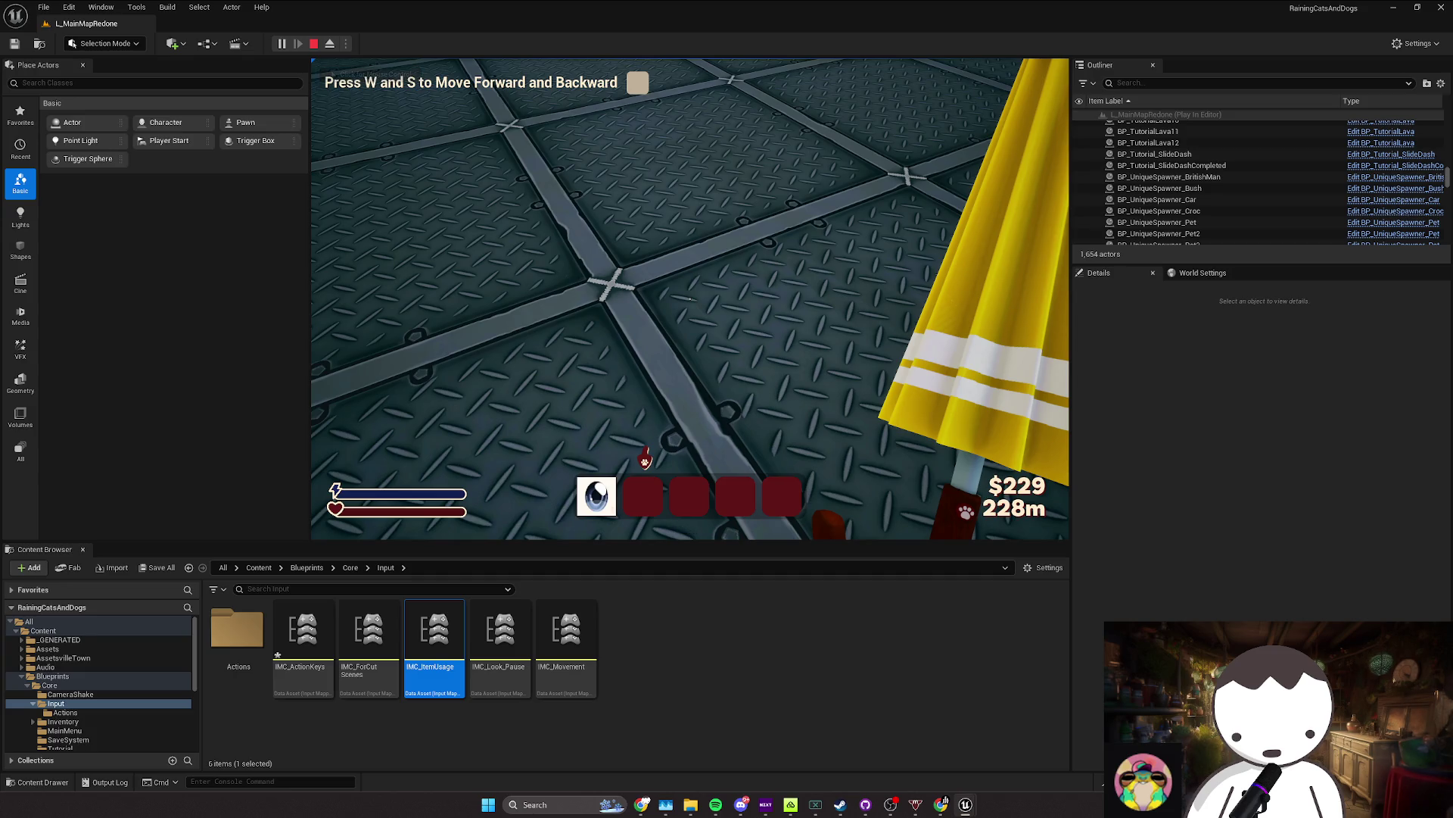
key("alt+Tab")
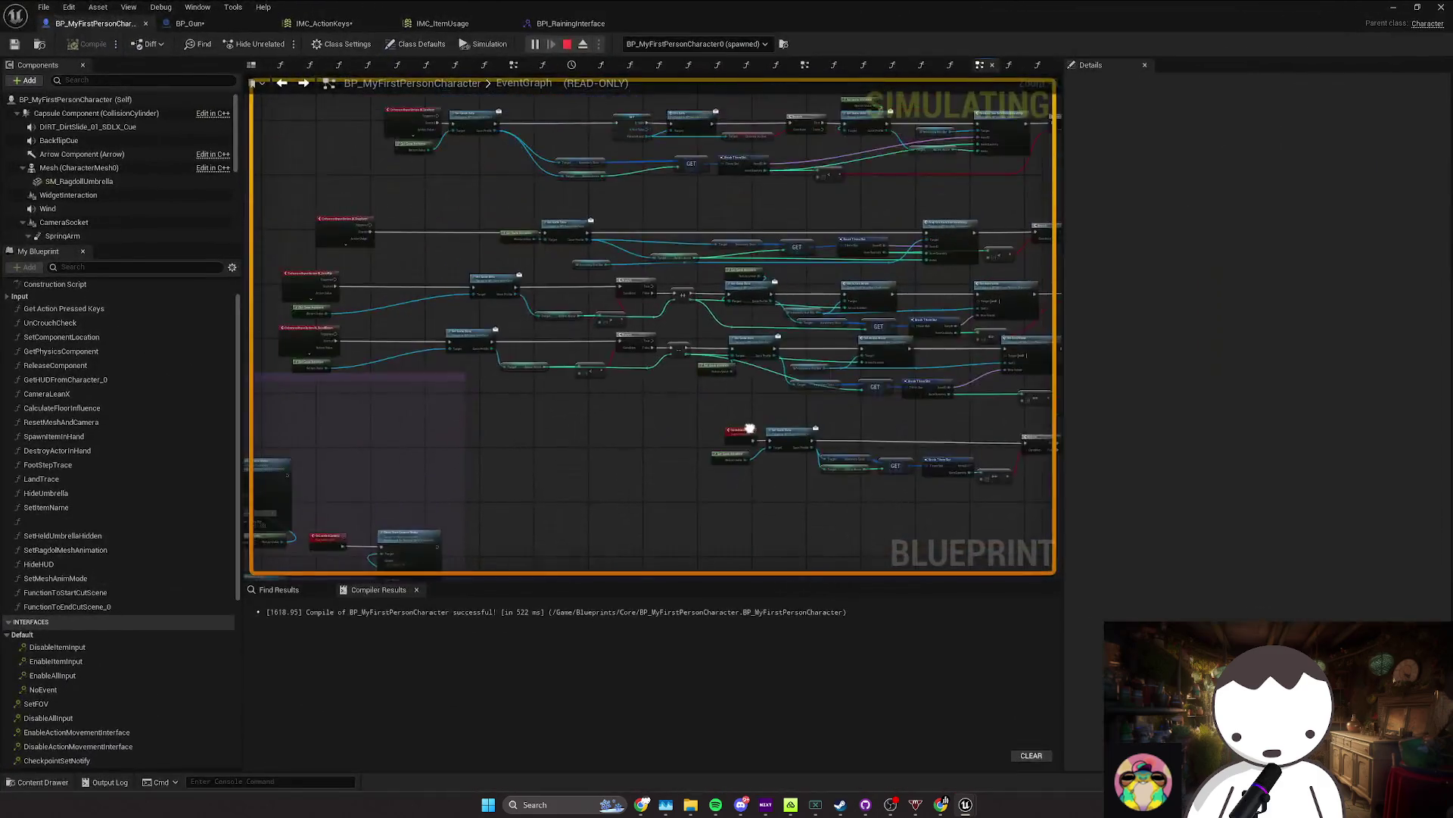
Step: Locate the ActiveArrow node in the event graph and list its references with Find References
scroll(638, 357, "up", 3)
scroll(678, 402, "up", 2)
scroll(675, 416, "up", 2)
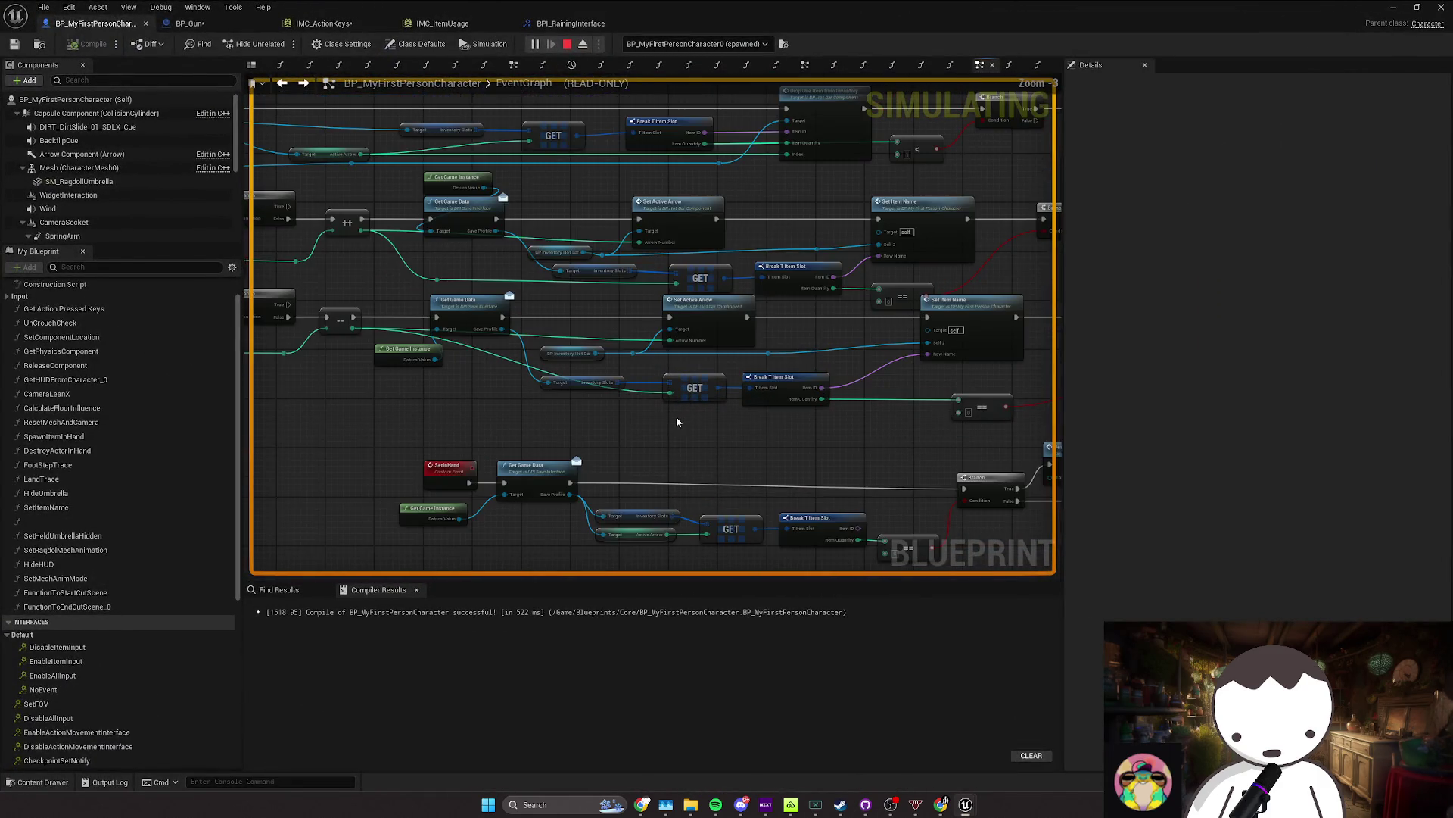
mouse_move(580, 260)
left_mouse_down()
mouse_move(470, 285)
mouse_move(720, 328)
mouse_move(584, 331)
mouse_move(580, 366)
left_mouse_up()
scroll(579, 365, "down", 3)
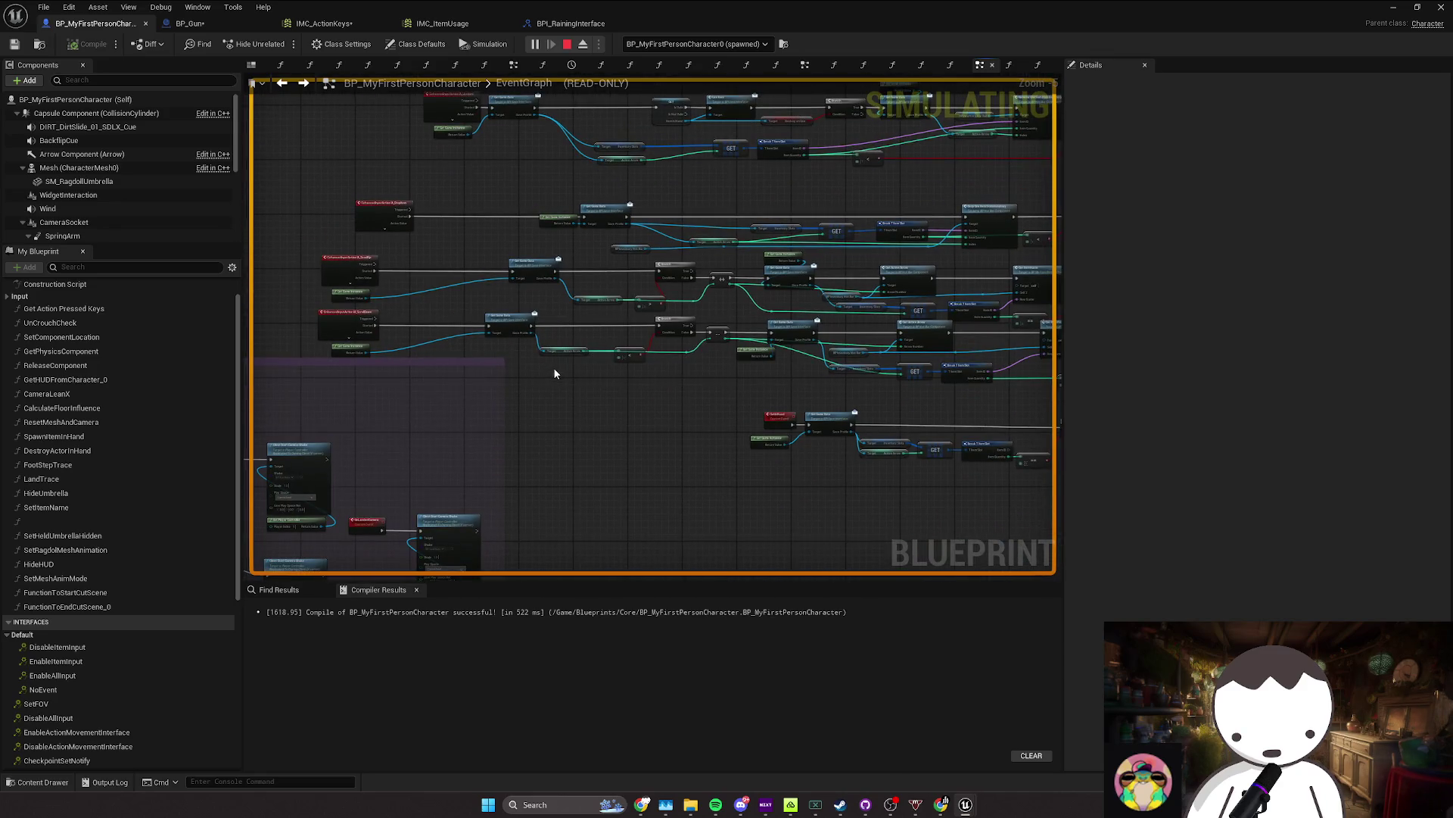
scroll(561, 363, "up", 3)
right_click(558, 346)
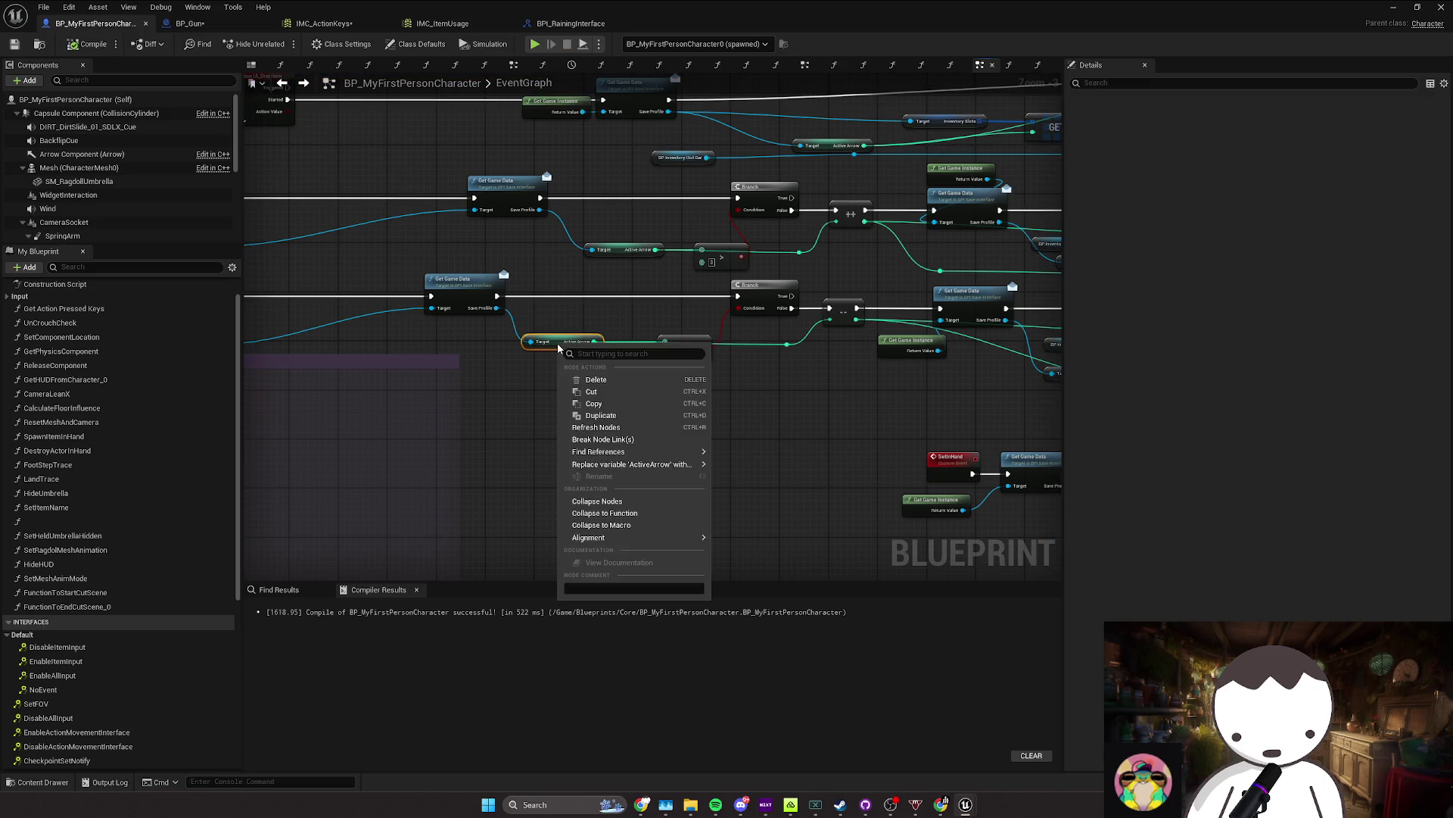
left_click(598, 397)
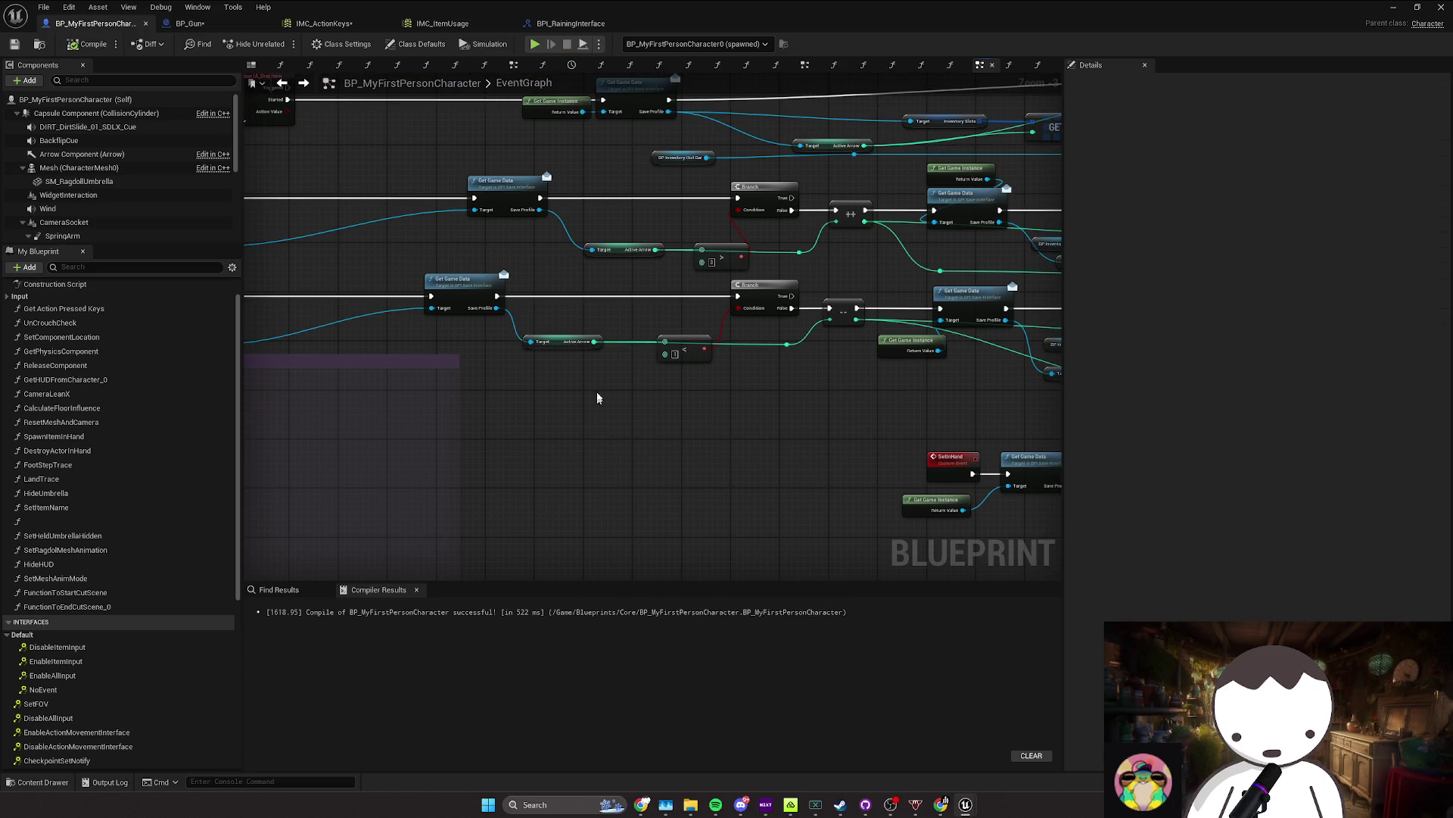
right_click(558, 344)
mouse_move(681, 453)
left_click(747, 457)
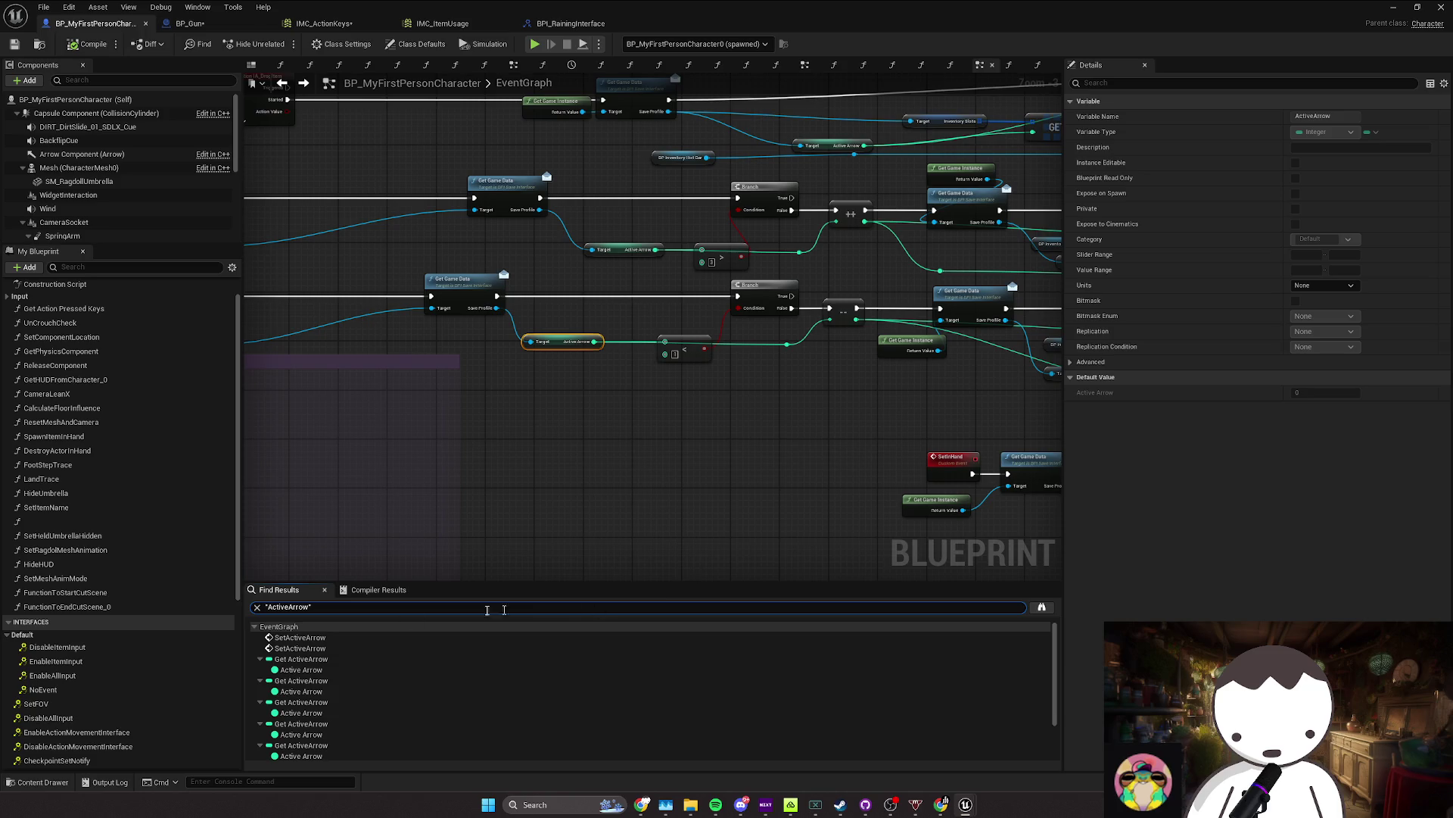
Step: Step through the ActiveArrow setter and getter results, then search all Blueprints for ActiveArrow
left_click(335, 648)
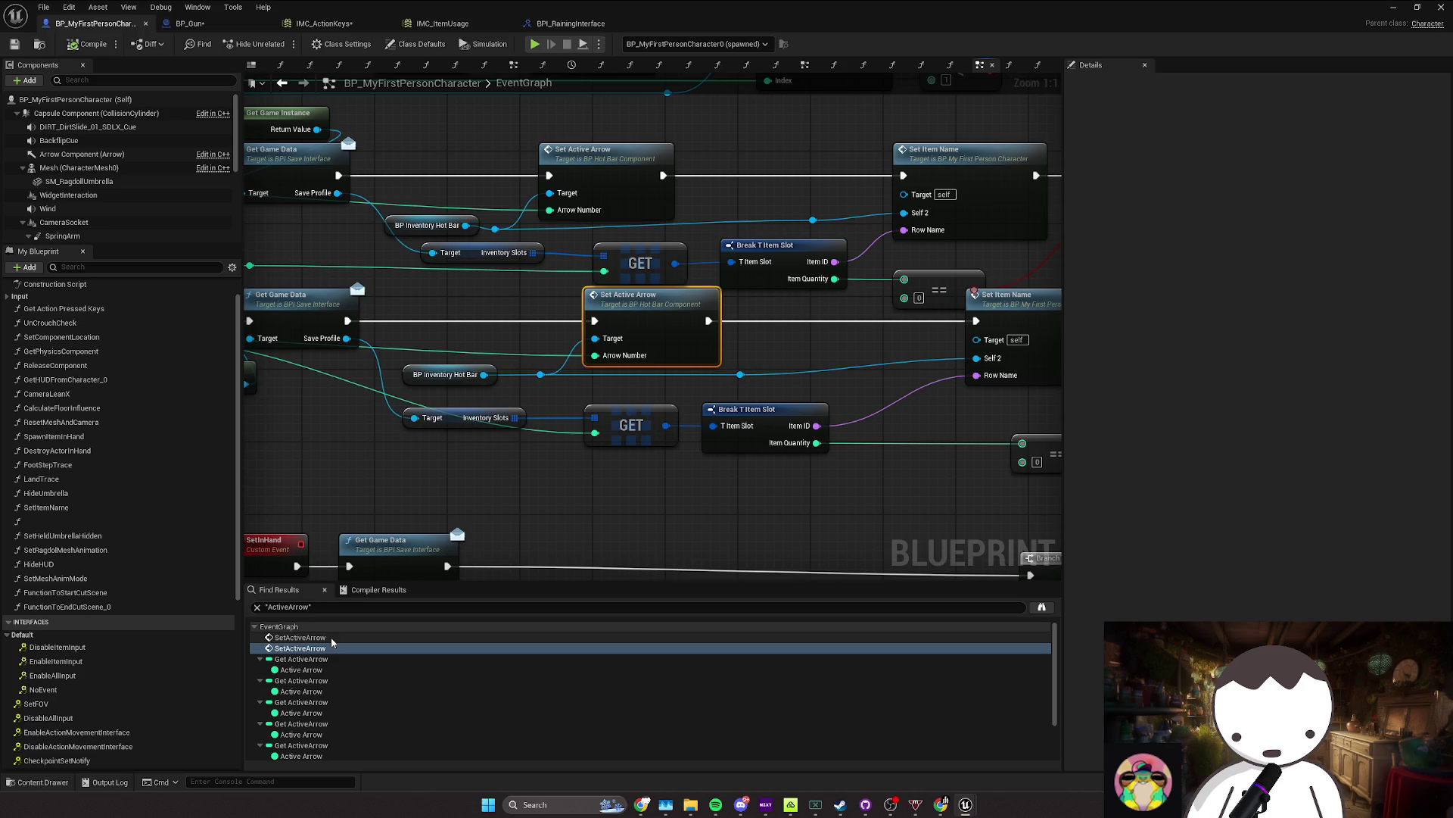
left_click(302, 670)
left_click(301, 691)
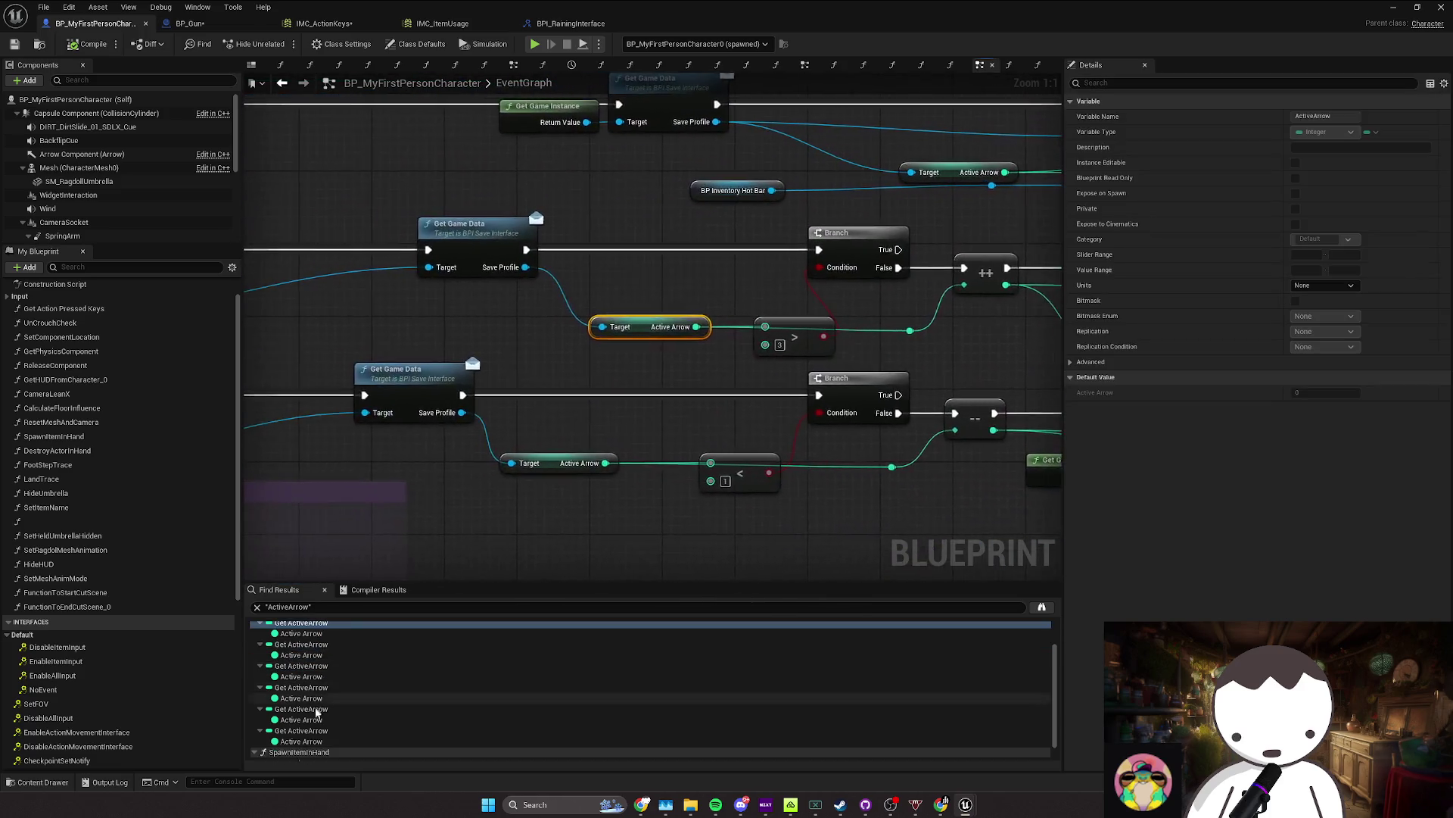
scroll(318, 711, "down", 2)
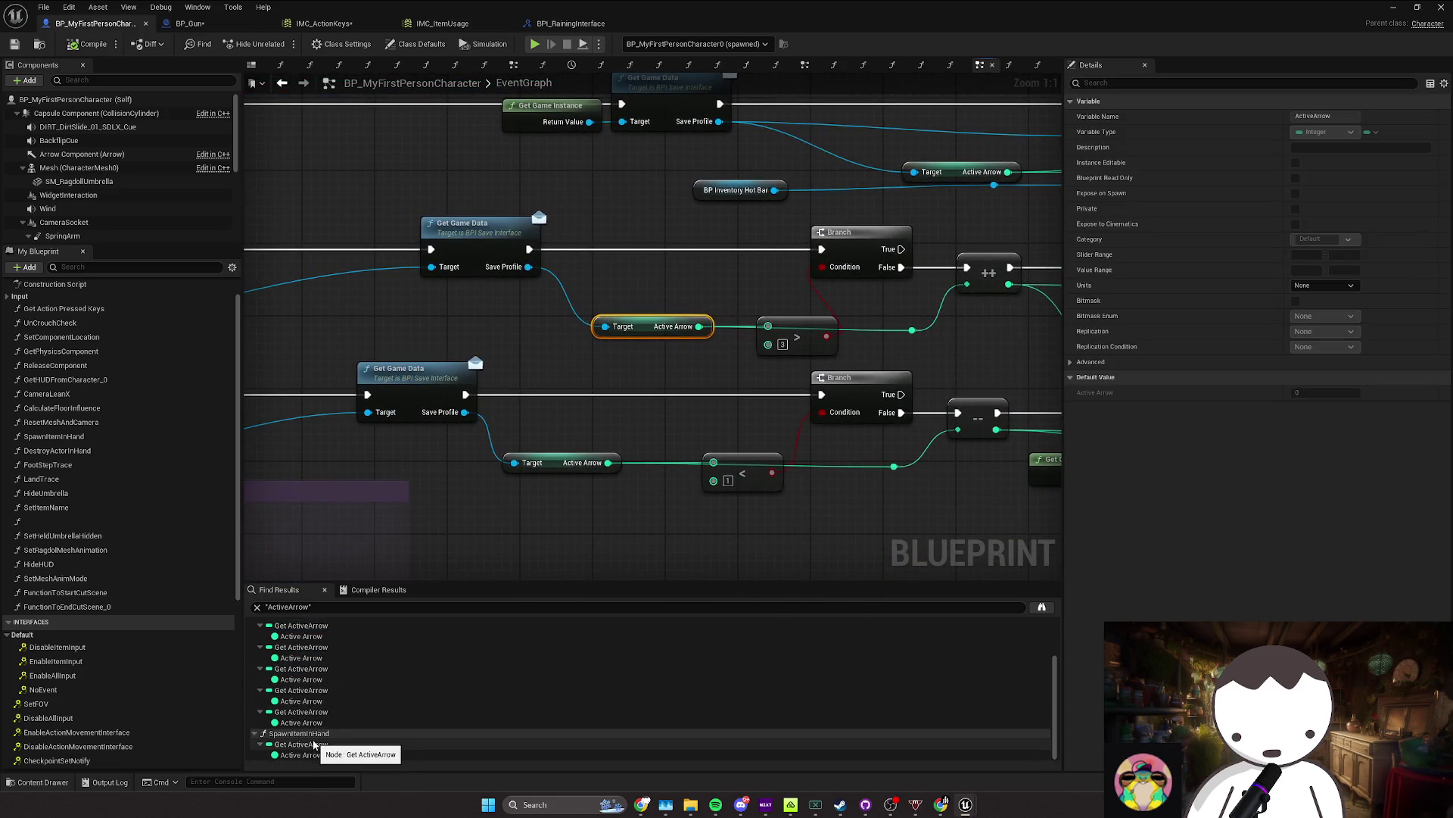
left_click(1042, 607)
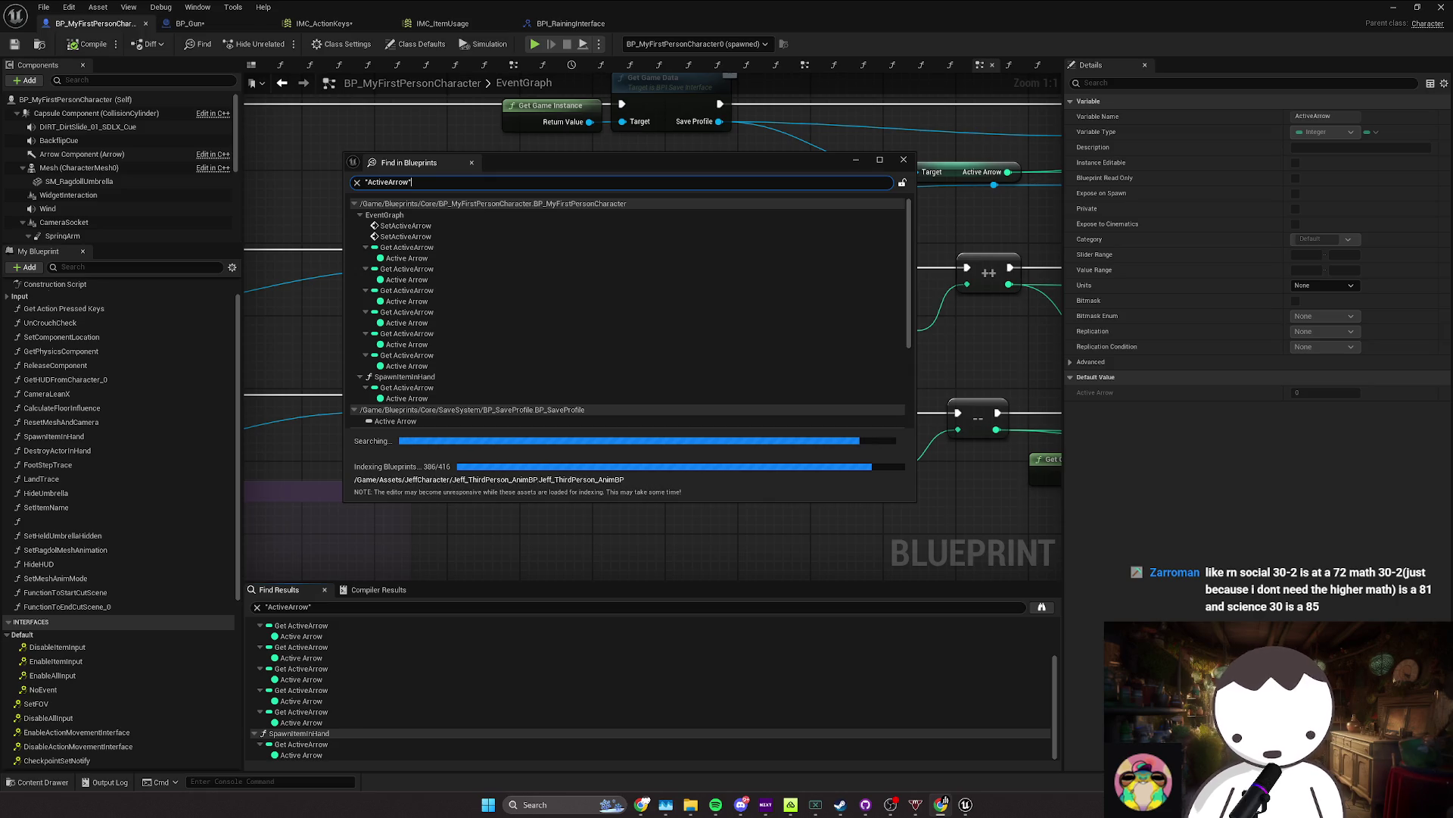
Step: Inspect an ActiveArrow reference in the results, then close the Blueprint-wide search
left_click(570, 367)
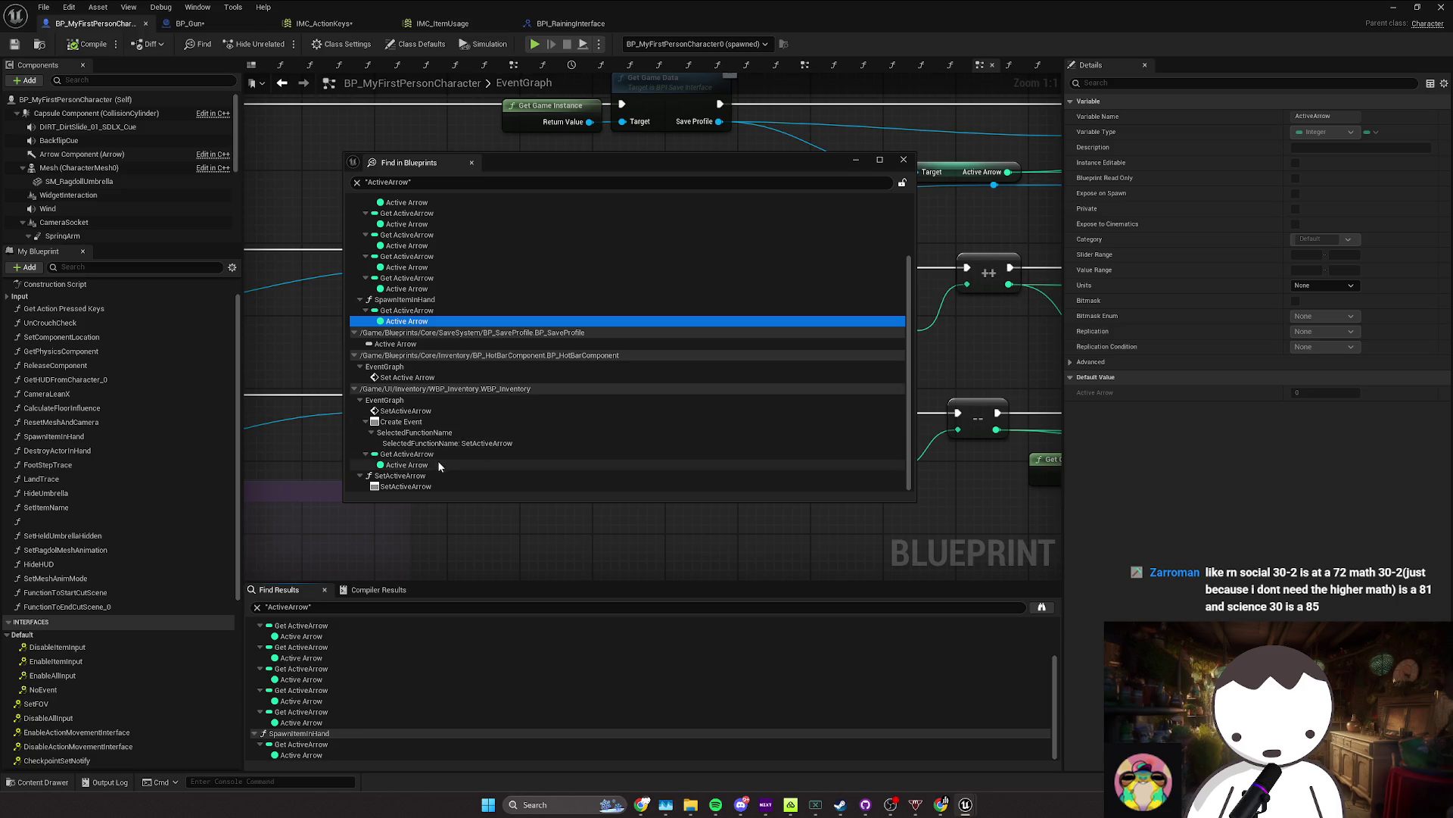
scroll(446, 406, "up", 1)
scroll(446, 406, "up", 3)
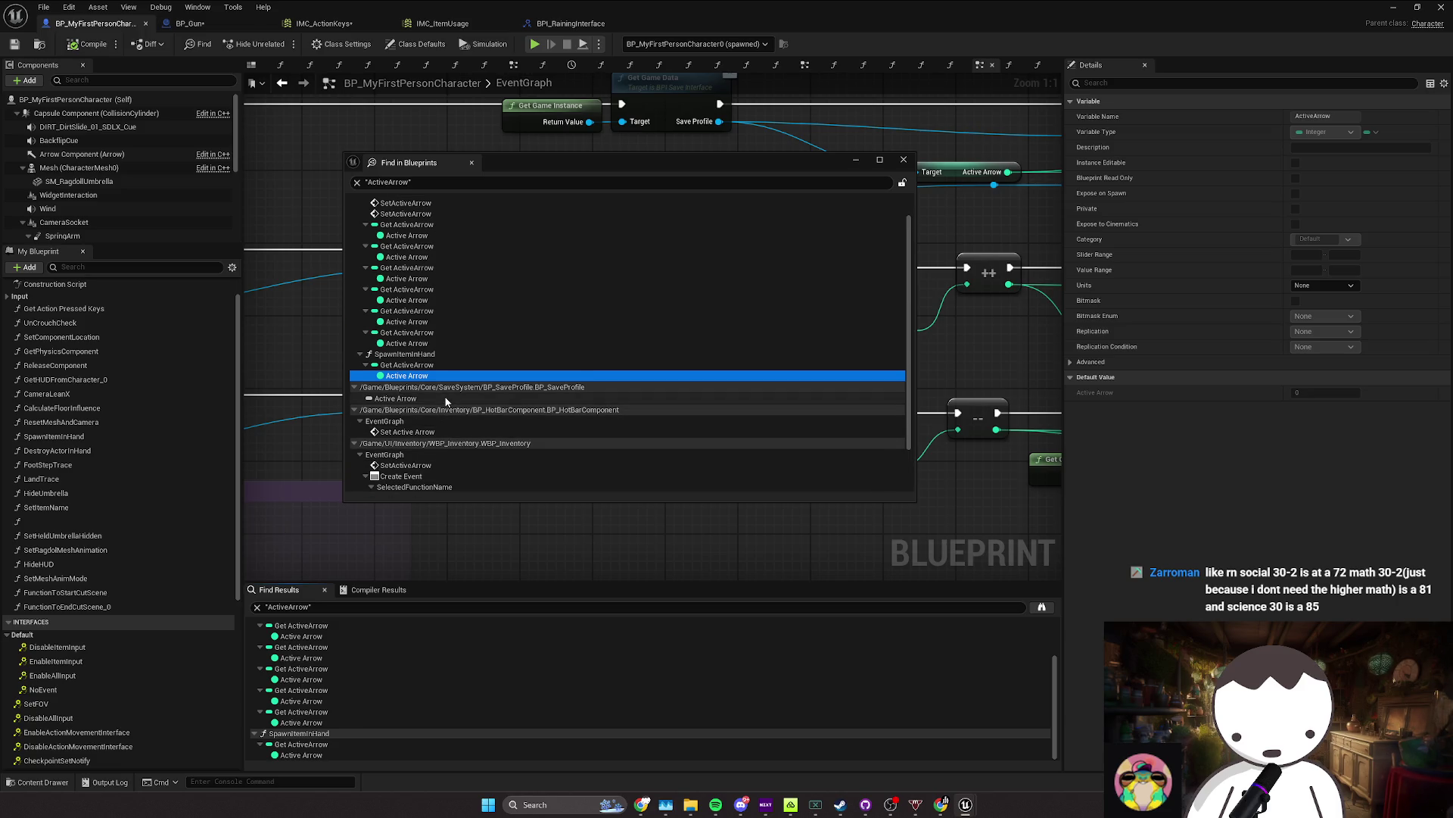
left_click(493, 526)
Step: Select the ++ increment and -- decrement nodes, then return to the L_MainMapRedone level editor
scroll(493, 525, "down", 1)
mouse_move(558, 421)
left_mouse_down()
mouse_move(502, 408)
mouse_move(592, 417)
mouse_move(424, 435)
left_mouse_up()
left_click(704, 302)
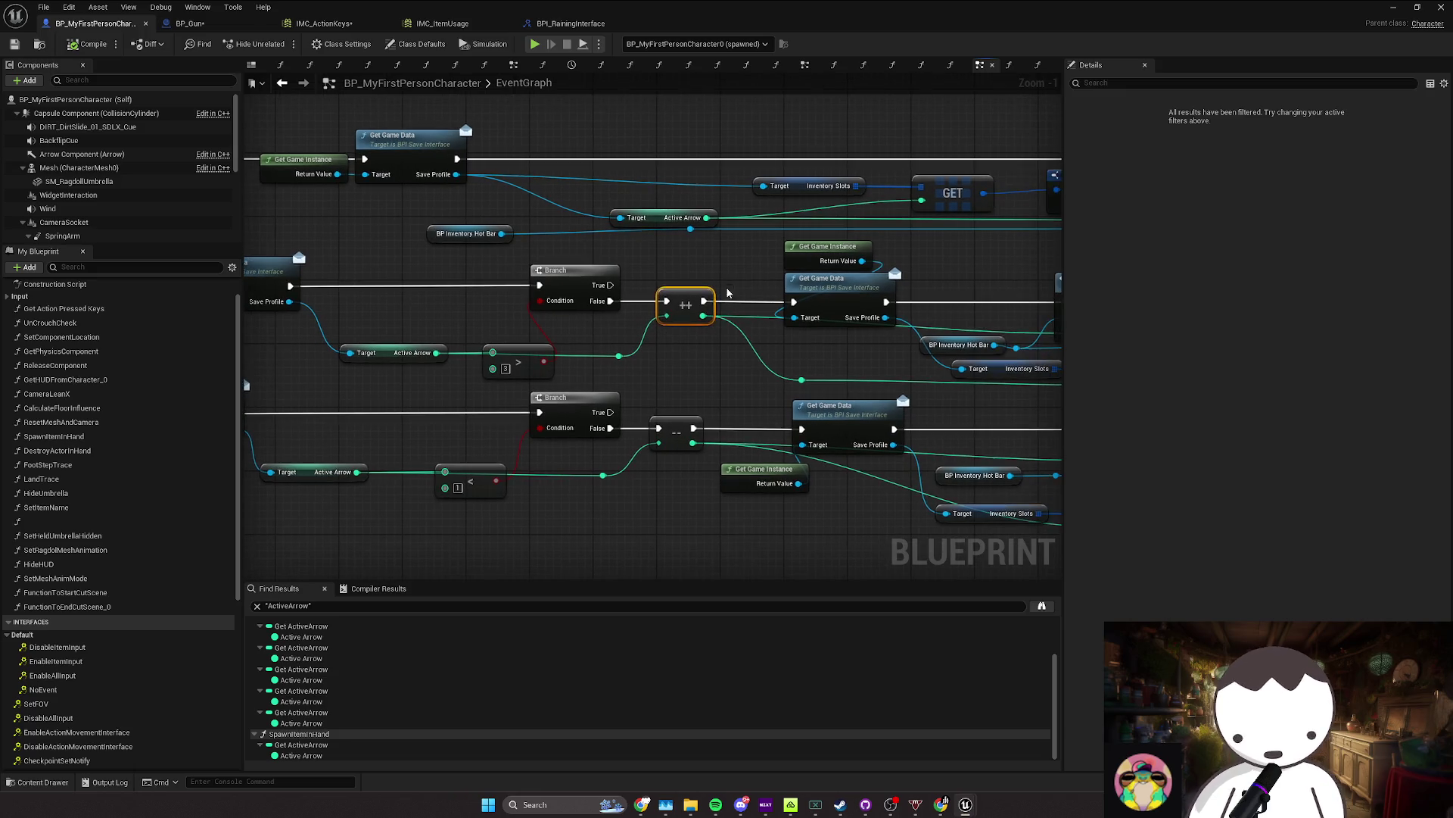
left_click_drag(727, 293, 616, 334)
left_click_drag(621, 387, 576, 382)
mouse_move(548, 387)
left_mouse_down()
mouse_move(594, 430)
mouse_move(356, 385)
left_mouse_up()
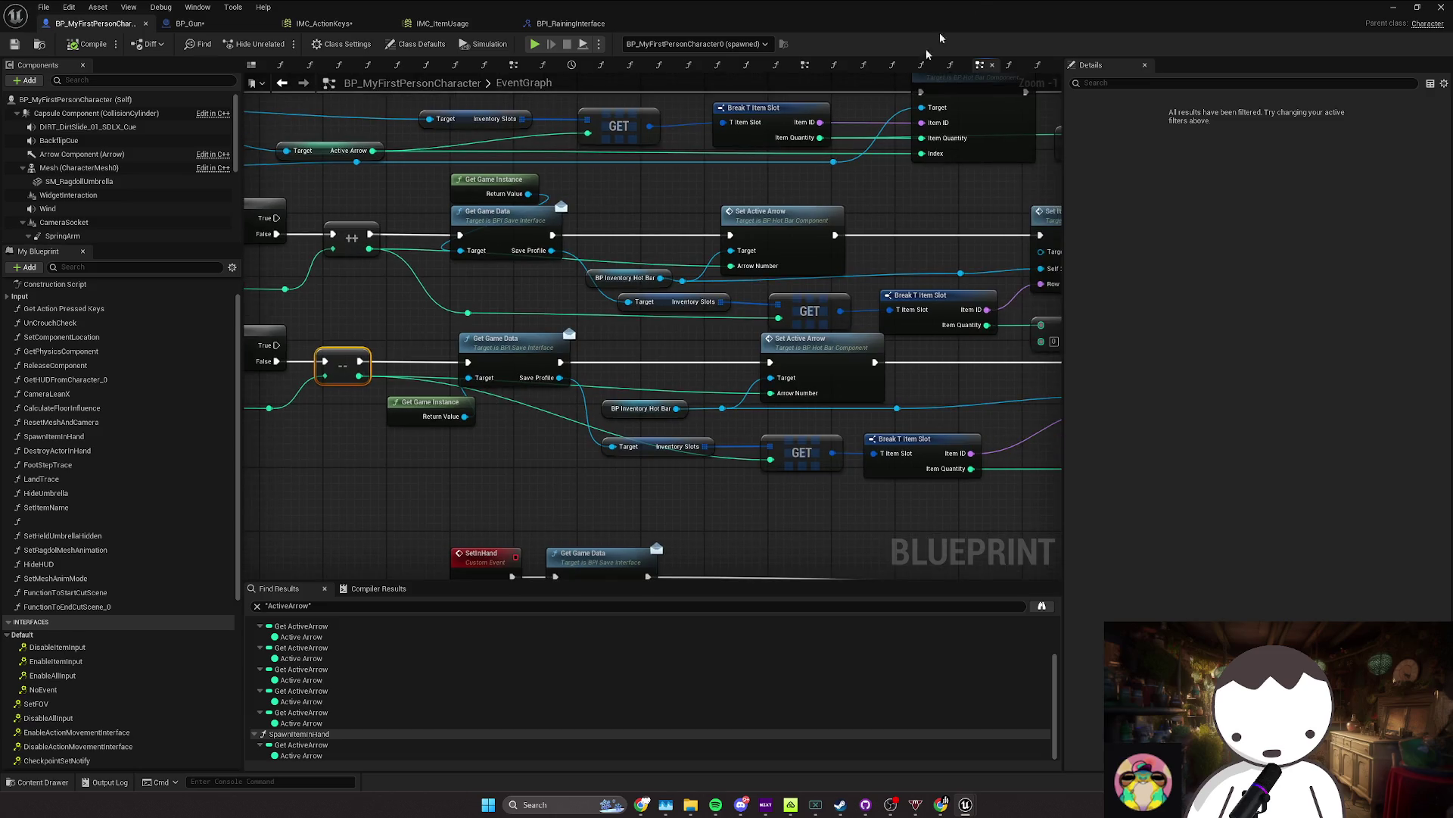
left_click(1393, 7)
left_click(925, 162)
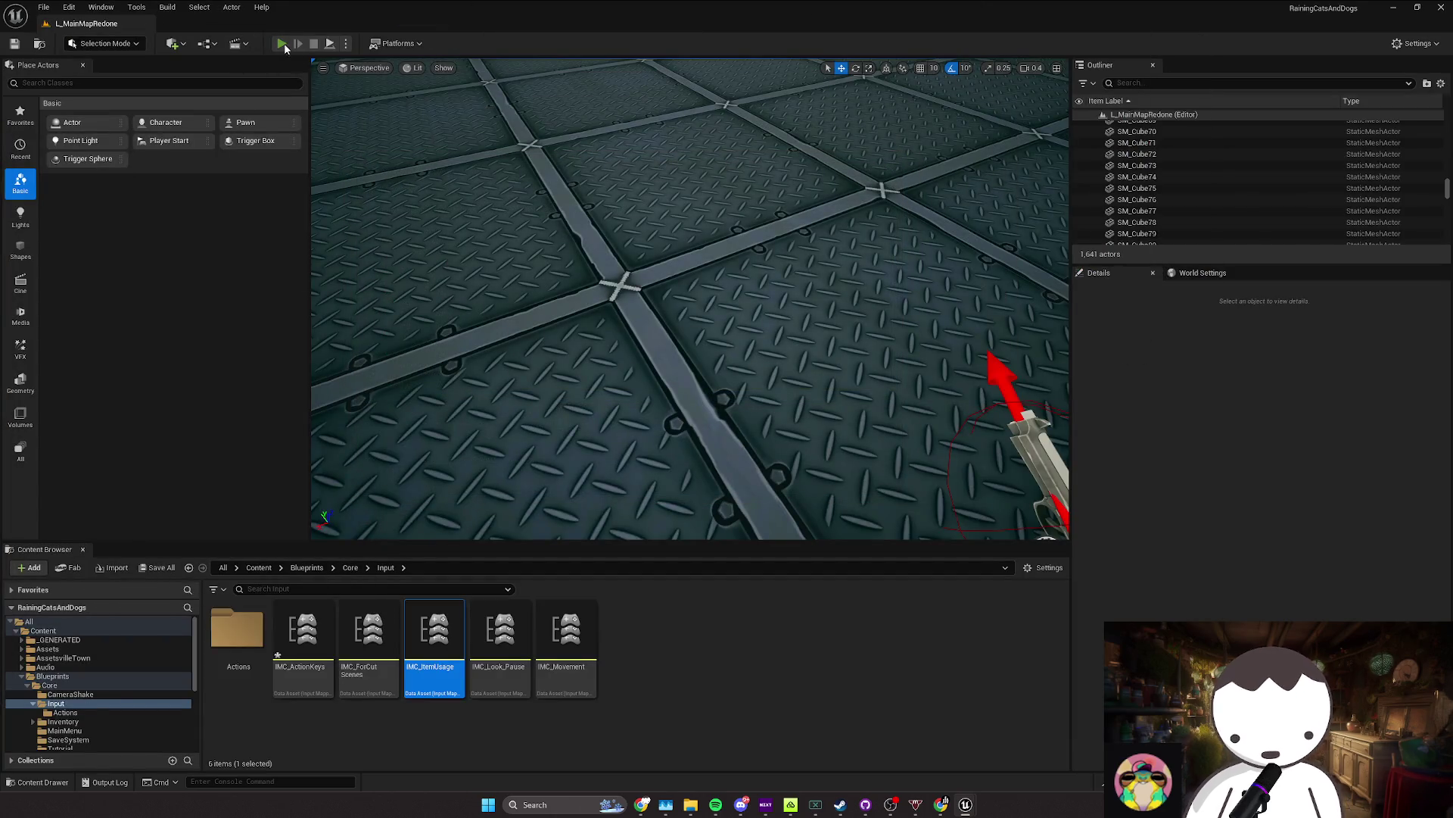
Step: Run a brief play-in-editor test of the level, then stop it with Esc
left_click(282, 44)
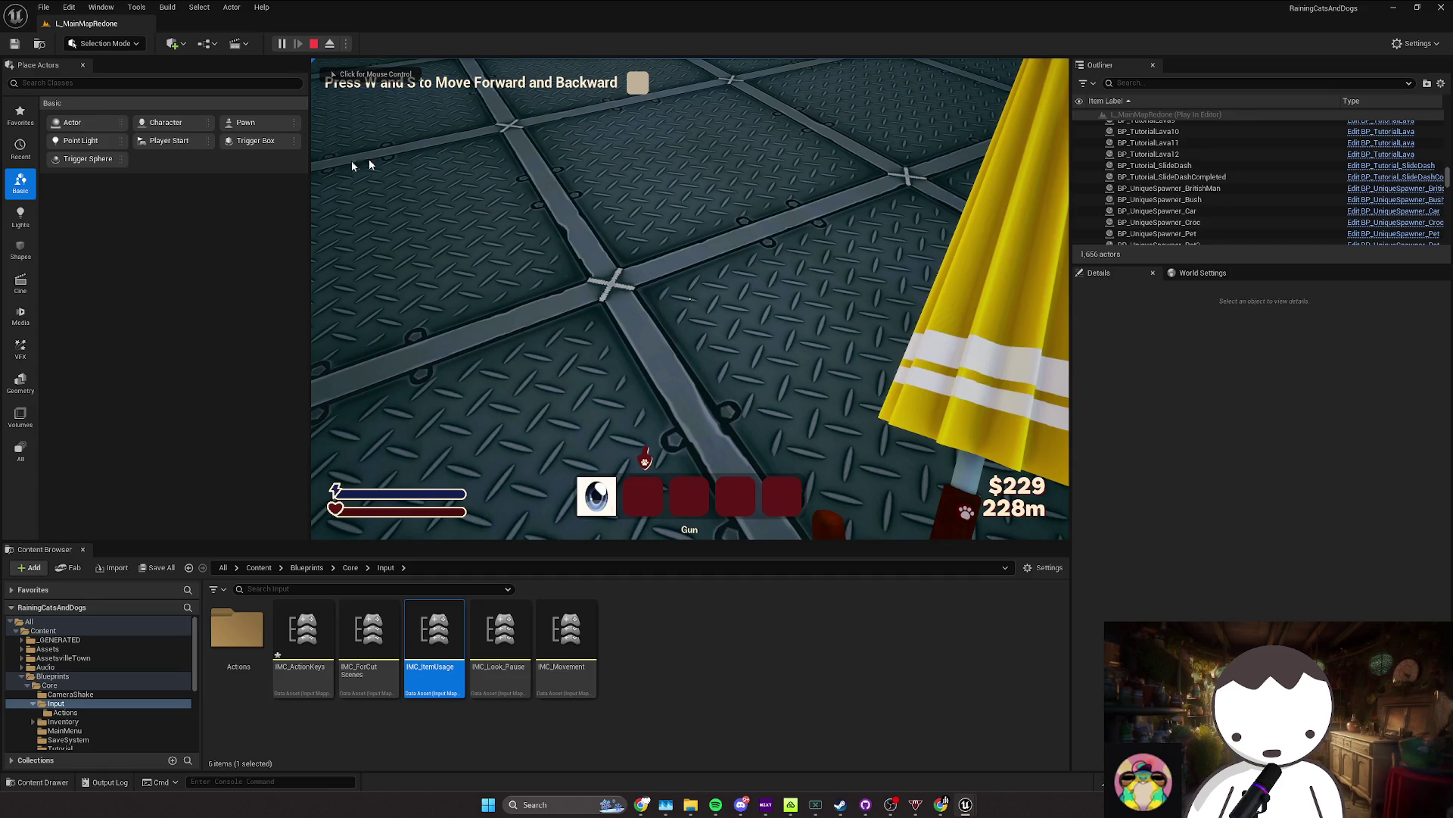
left_click(689, 303)
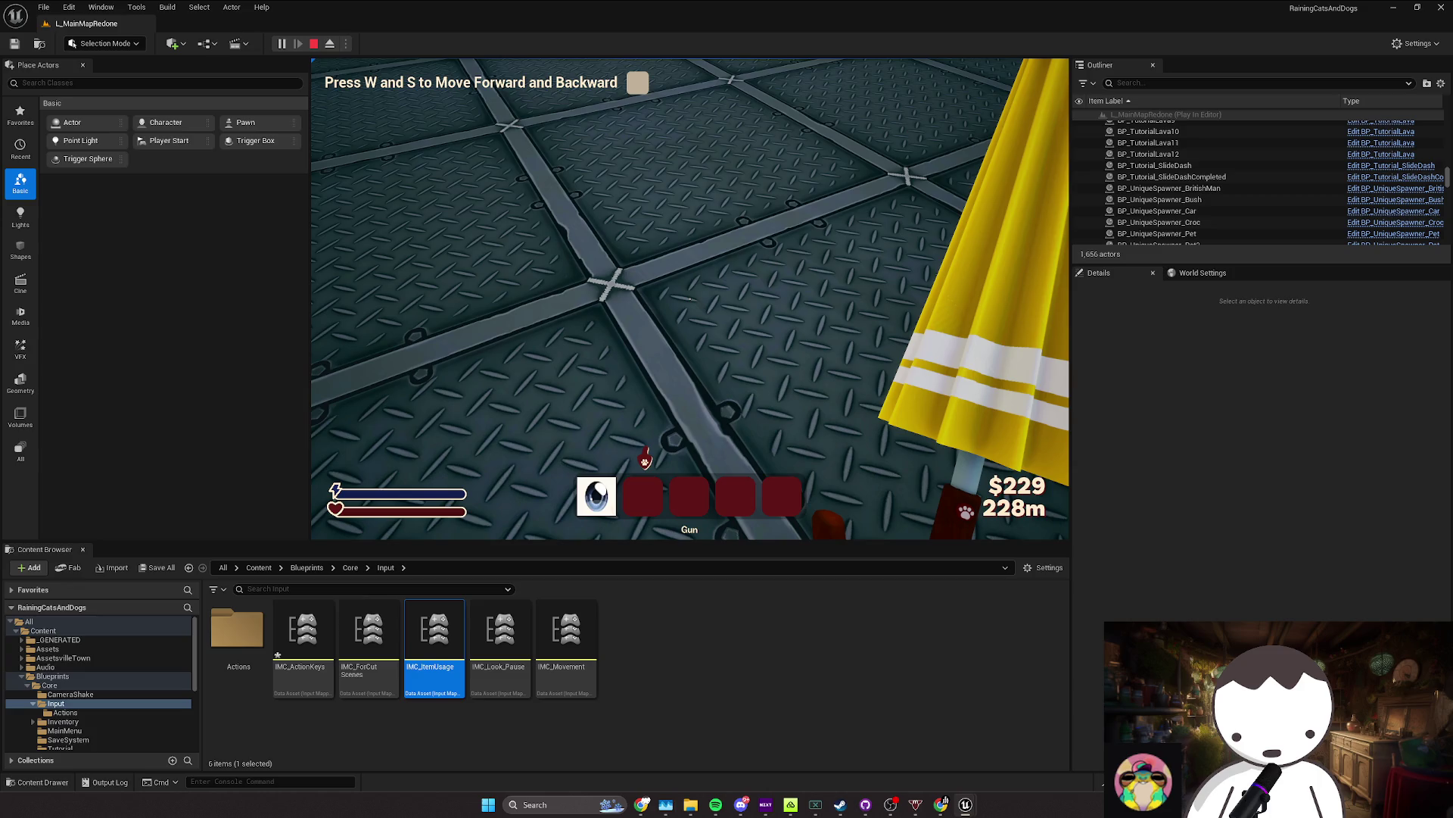
left_click(689, 303)
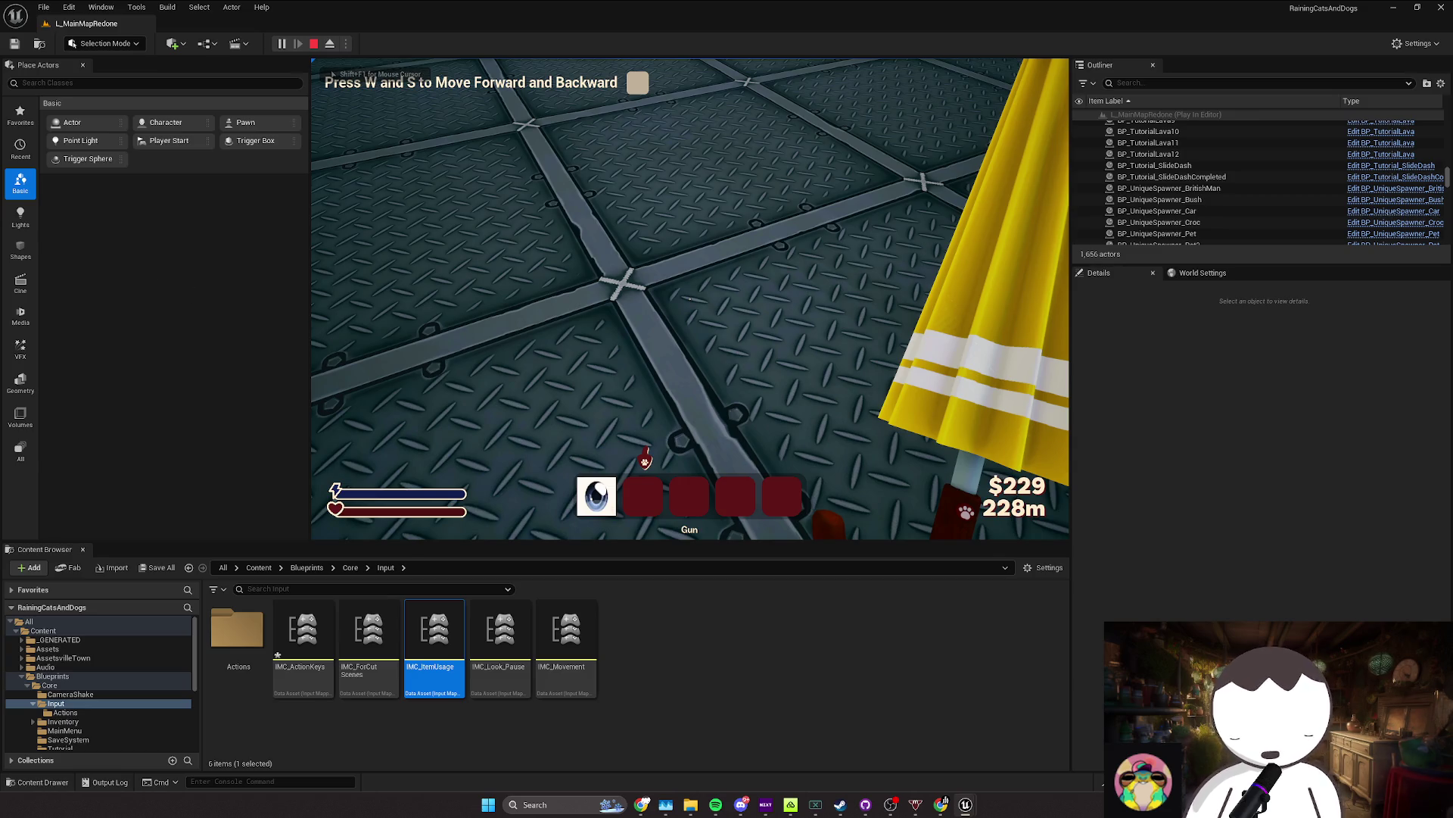
key("Escape")
Step: In IMC_ItemUsage, bind IA_ScrollDown to Mouse Wheel Down and IA_ScrollUp to Mouse Wheel Up, then close it
left_click(325, 23)
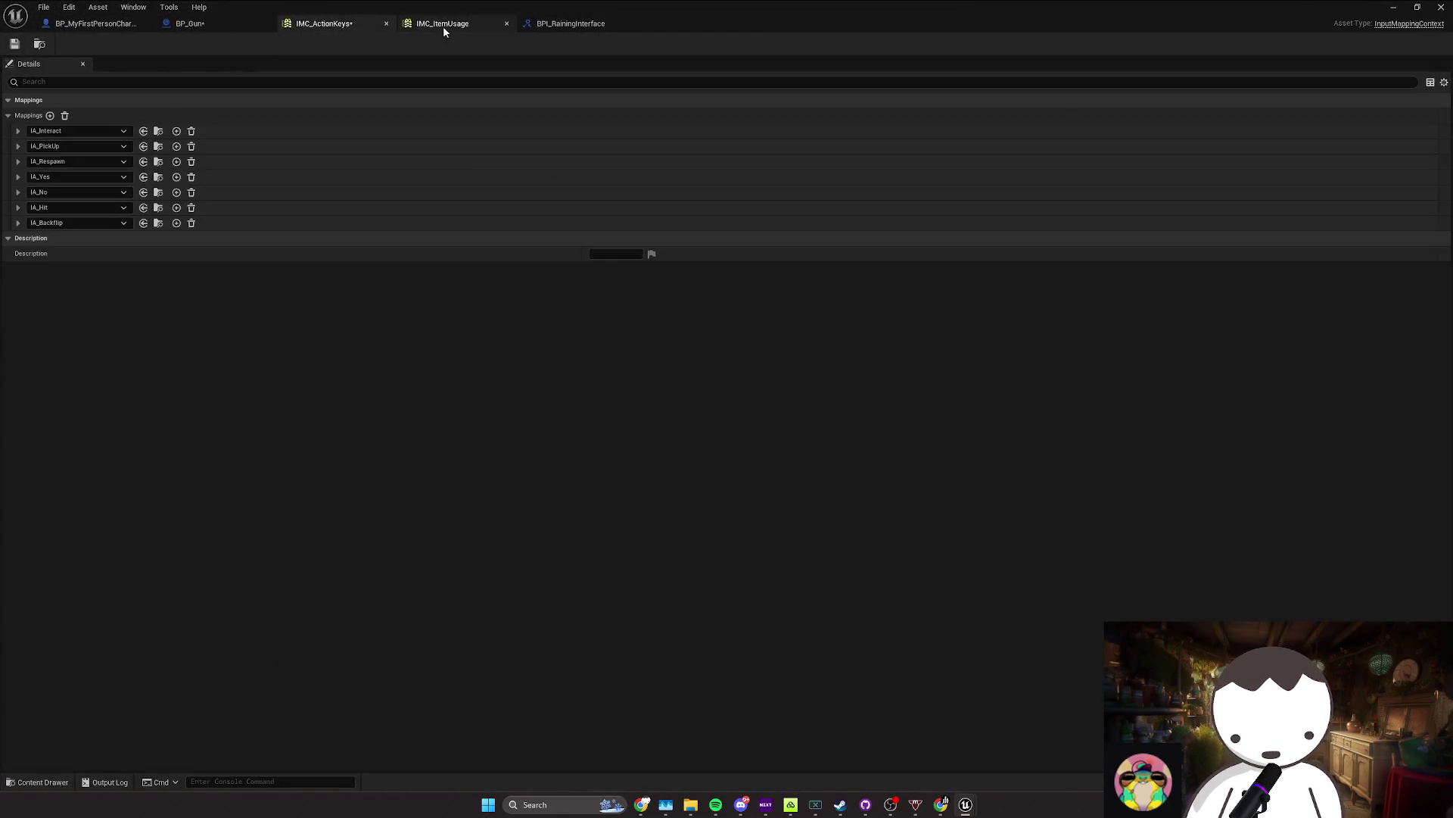
left_click(439, 23)
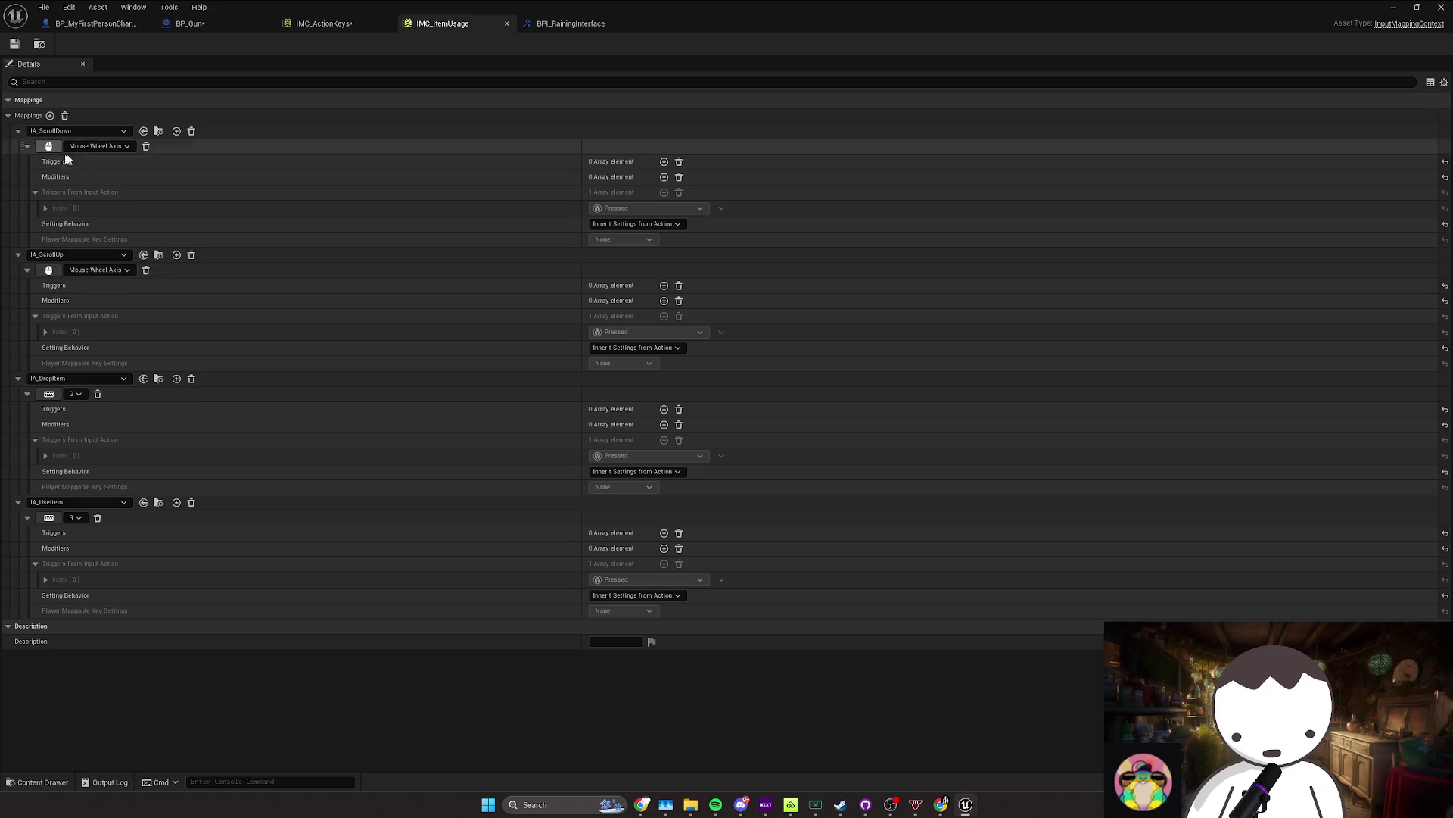
left_click(92, 146)
type("mouse wheel")
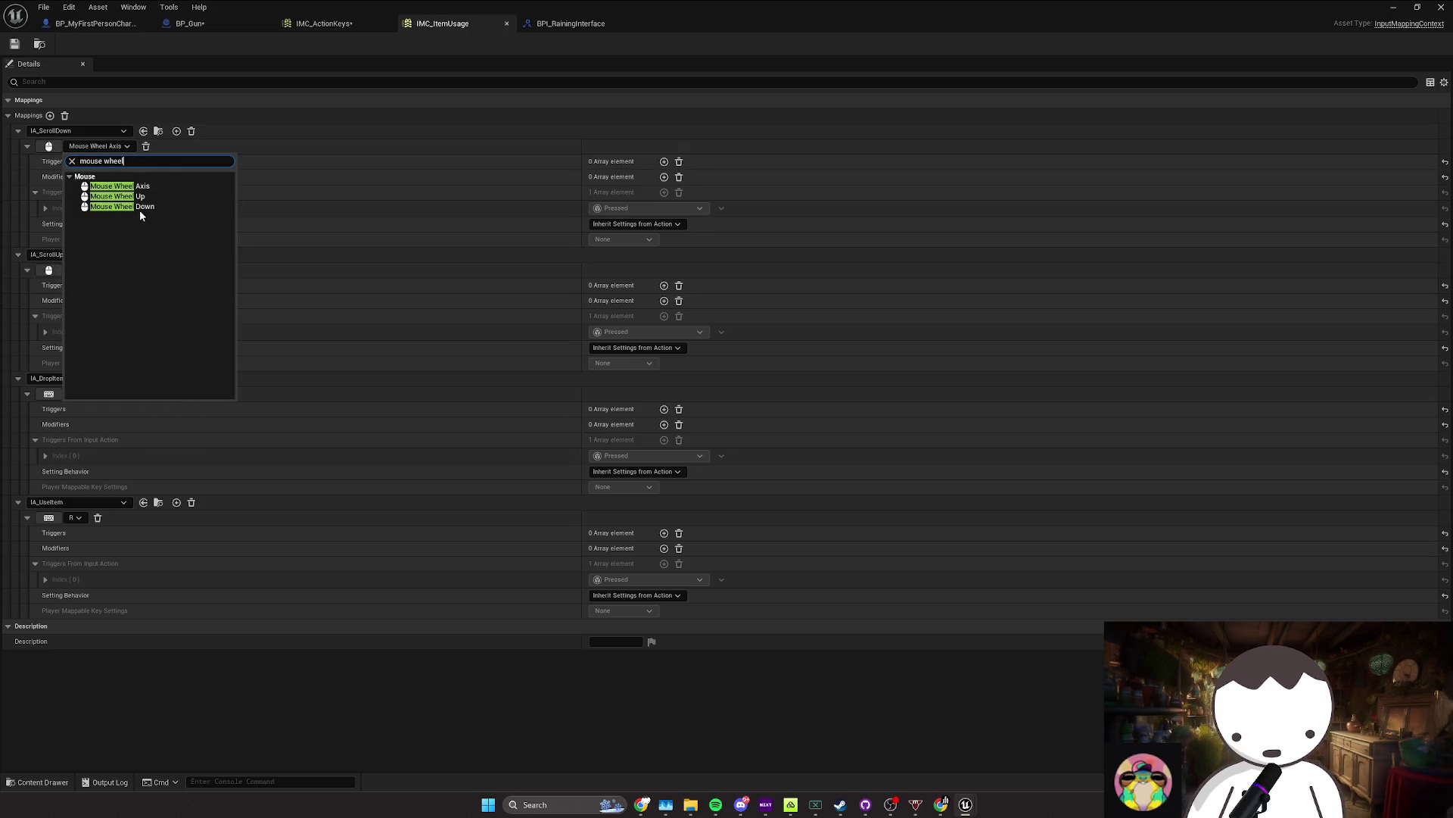
left_click(139, 207)
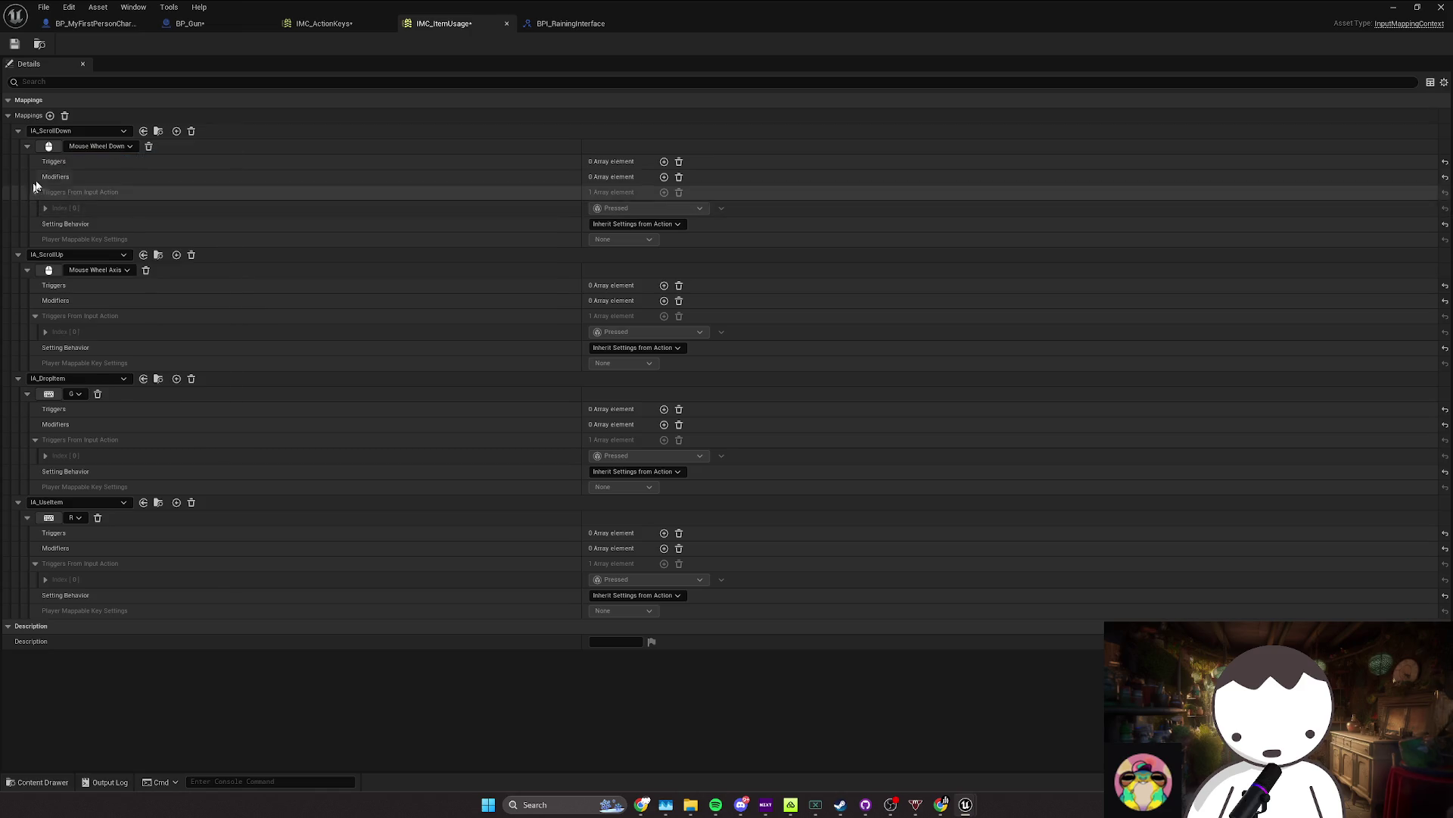
left_click(107, 271)
type("mouse whee")
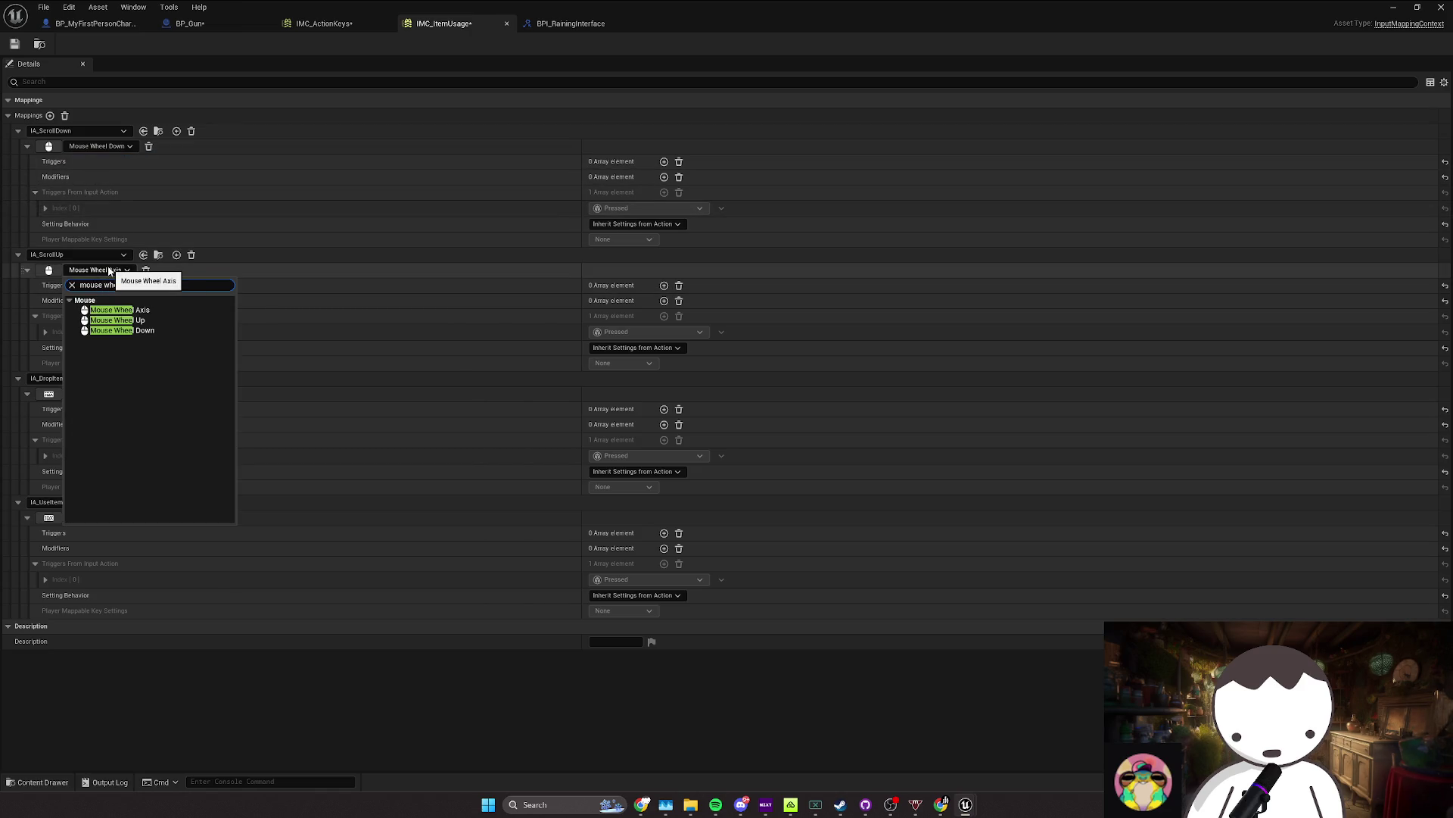
left_click(95, 319)
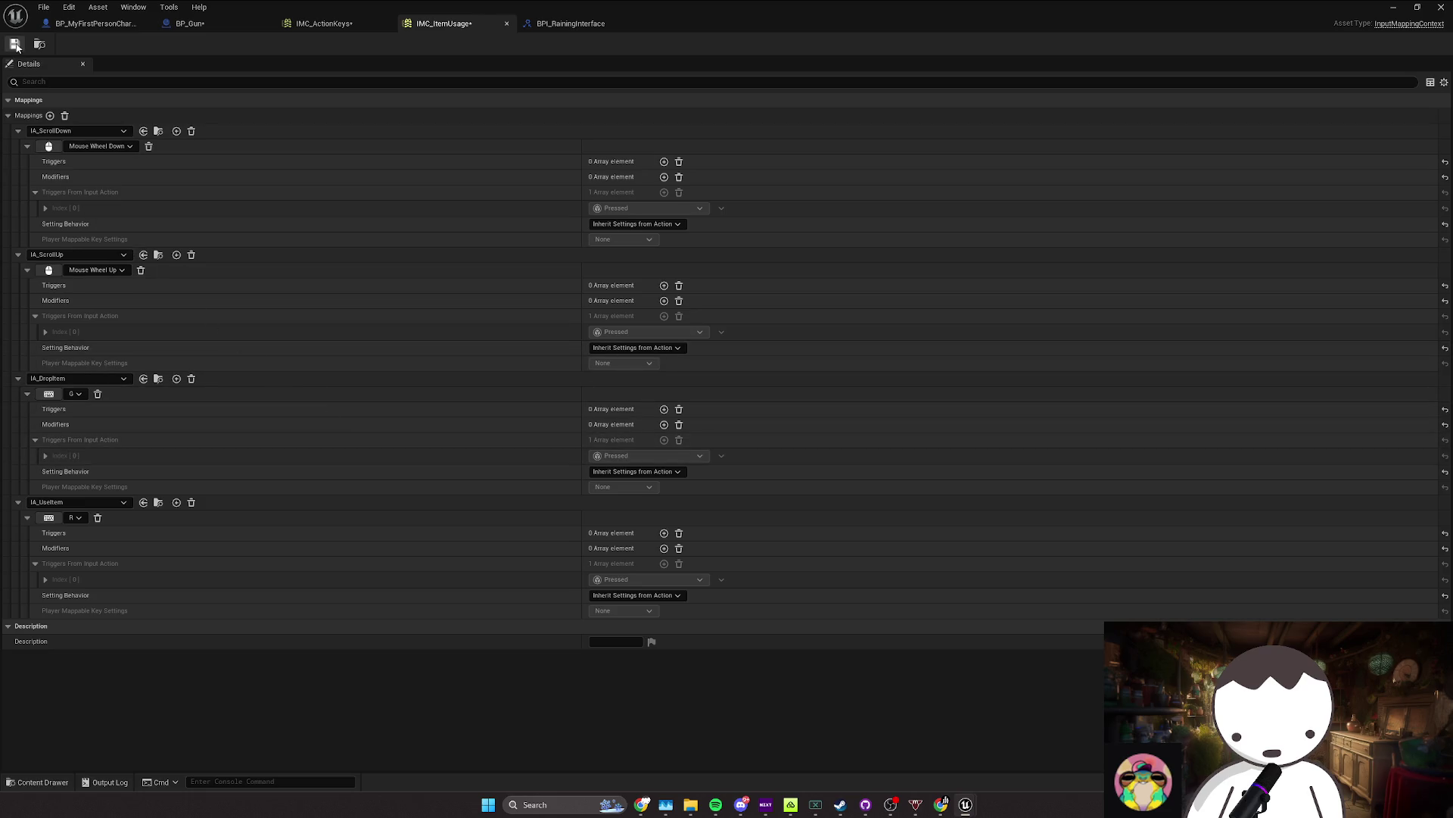
left_click(1393, 7)
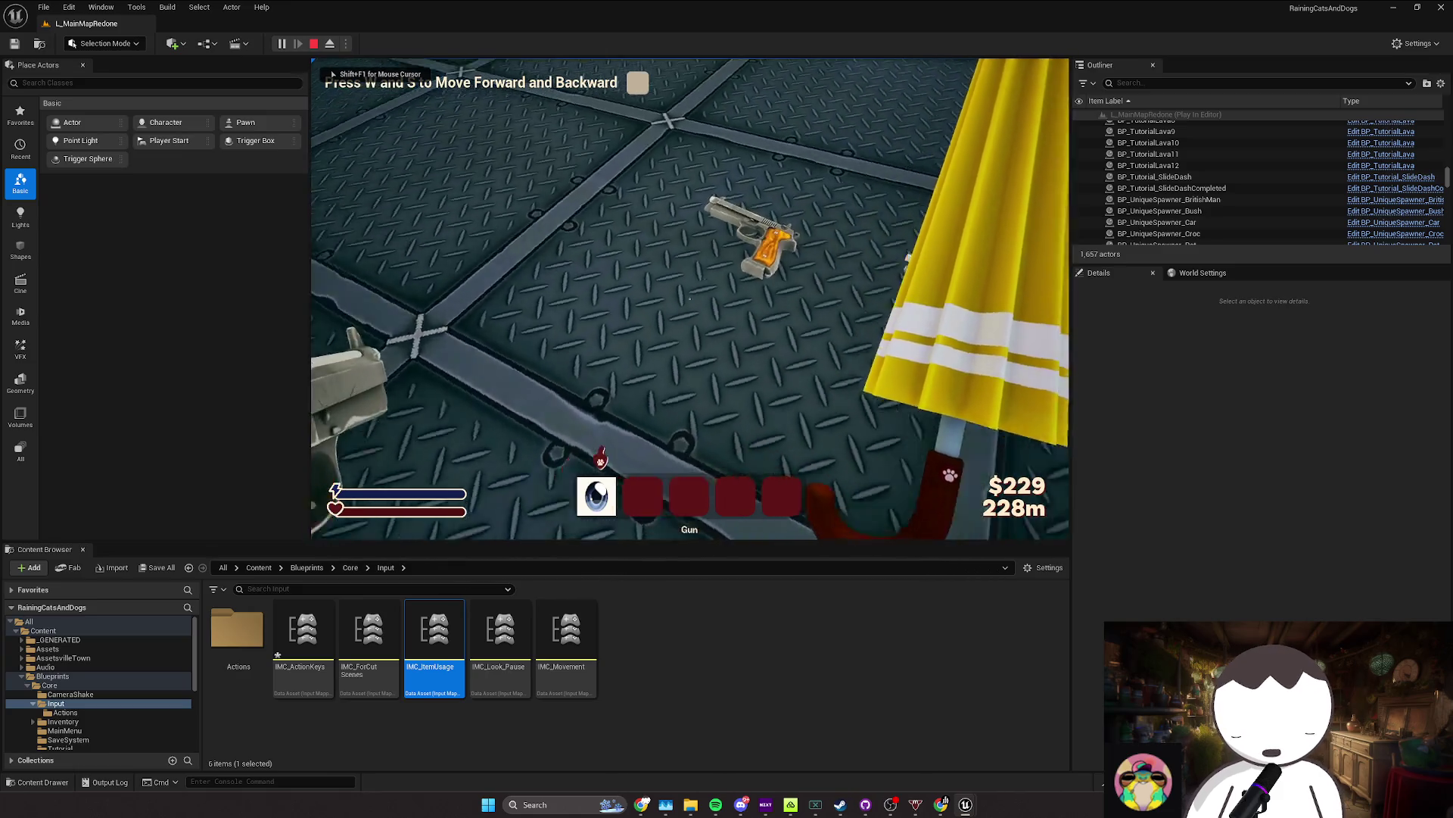
Step: Shoot, walk onto the guns, and complete the forward movement prompt, then stop play
left_click(690, 298)
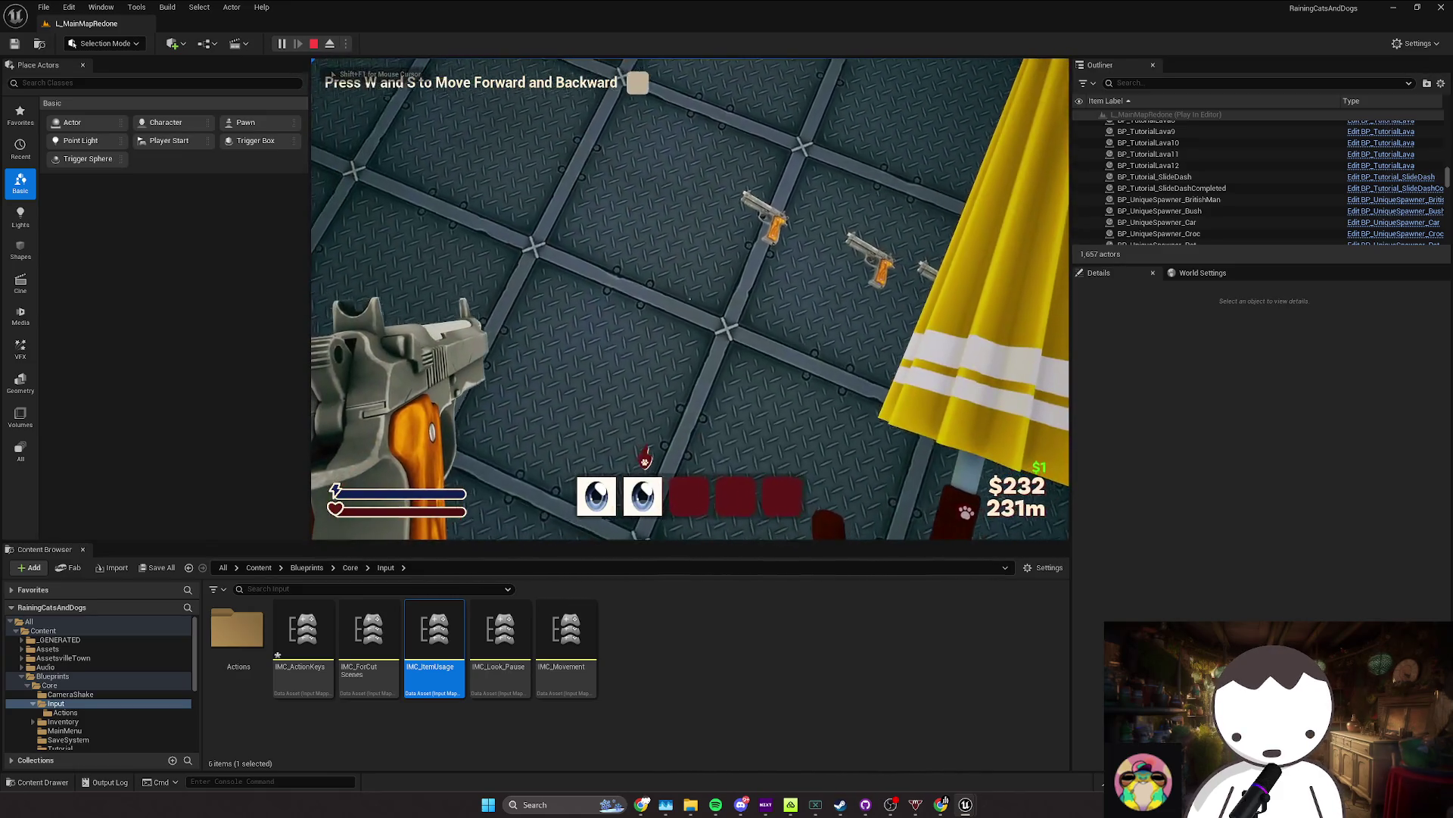
key("1")
key("w")
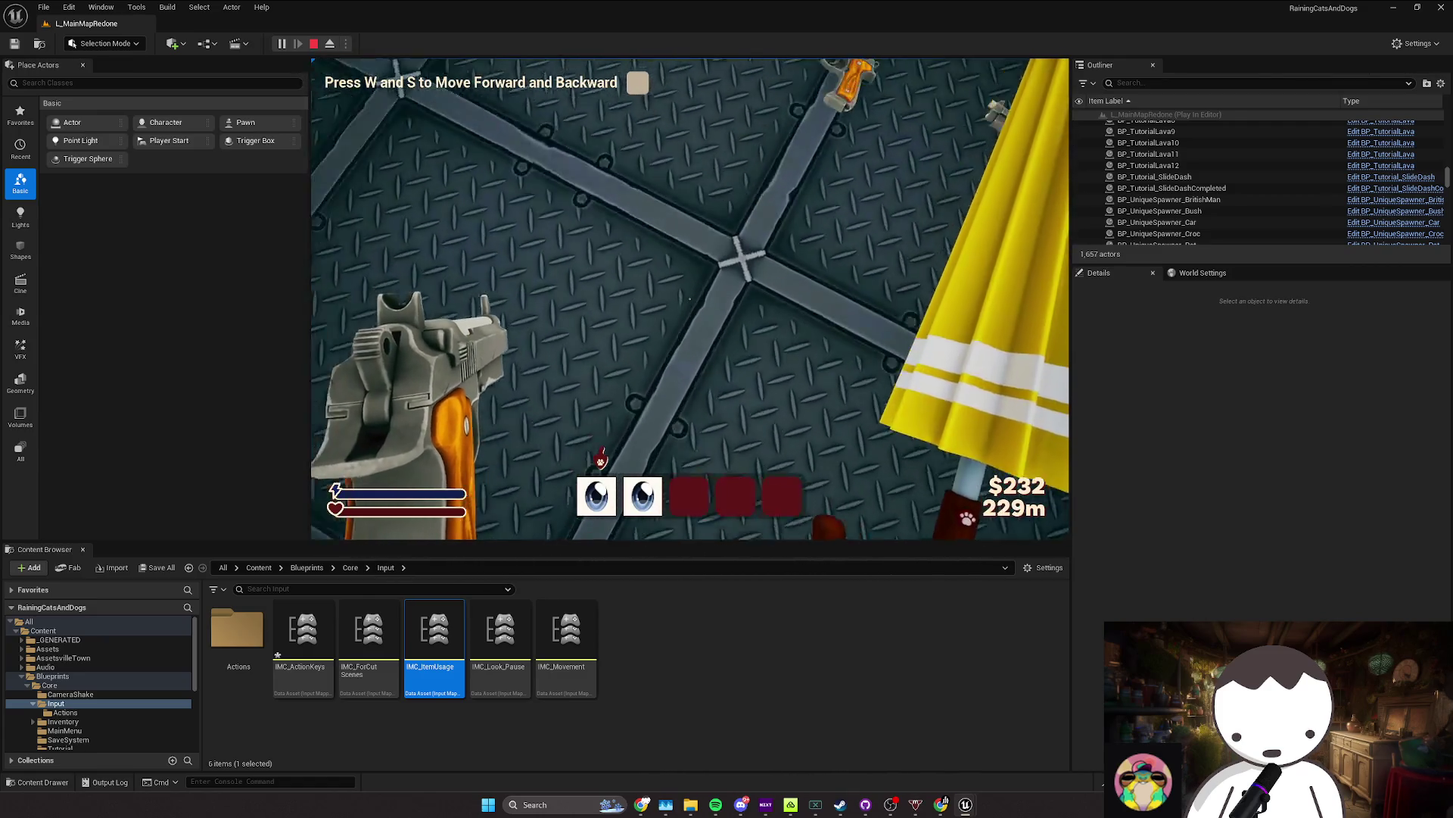
key("w")
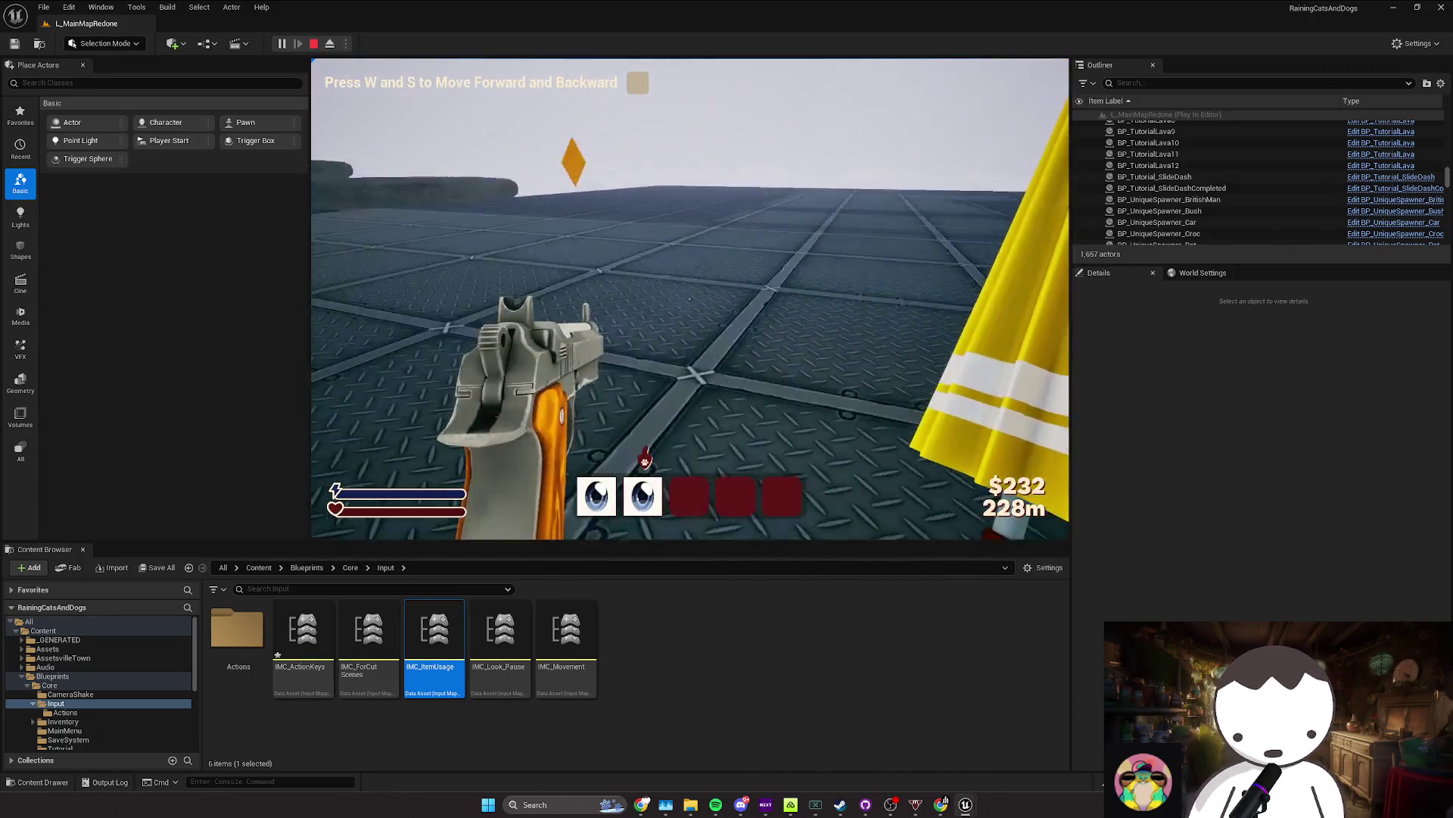
key("w")
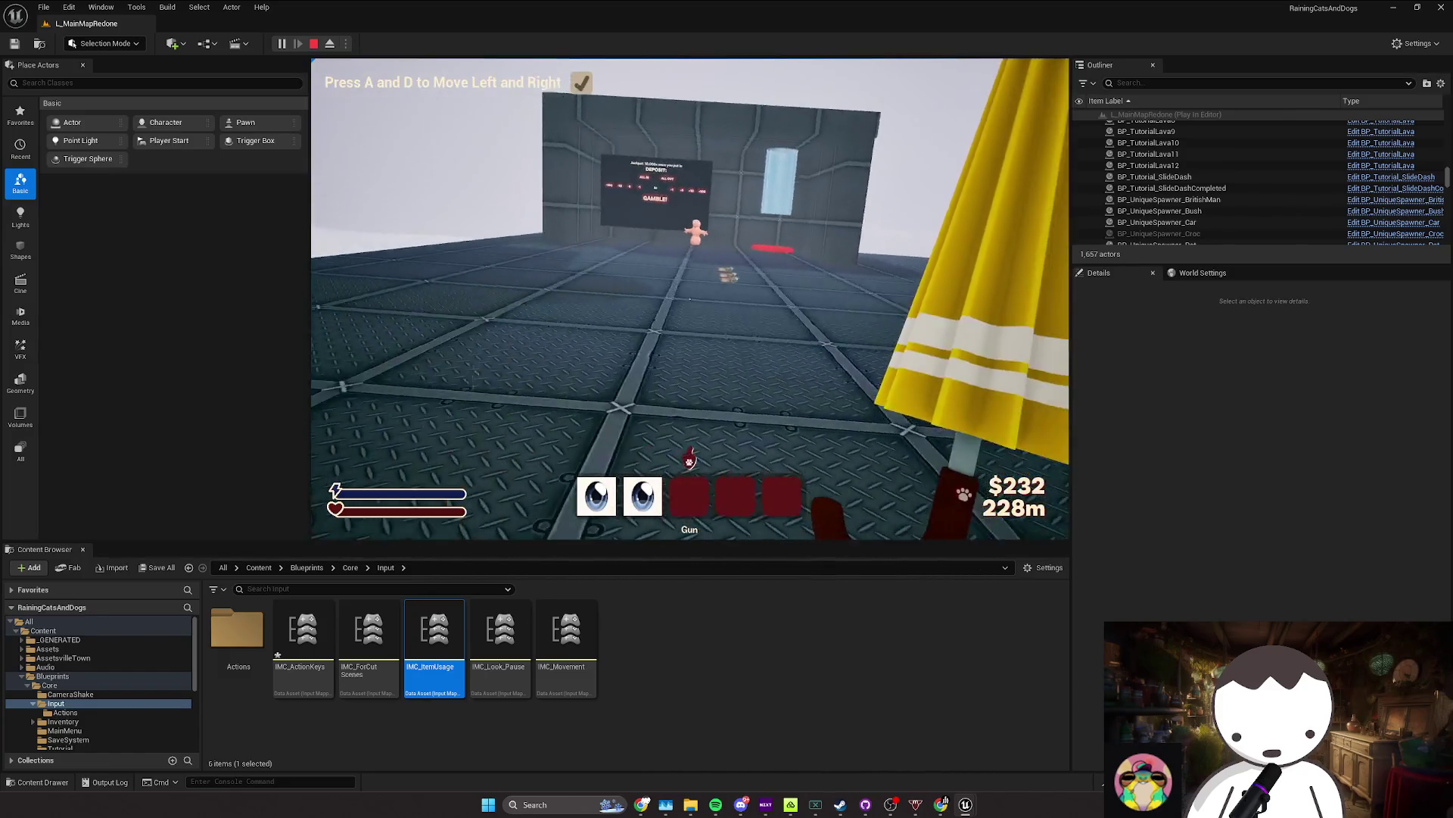
key("Escape")
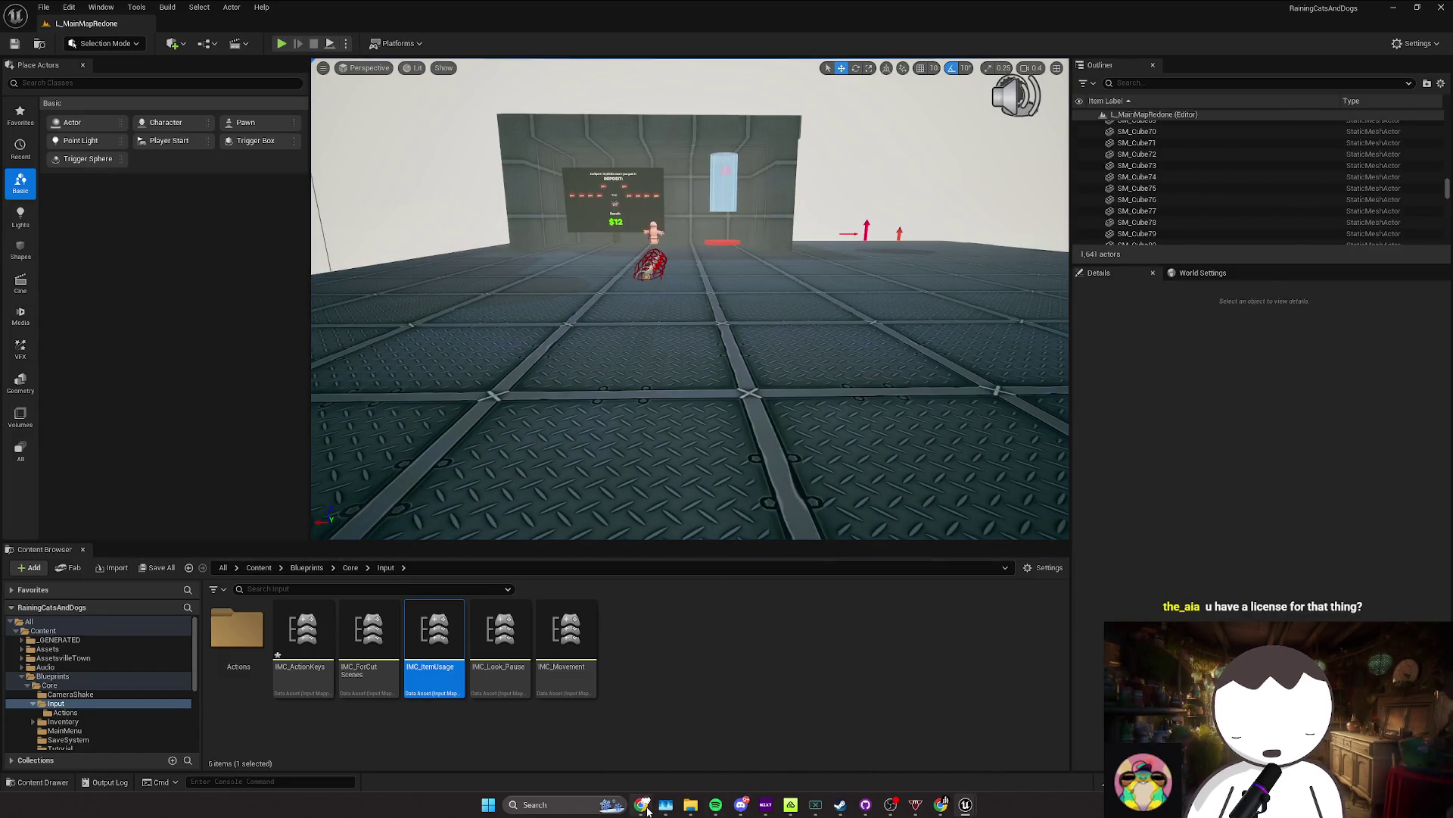
Step: Delete the 'If you buy multiple guns and scroll, you can FLY' line from the Raining Cats and Dogs doc
mouse_move(653, 798)
left_click(639, 757)
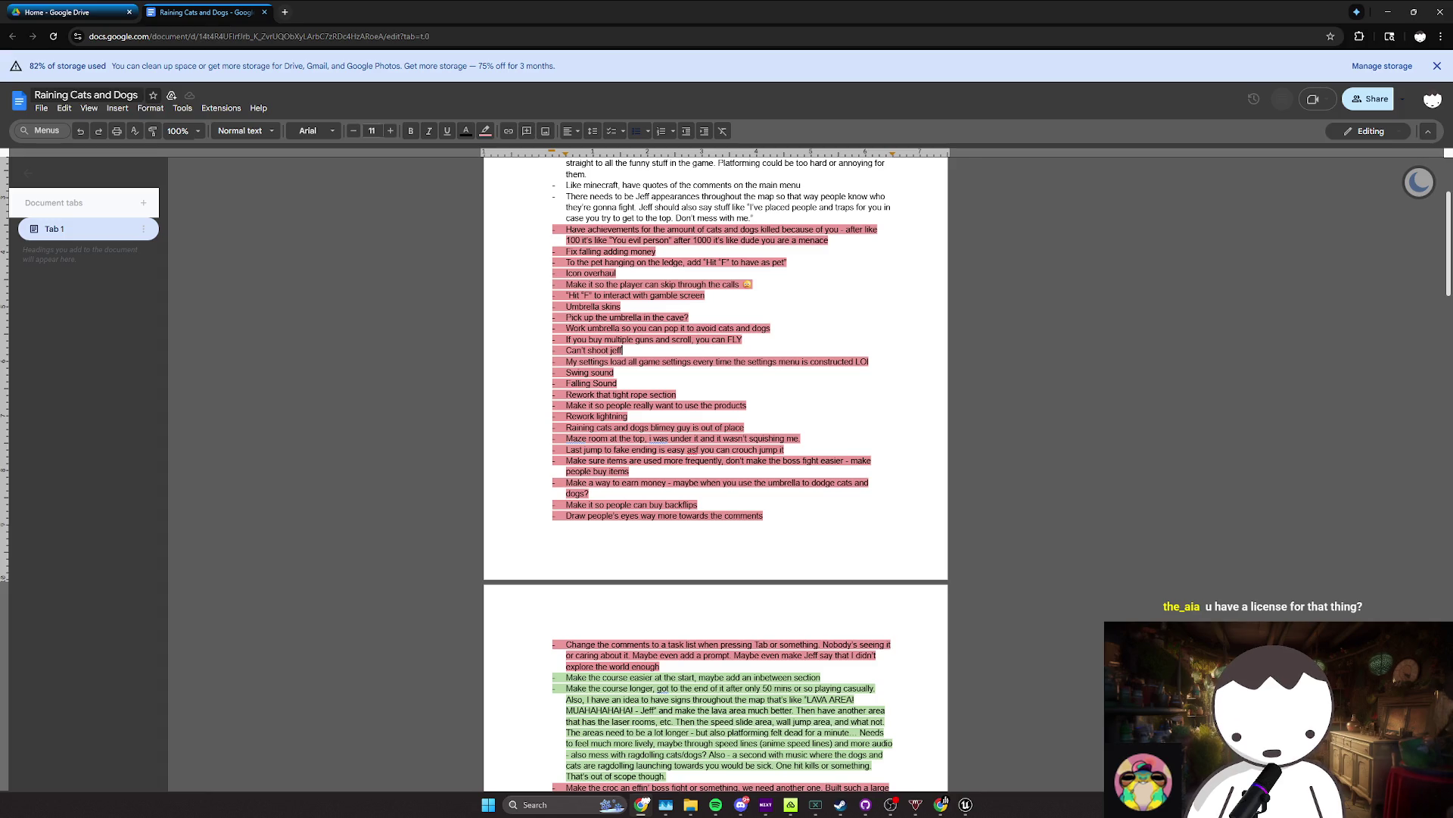
left_click_drag(719, 344, 563, 345)
key("BackSpace")
key("BackSpace")
key("BackSpace")
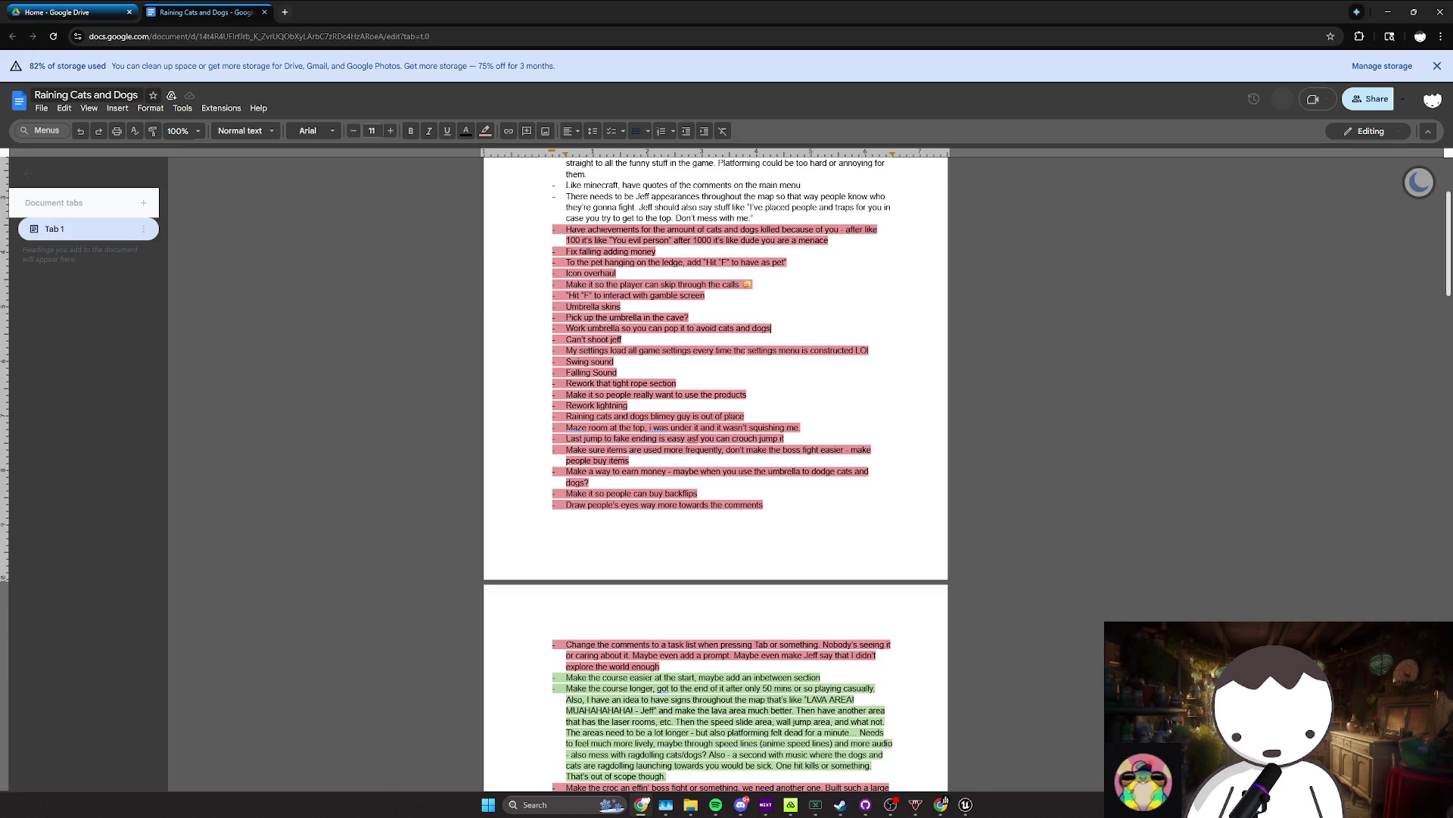
scroll(715, 470, "down", 3)
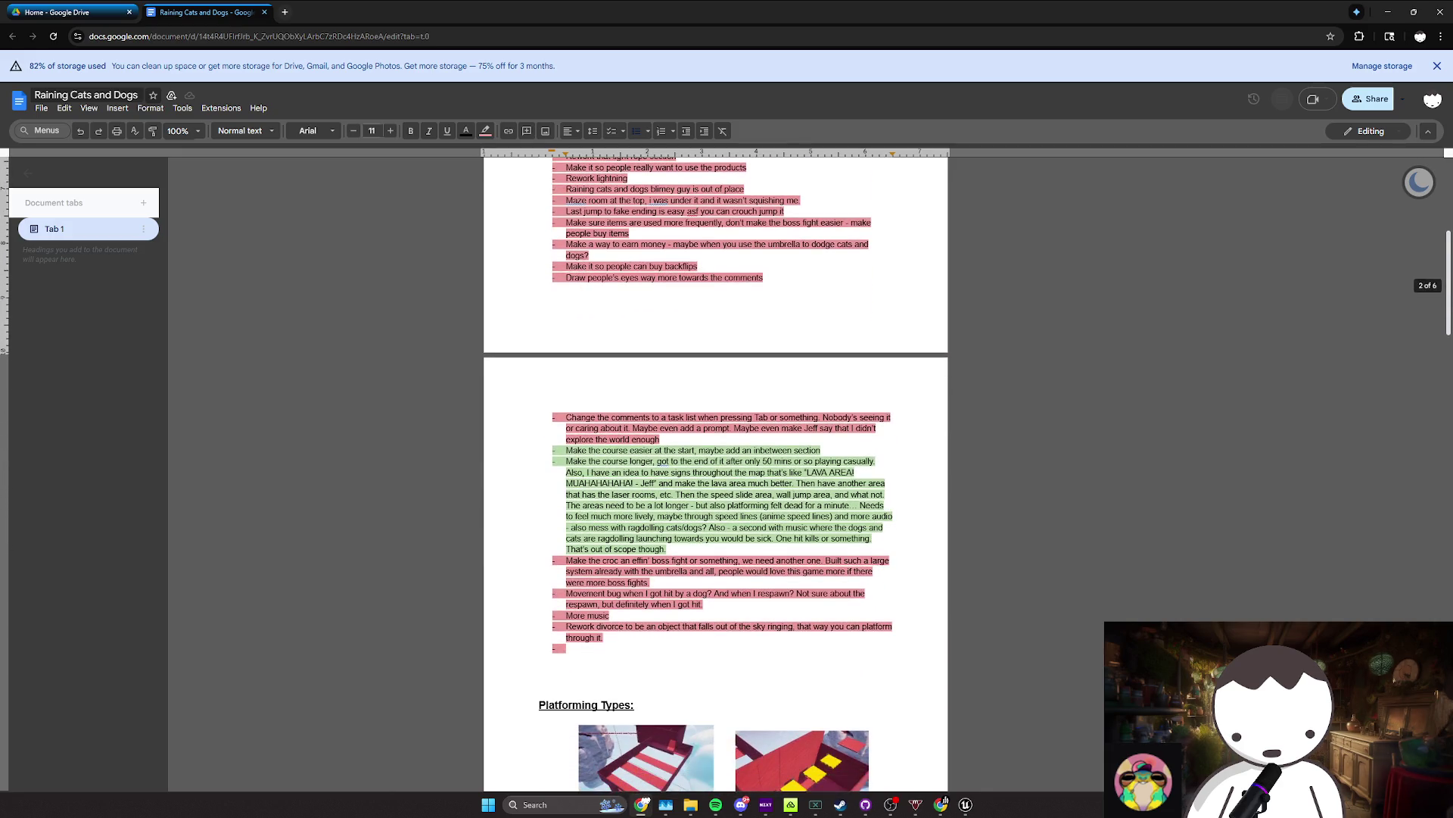
scroll(715, 469, "up", 3)
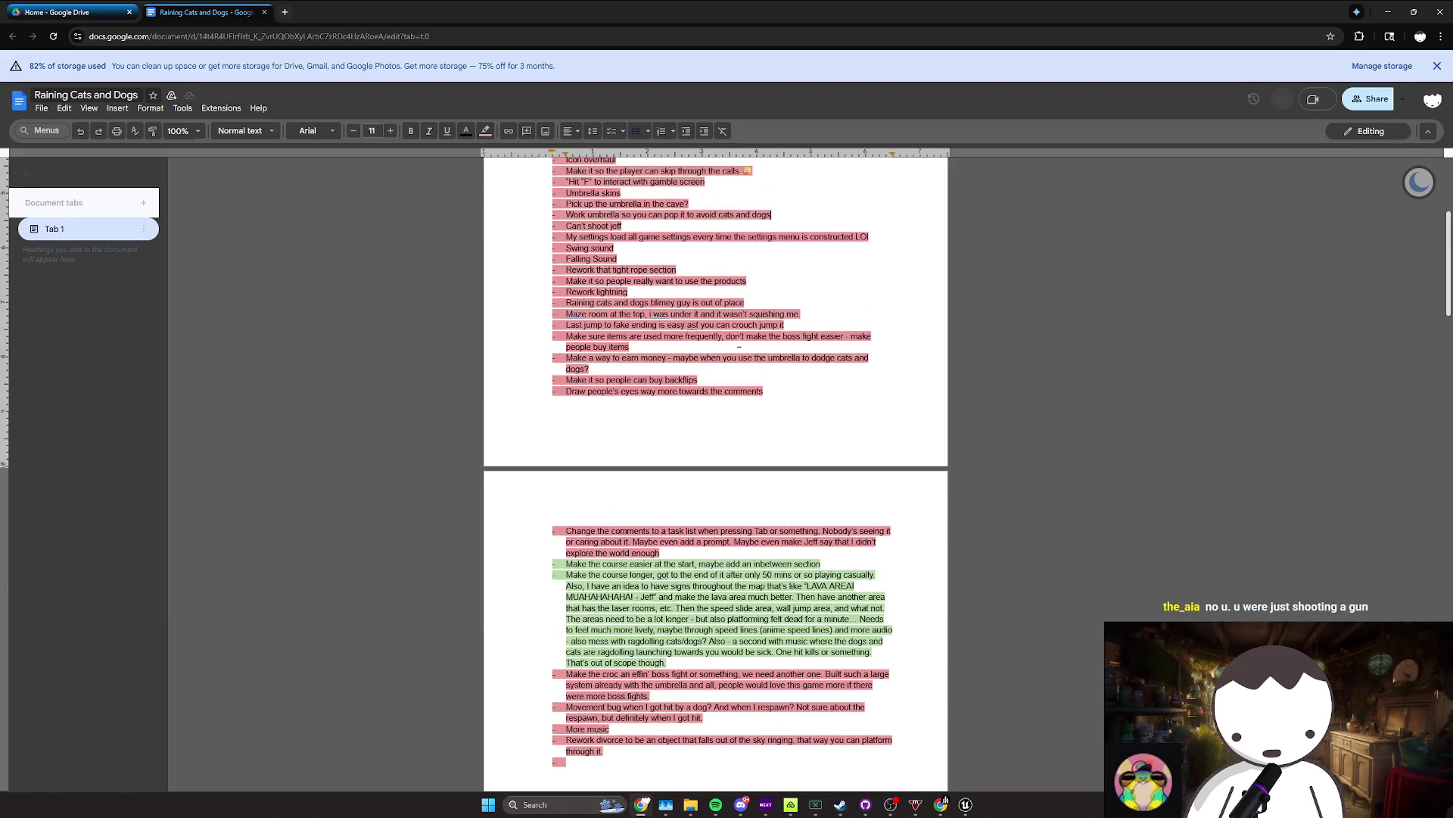
scroll(738, 337, "up", 1)
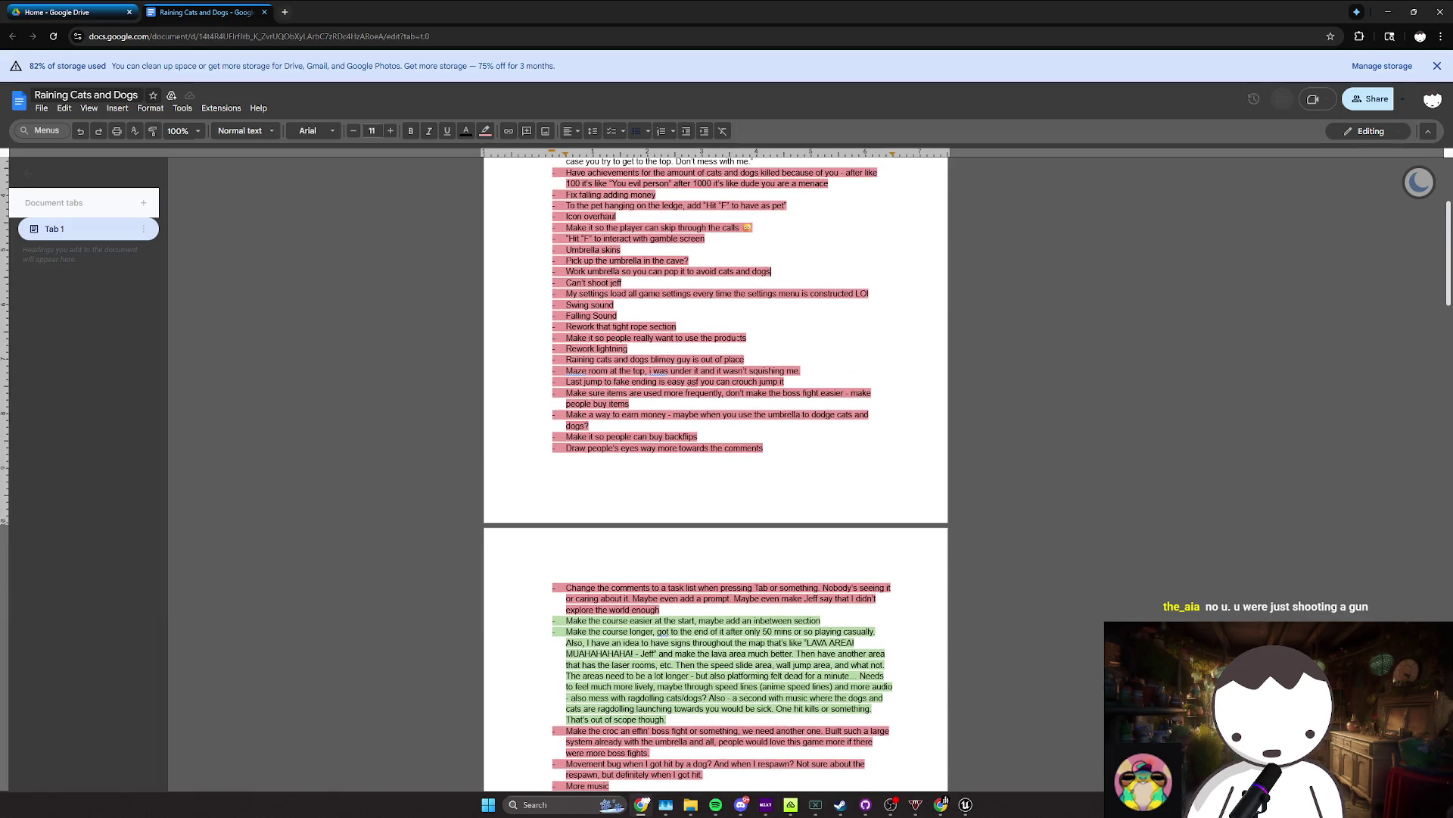
scroll(737, 337, "up", 2)
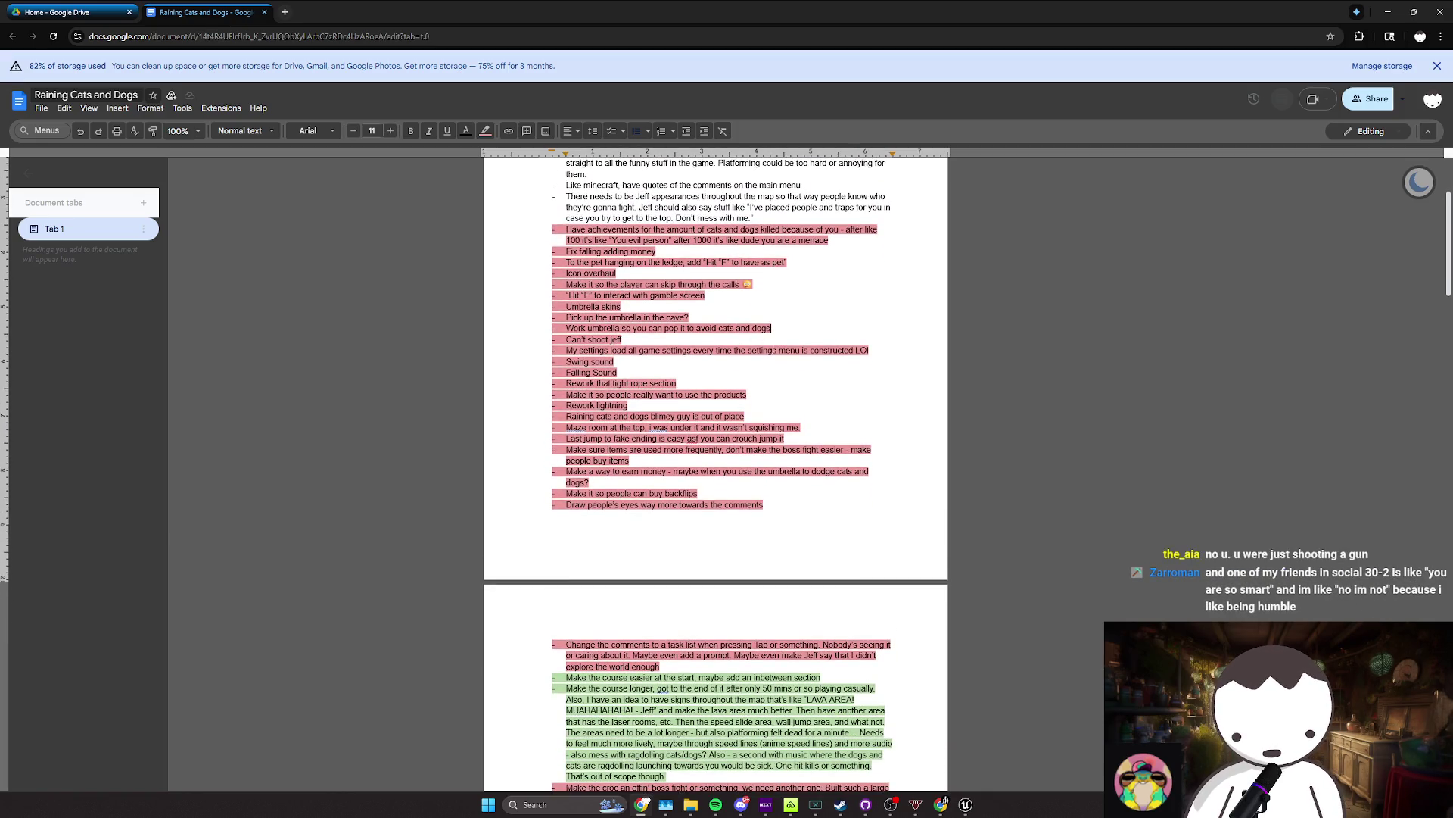
Step: Return to the Unreal level editor and fly the viewport camera forward
key("alt+Tab")
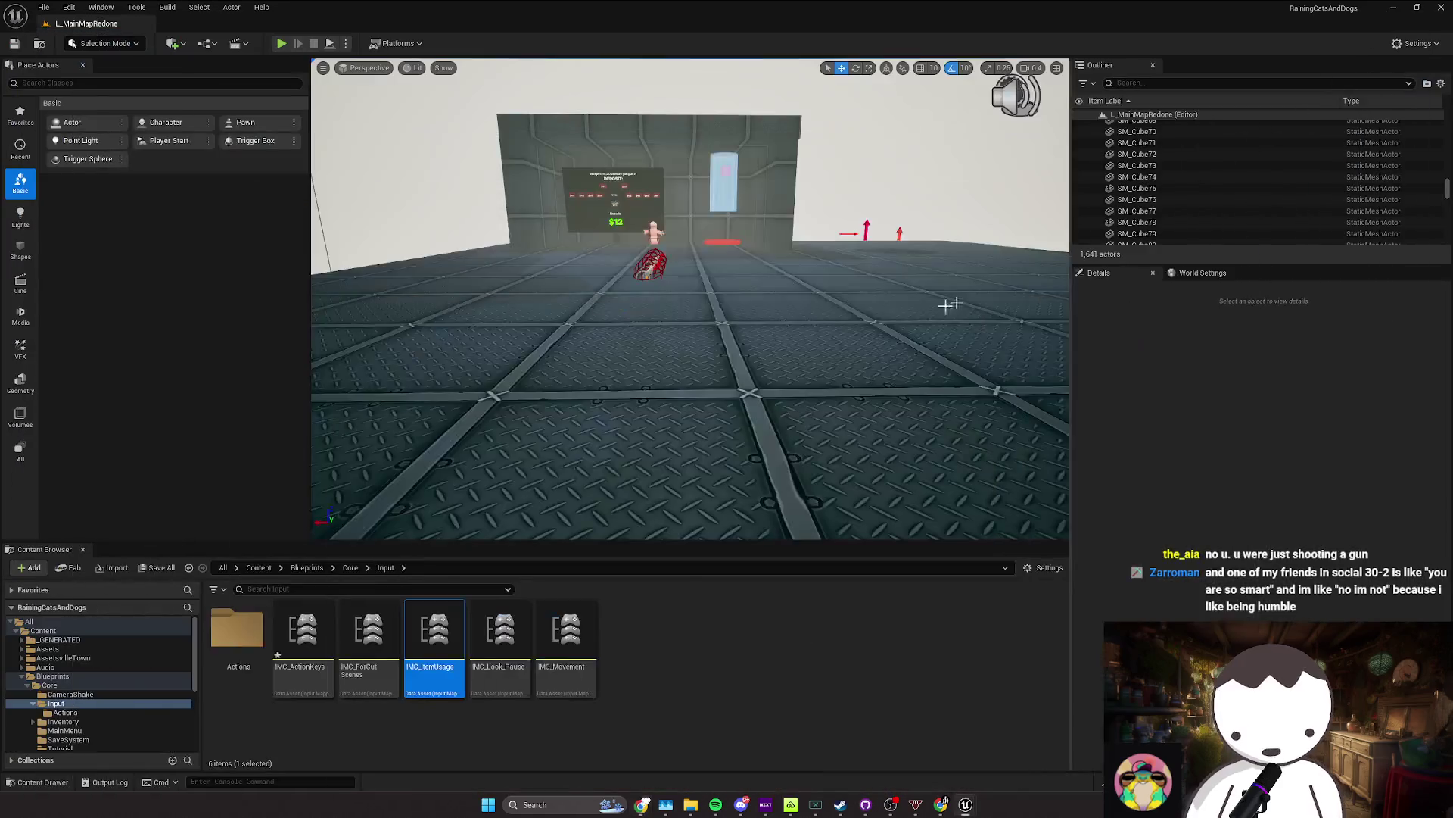
mouse_move(947, 306)
left_mouse_down()
mouse_move(942, 341)
mouse_move(802, 349)
mouse_move(931, 337)
left_mouse_up()
scroll(848, 340, "up", 1)
Step: Play-test picking up a gun and moving forward and back, then stop and save with Ctrl+S
scroll(931, 336, "up", 1)
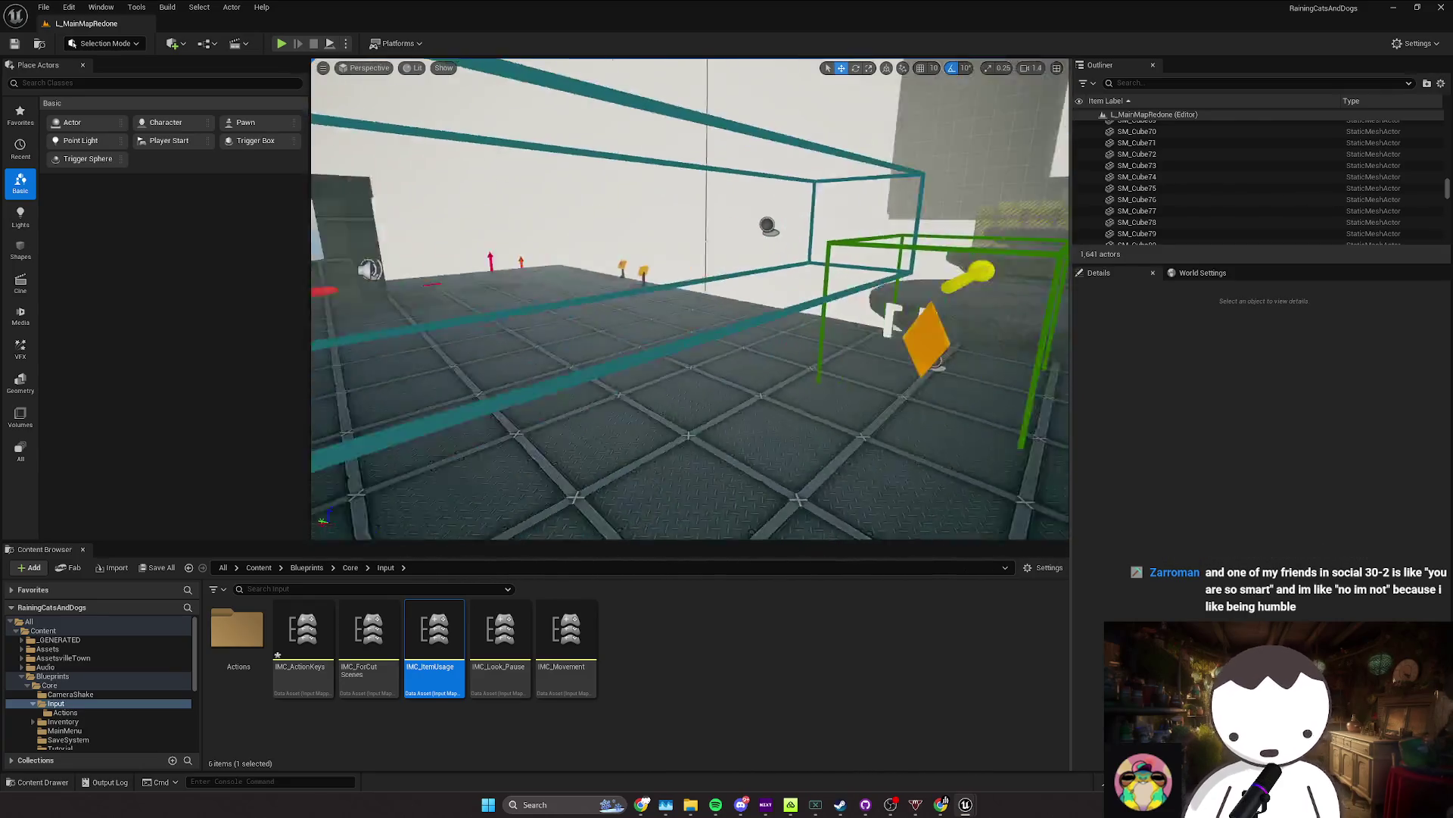
left_click(281, 44)
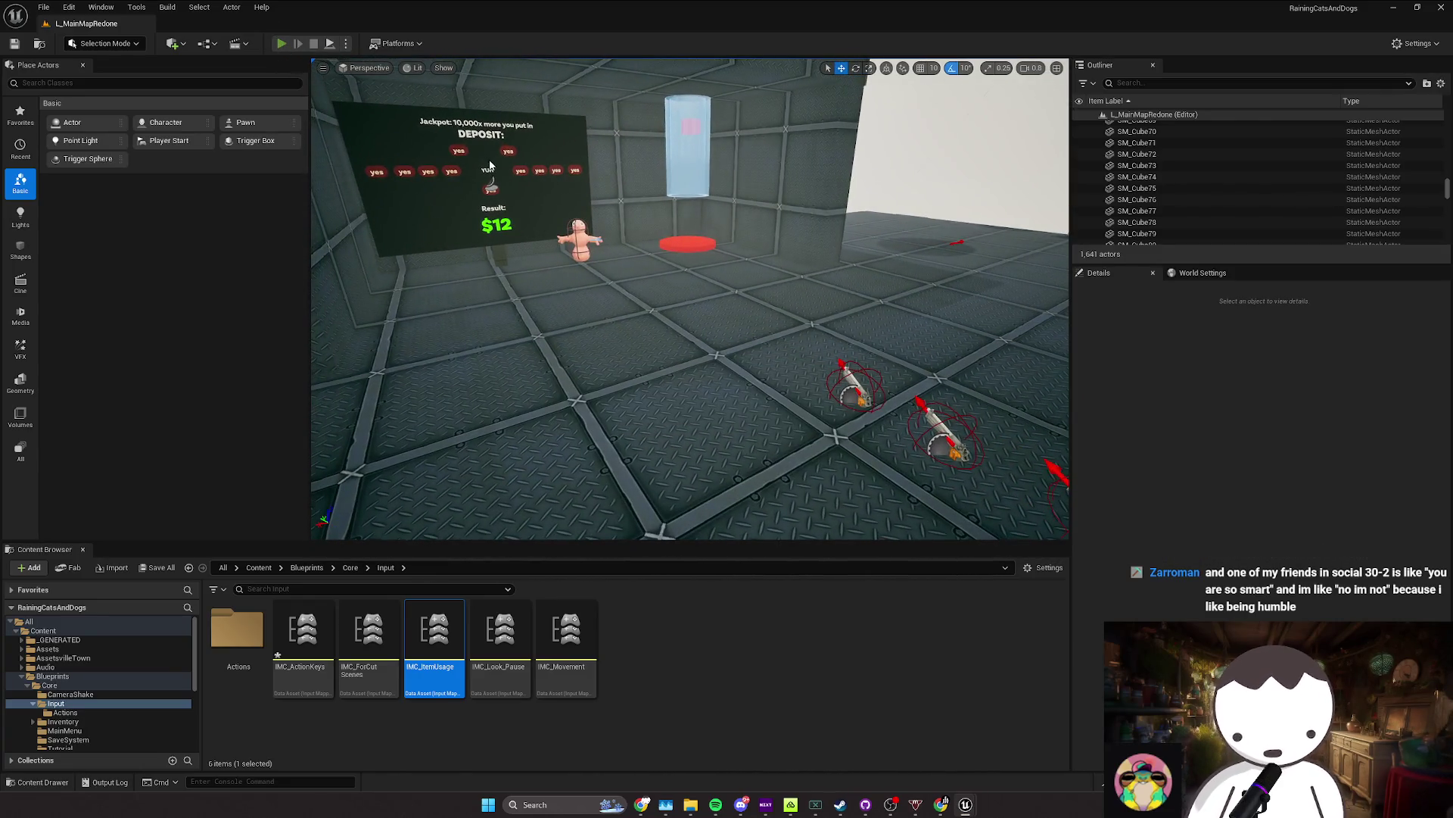
key("w")
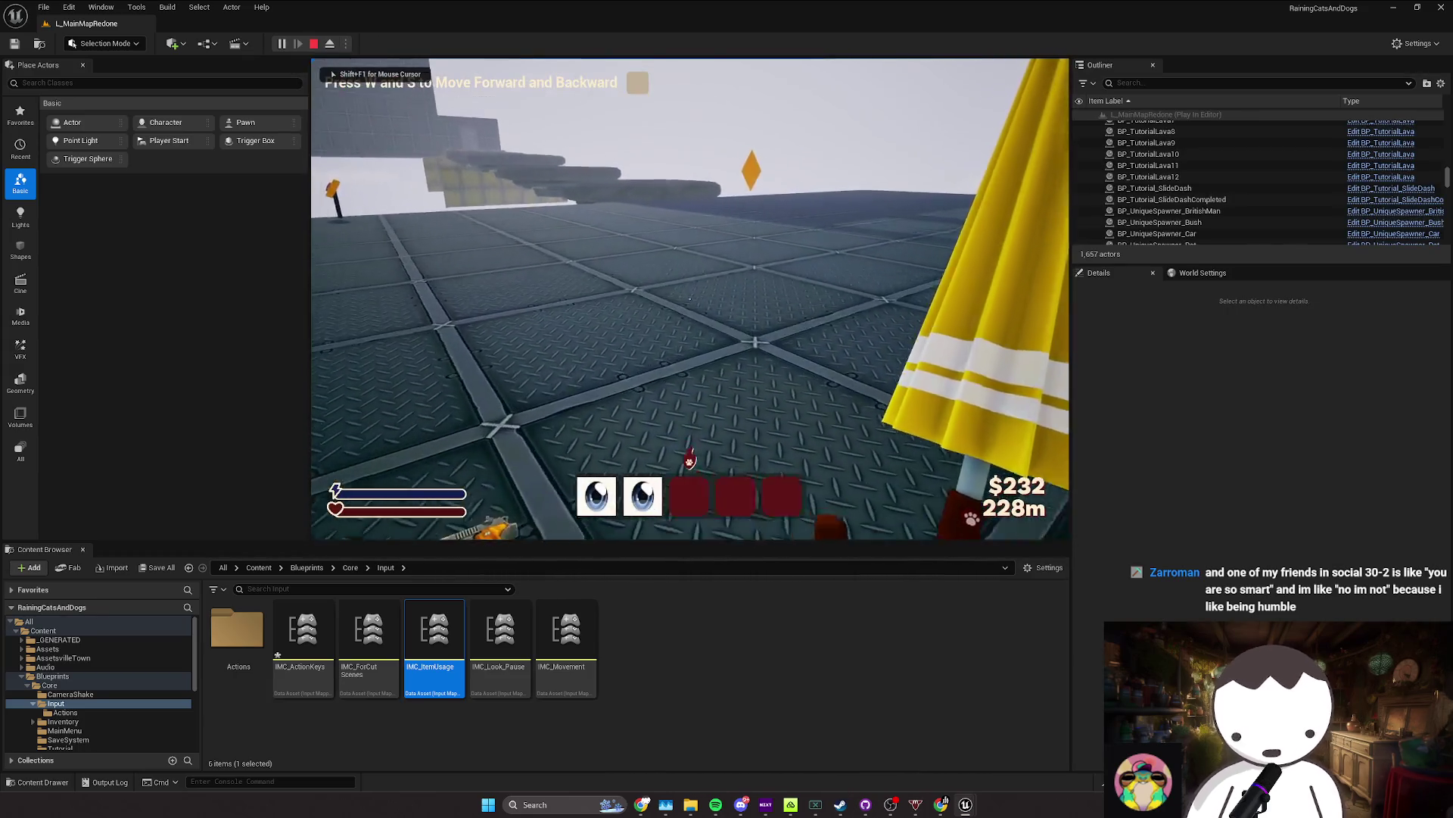
key("w")
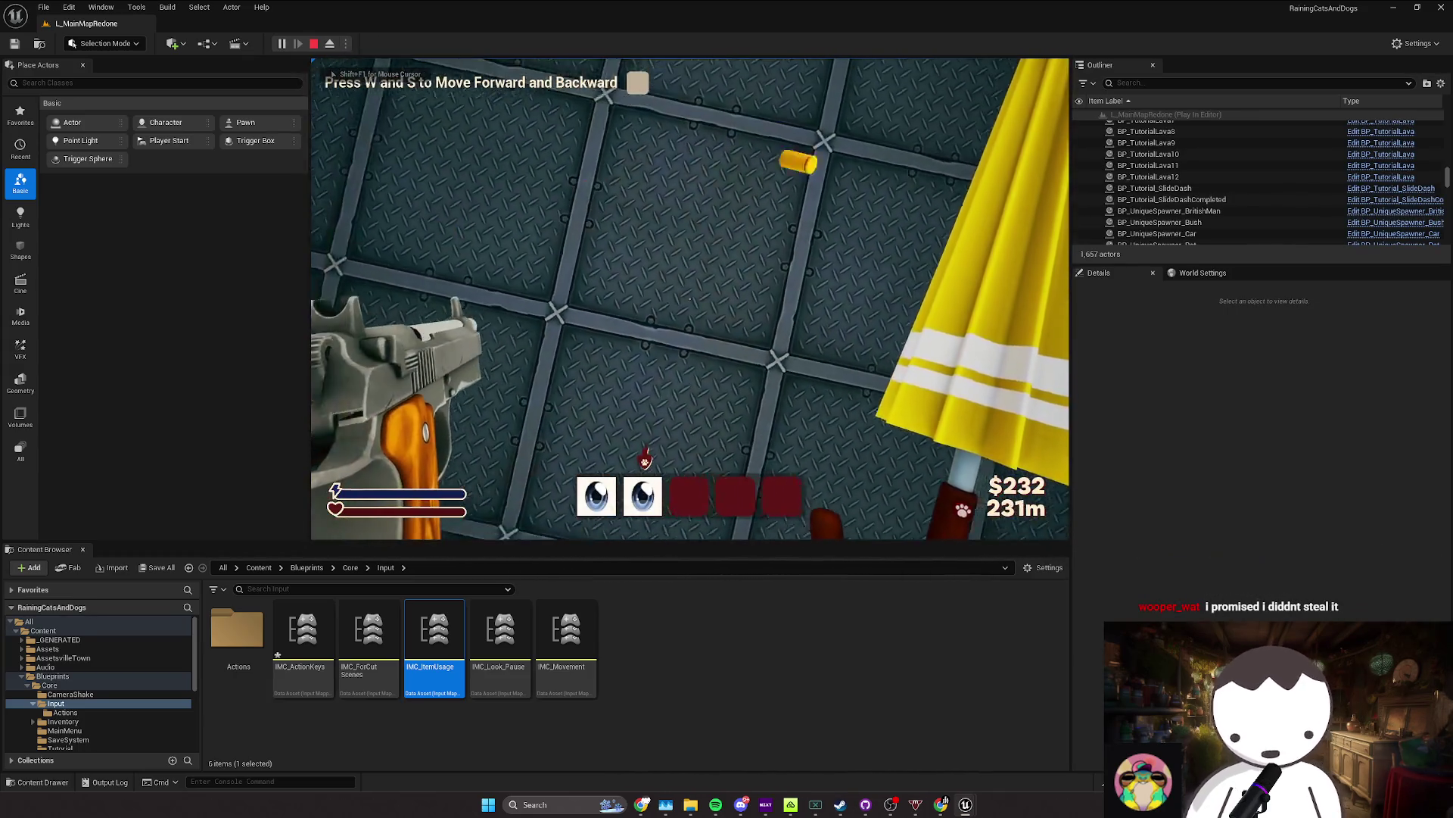
key("s")
key("w")
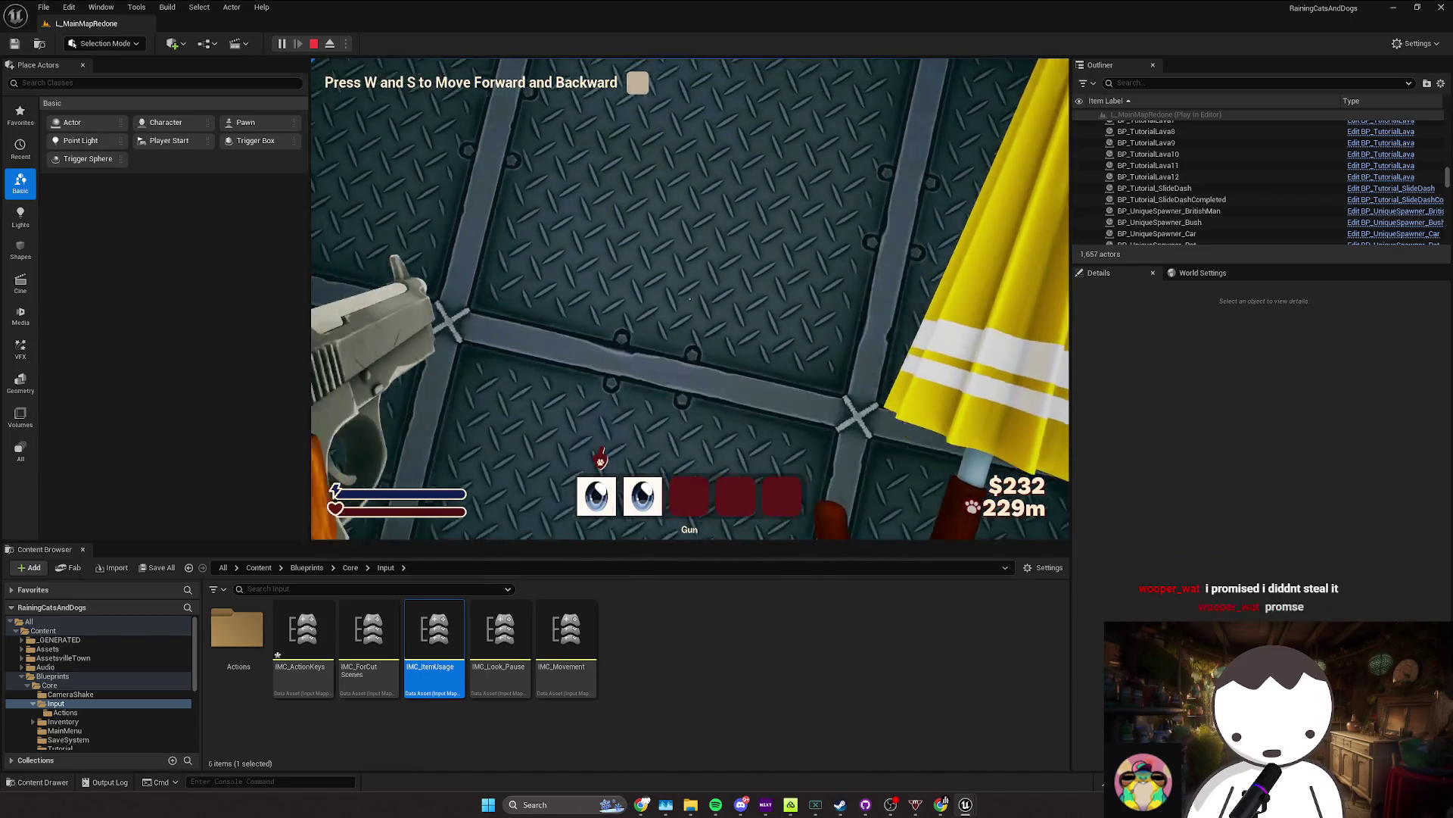
key("s")
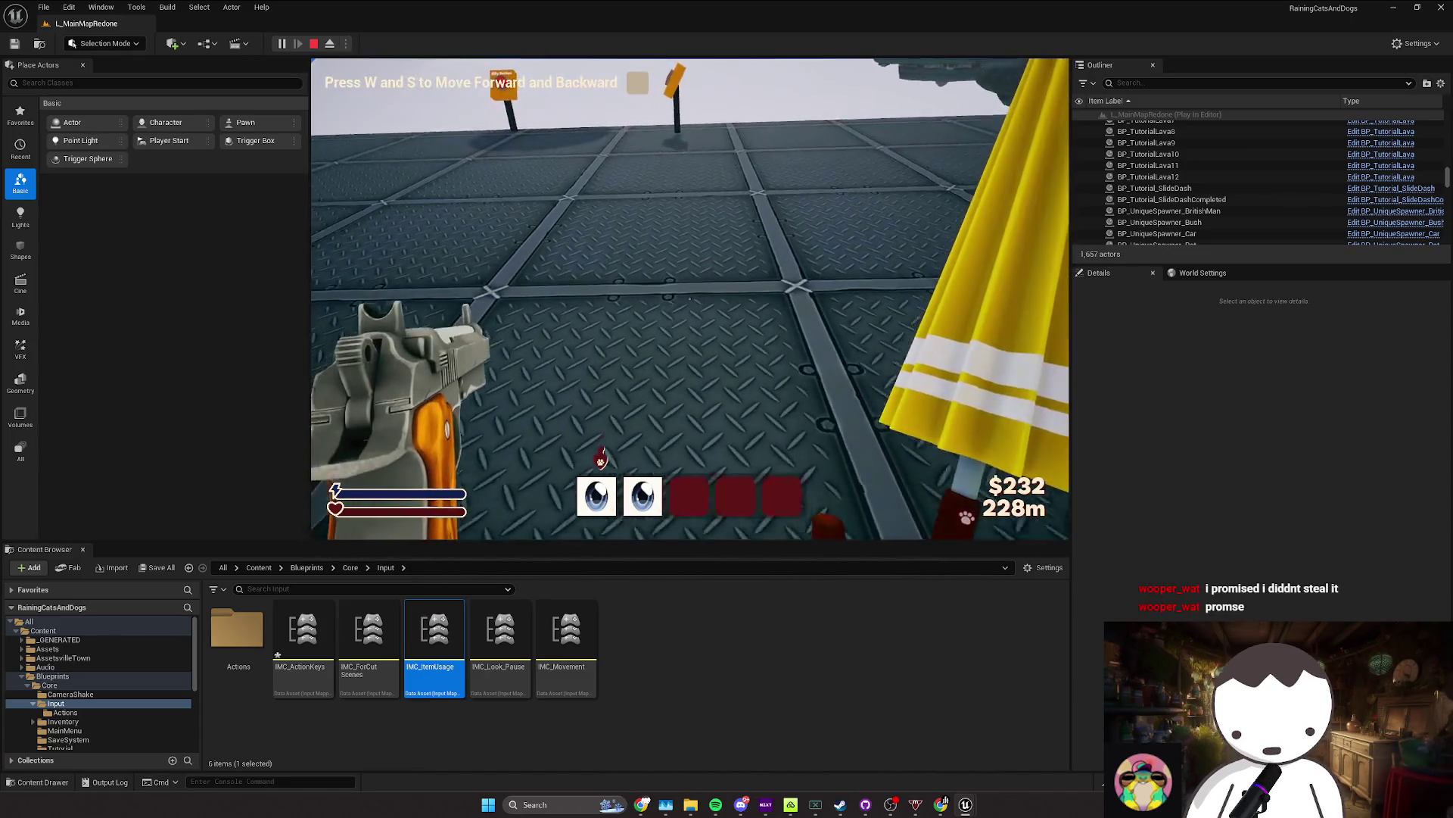
key("Escape")
key("ctrl+s")
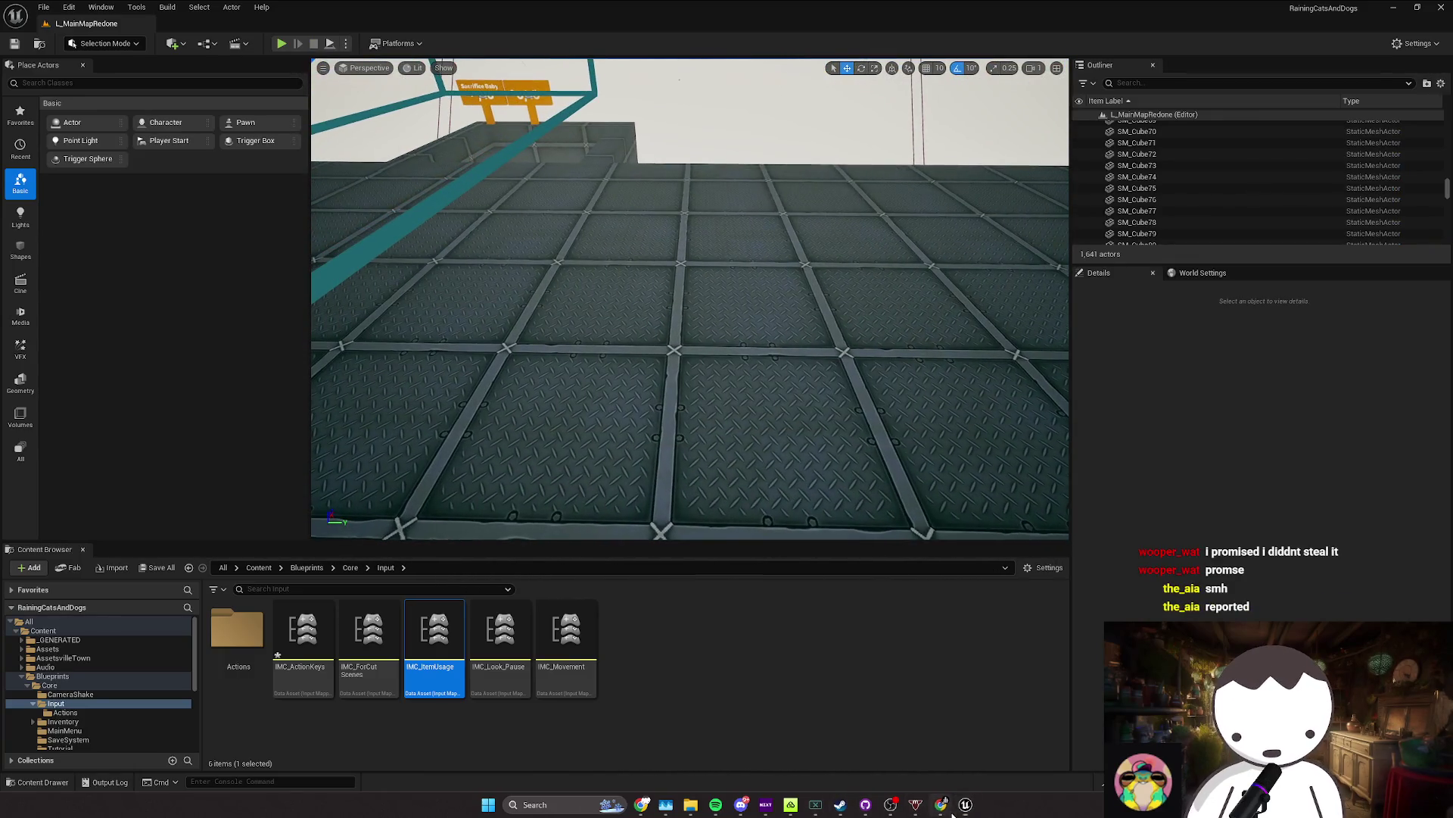
Step: Review the umbrella, settings-menu and Swing sound lines, removing the empty line above Falling Sound
left_click(636, 810)
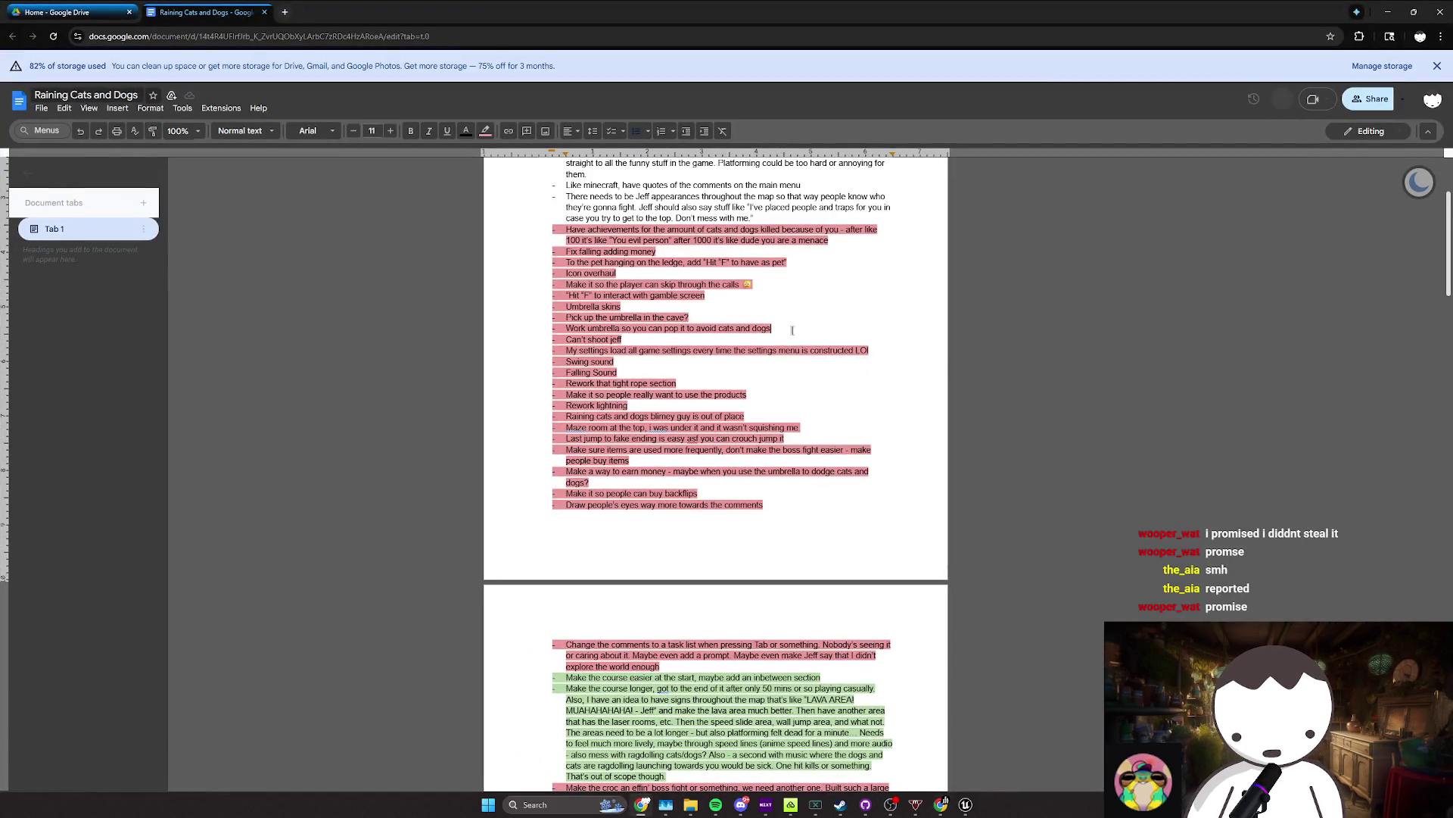
triple_click(688, 318)
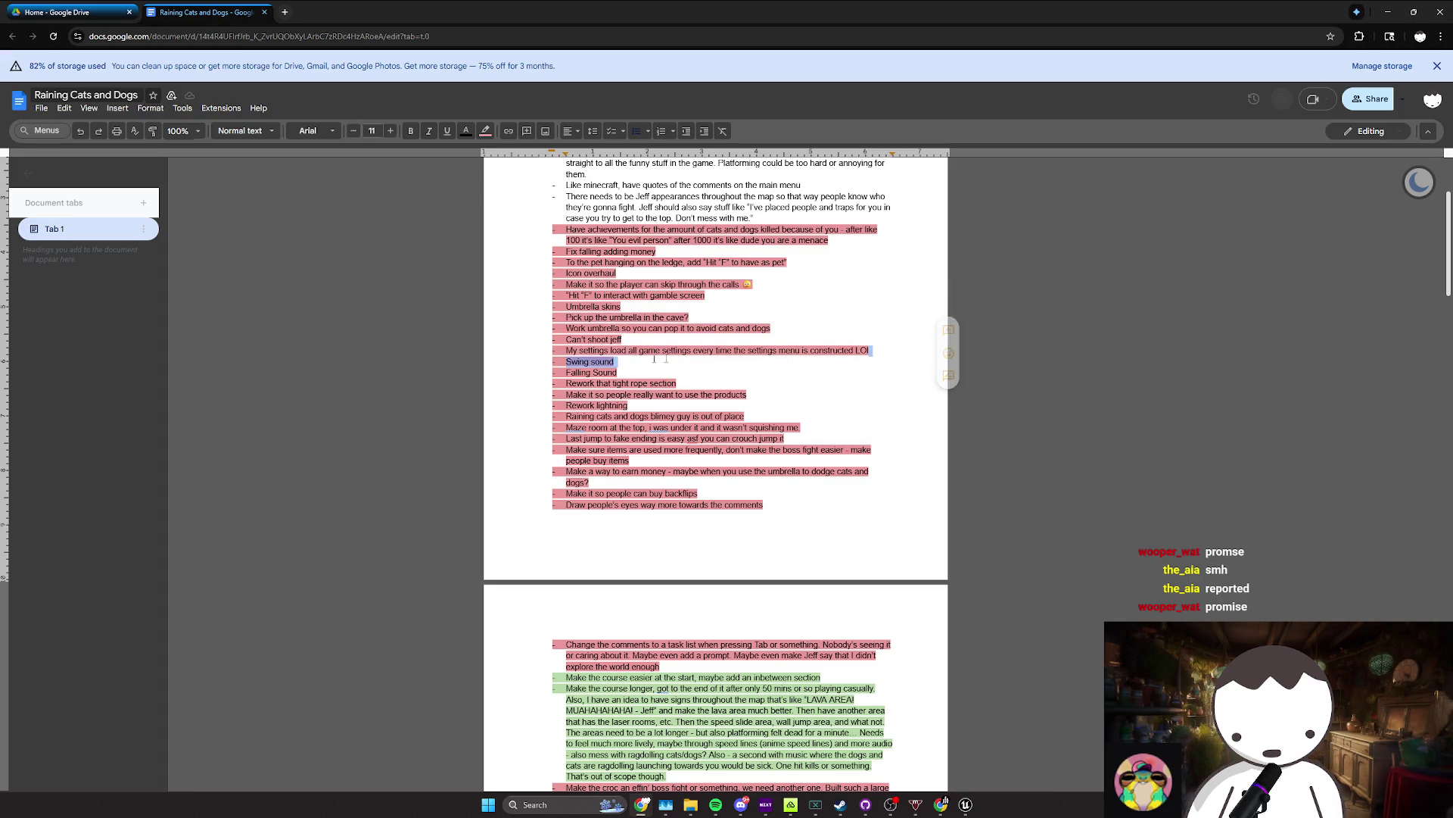
triple_click(561, 352)
triple_click(590, 362)
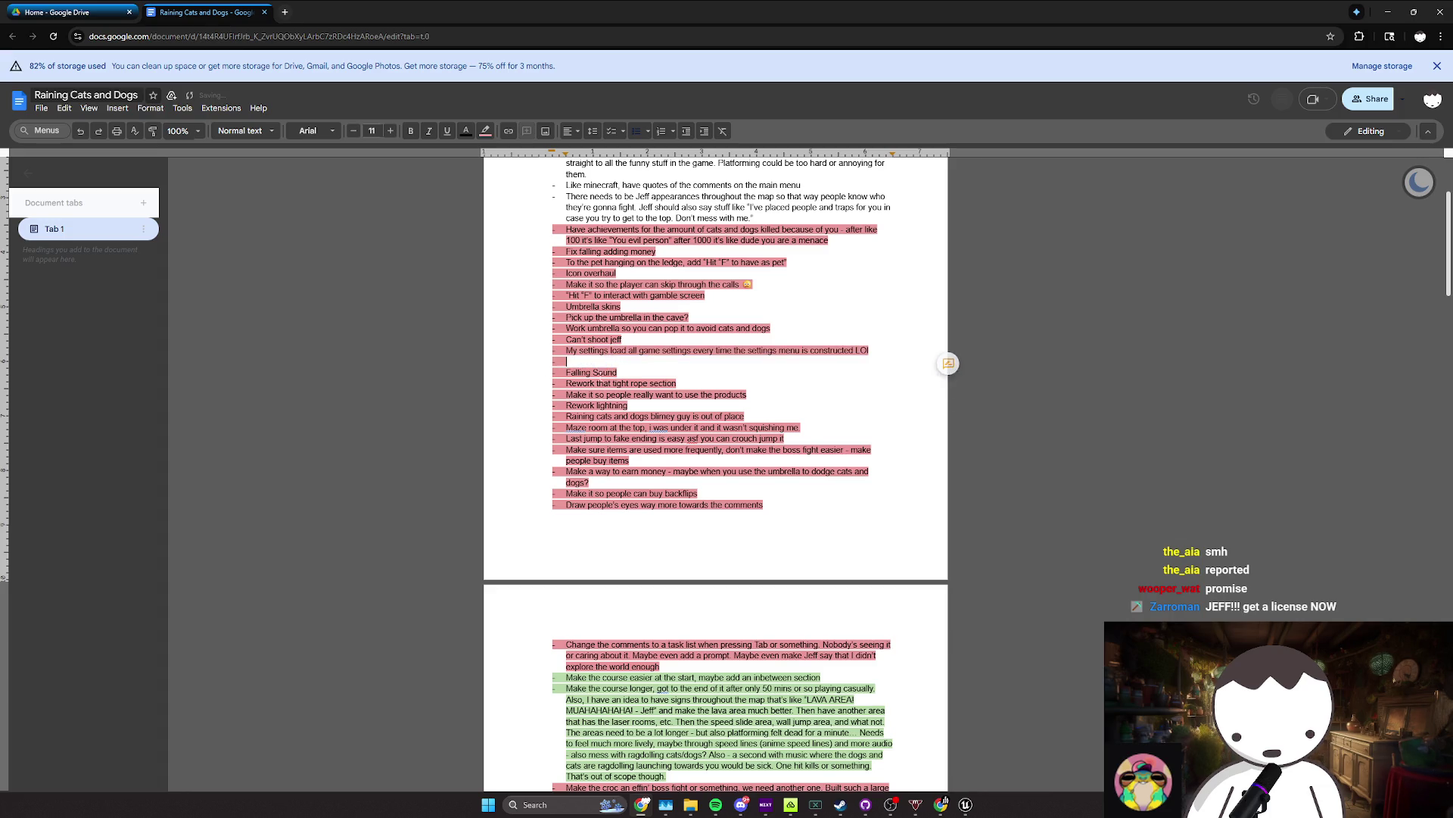
key("BackSpace")
Step: Select the 'Make it so people really want to use the products' line, then minimize Chrome
triple_click(540, 375)
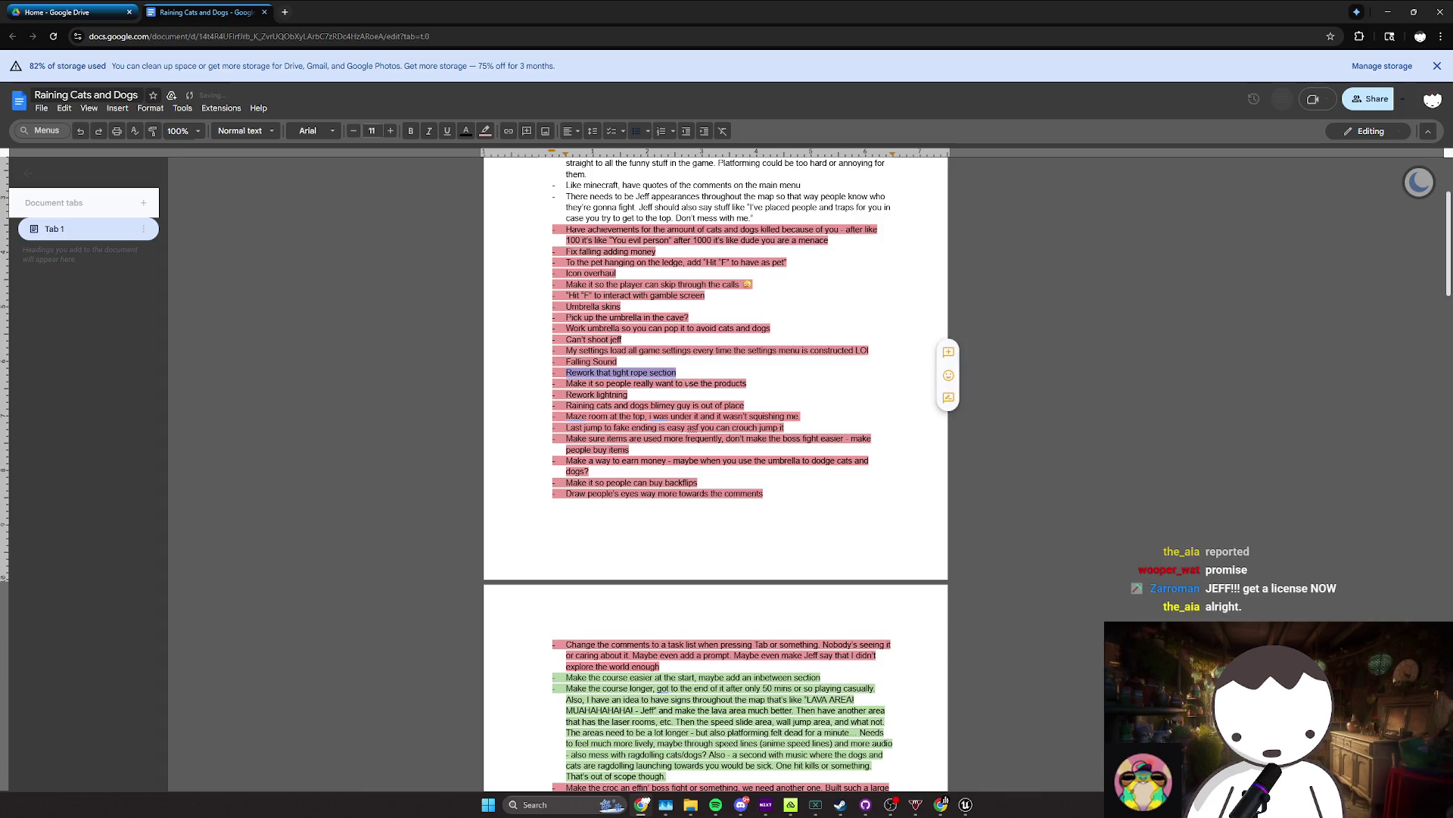
triple_click(540, 384)
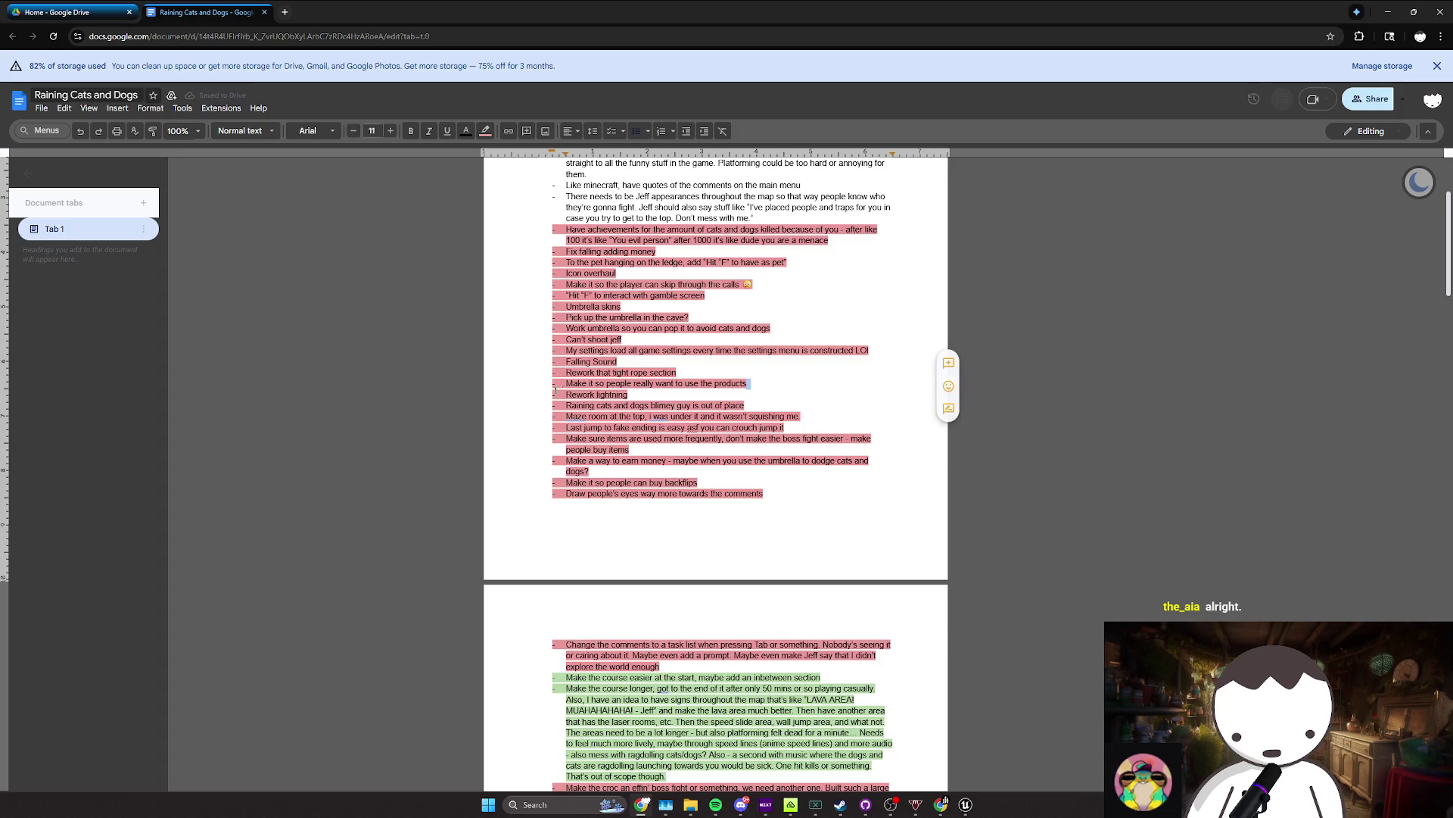
left_click_drag(748, 384, 566, 384)
mouse_move(1337, 11)
left_mouse_down()
mouse_move(1287, 53)
mouse_move(1196, 15)
mouse_move(1336, 24)
left_mouse_up()
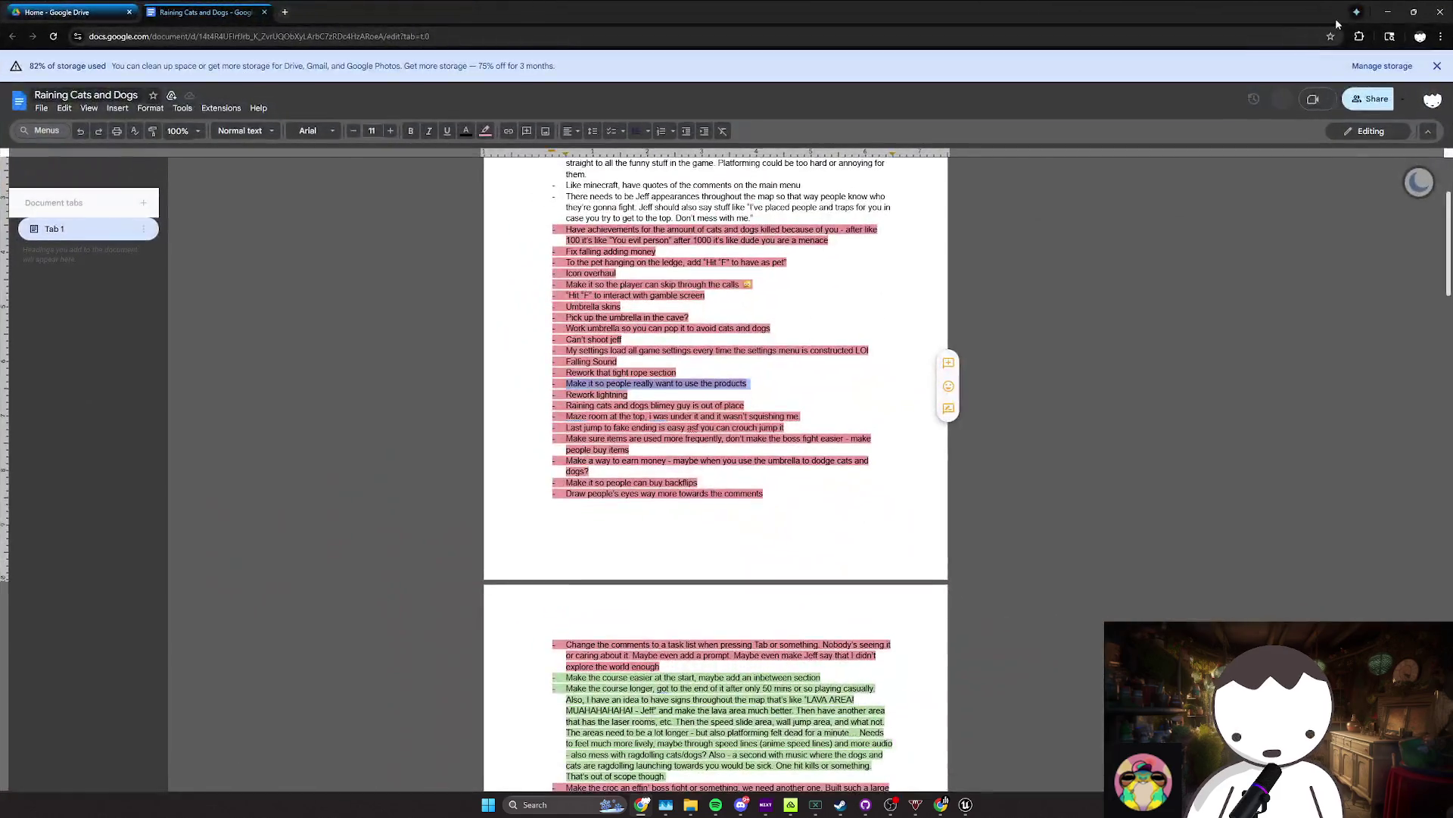
left_click(1387, 14)
Step: Fly the viewport camera over the building top and save the modified packages
key("s")
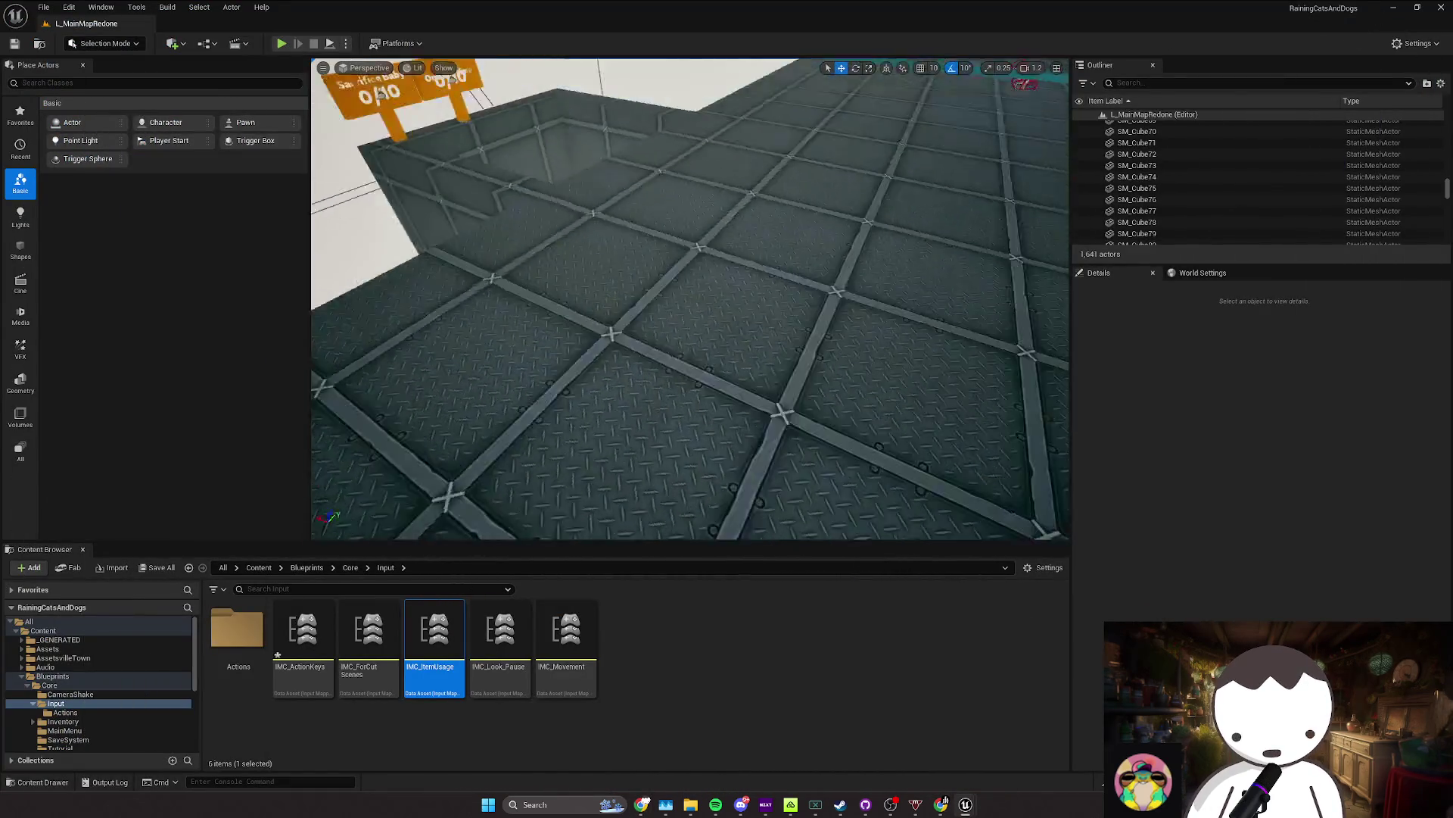
scroll(690, 299, "up", 3)
key("w")
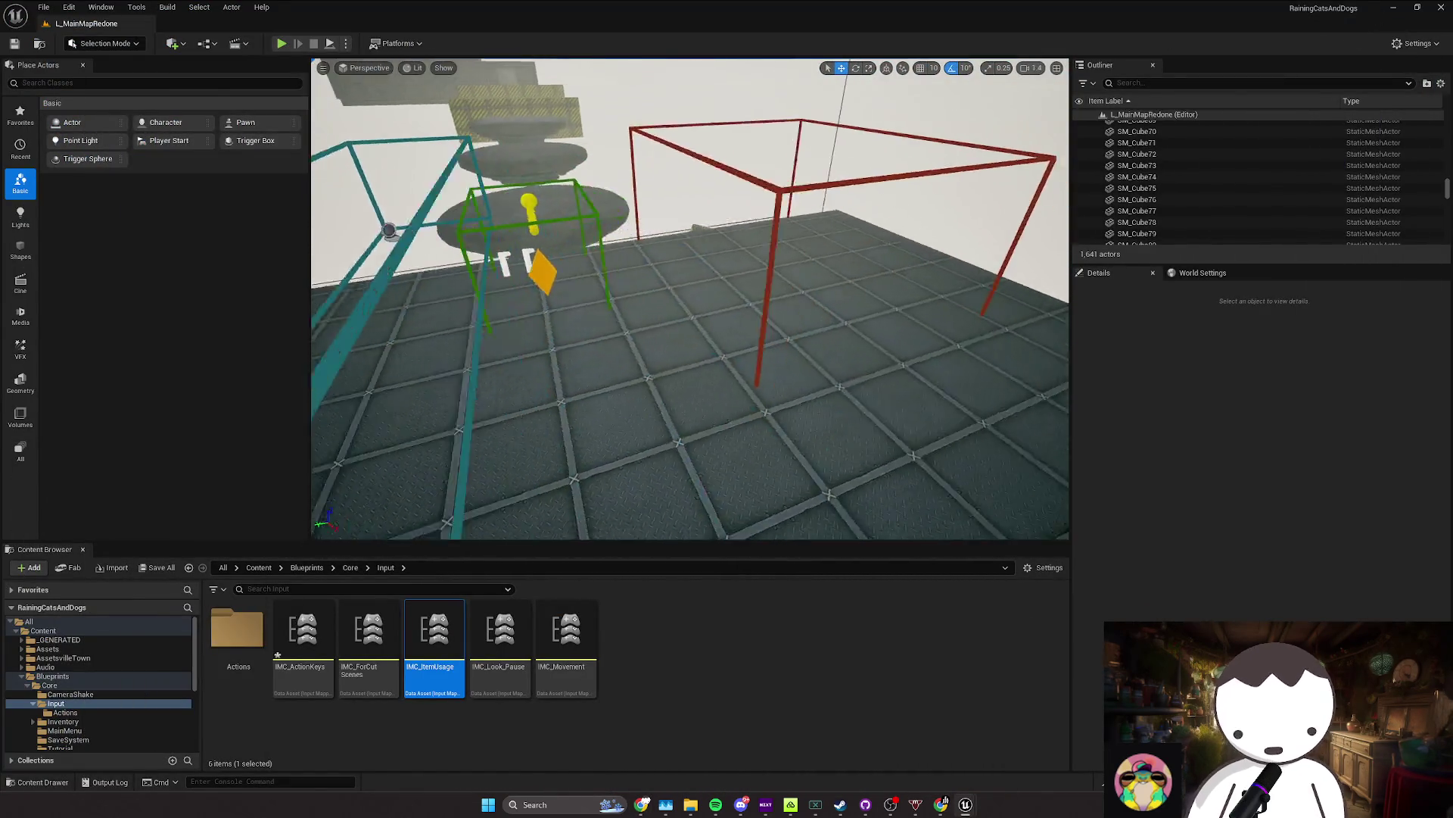
key("w")
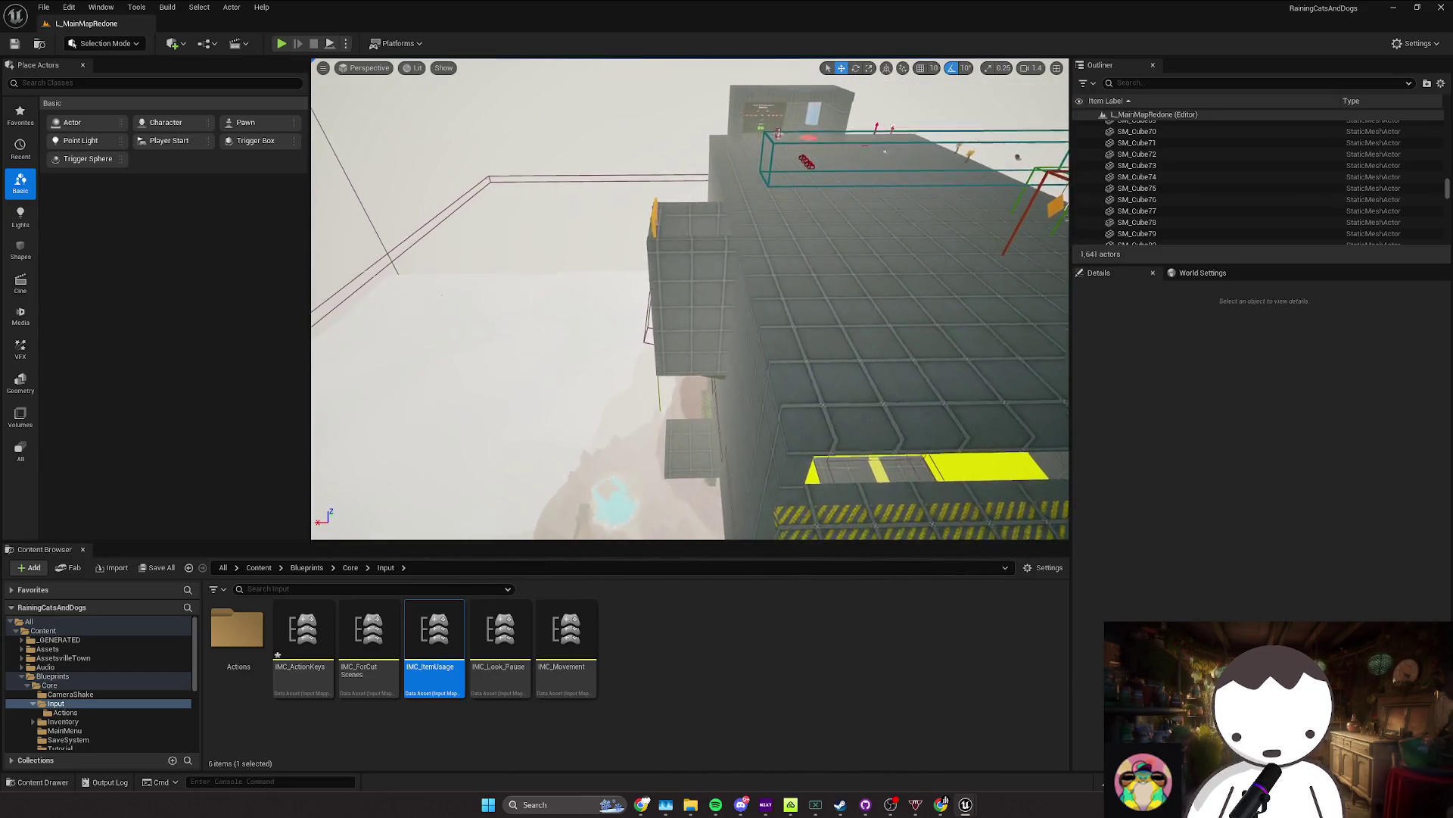
scroll(814, 278, "down", 2)
key("ctrl+s")
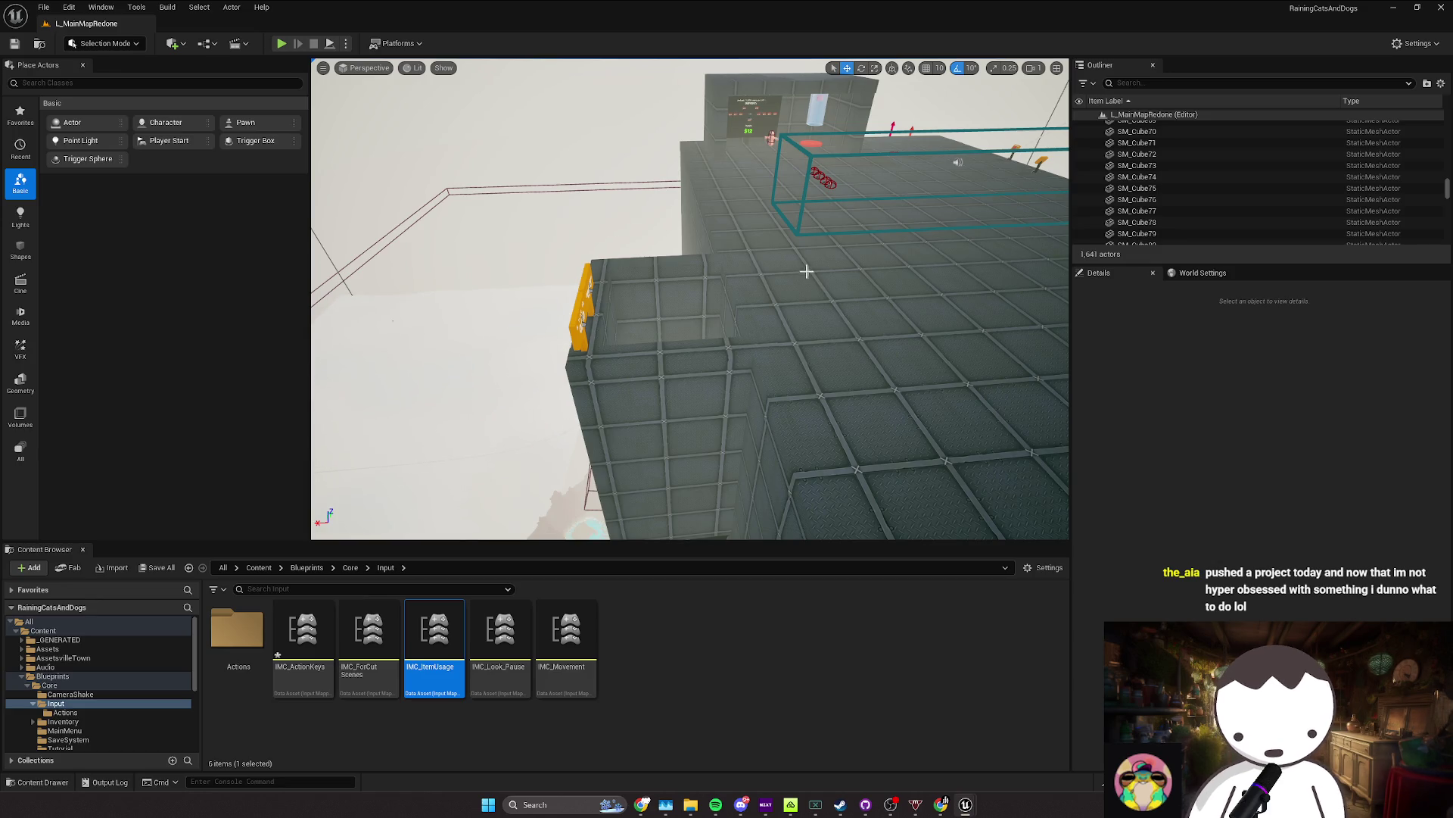
Step: Fly the camera down onto the cube, save L_MainMapRedone, and start a play-in-editor test
left_click_drag(689, 299, 689, 535)
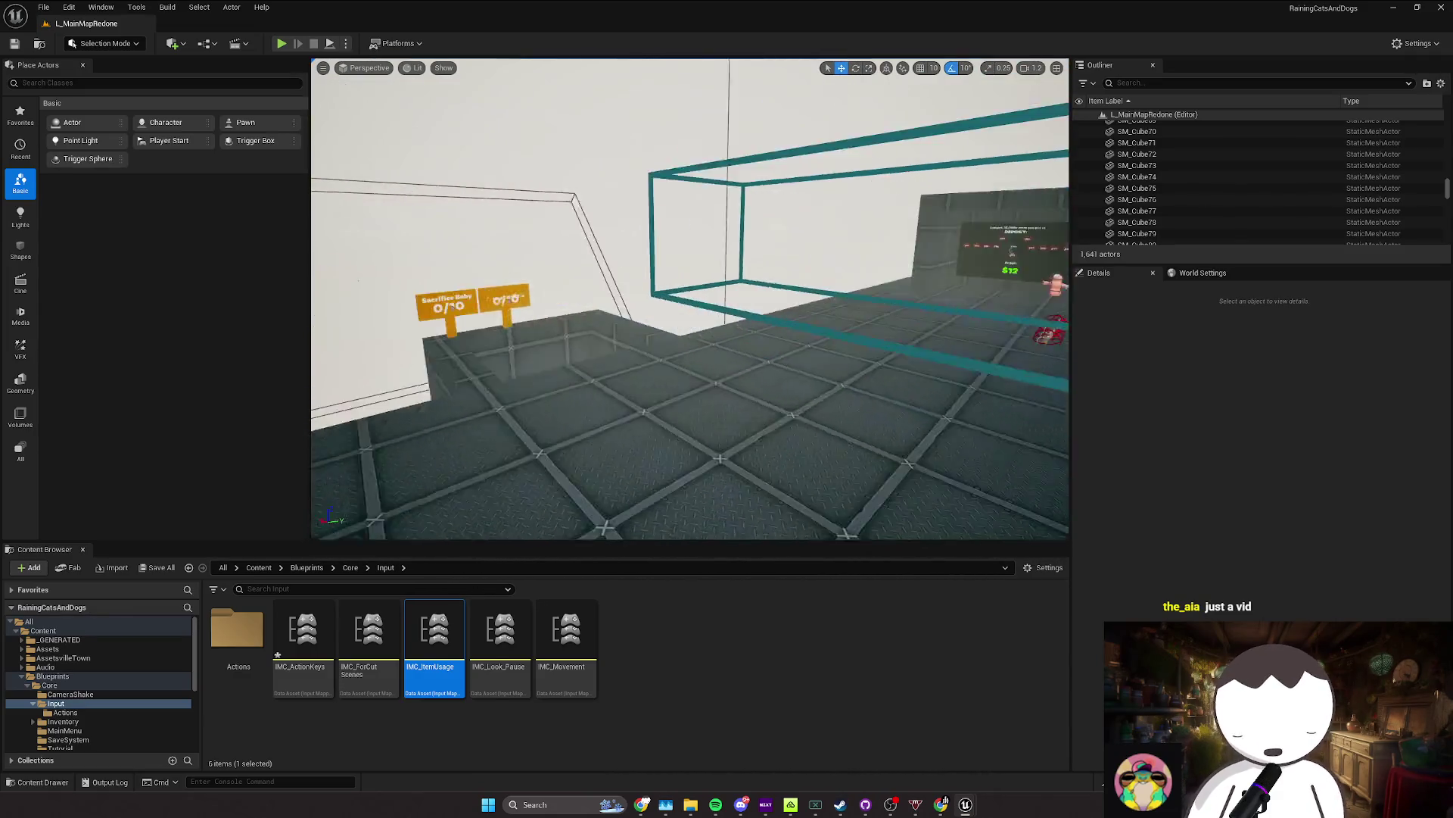
key("ctrl+s")
left_click(281, 44)
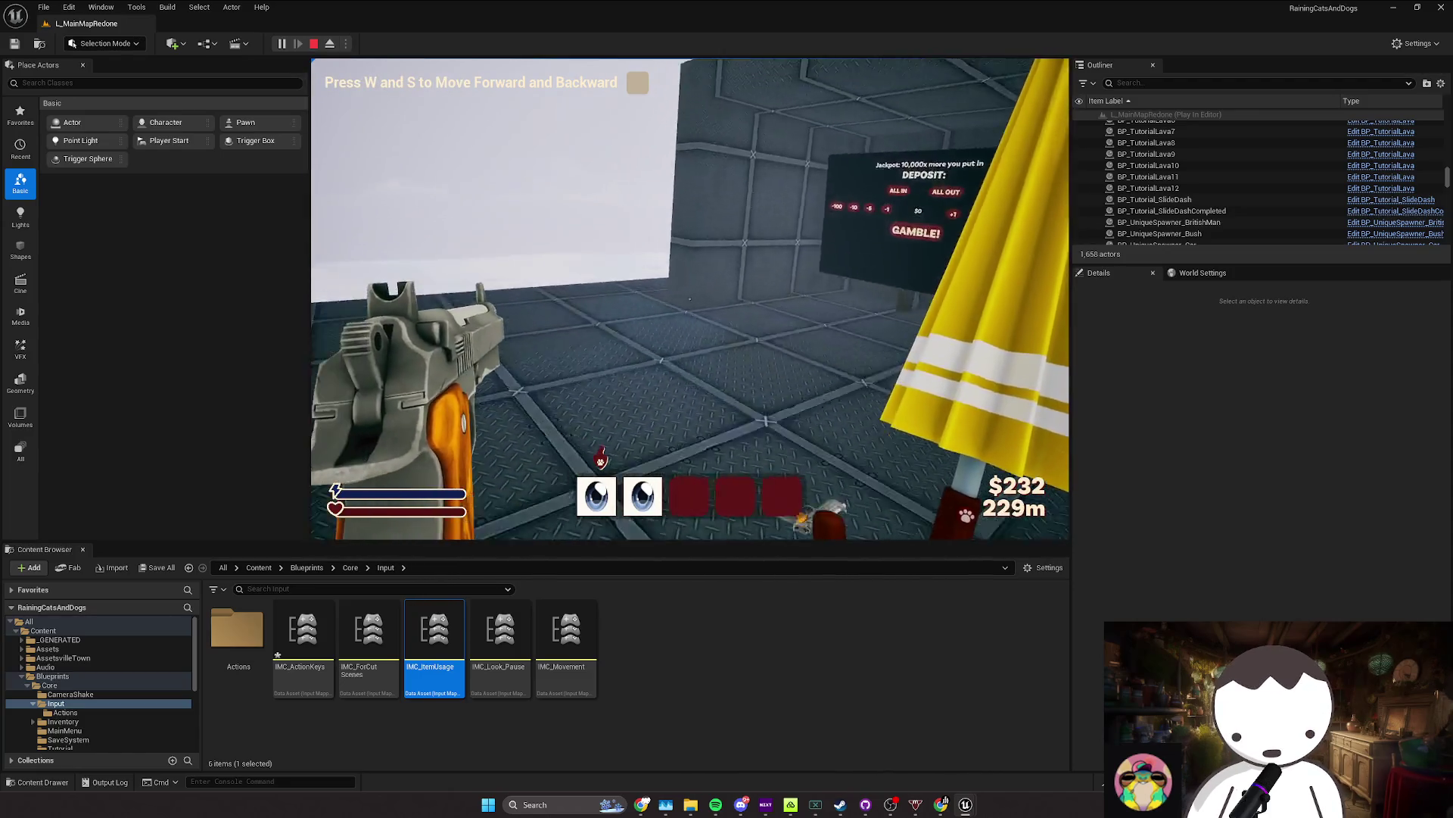
Step: Play-test by walking to the gamble machine's red disc platform, then stop the session
key("w")
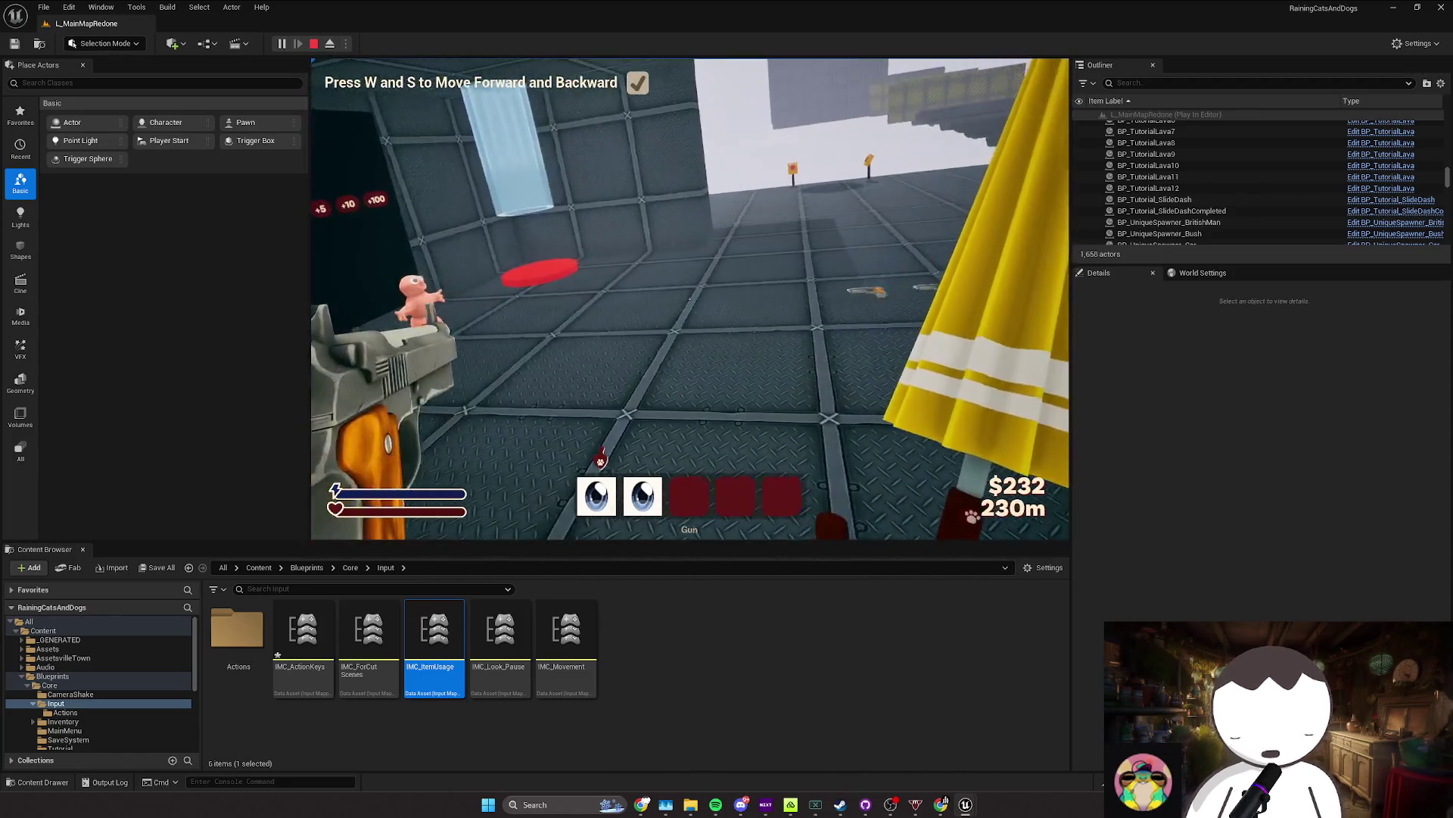
key("w")
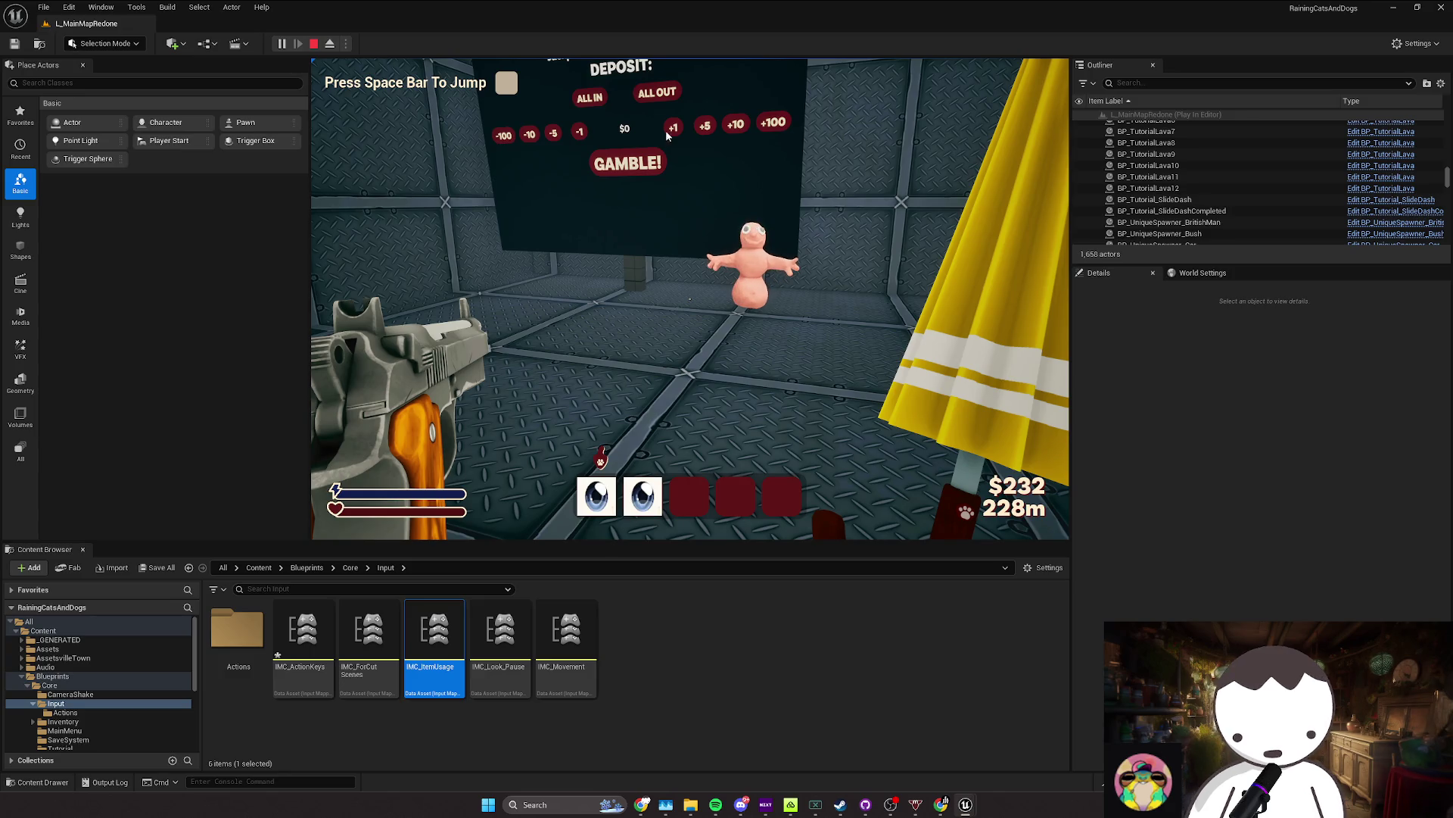
key("Escape")
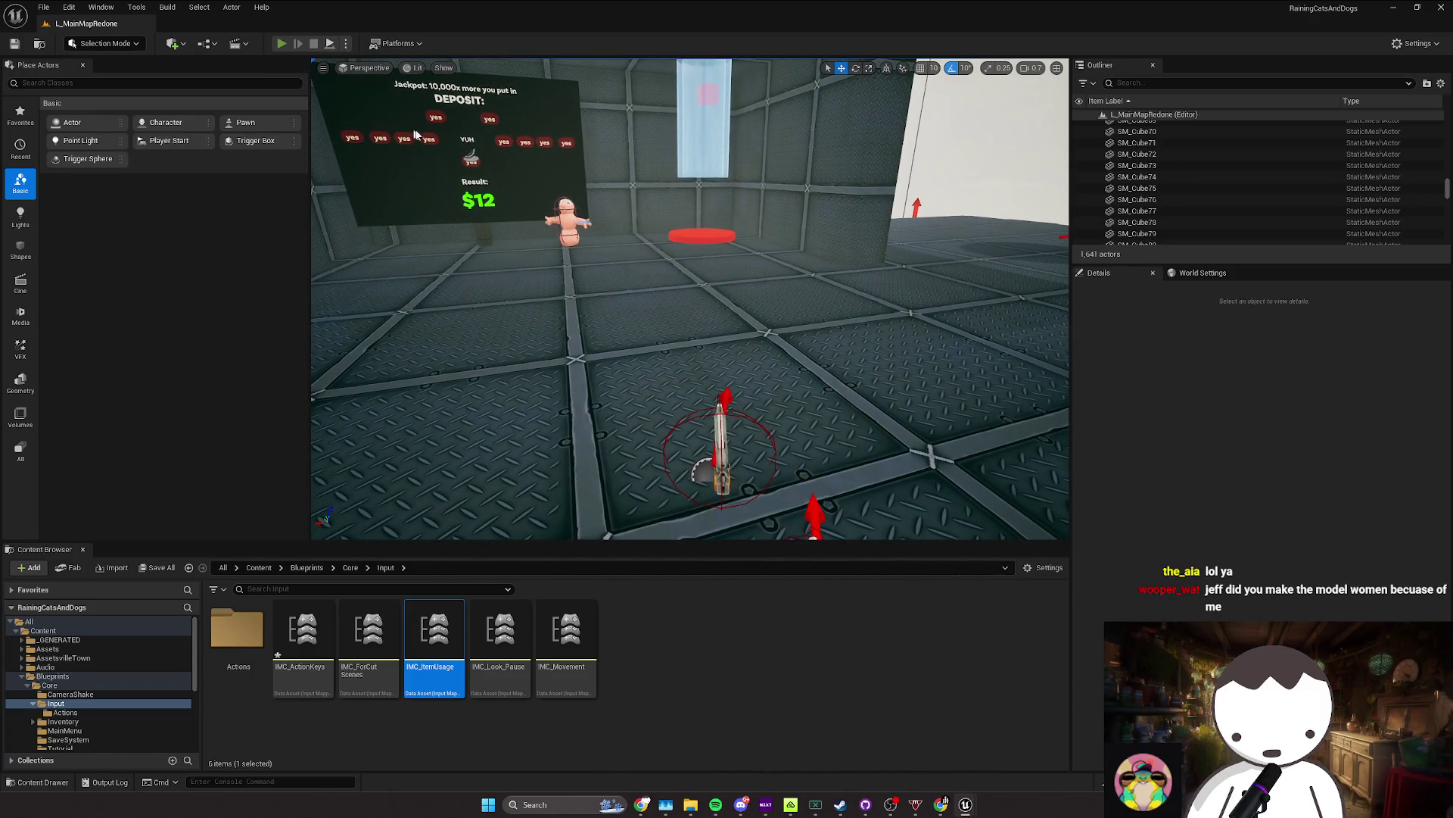
Step: Run a second play test toward the deposit board wall, then fly the camera to the pink character
key("alt+p")
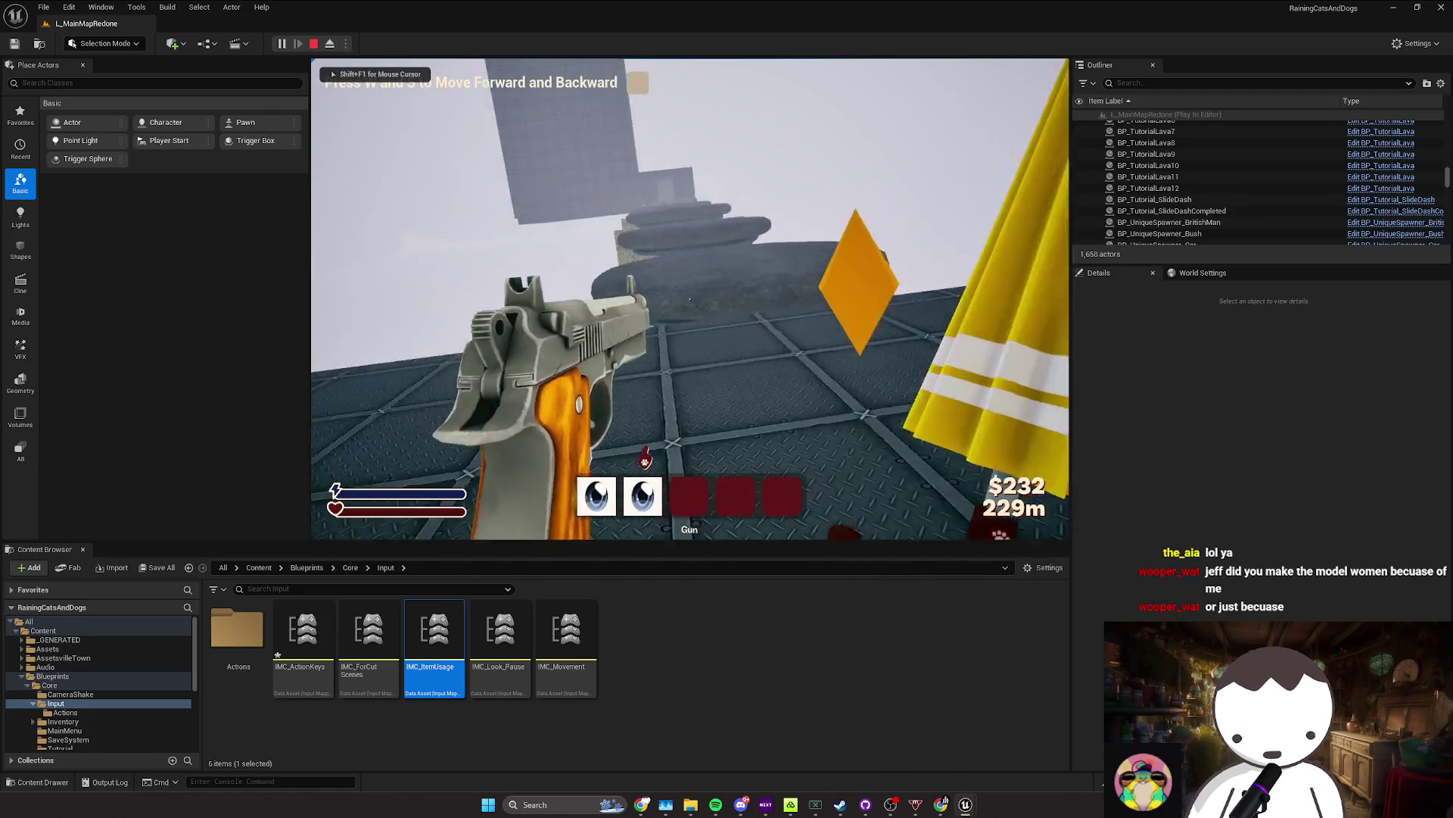
key("w")
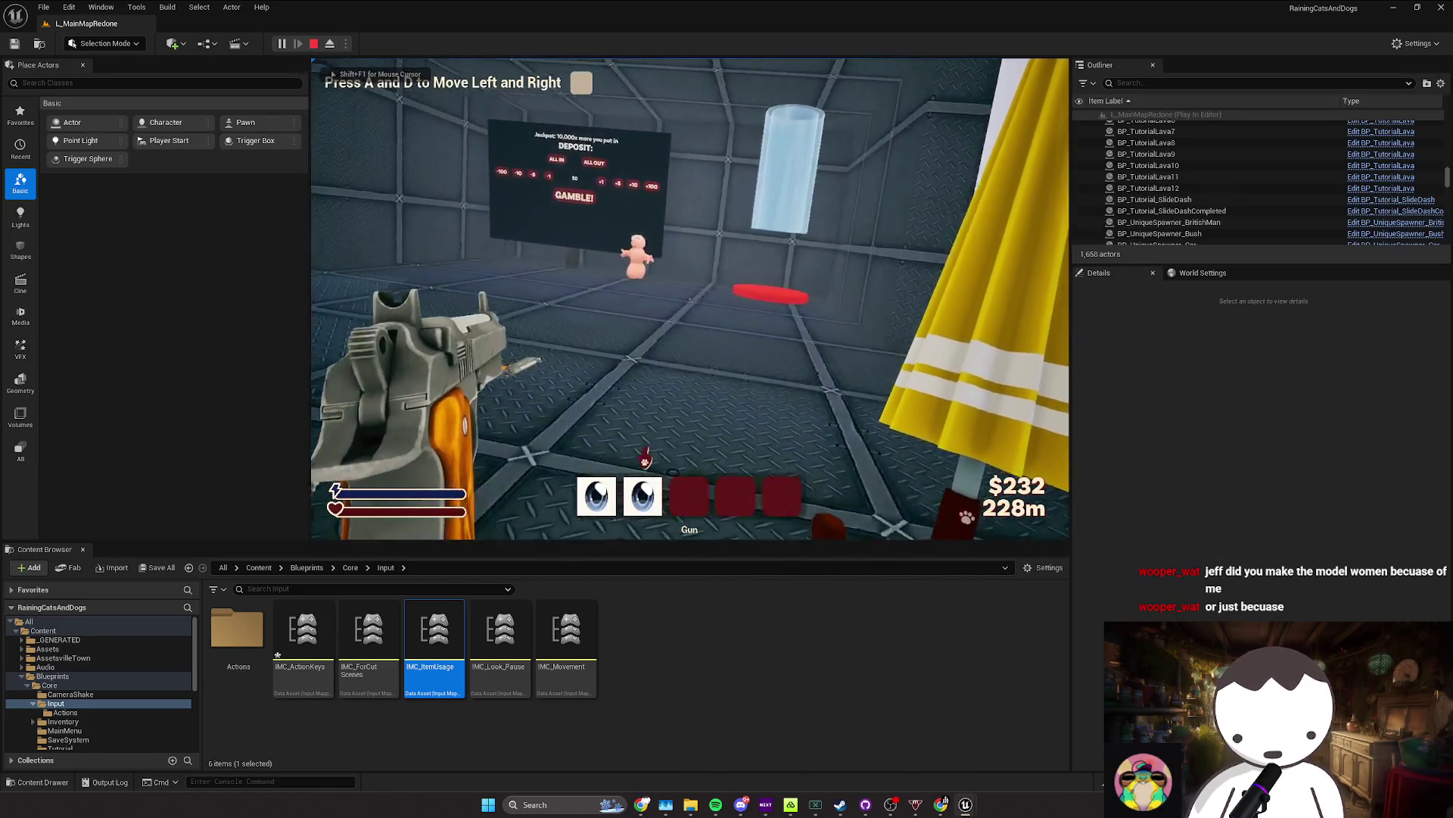
key("Escape")
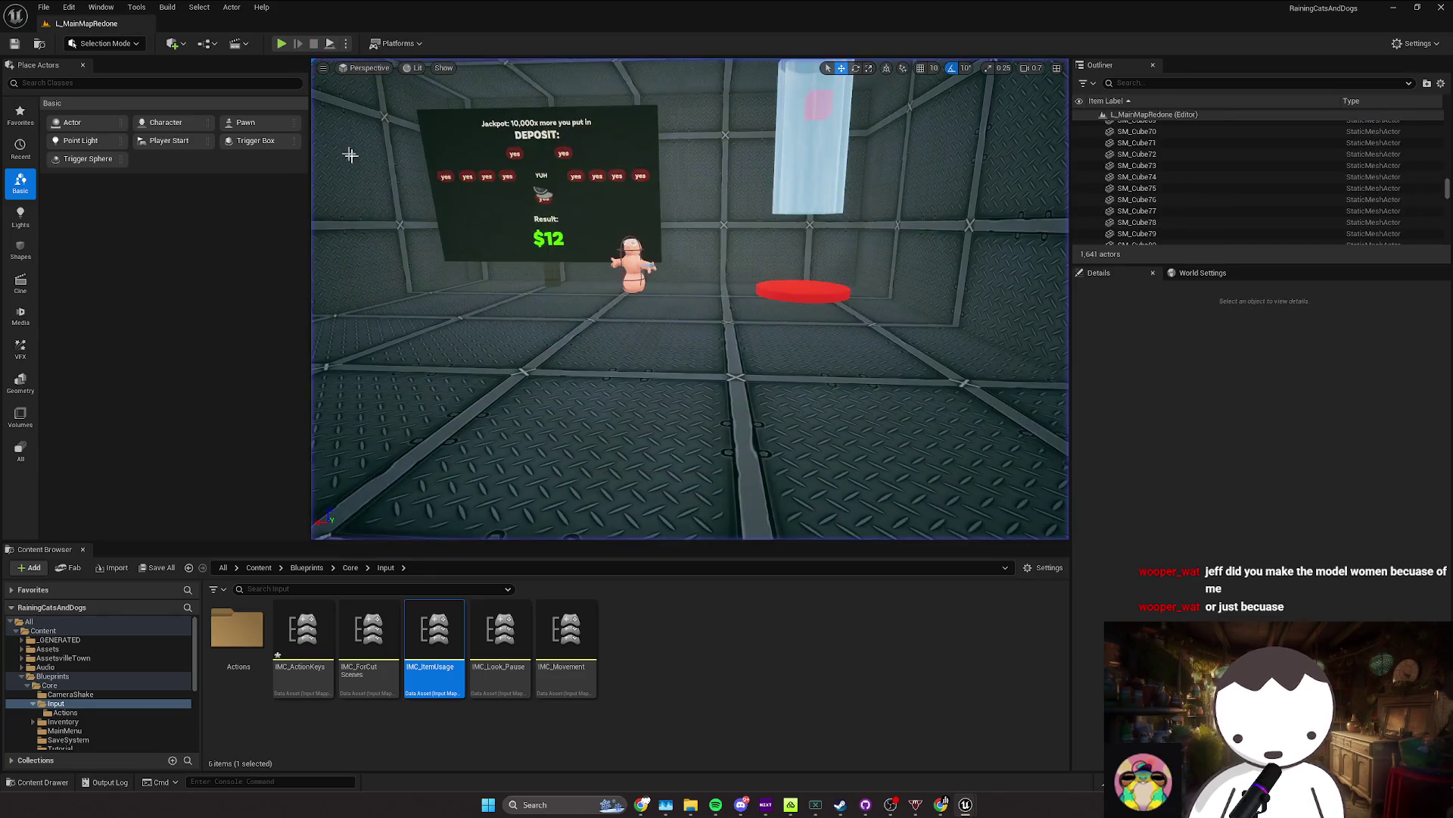
mouse_move(350, 154)
left_mouse_down()
mouse_move(424, 182)
mouse_move(360, 160)
mouse_move(361, 204)
mouse_move(333, 210)
mouse_move(424, 159)
left_mouse_up()
Step: Select BP_Trader in the level, check the task list in Chrome, and return to IMC_ItemUsage
left_click(672, 291)
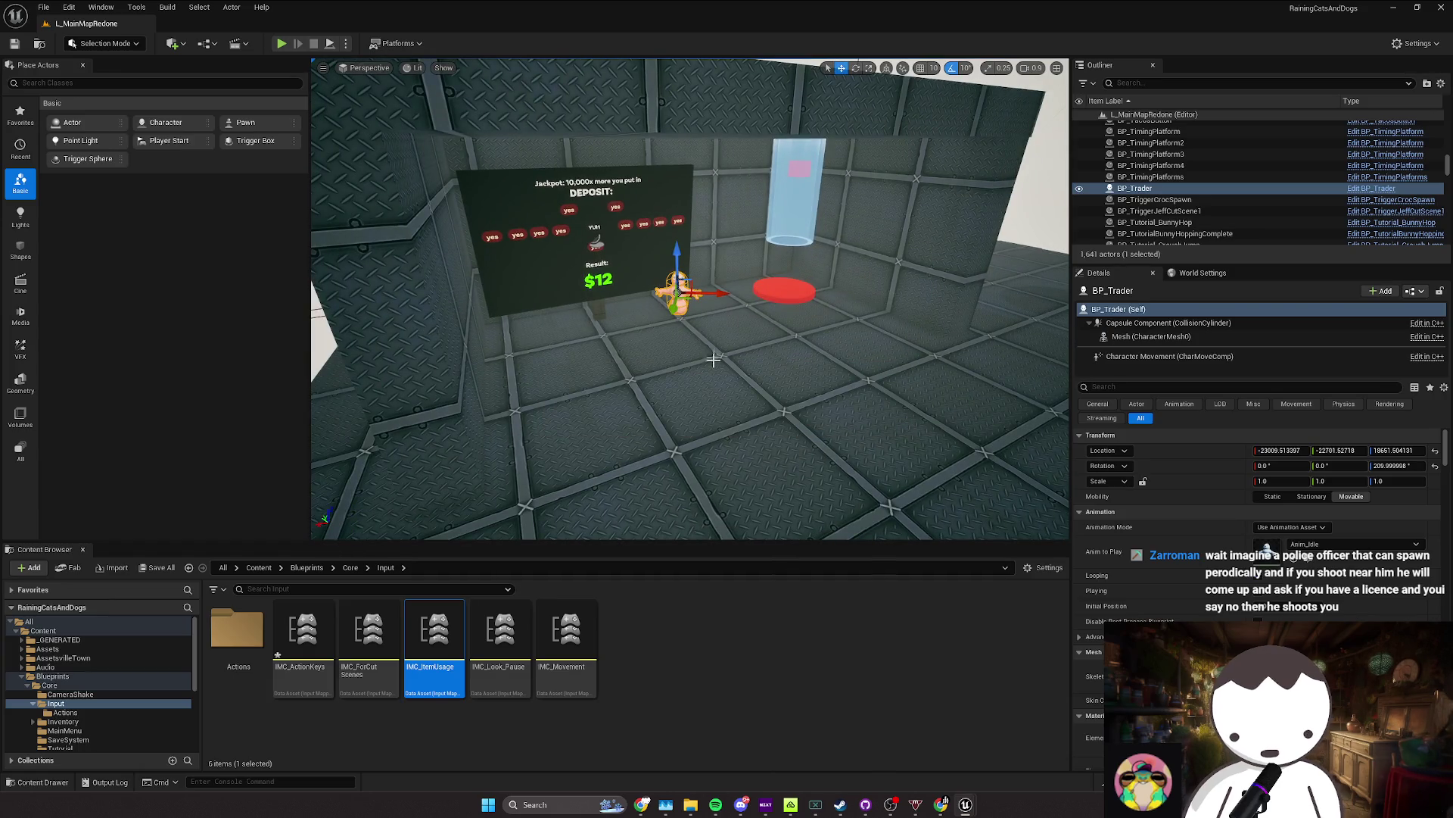
left_click(641, 804)
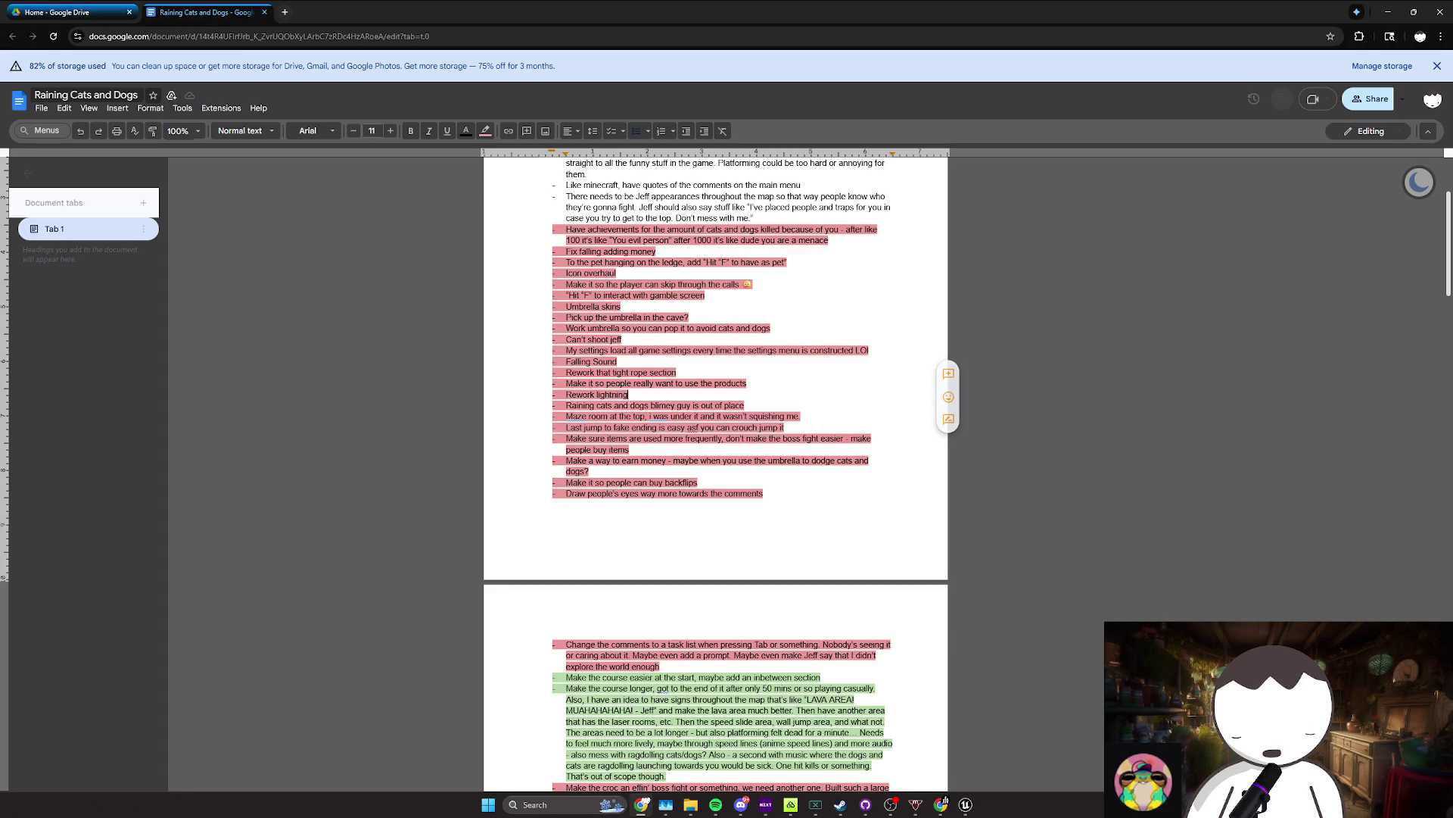
left_click(965, 805)
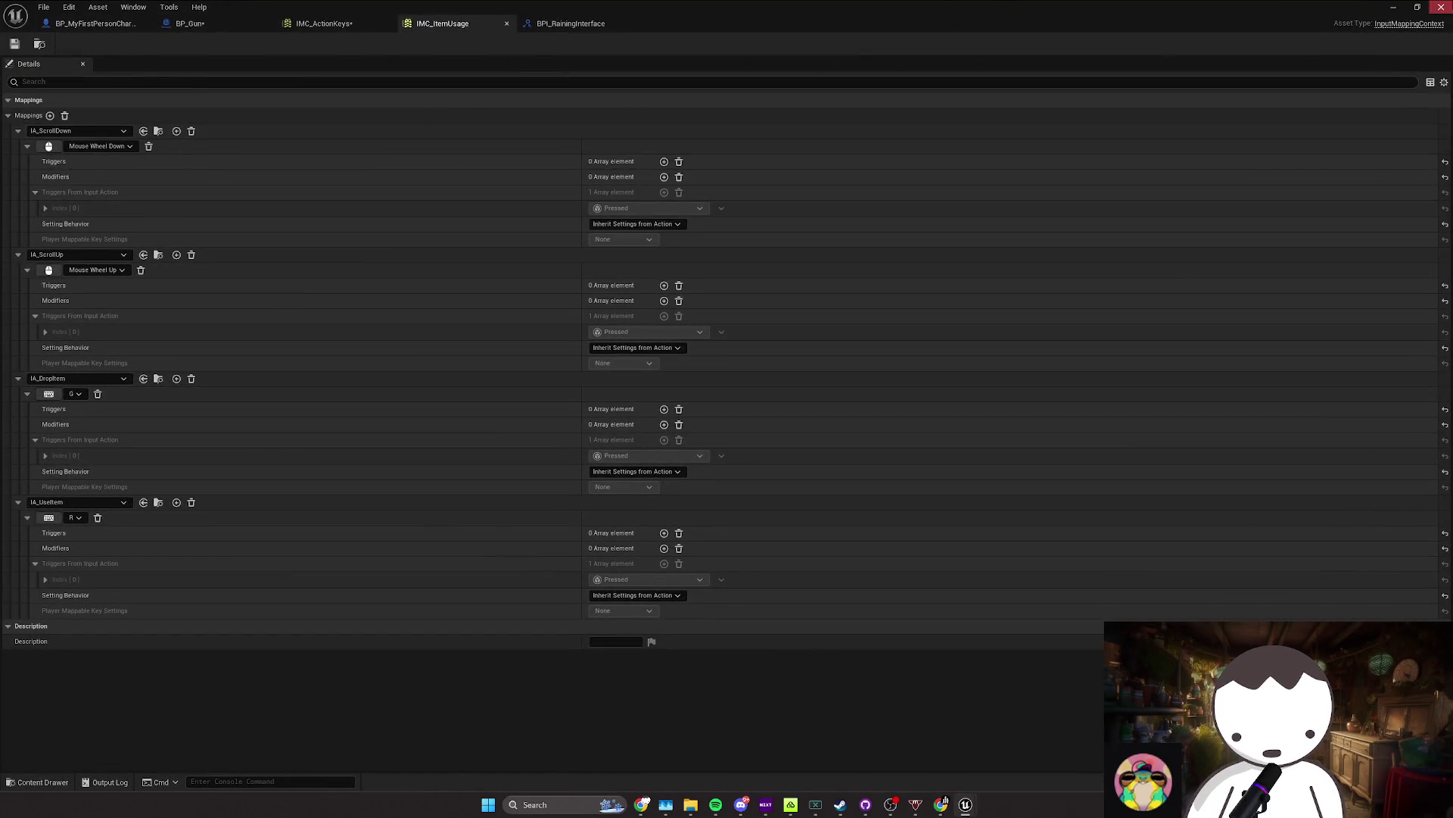
Step: Close the IMC_ItemUsage editor and open BP_Spawner from the top-level Content folder
left_click(1441, 7)
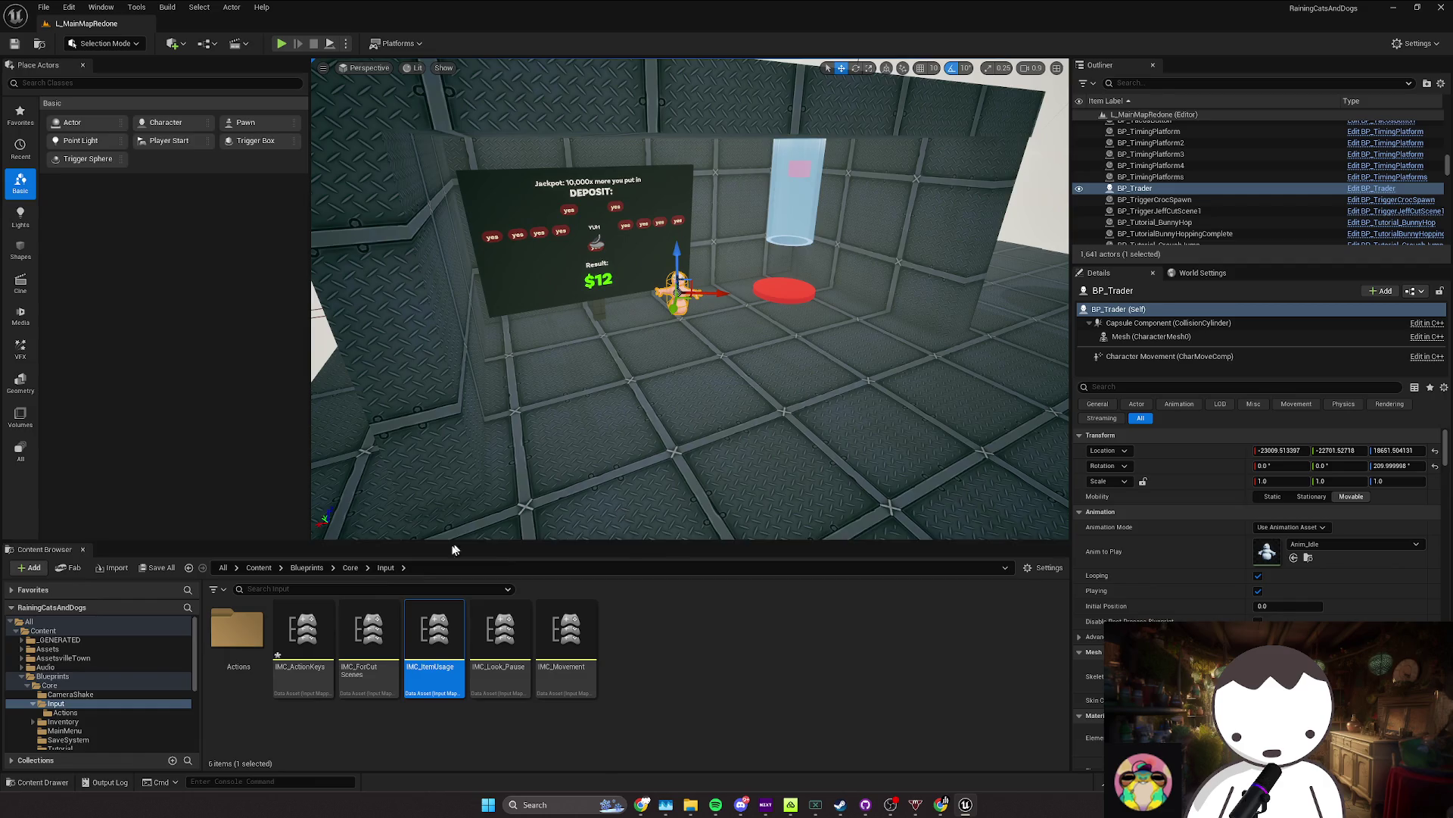
left_click(258, 568)
type("spawner")
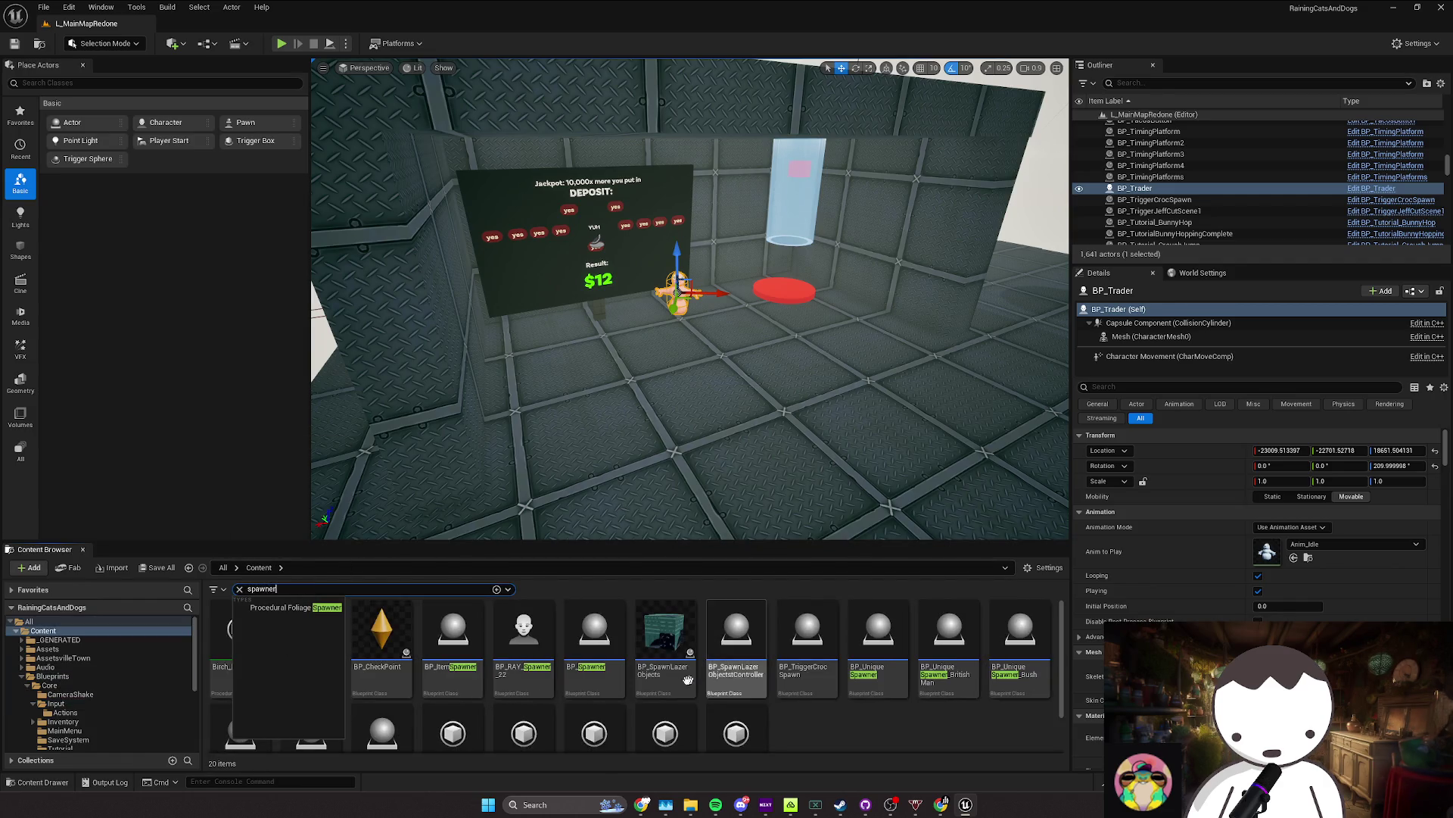
double_click(595, 651)
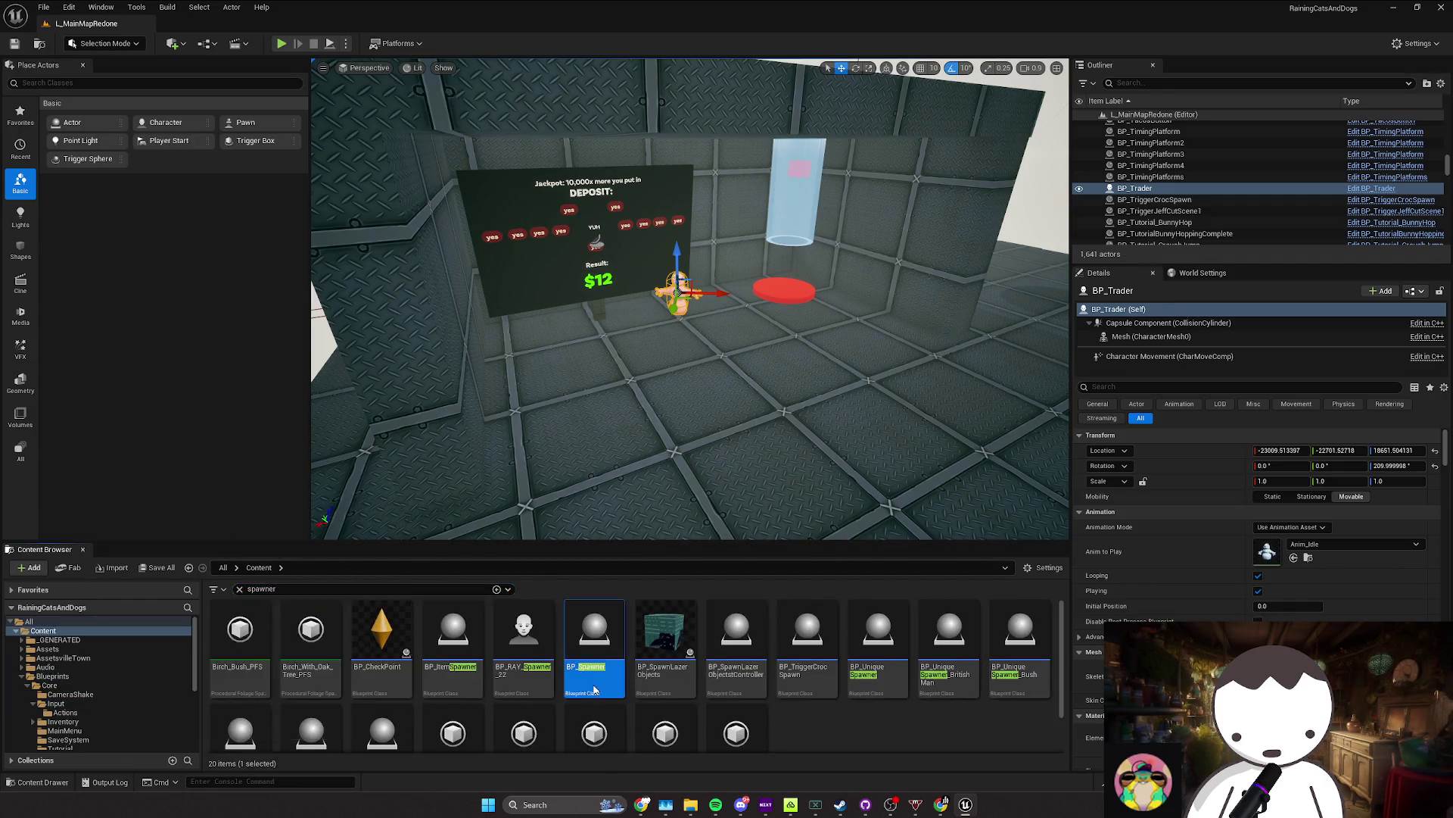
scroll(837, 350, "down", 3)
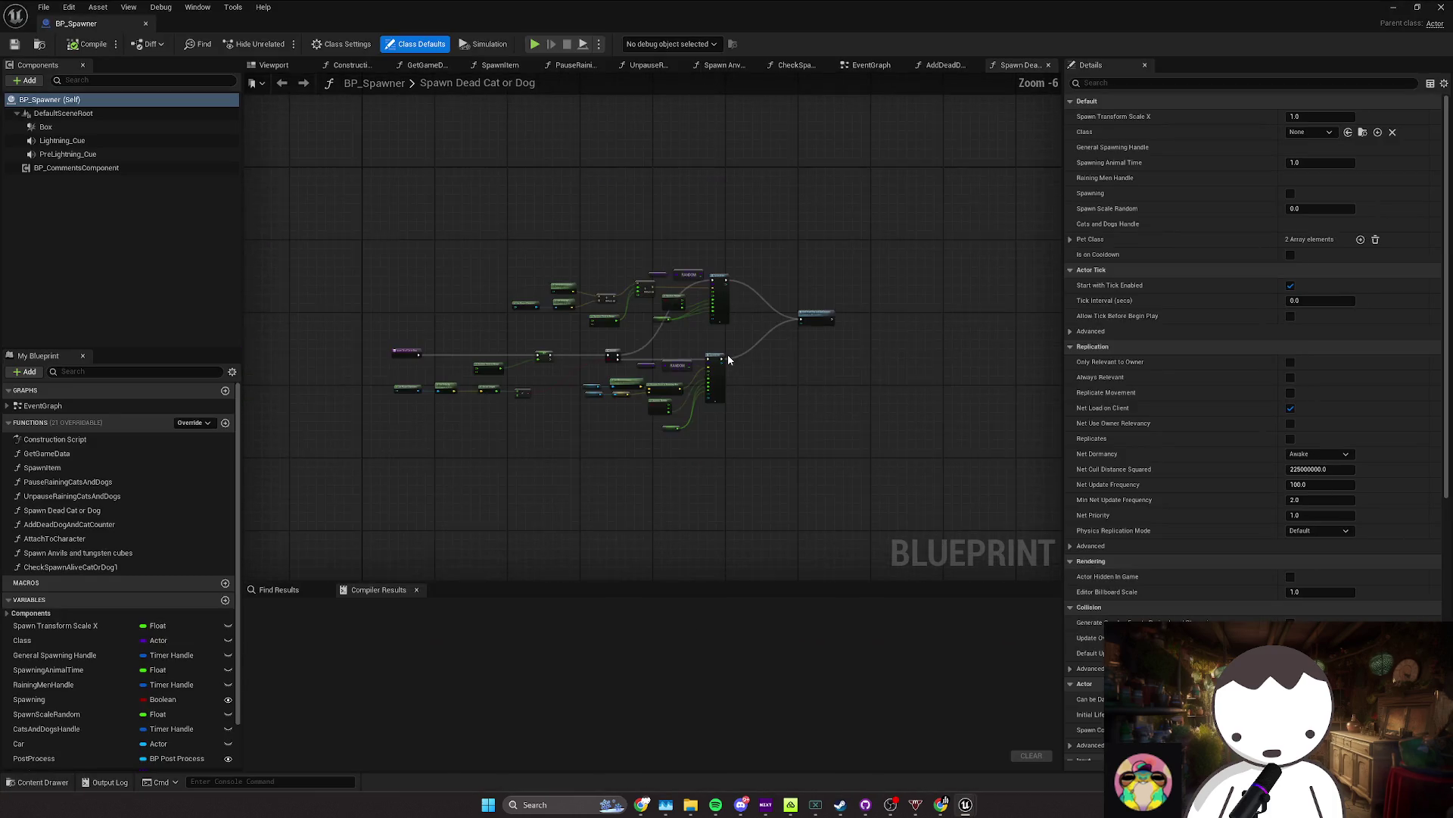
Step: In the EventGraph, move the Delay and End Lightning nodes beside the For Loop
scroll(670, 368, "up", 2)
left_click(869, 66)
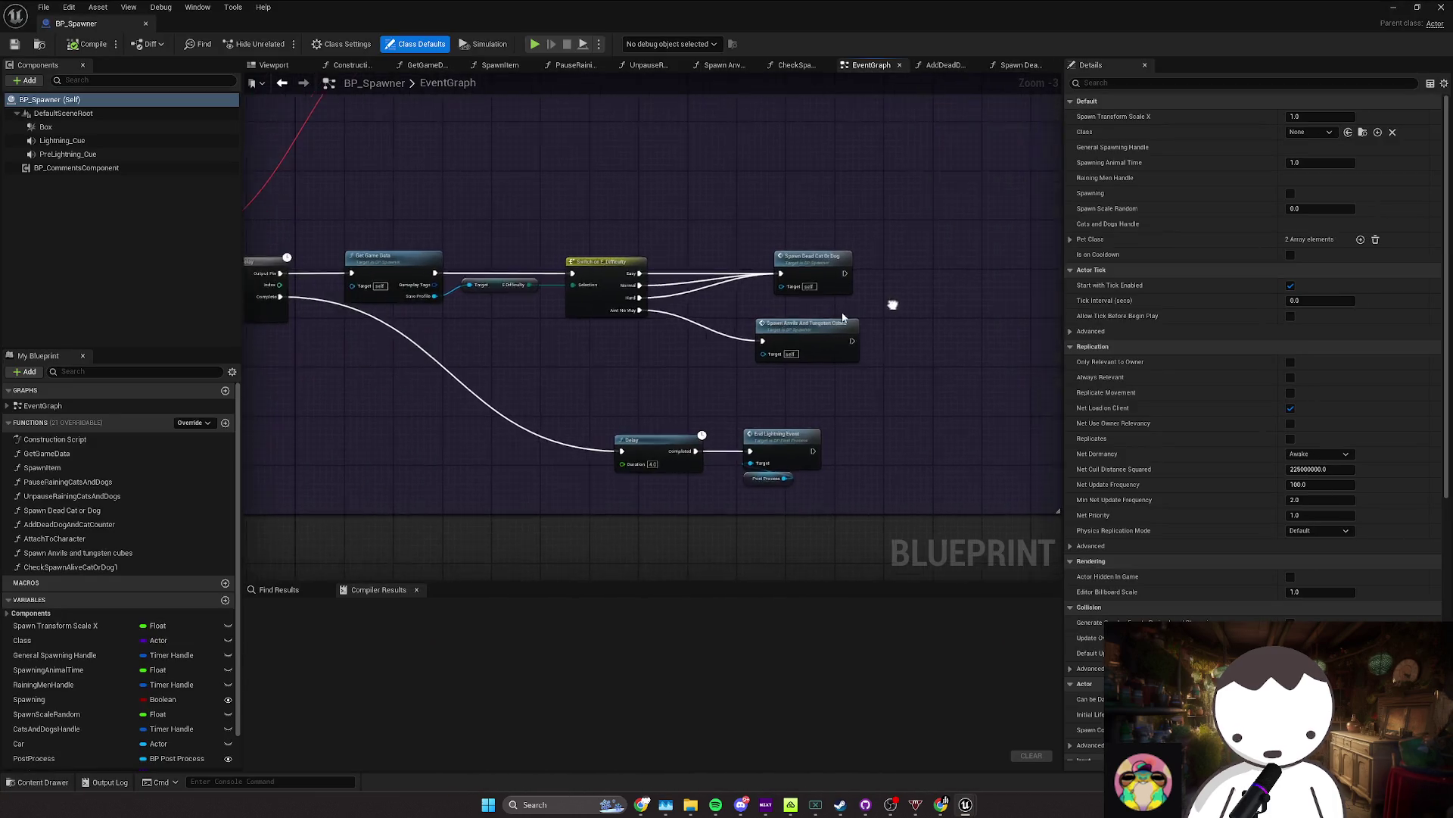
scroll(759, 383, "down", 2)
scroll(807, 443, "up", 2)
left_click(917, 431)
left_click_drag(918, 432, 691, 336)
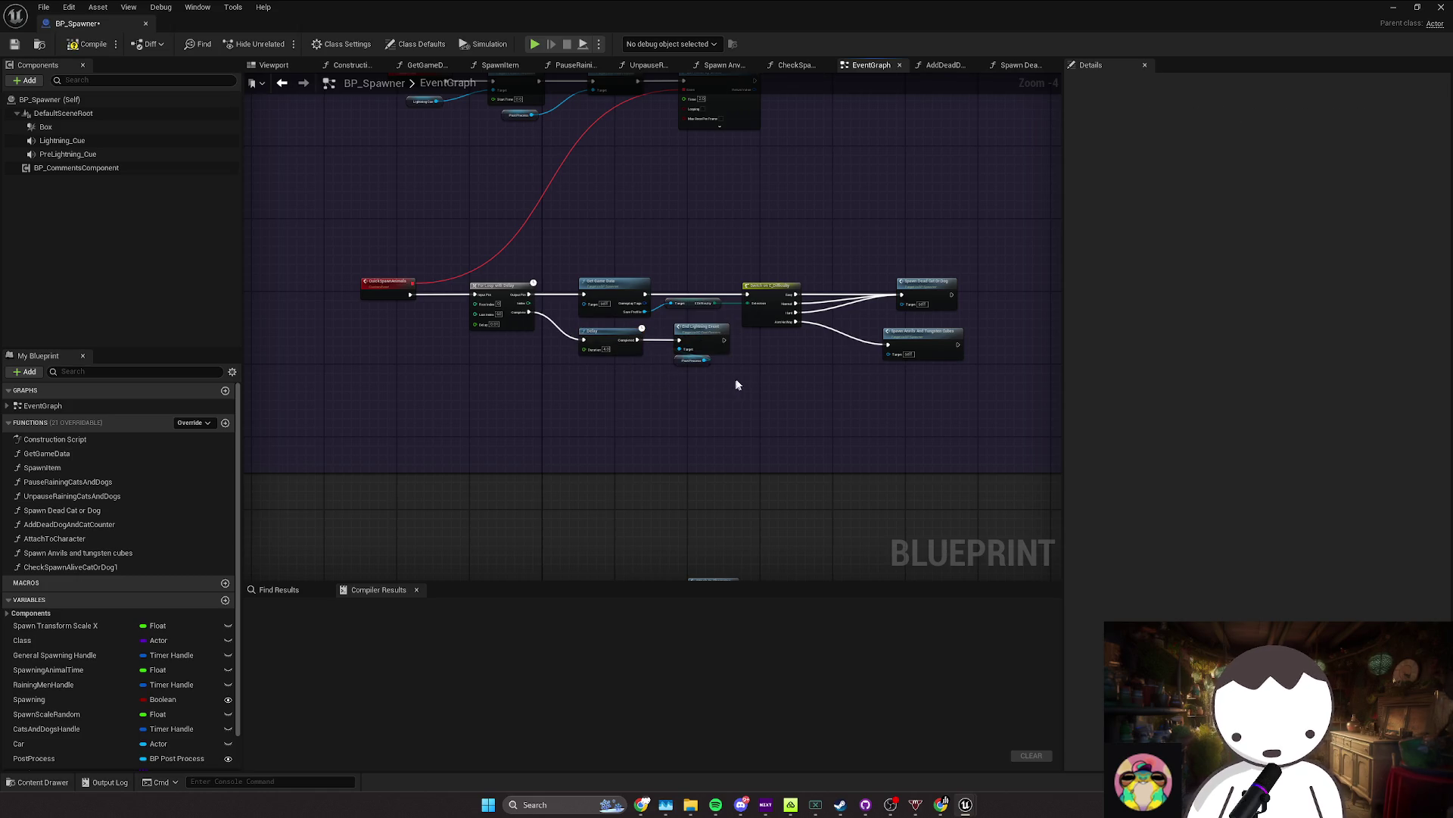
Step: Shift the top-left nodes in the teal comment box down, save, and select SpawnBiscuits, Branch and Spawn Item
scroll(786, 269, "down", 2)
scroll(773, 358, "down", 1)
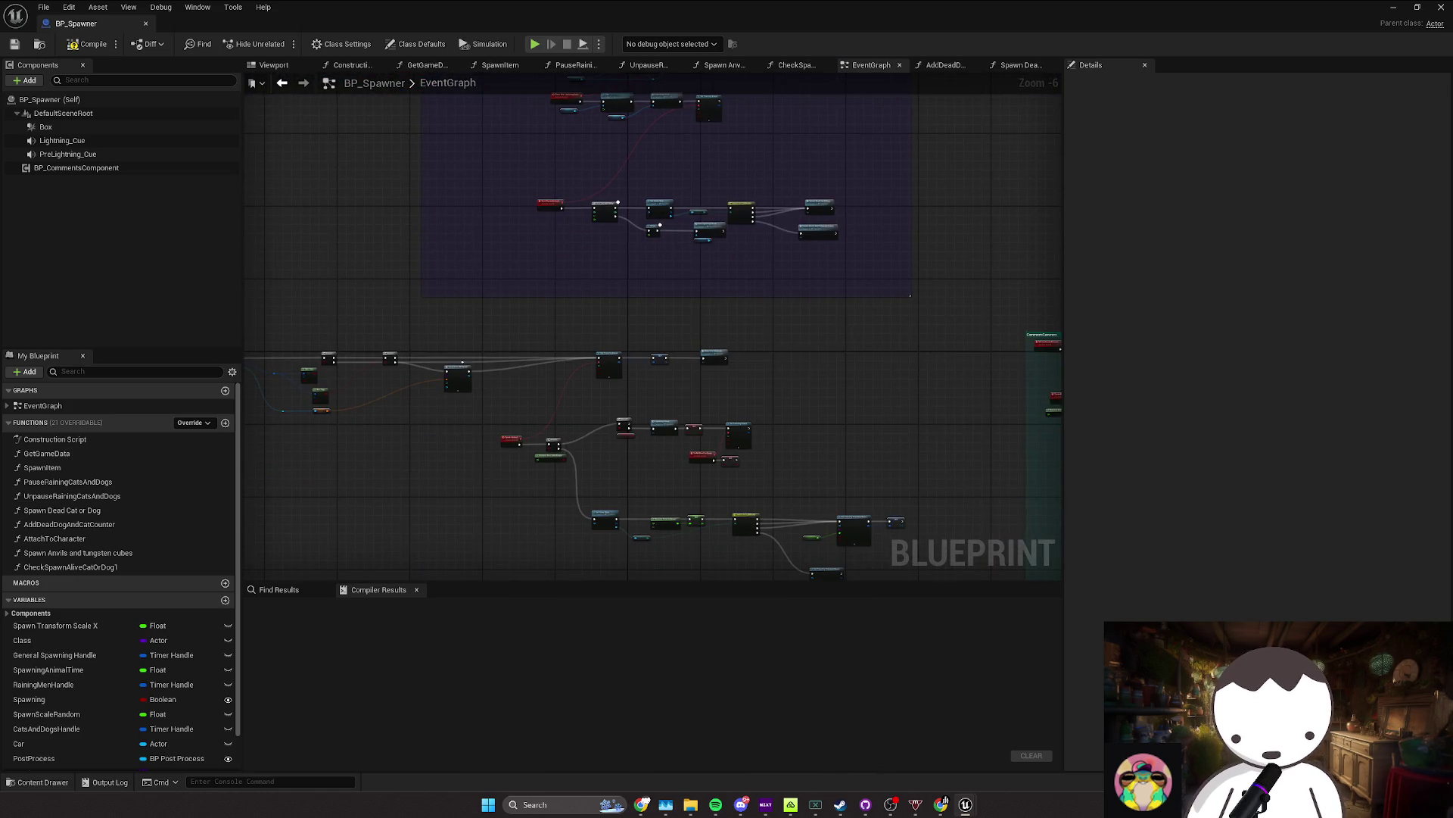
mouse_move(773, 357)
left_mouse_down()
mouse_move(778, 345)
mouse_move(622, 300)
left_mouse_up()
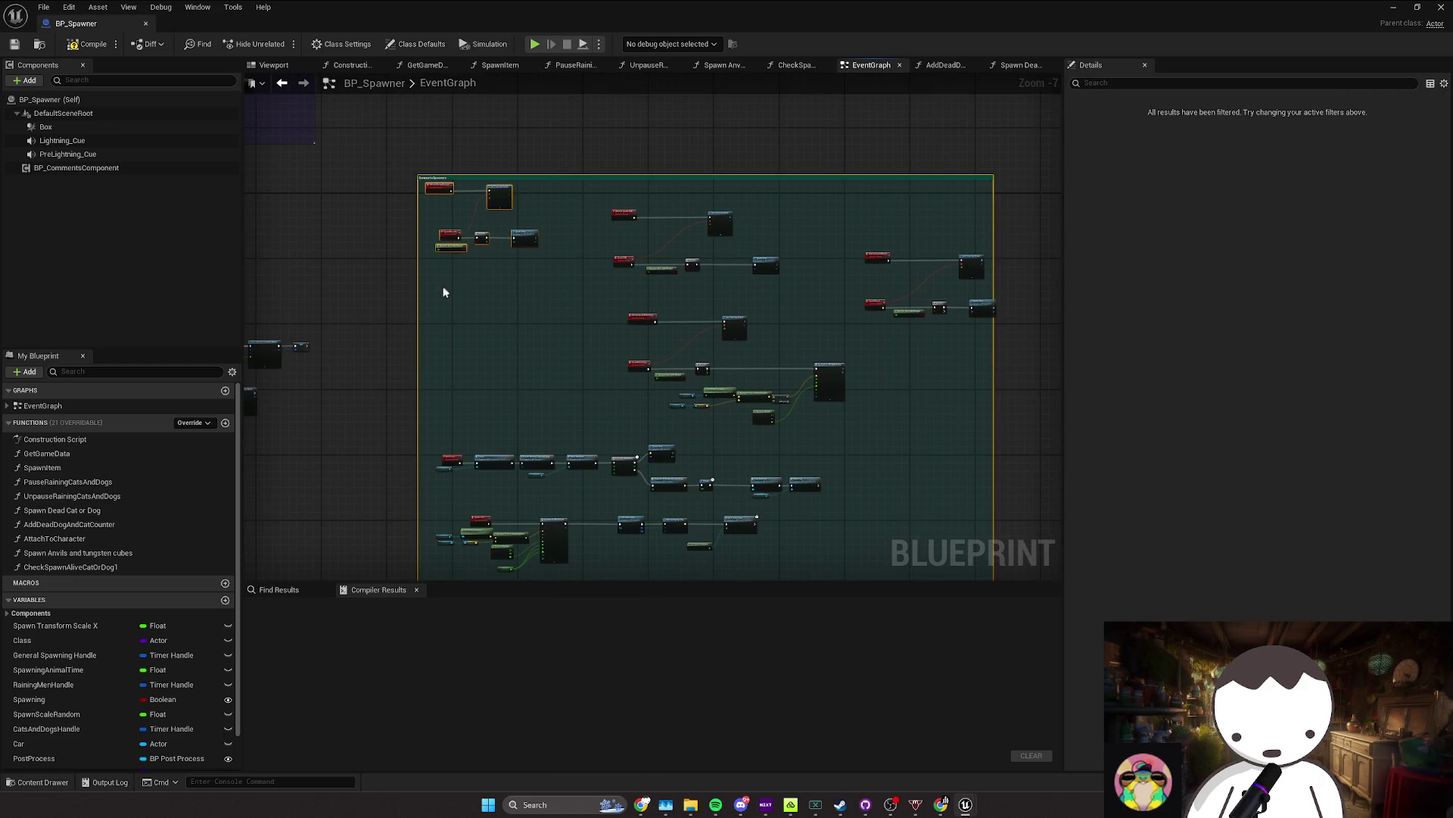
mouse_move(444, 292)
left_mouse_down()
mouse_move(519, 195)
mouse_move(507, 220)
mouse_move(525, 262)
left_mouse_up()
key("ctrl+s")
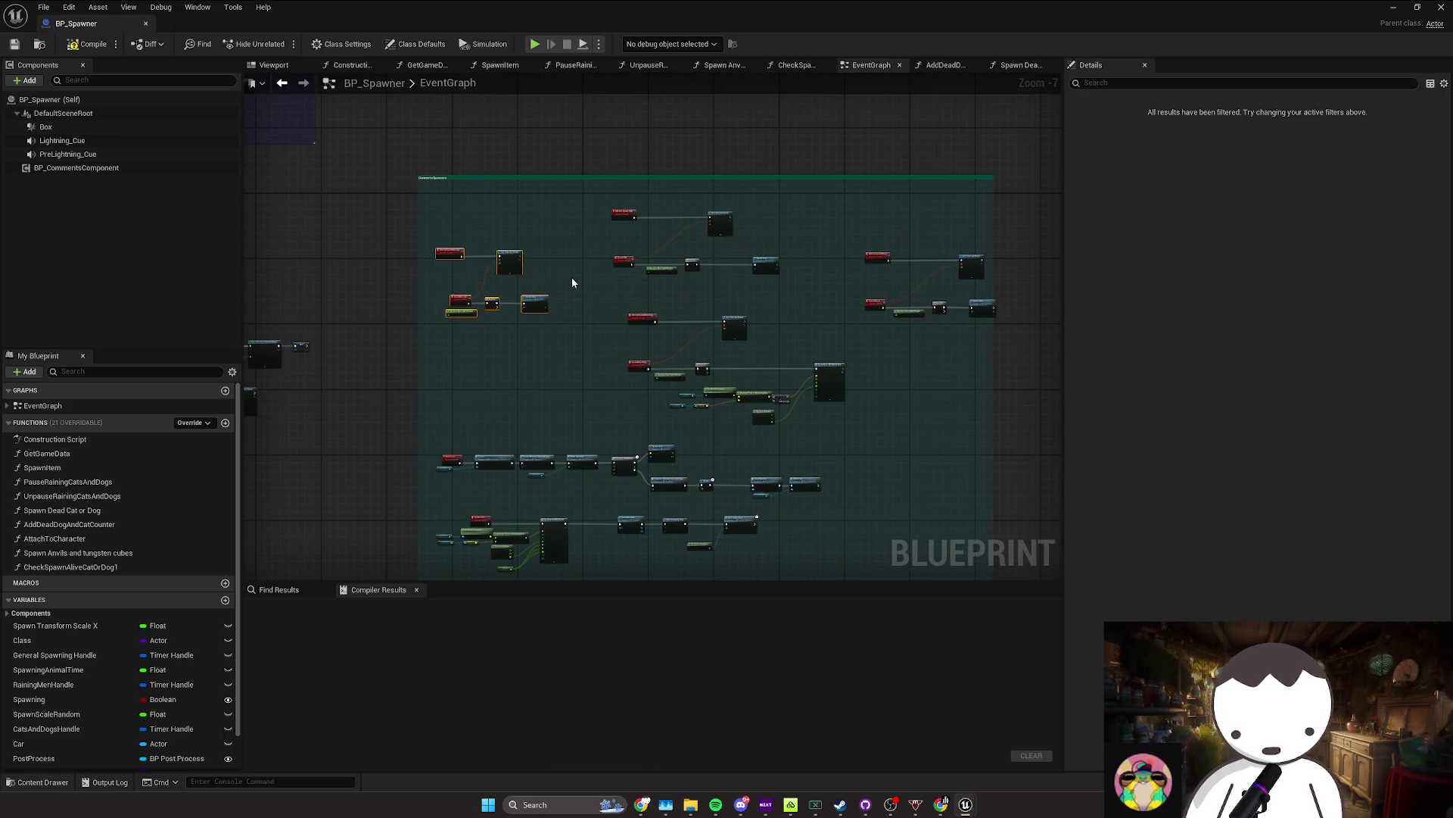
left_click(604, 303)
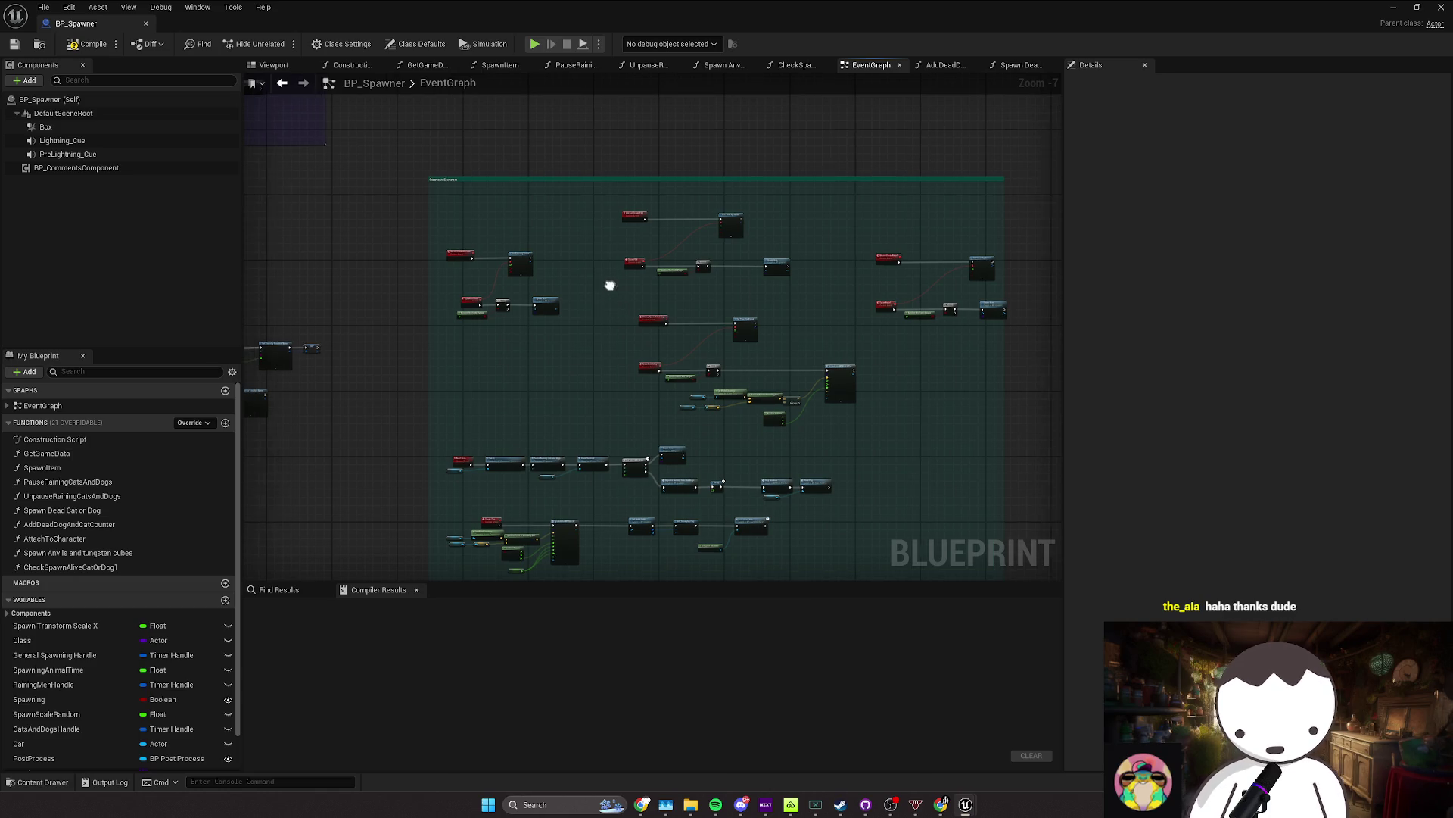
left_click_drag(603, 288, 452, 304)
scroll(452, 304, "up", 3)
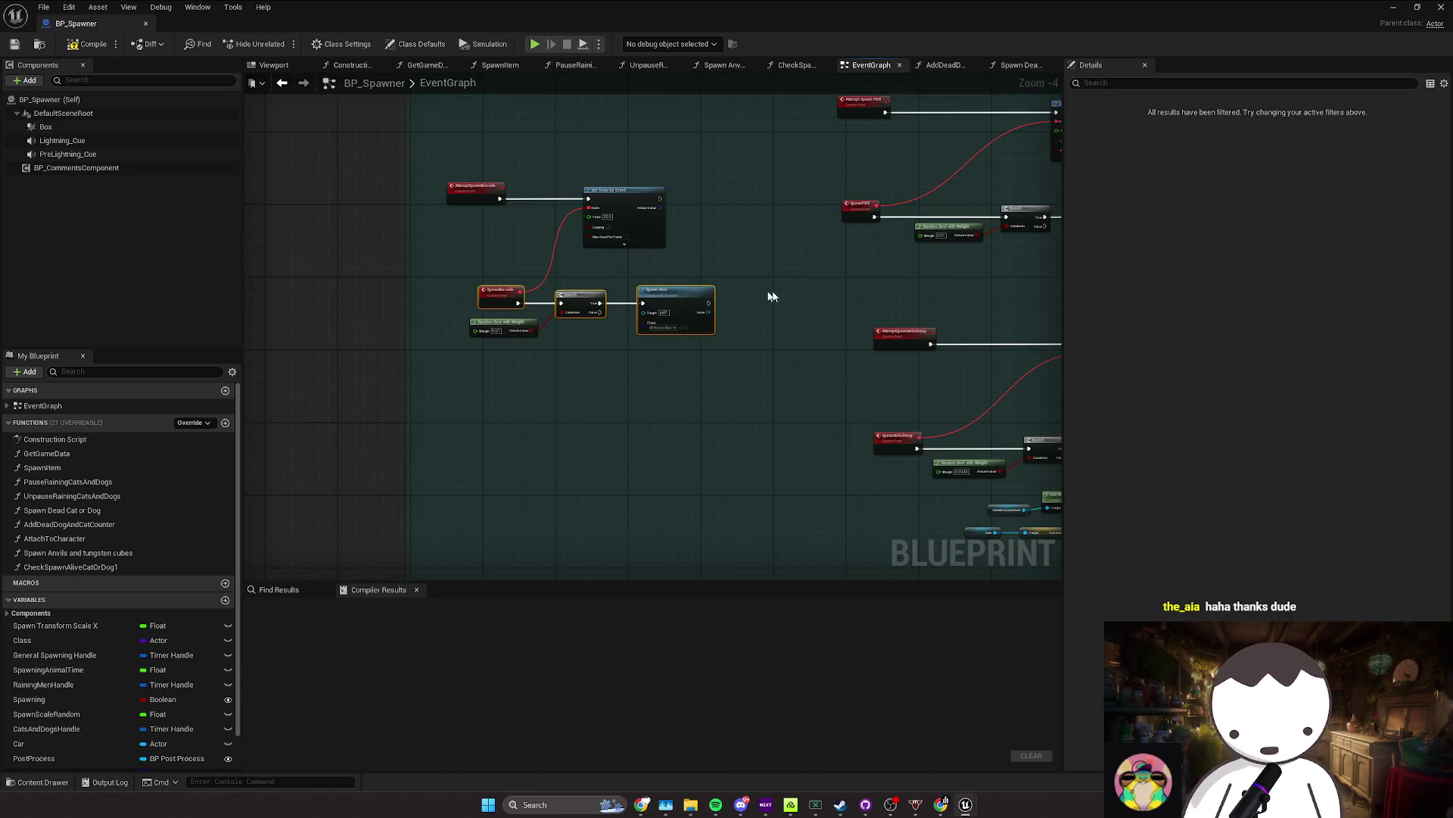
Step: Align the Random Bool with Weight node, raise four nodes, reposition the Post Process getter, and save
left_click(588, 324)
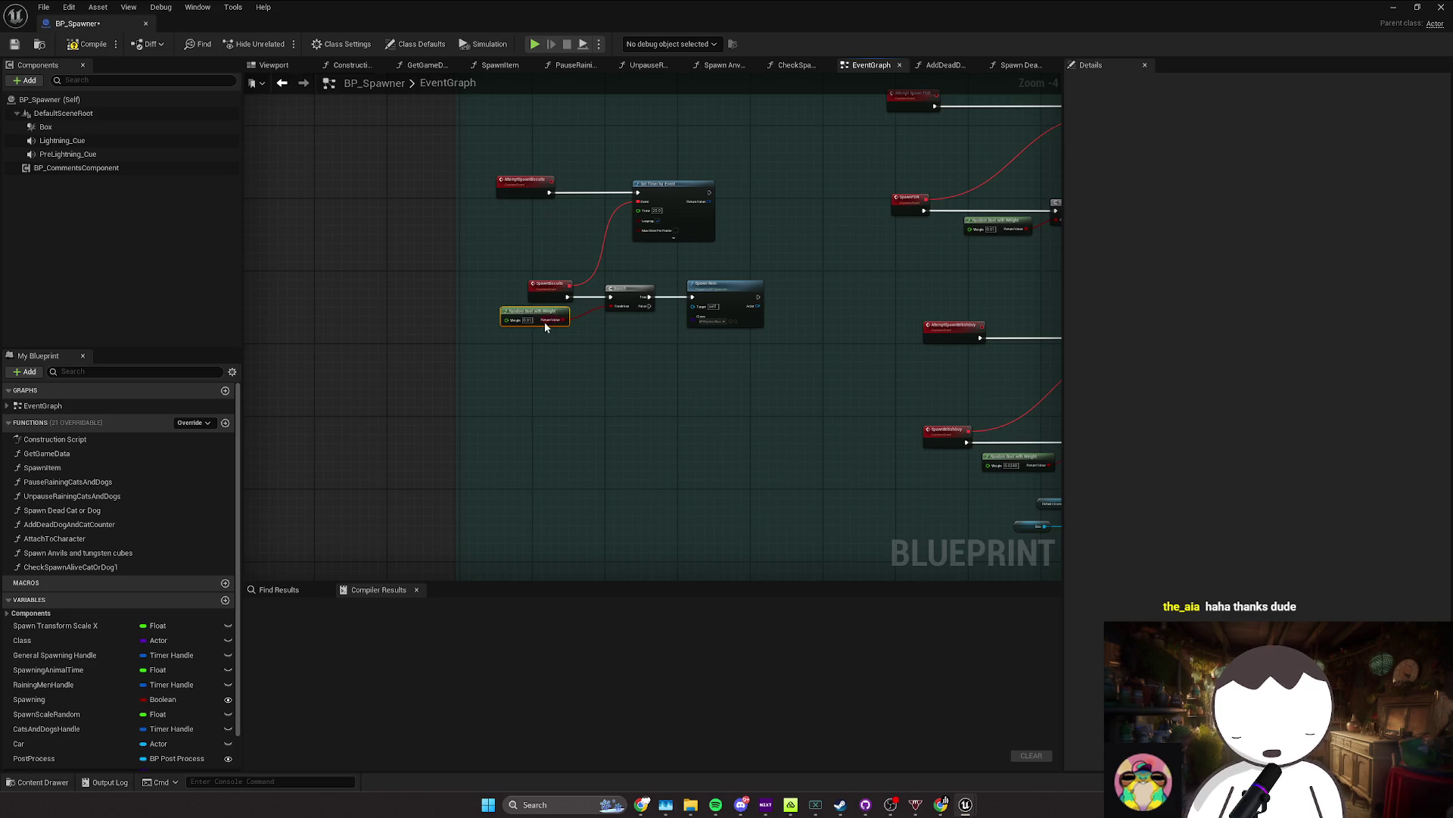
left_click_drag(509, 316, 513, 325)
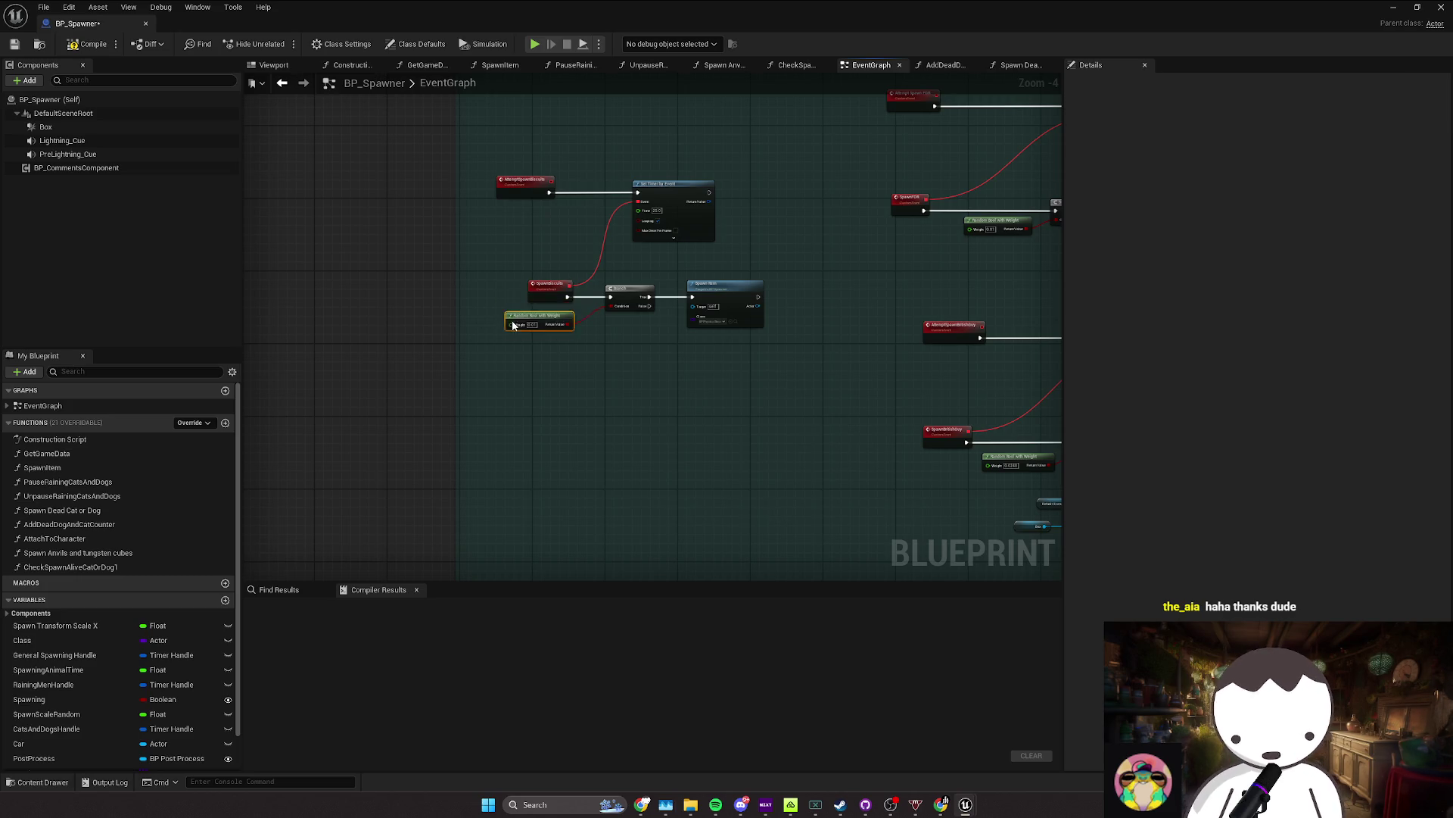
scroll(512, 316, "down", 4)
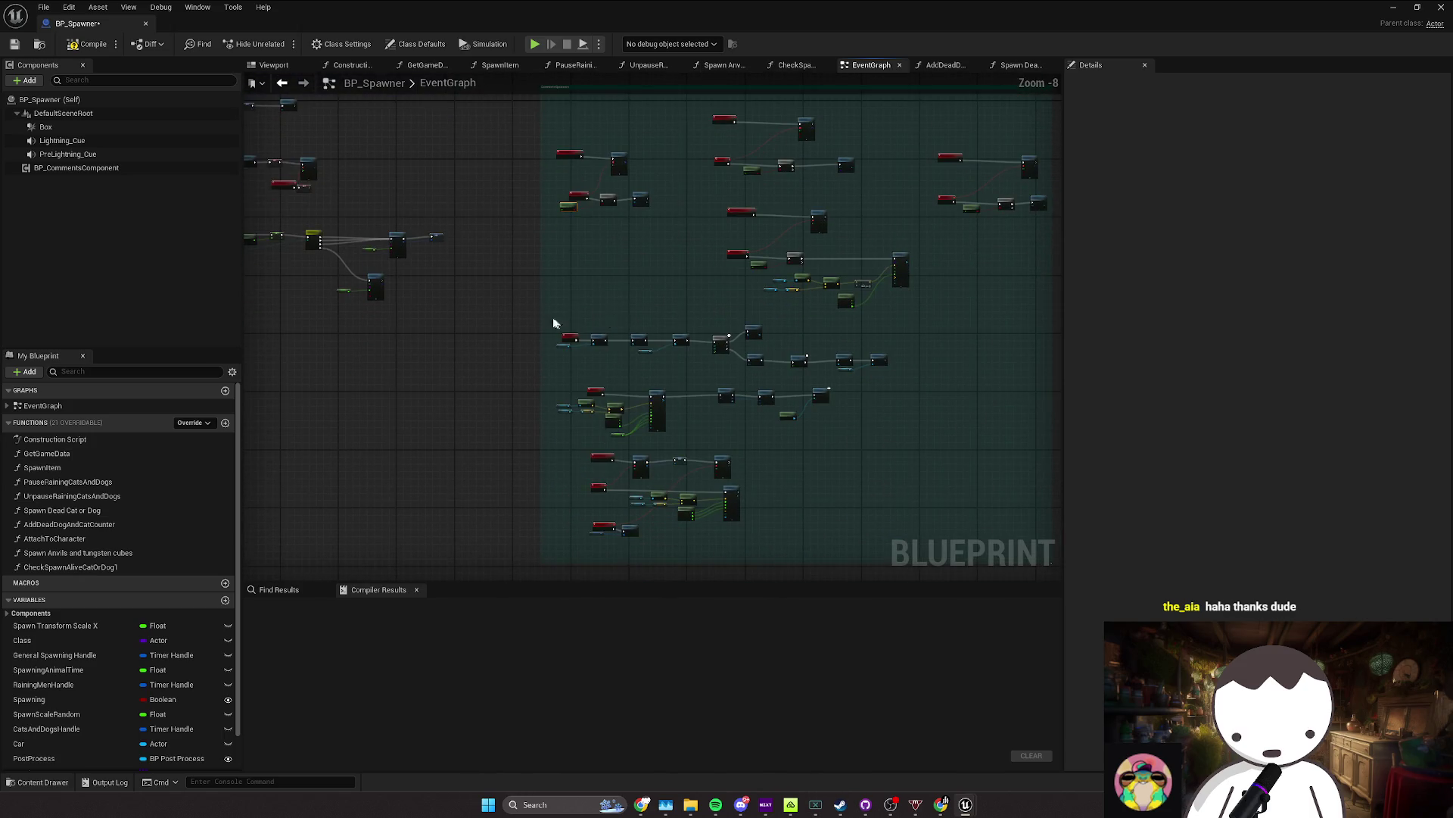
left_click_drag(725, 367, 725, 367)
scroll(873, 397, "up", 5)
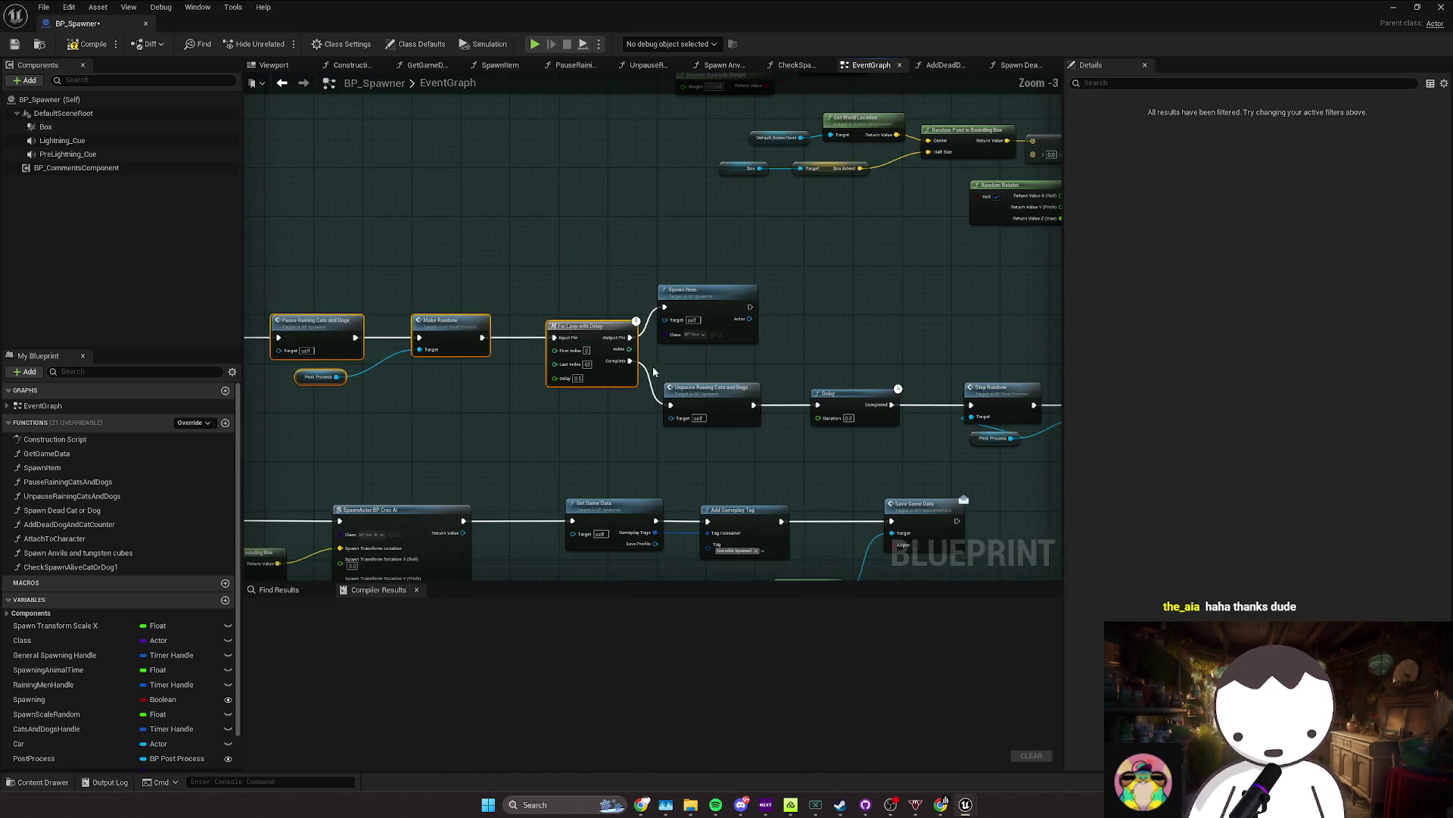
scroll(716, 383, "down", 2)
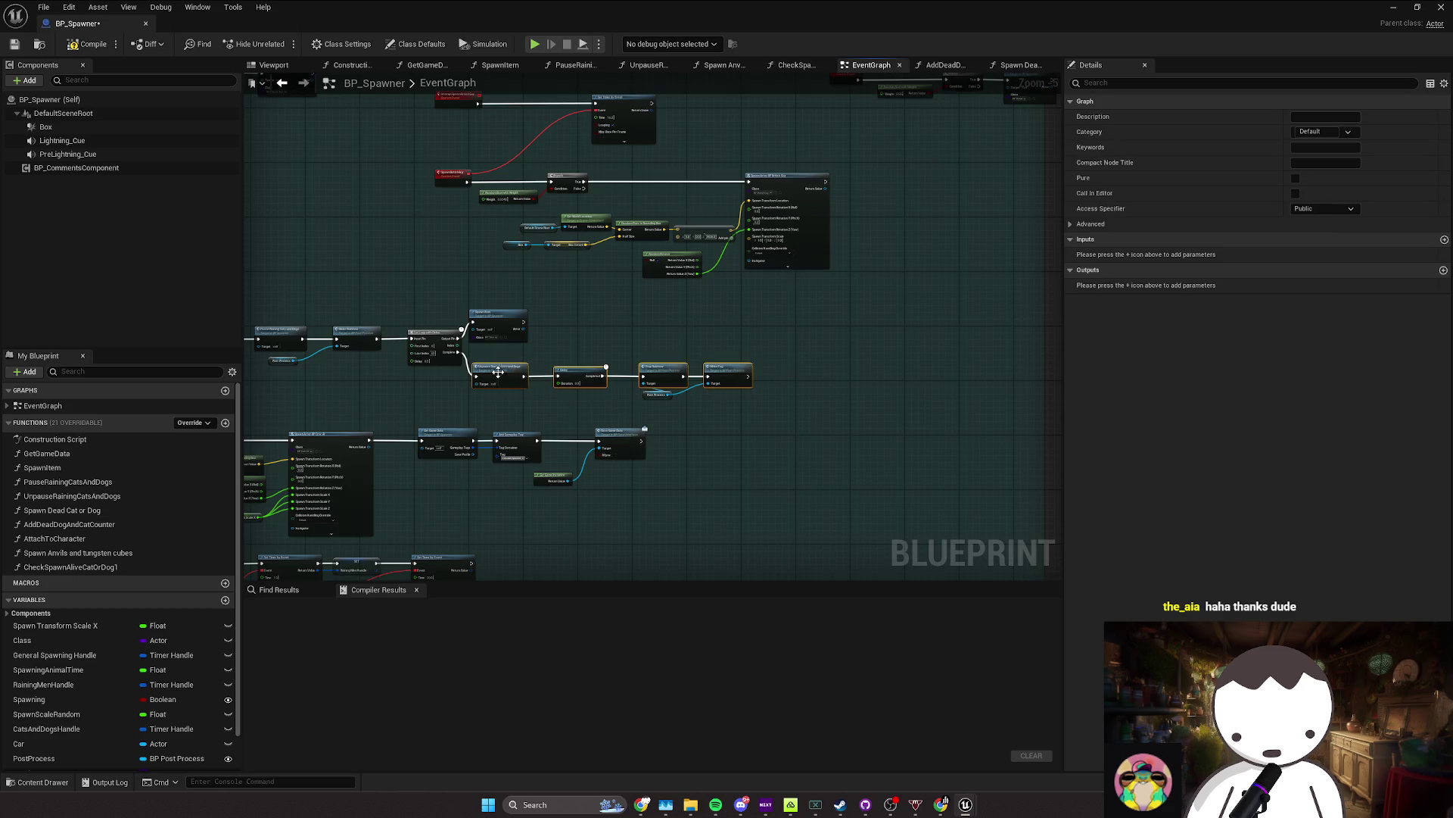
left_click_drag(498, 371, 498, 364)
left_click(651, 395)
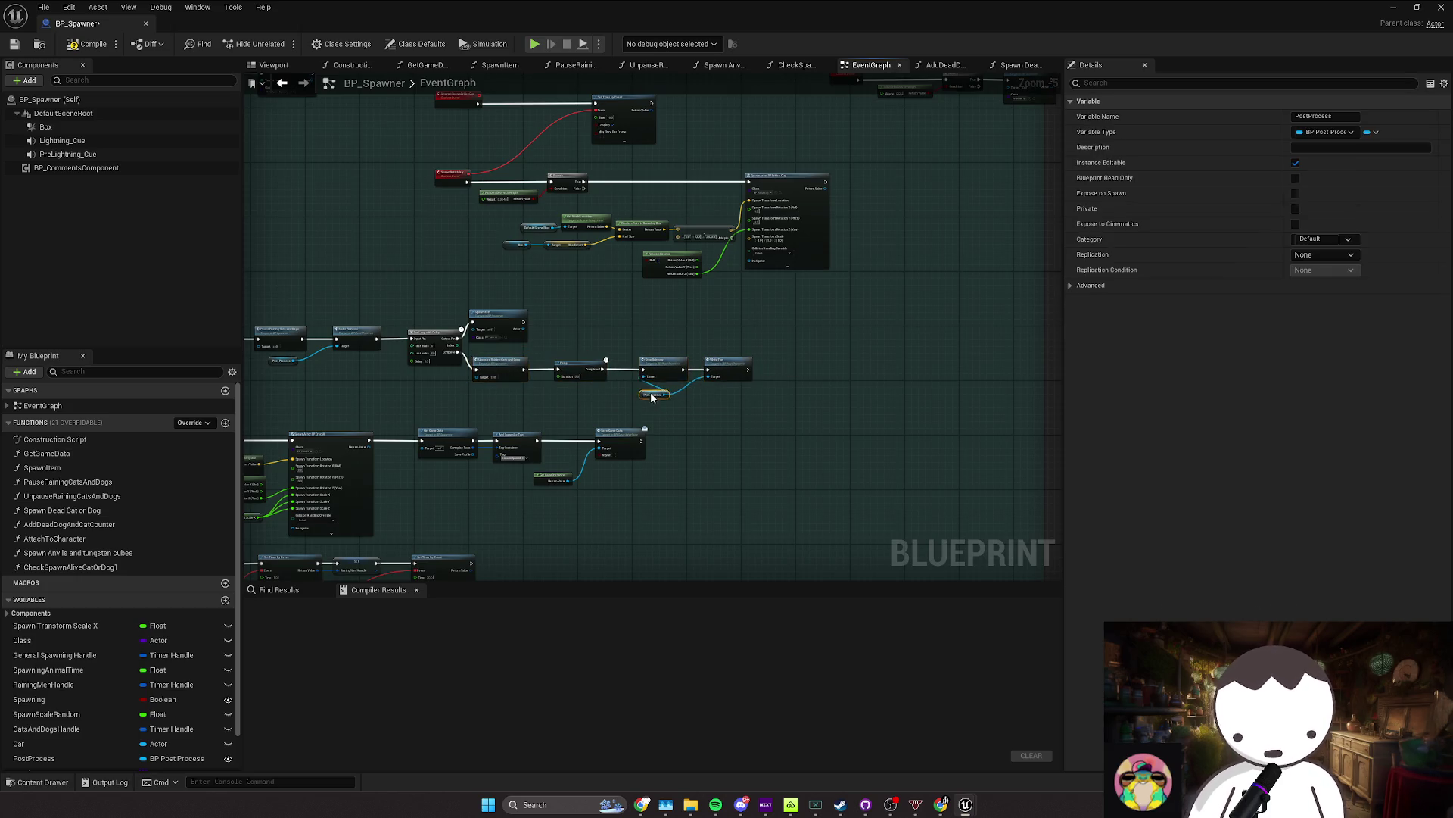
left_click_drag(652, 397, 624, 392)
left_click(641, 391)
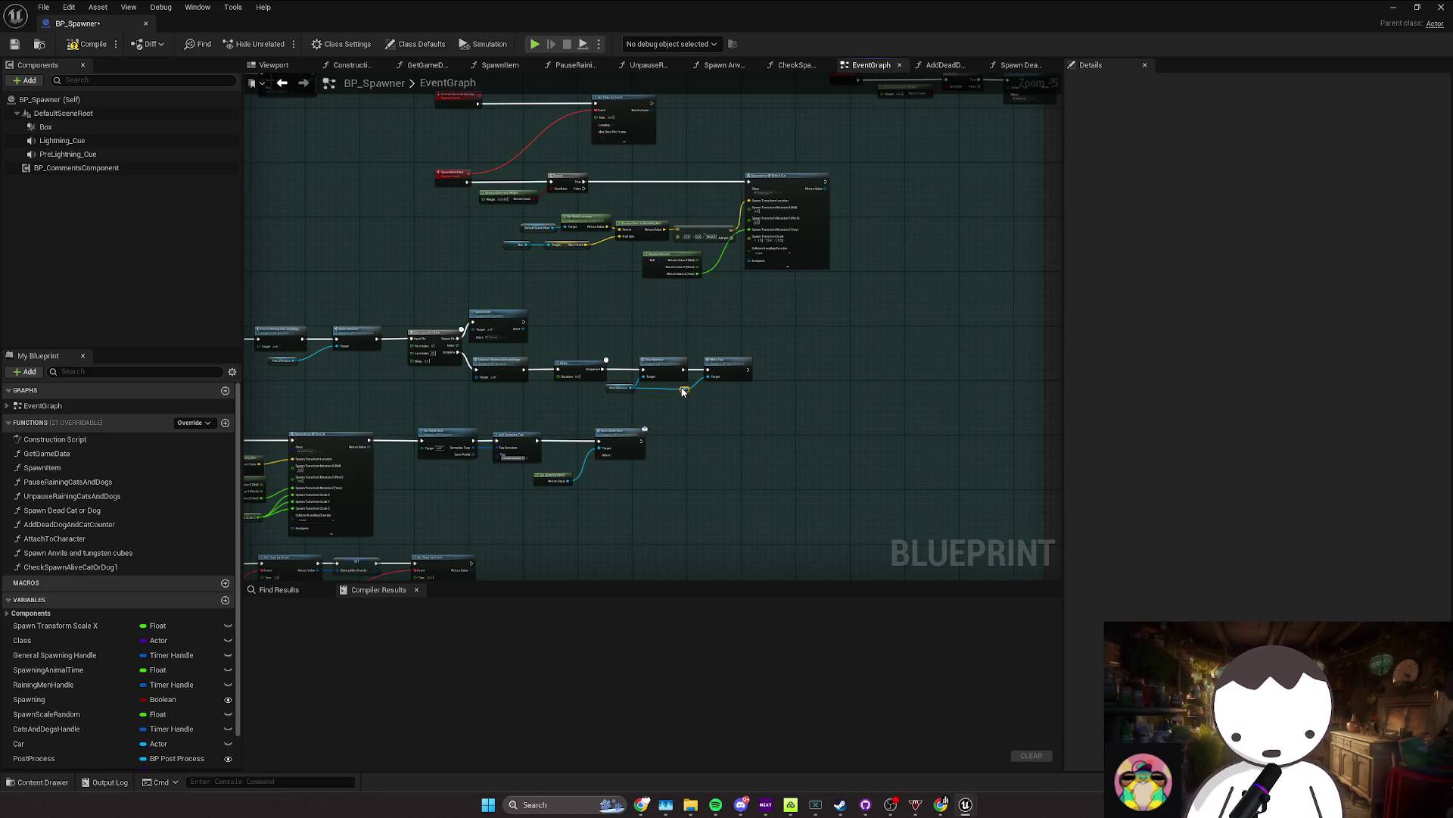
key("ctrl+s")
Step: Rearrange three nodes on the left and move the small Get node right, then save
mouse_move(633, 406)
left_mouse_down()
mouse_move(739, 409)
mouse_move(694, 445)
left_mouse_up()
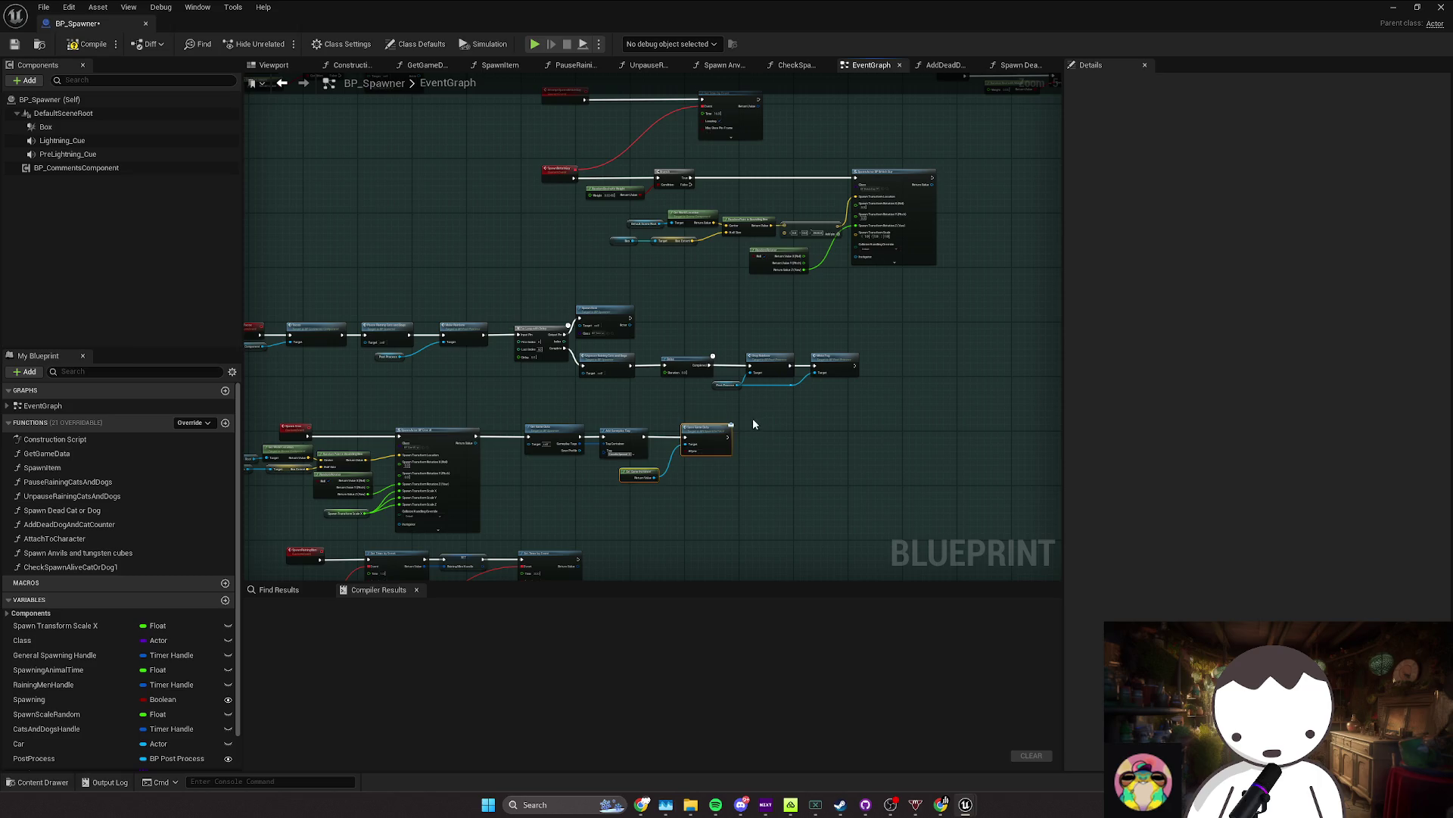
left_click_drag(491, 447, 491, 445)
left_click_drag(477, 408, 636, 395)
key("ctrl+s")
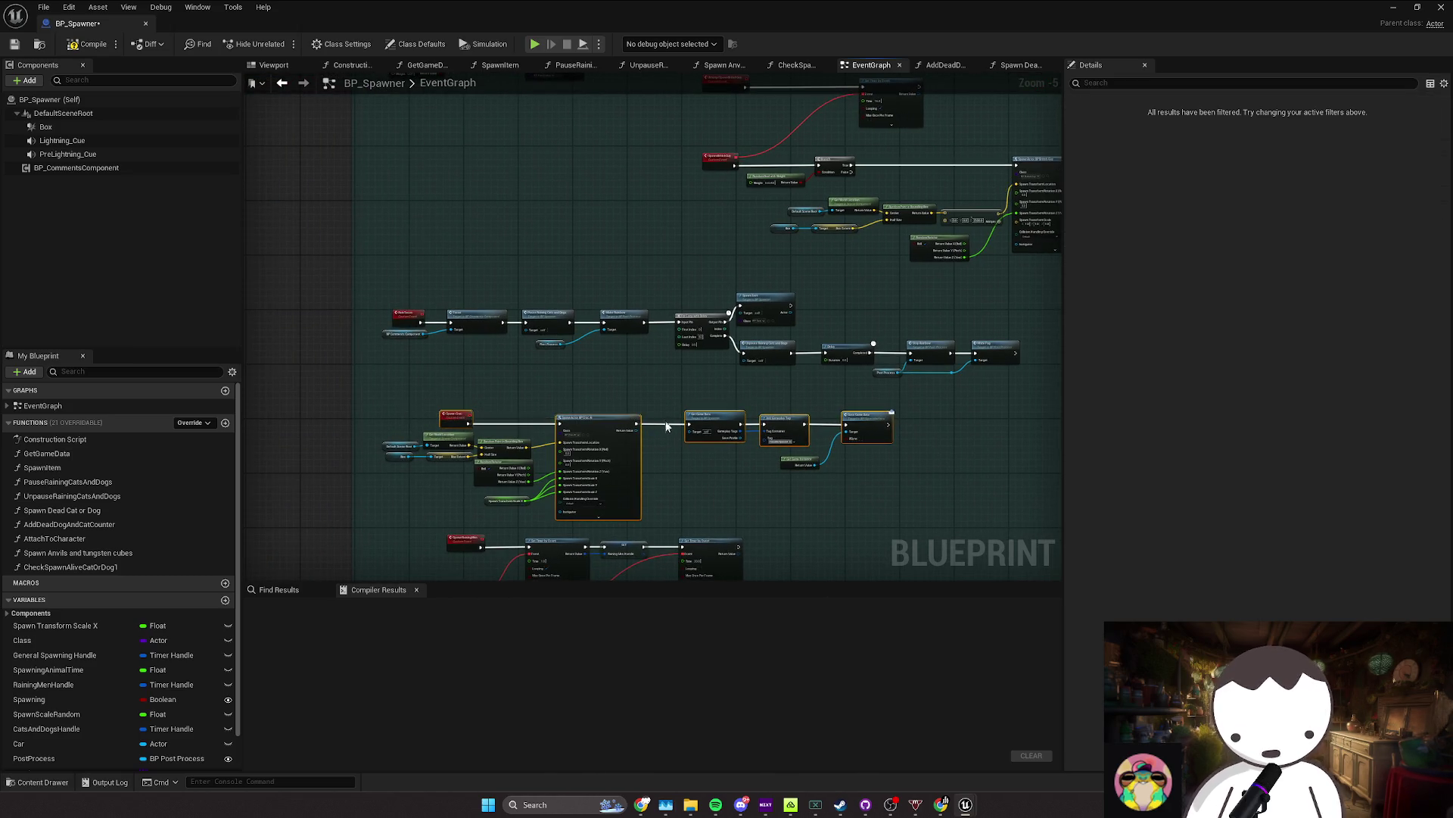
mouse_move(764, 445)
left_mouse_down()
mouse_move(813, 437)
mouse_move(769, 422)
mouse_move(642, 422)
mouse_move(738, 349)
left_mouse_up()
key("ctrl+s")
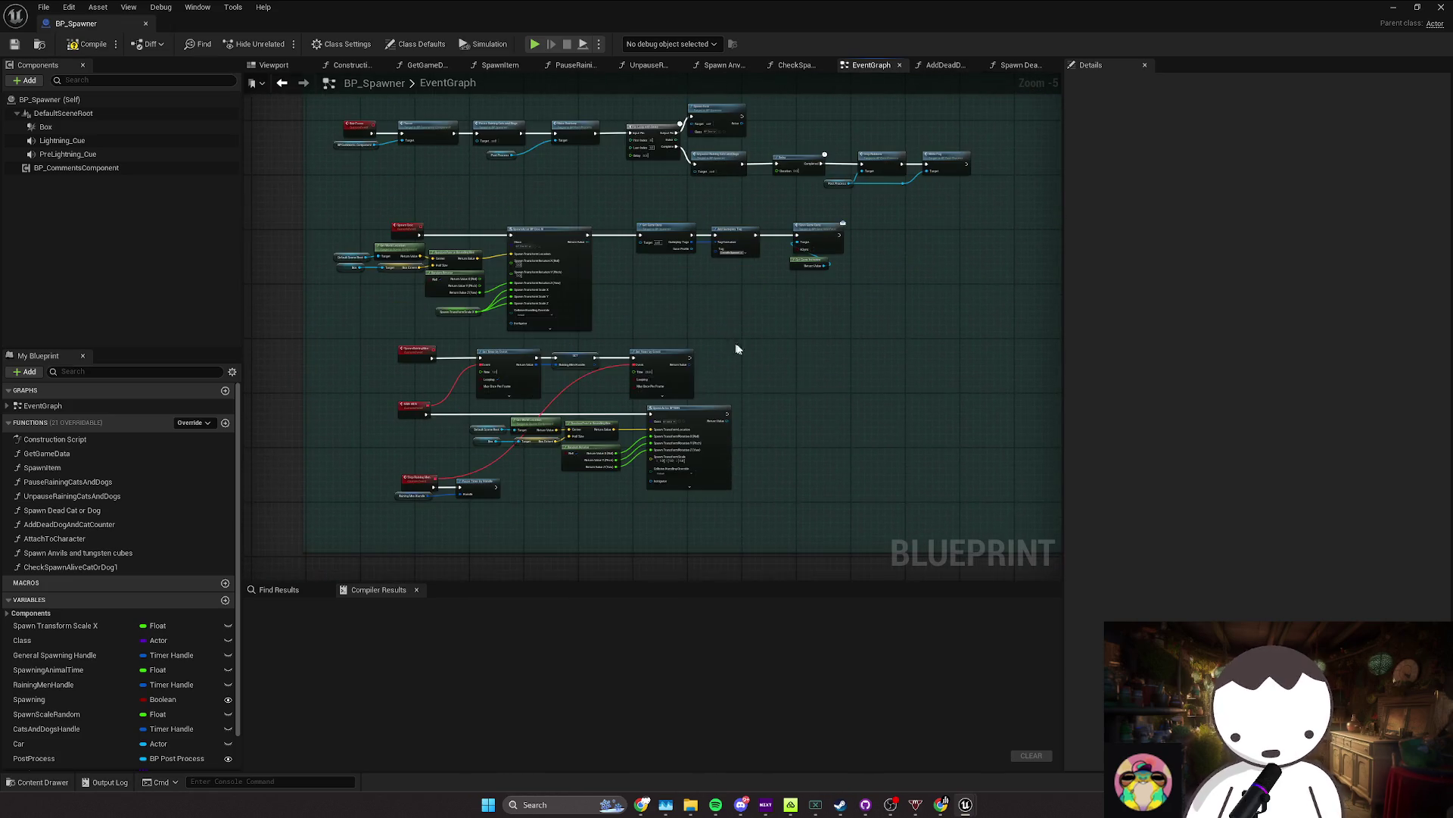
Step: Realign the timer nodes and the Set Timer node with its input, saving BP_Spawner
left_click_drag(427, 386, 664, 414)
left_click(684, 402)
left_click_drag(787, 402, 803, 356)
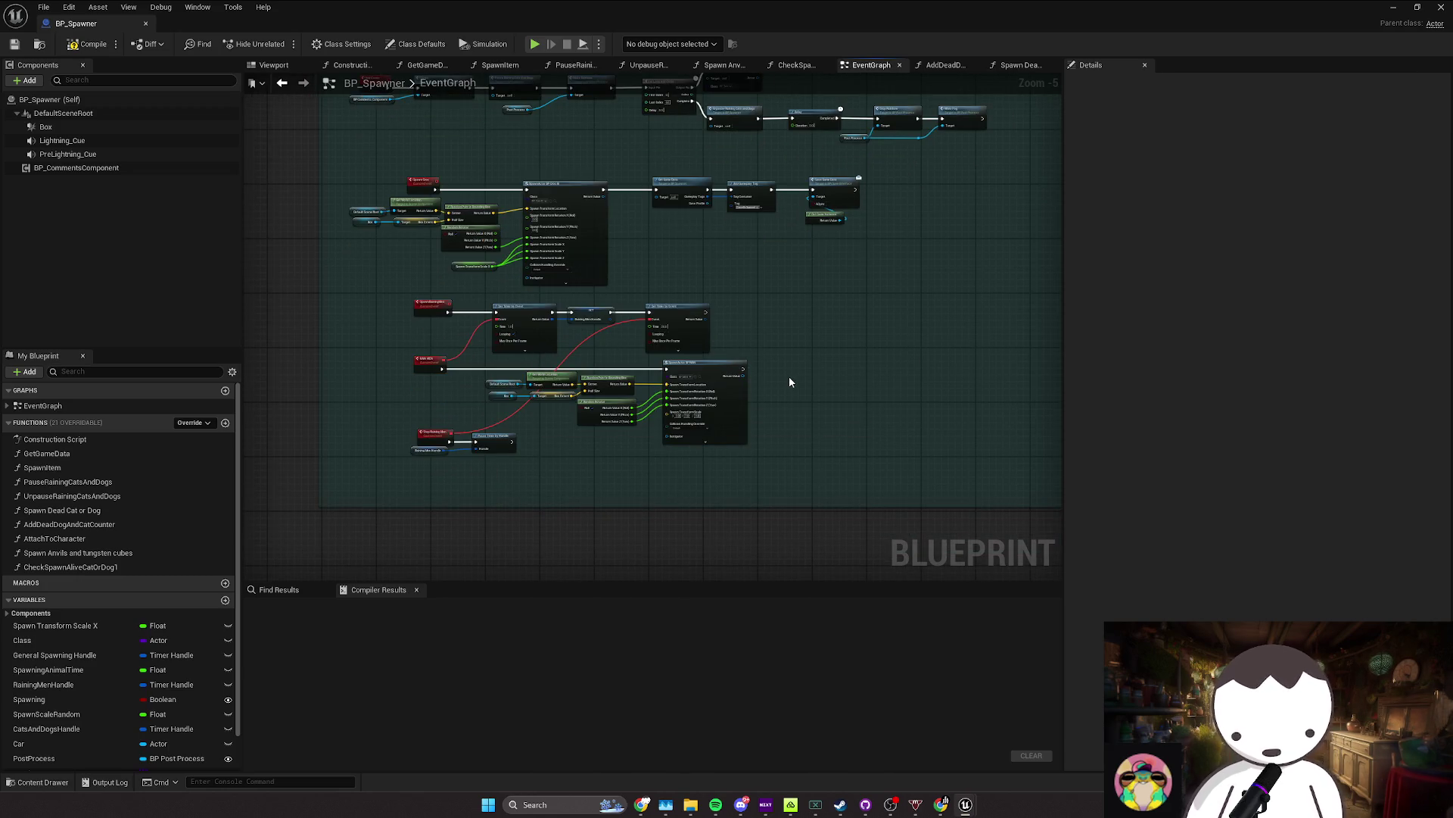
key("ctrl+s")
scroll(789, 379, "down", 2)
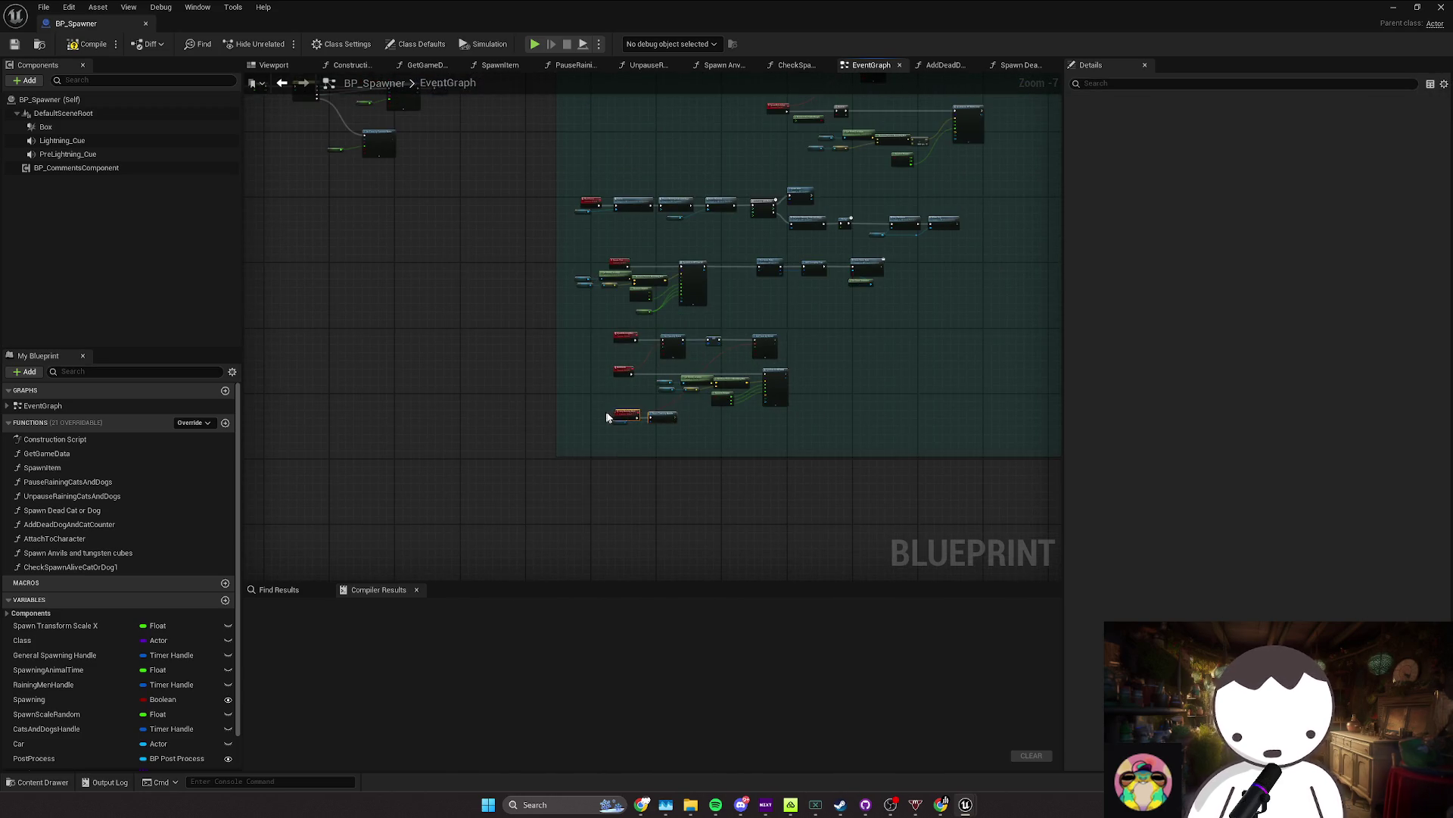
mouse_move(607, 416)
left_mouse_down()
mouse_move(648, 493)
mouse_move(471, 353)
mouse_move(530, 422)
mouse_move(598, 454)
left_mouse_up()
mouse_move(595, 407)
left_mouse_down()
mouse_move(681, 460)
mouse_move(679, 432)
mouse_move(700, 439)
mouse_move(740, 396)
left_mouse_up()
scroll(655, 421, "up", 2)
key("ctrl+s")
scroll(719, 412, "down", 2)
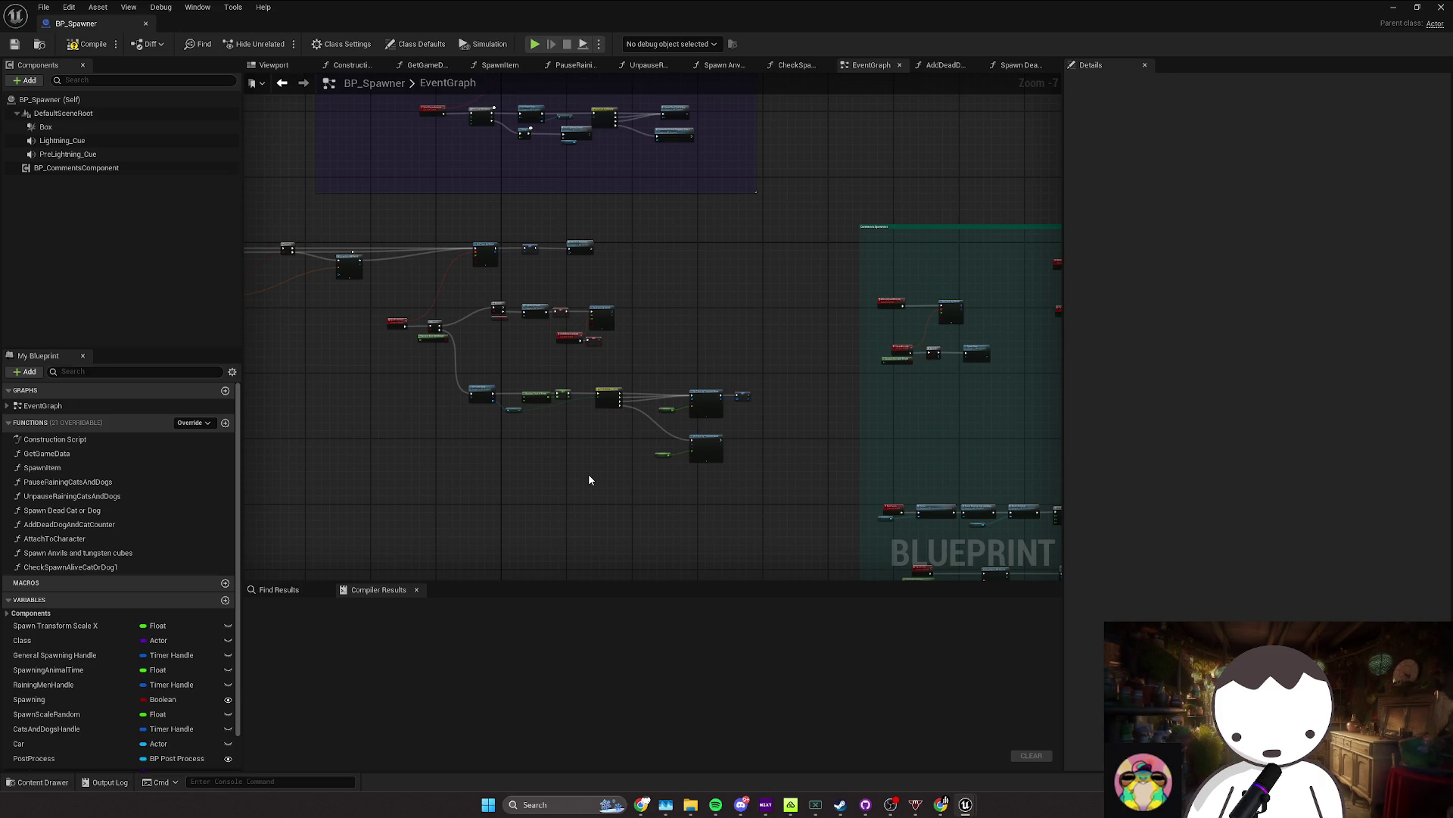
Step: Move the E_Difficulty getter node slightly to the left
left_click(515, 411)
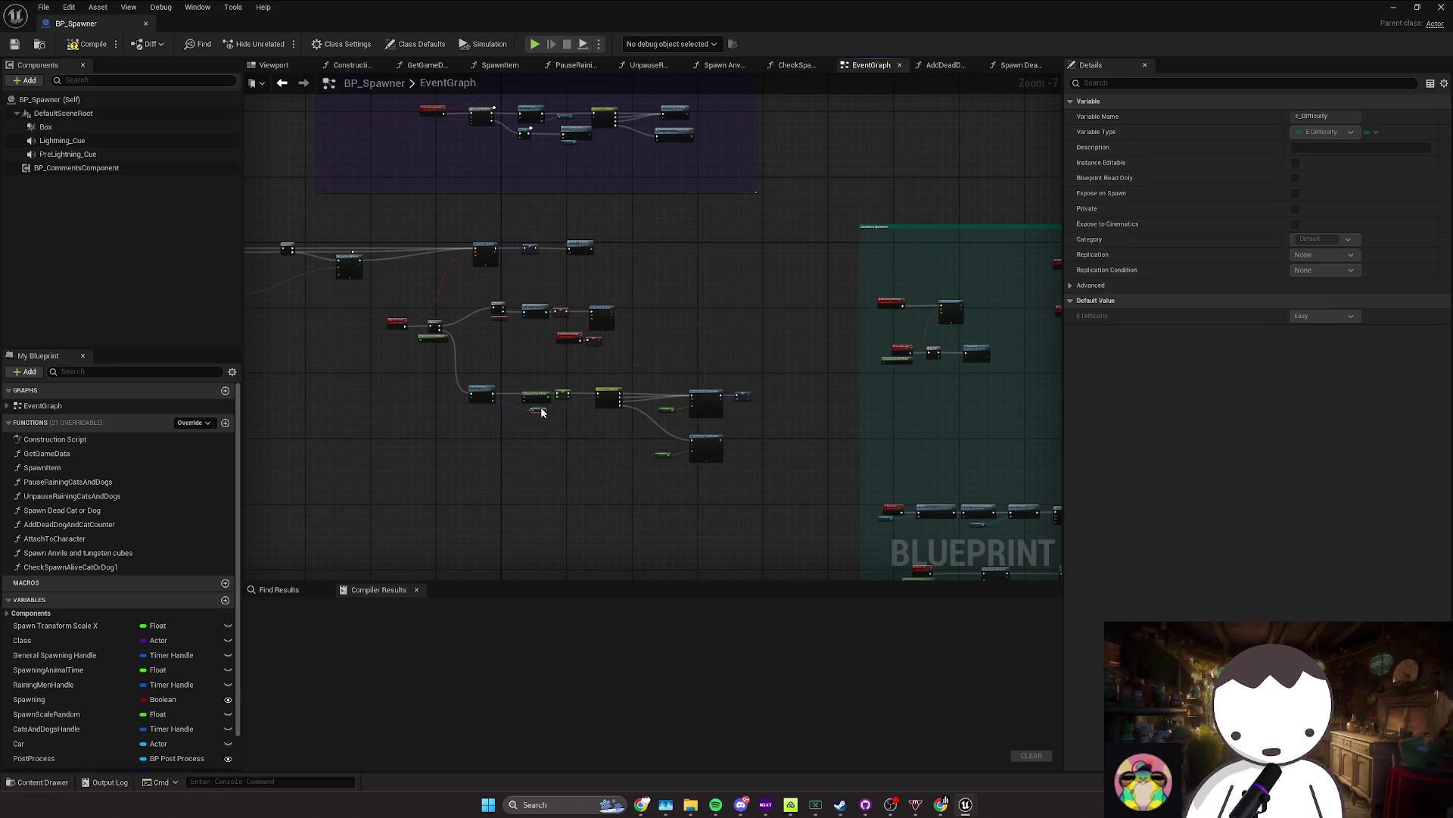
scroll(516, 411, "up", 4)
left_click_drag(528, 413, 510, 419)
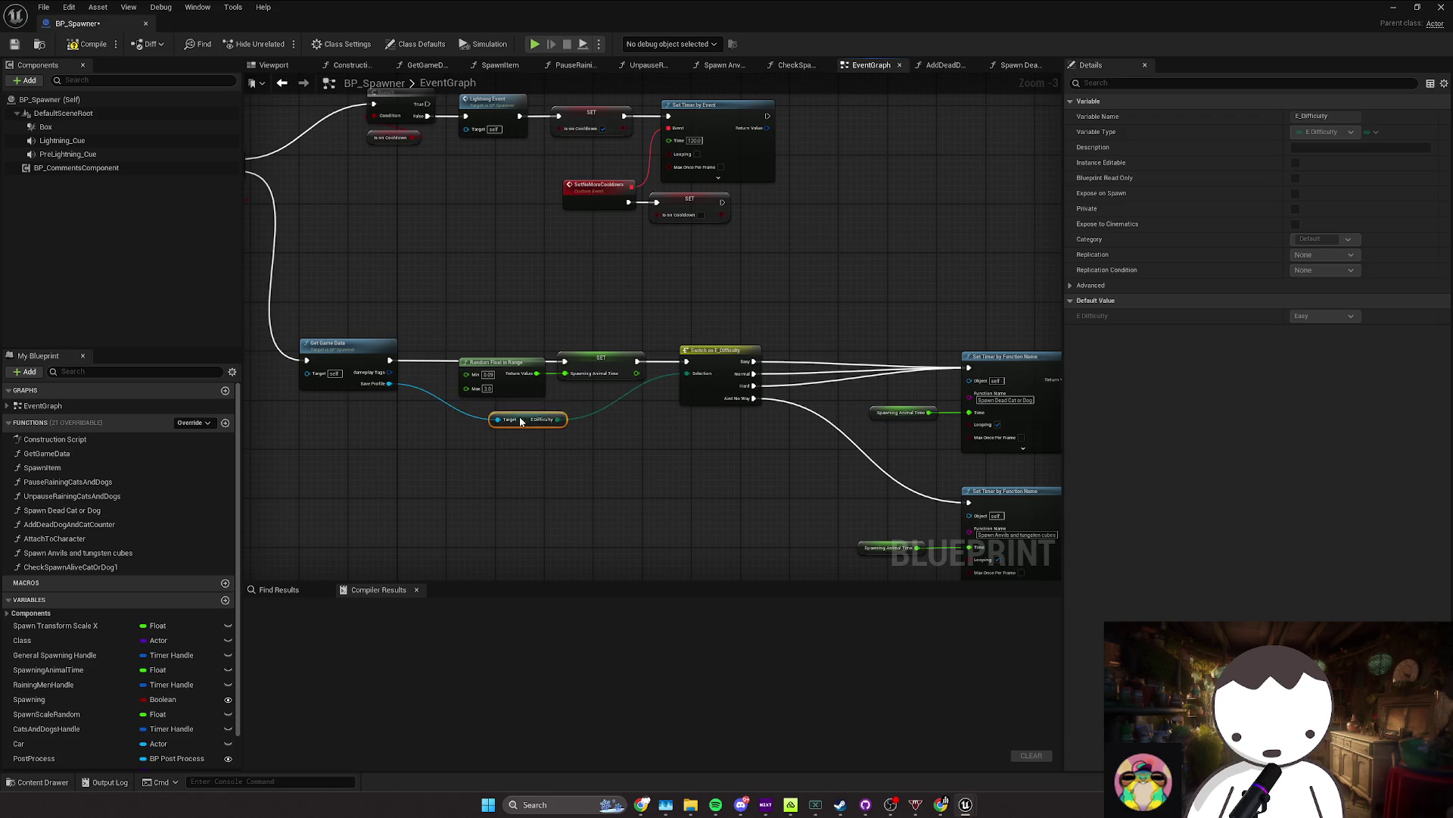
scroll(545, 437, "down", 3)
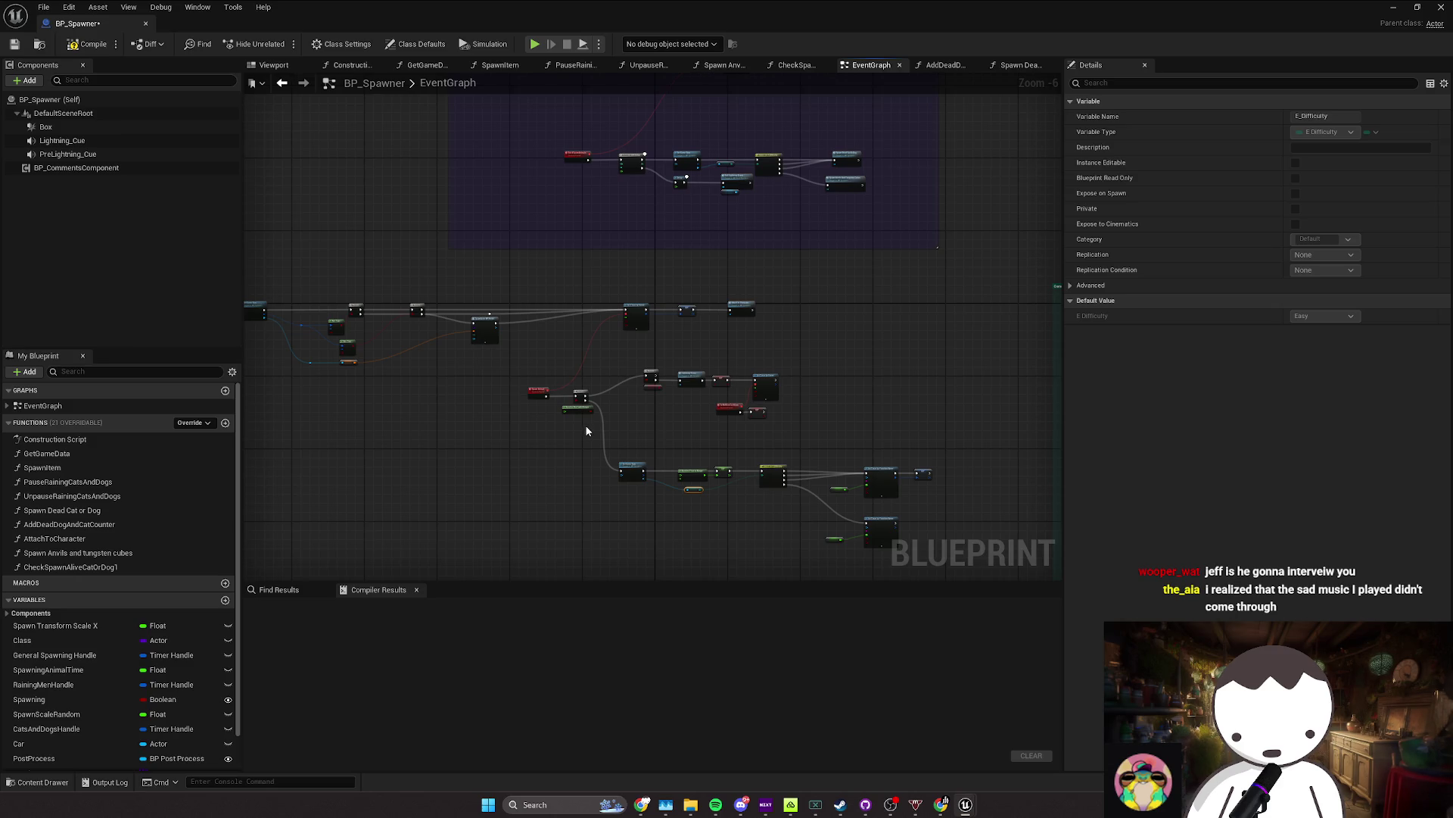
Step: Place the Random Bool with Weight node beneath the Branch by Spawn Animal
scroll(574, 421, "up", 4)
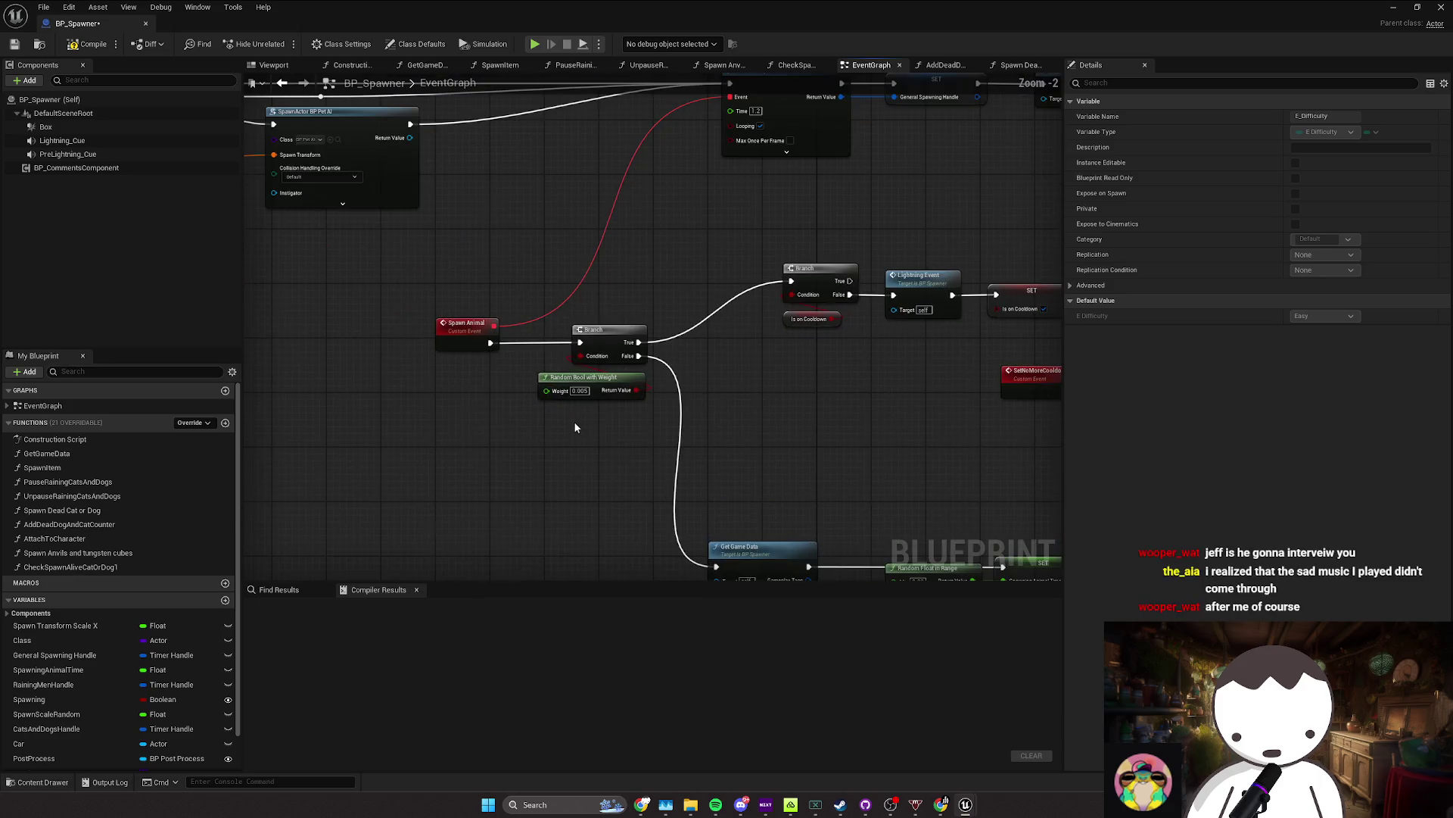
mouse_move(596, 388)
left_mouse_down()
mouse_move(480, 379)
mouse_move(560, 399)
mouse_move(597, 383)
left_mouse_up()
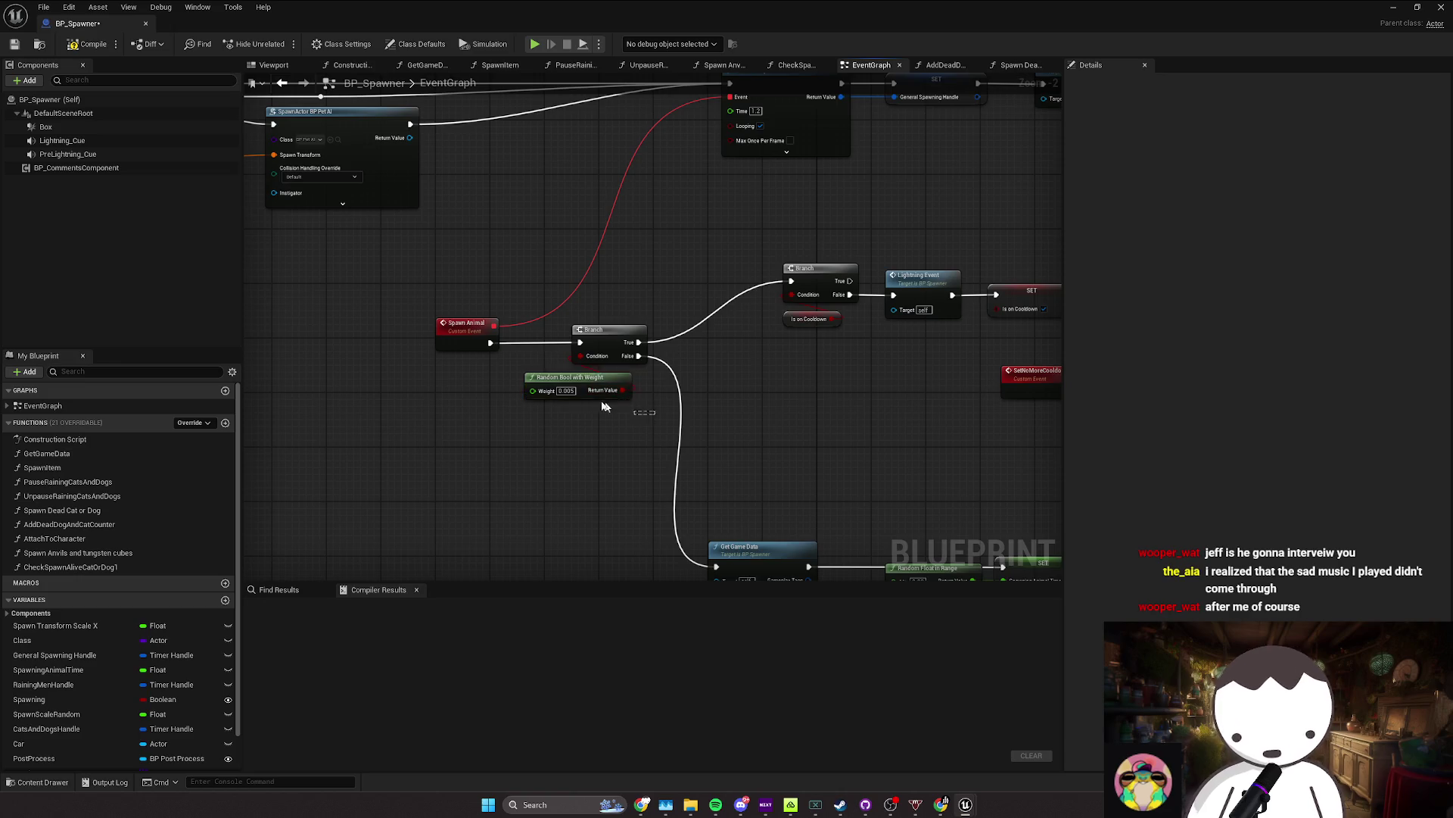
scroll(598, 454, "down", 6)
scroll(492, 408, "up", 1)
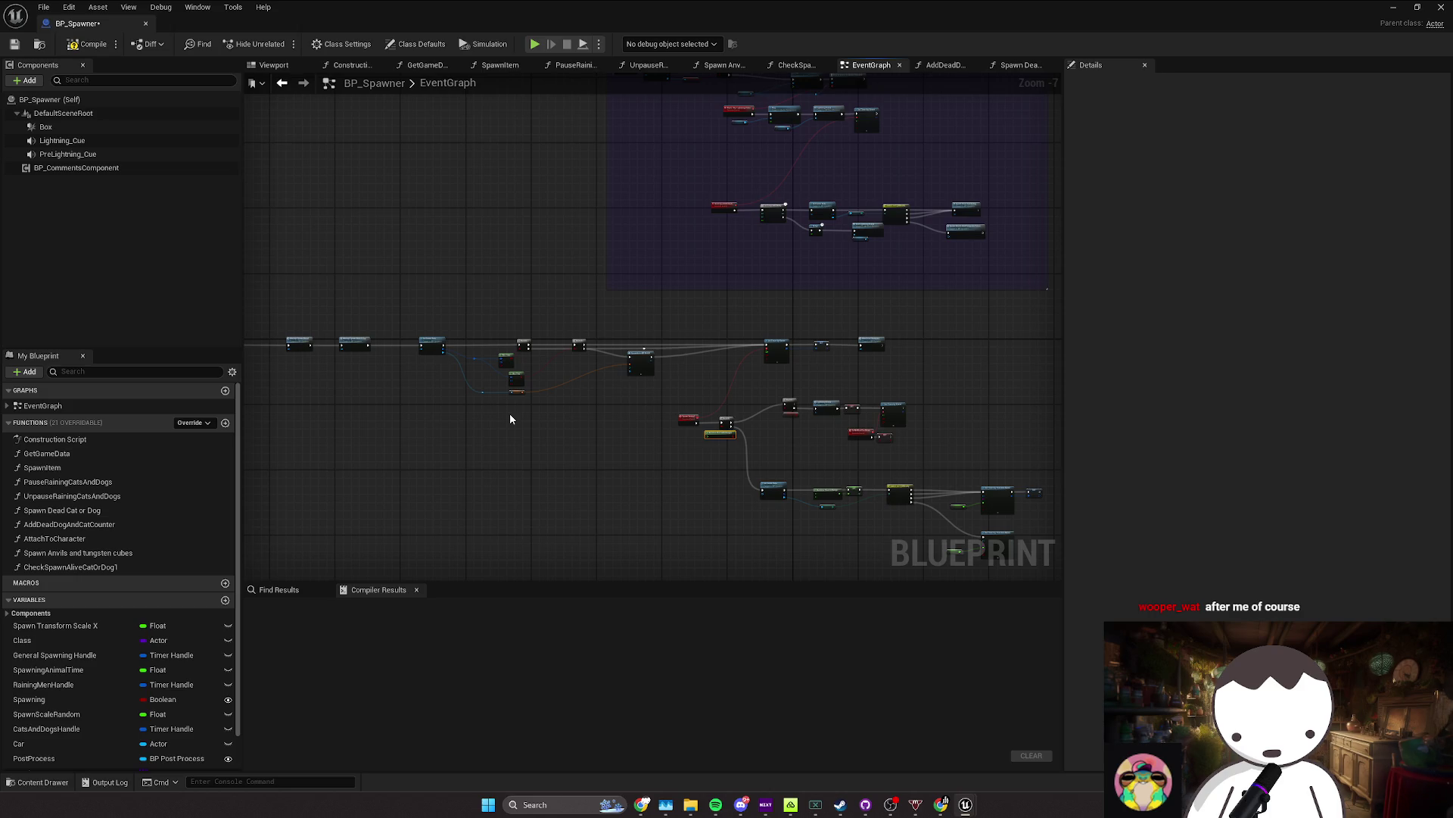
scroll(510, 419, "up", 4)
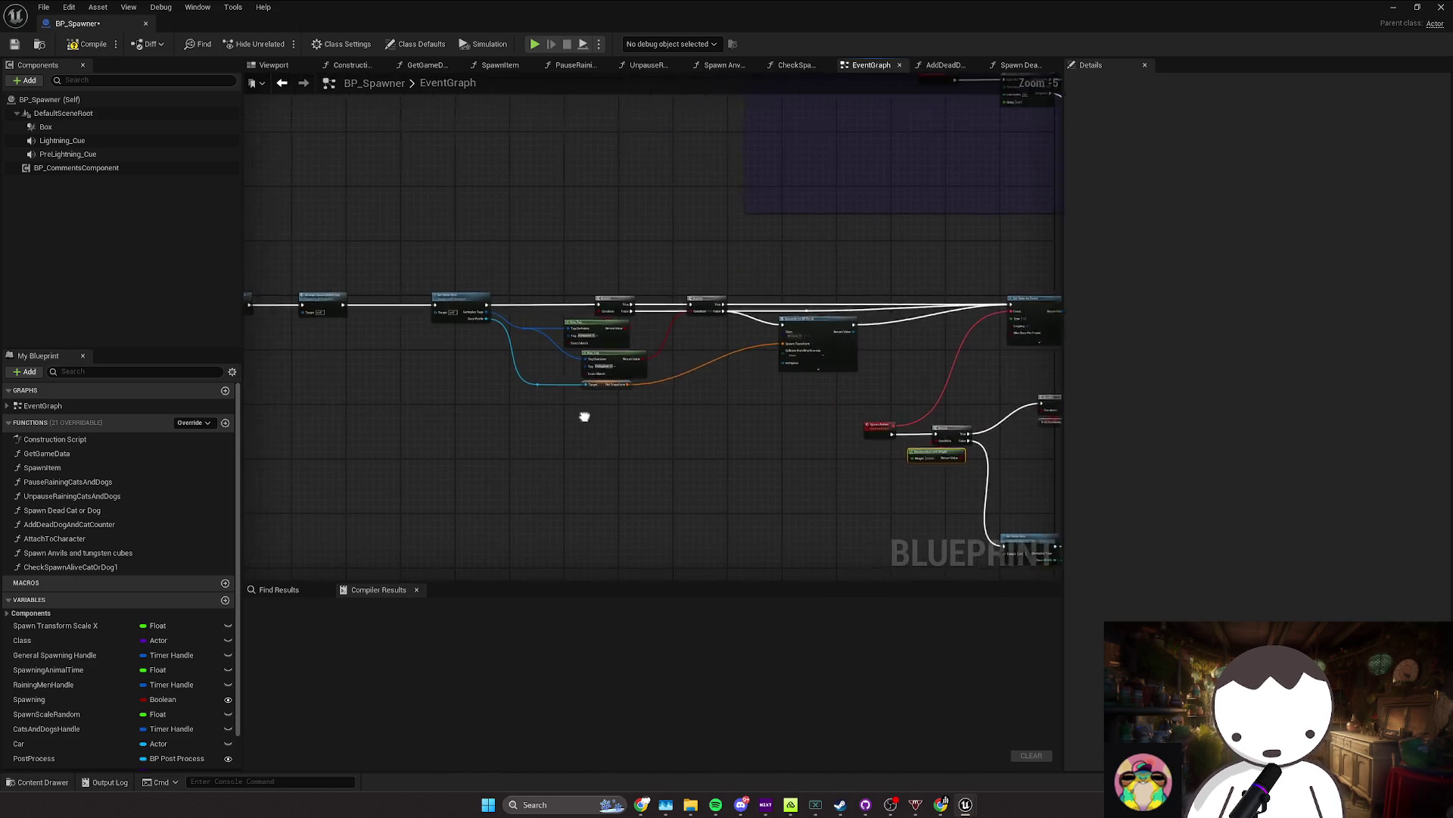
Step: Inspect the StartSpawning Do Once wiring and peek into the Check Spawn Alive Cat or Dog function
scroll(590, 413, "down", 4)
scroll(424, 380, "up", 3)
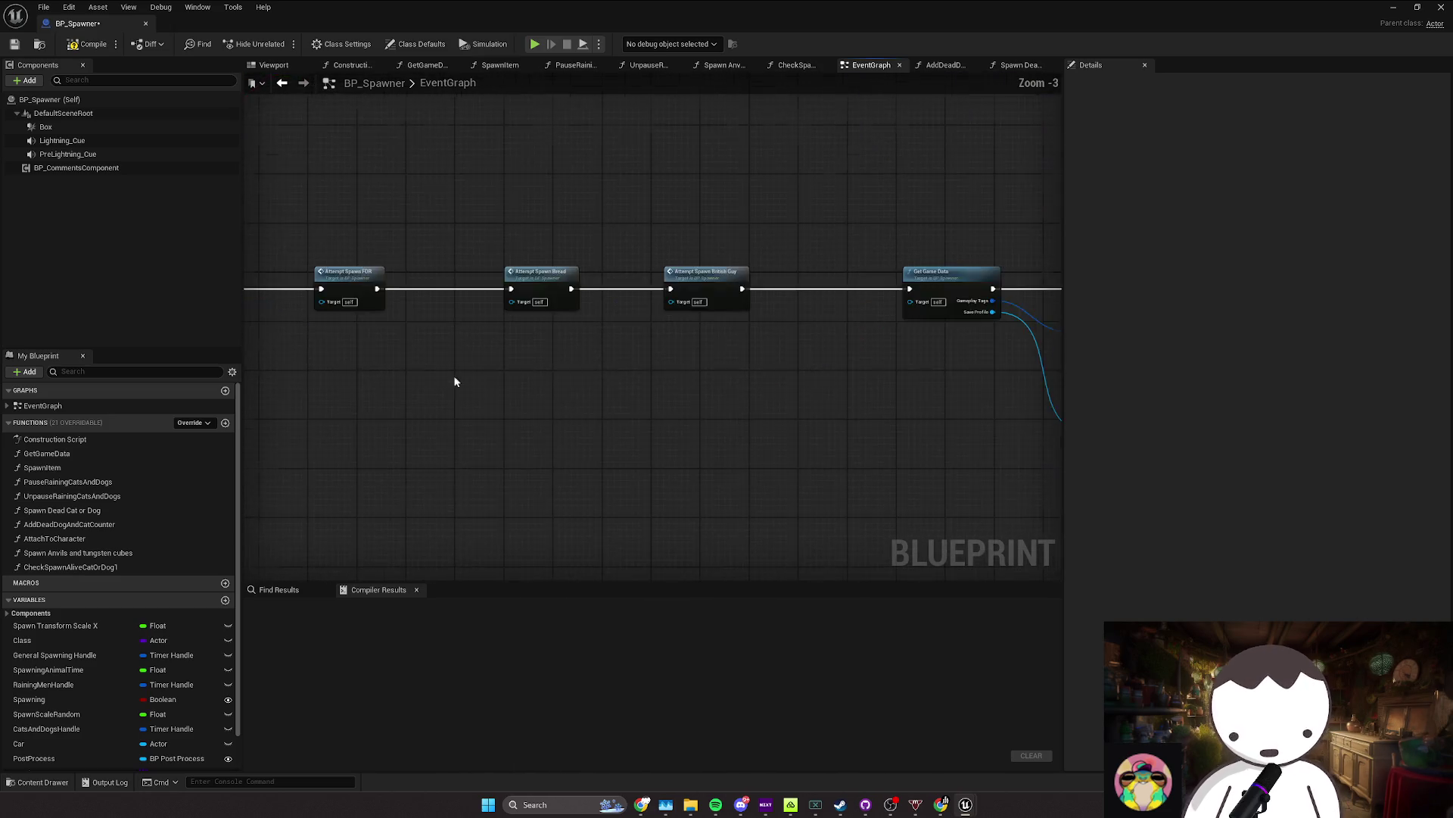
left_click_drag(618, 414, 822, 448)
left_click(466, 337)
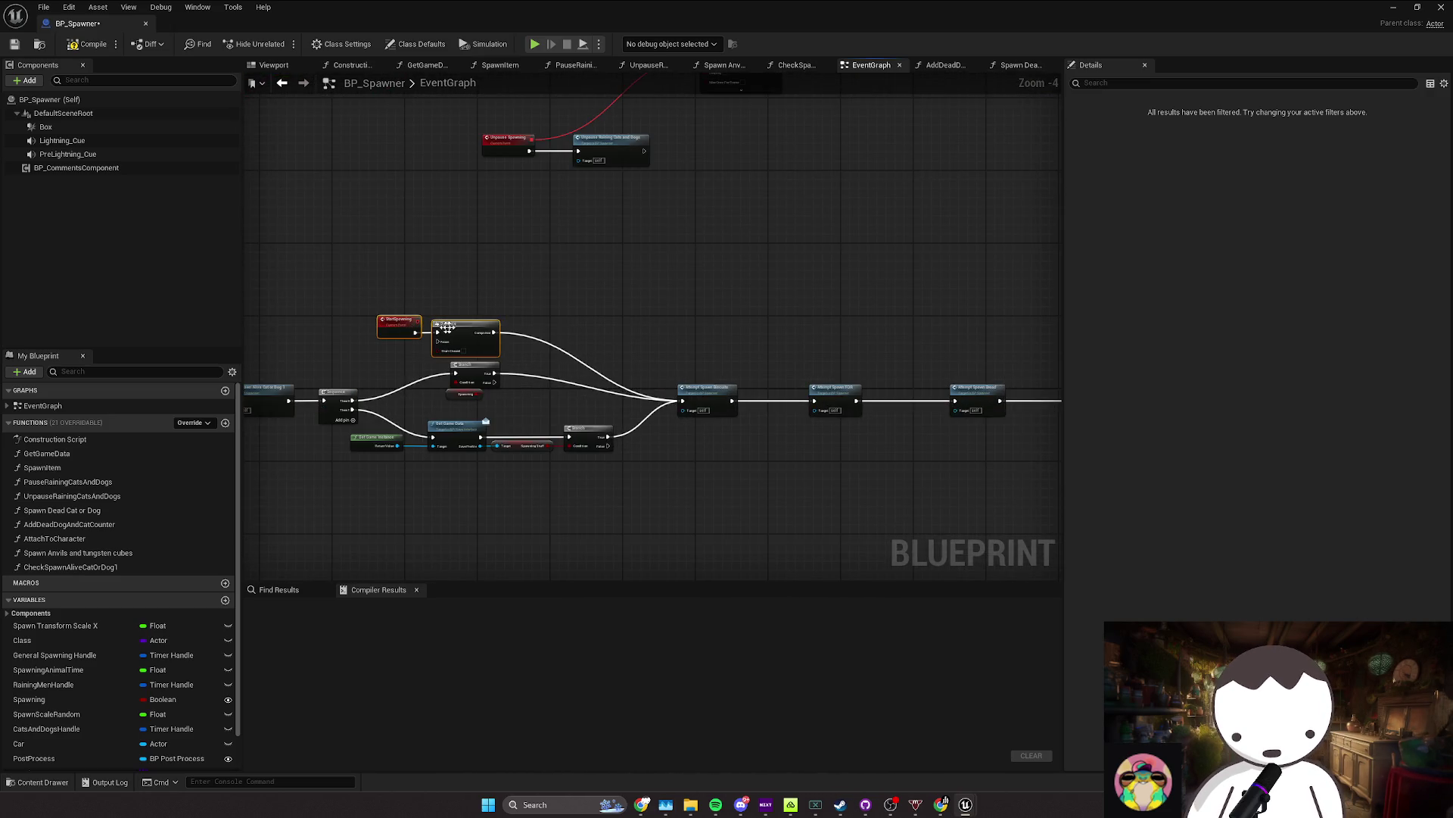
mouse_move(494, 332)
left_mouse_down()
mouse_move(590, 346)
mouse_move(681, 400)
mouse_move(605, 334)
mouse_move(615, 329)
mouse_move(472, 326)
mouse_move(741, 315)
mouse_move(735, 388)
left_mouse_up()
scroll(615, 329, "up", 2)
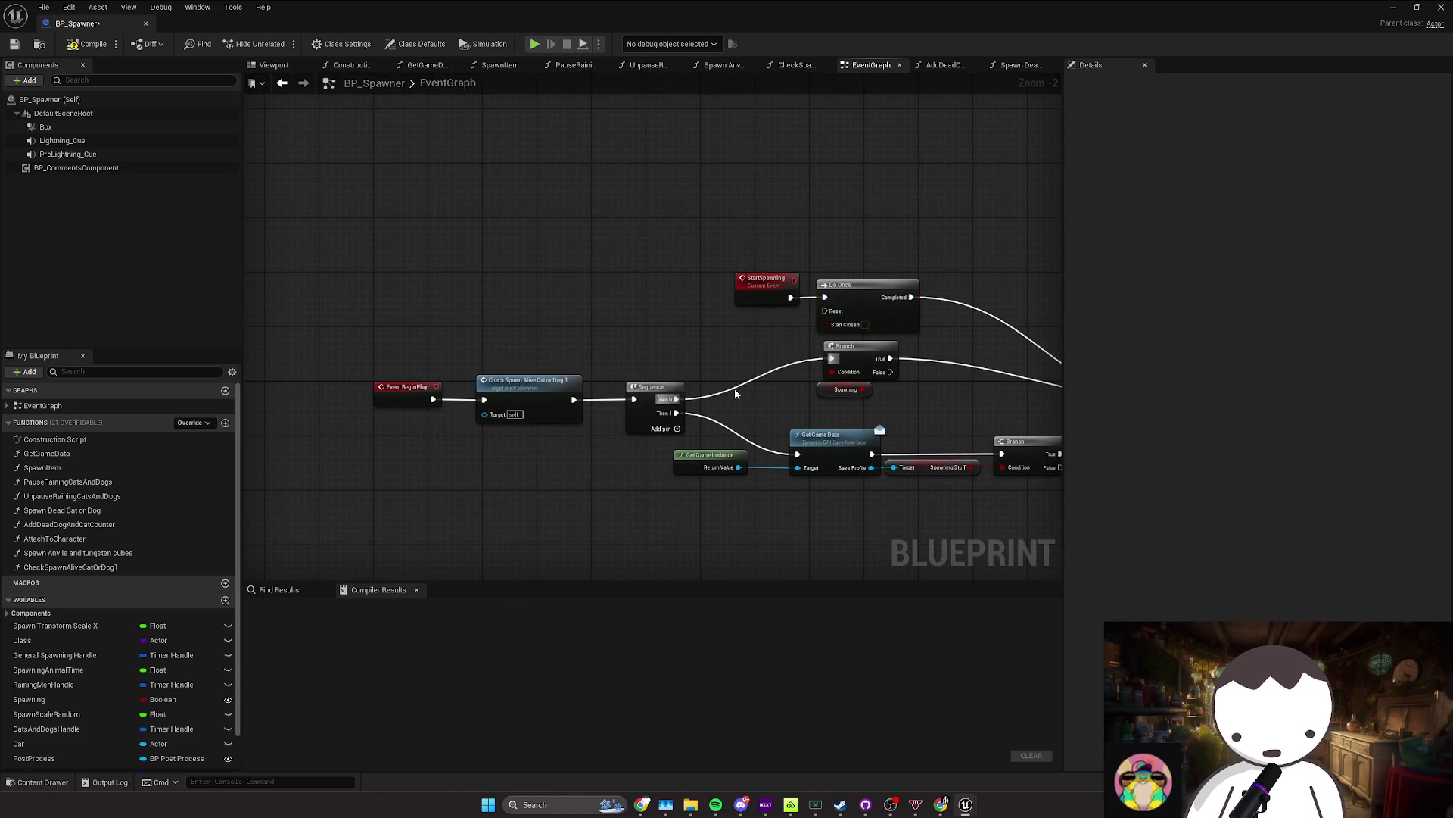
double_click(529, 384)
key("alt+Left")
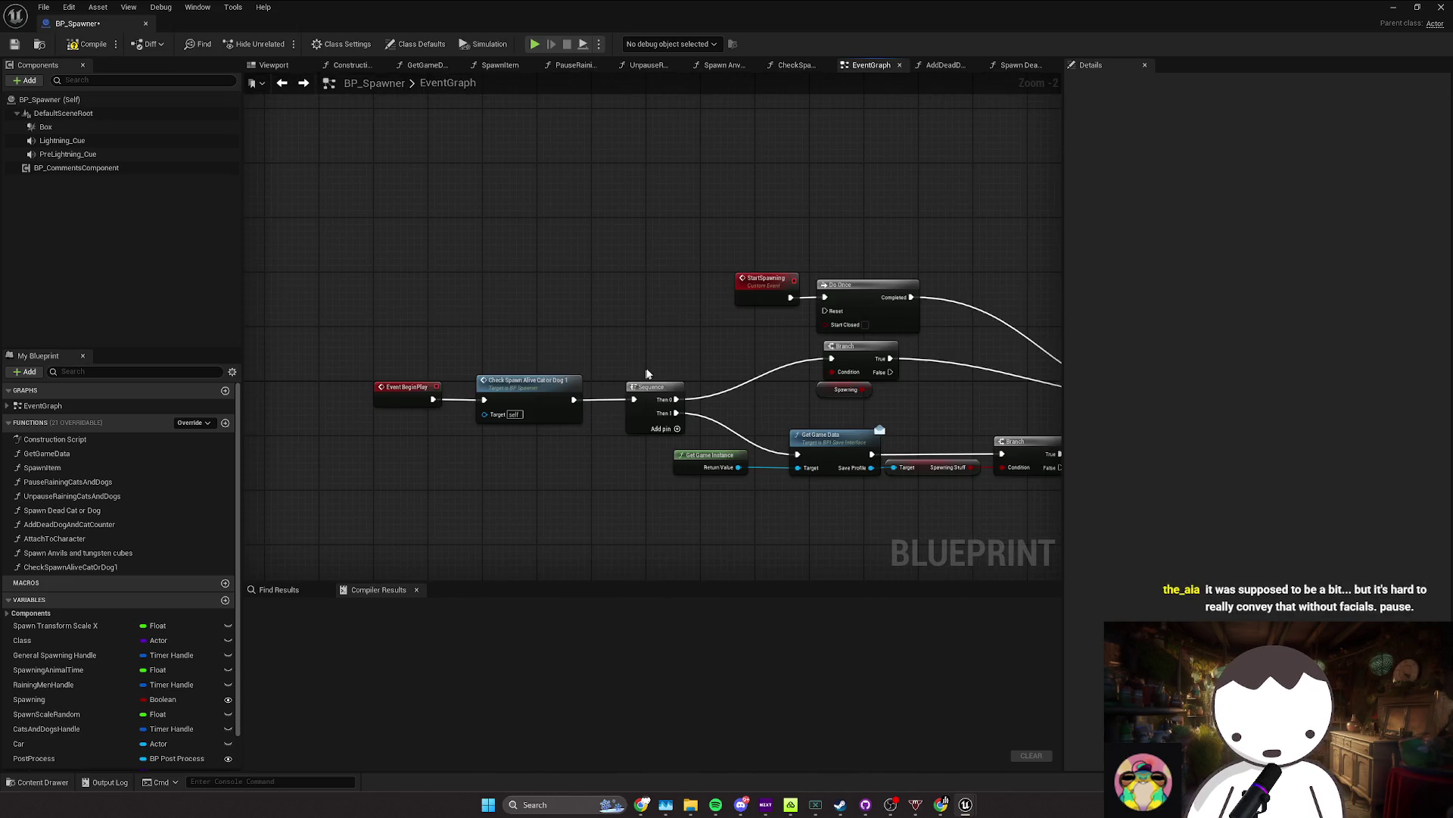
Step: Follow the BeginPlay spawn chain past the Attempt Spawn FDR, Bread and British Guy nodes
left_click_drag(642, 377, 487, 352)
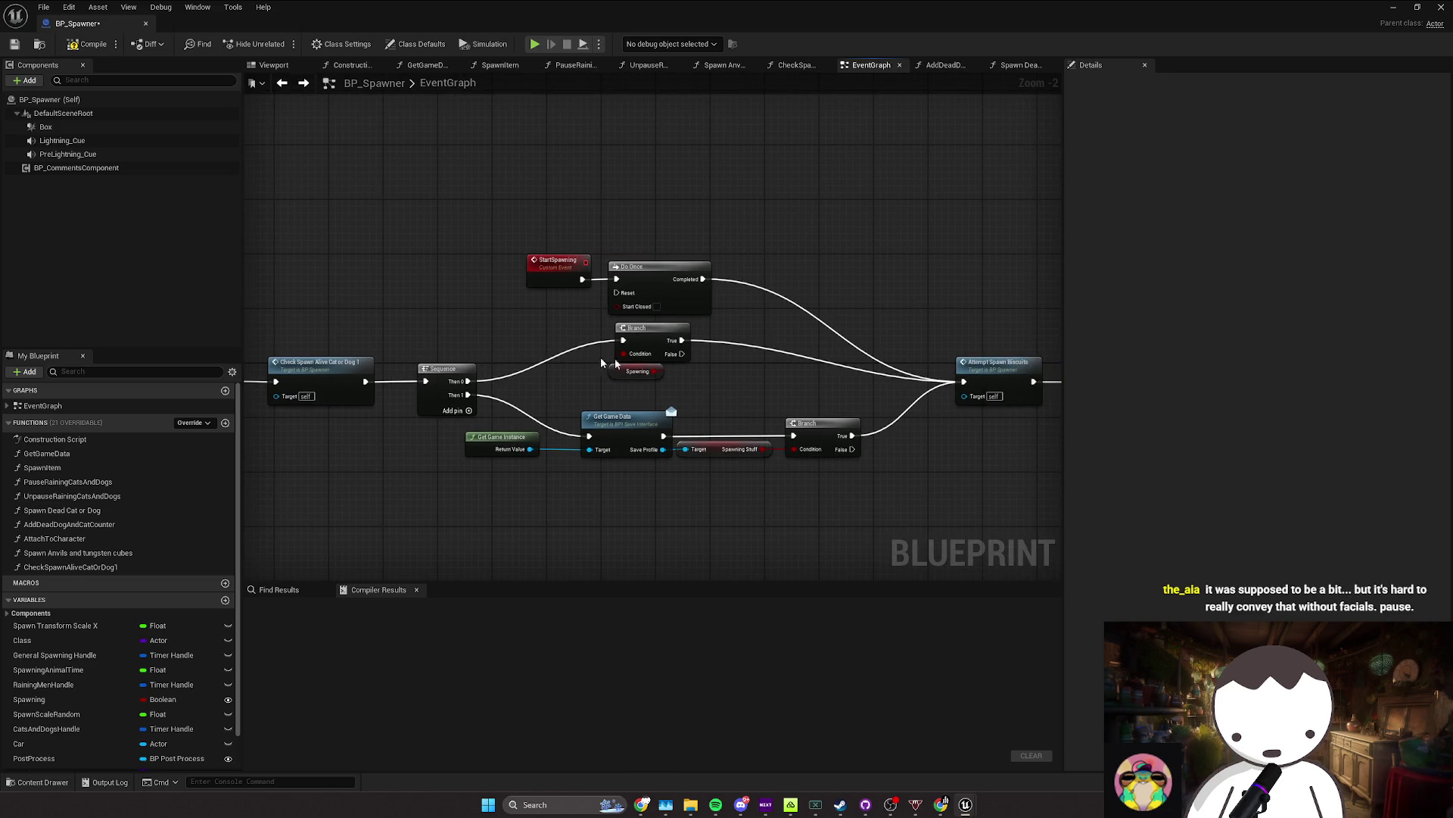
left_click_drag(614, 365, 509, 360)
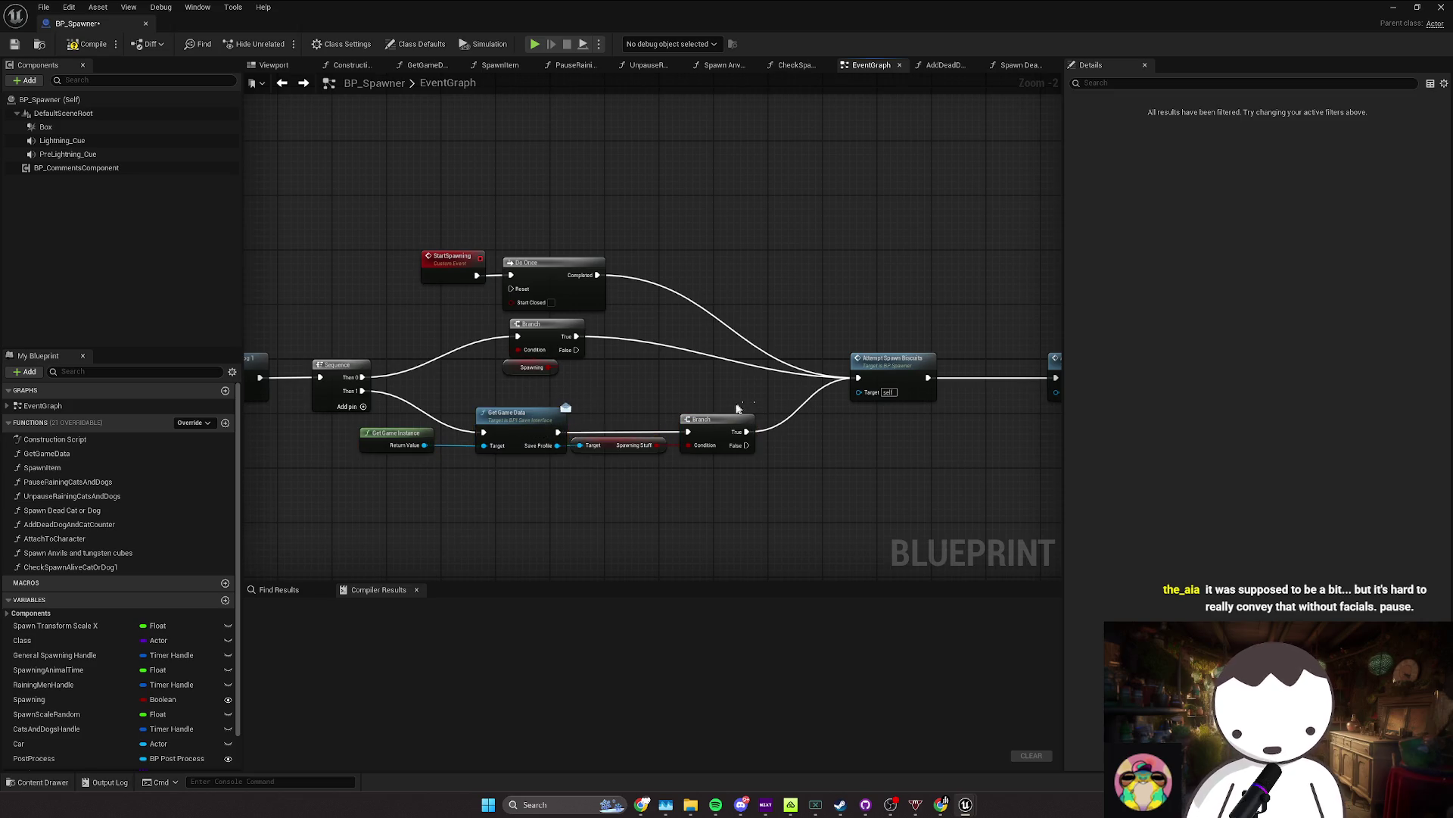
left_click_drag(738, 409, 683, 407)
scroll(656, 449, "down", 1)
mouse_move(772, 415)
left_mouse_down()
mouse_move(497, 418)
mouse_move(489, 403)
left_mouse_up()
left_click_drag(615, 314, 468, 392)
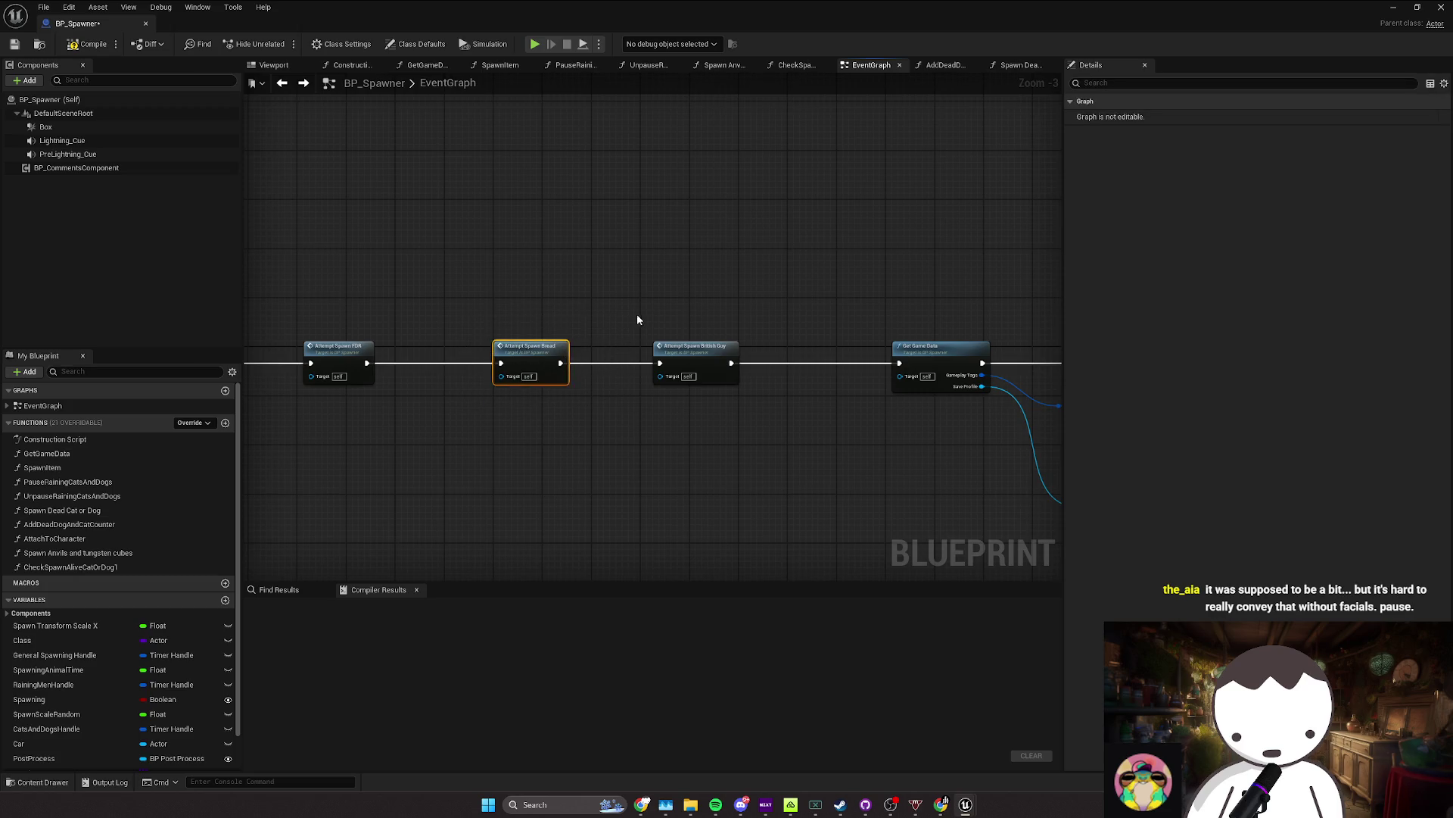
scroll(648, 369, "down", 3)
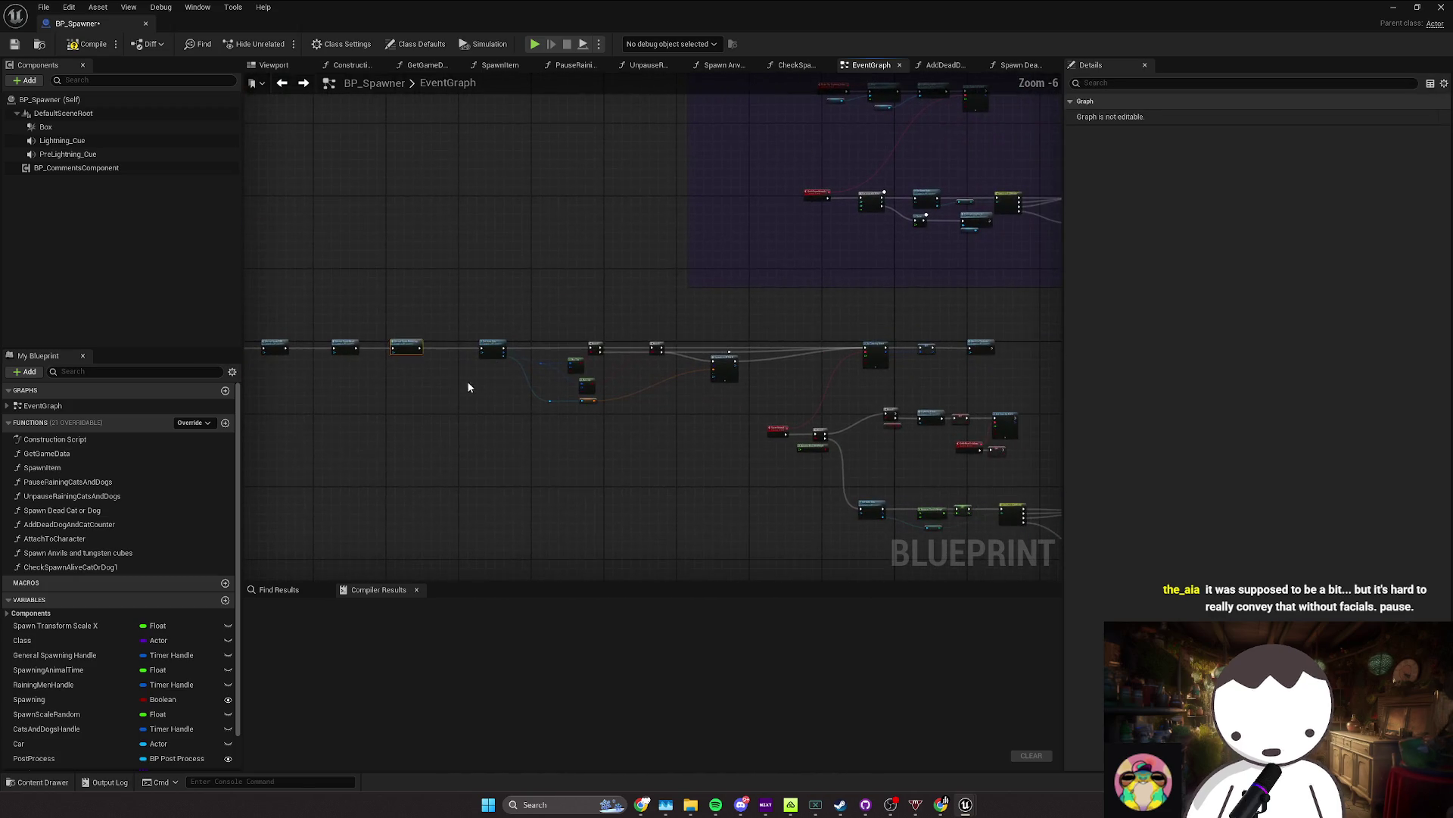
left_click(494, 349)
scroll(522, 356, "up", 3)
scroll(545, 392, "down", 1)
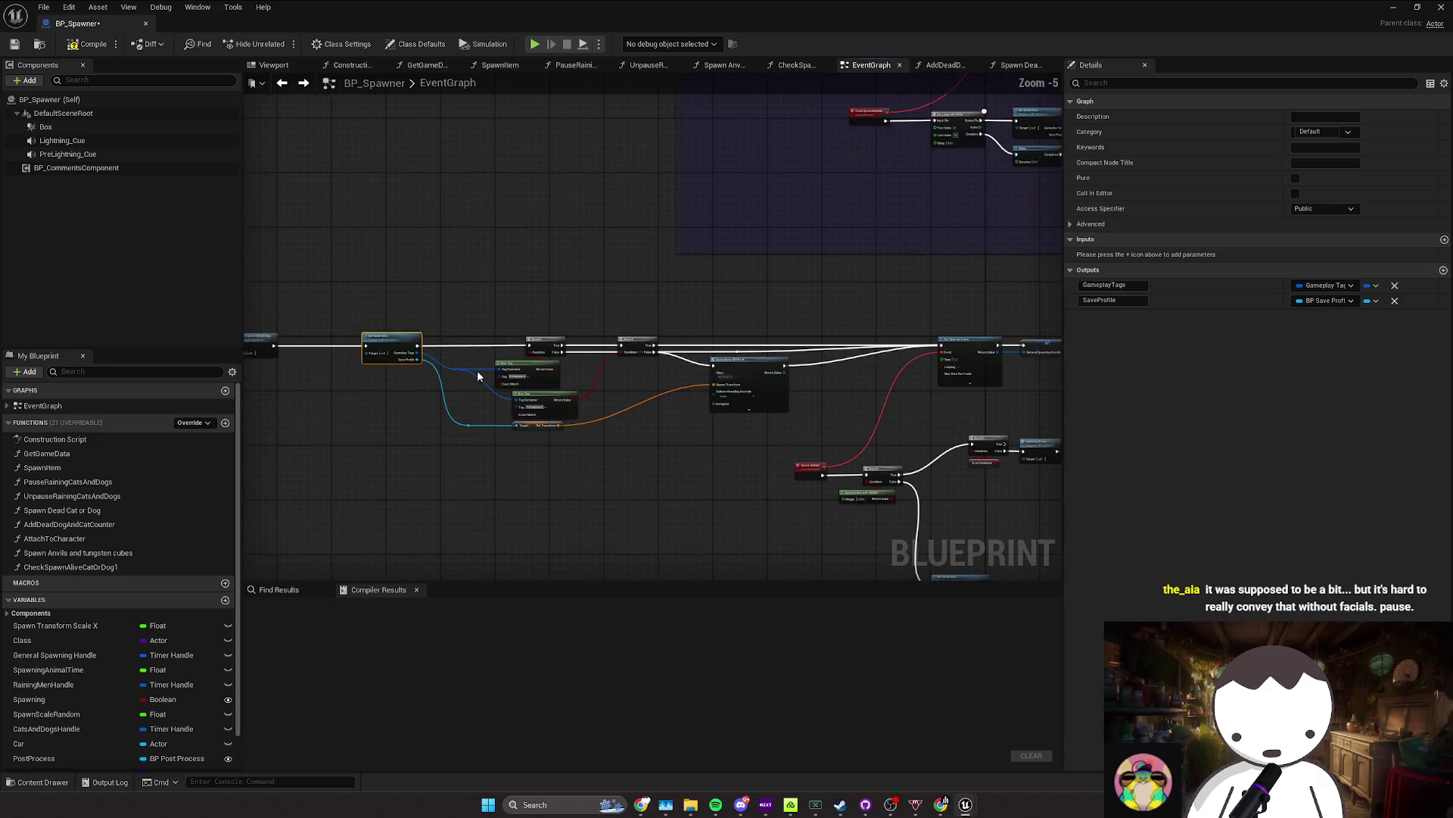
scroll(707, 372, "down", 1)
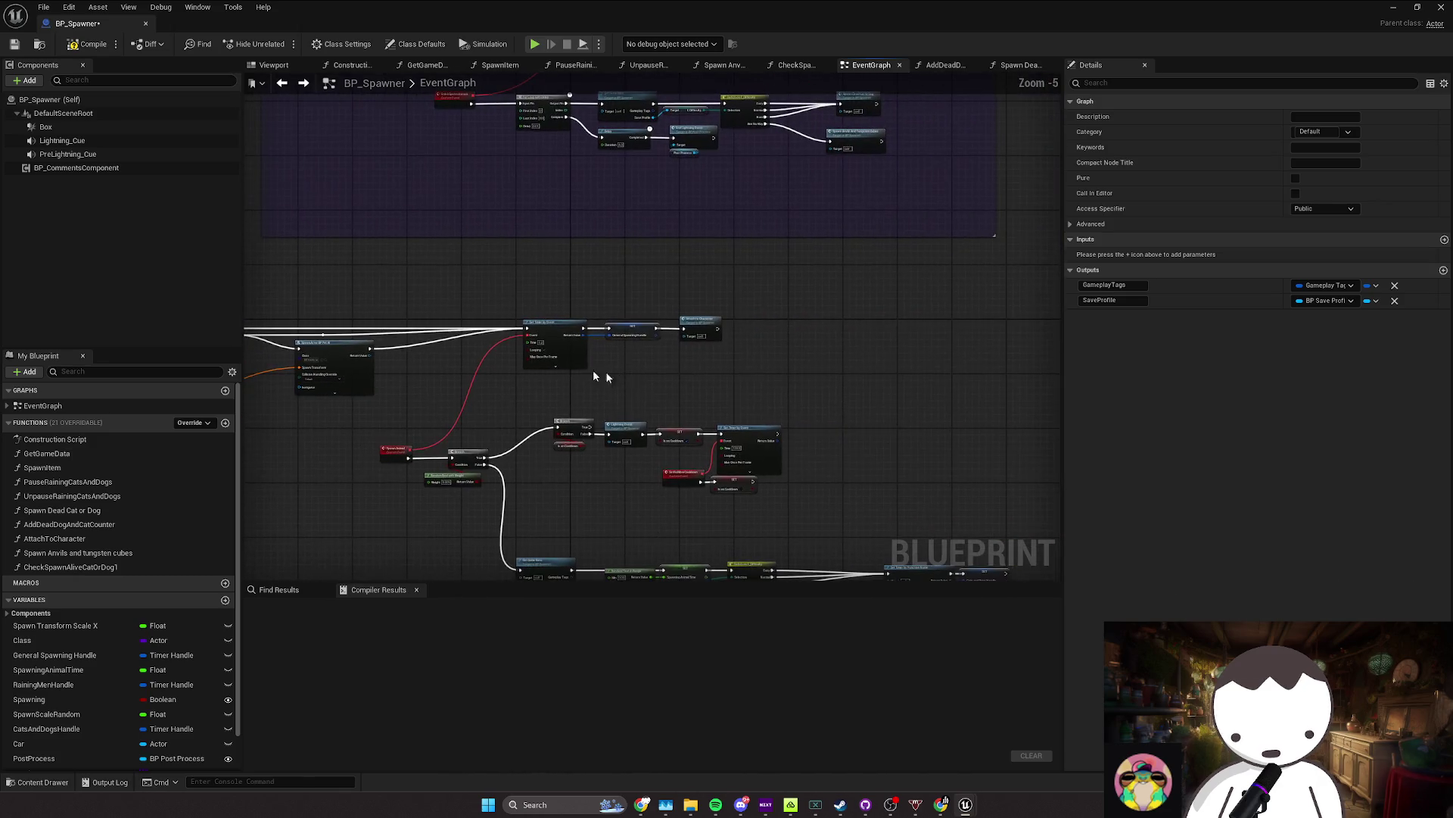
Step: Select the SET, Attach to Character and Set Timer by Event nodes and move the lightning group lower
left_click_drag(770, 311, 605, 379)
scroll(618, 389, "up", 5)
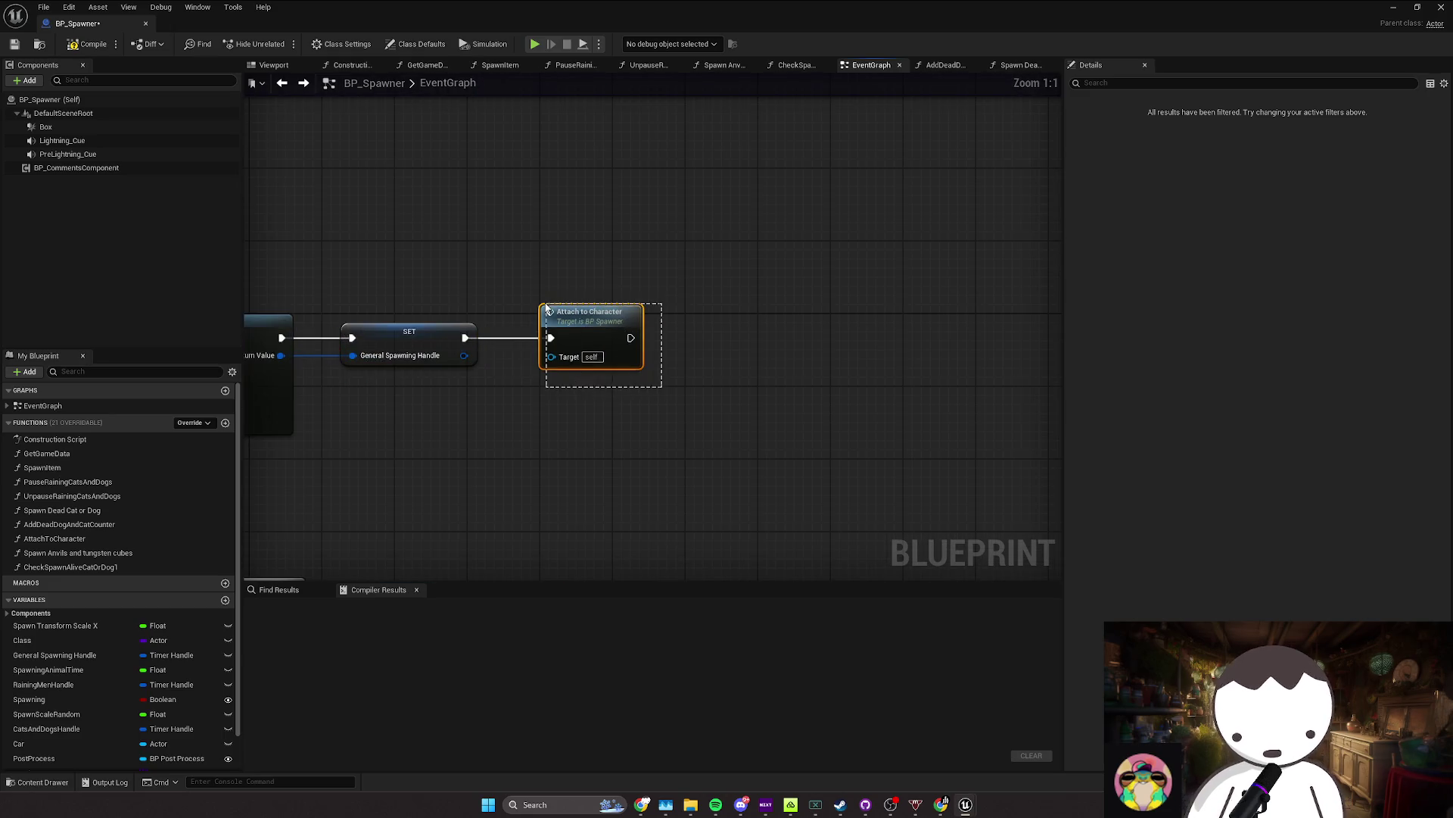
left_click_drag(547, 307, 546, 305)
scroll(678, 383, "down", 4)
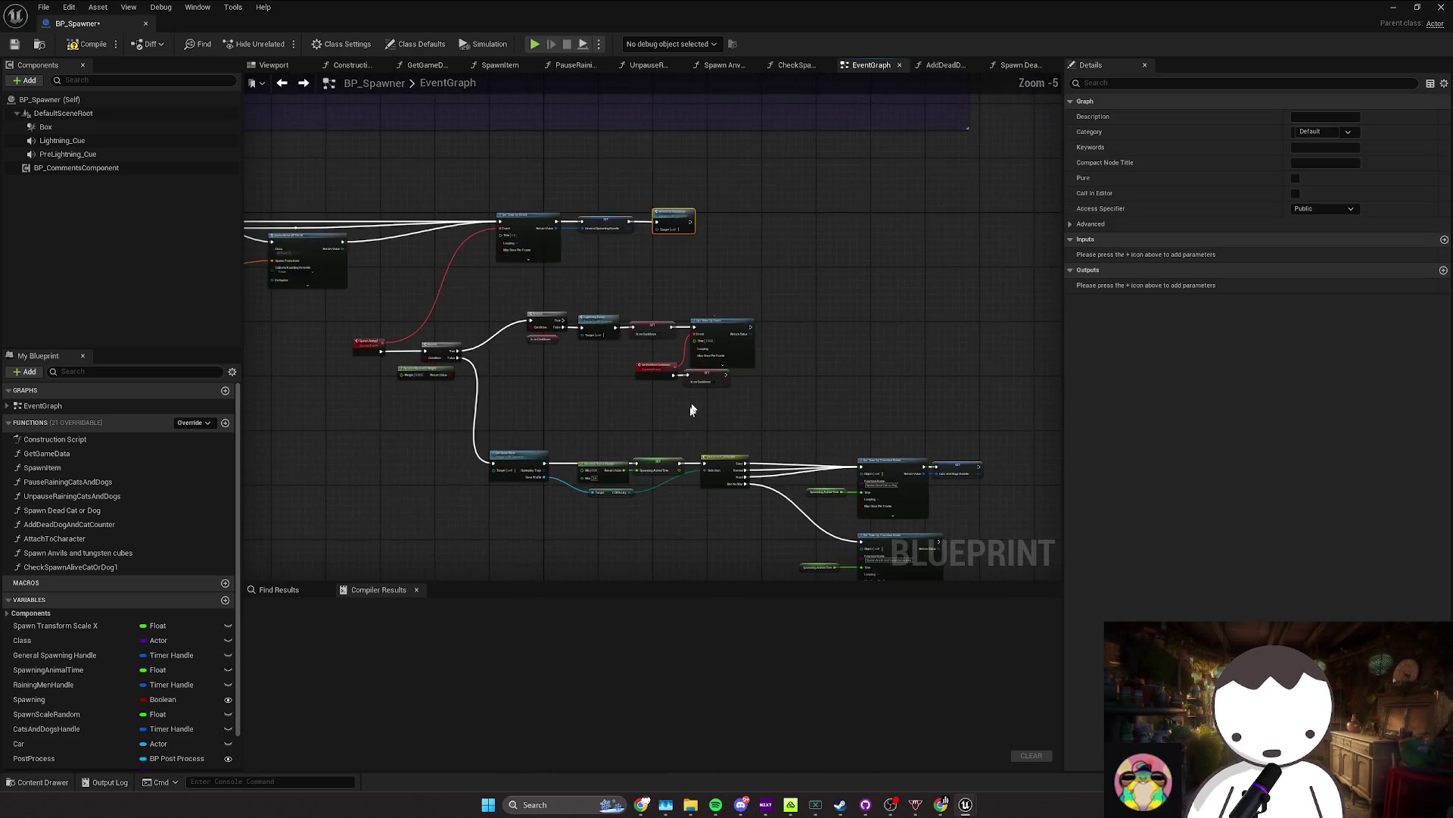
left_click_drag(845, 271, 720, 311)
mouse_move(625, 348)
left_mouse_down()
mouse_move(484, 364)
mouse_move(631, 392)
left_mouse_up()
Step: Nudge the Lightning Event chain's Get Game Data, In Tutorial and Branch nodes into place
double_click(550, 331)
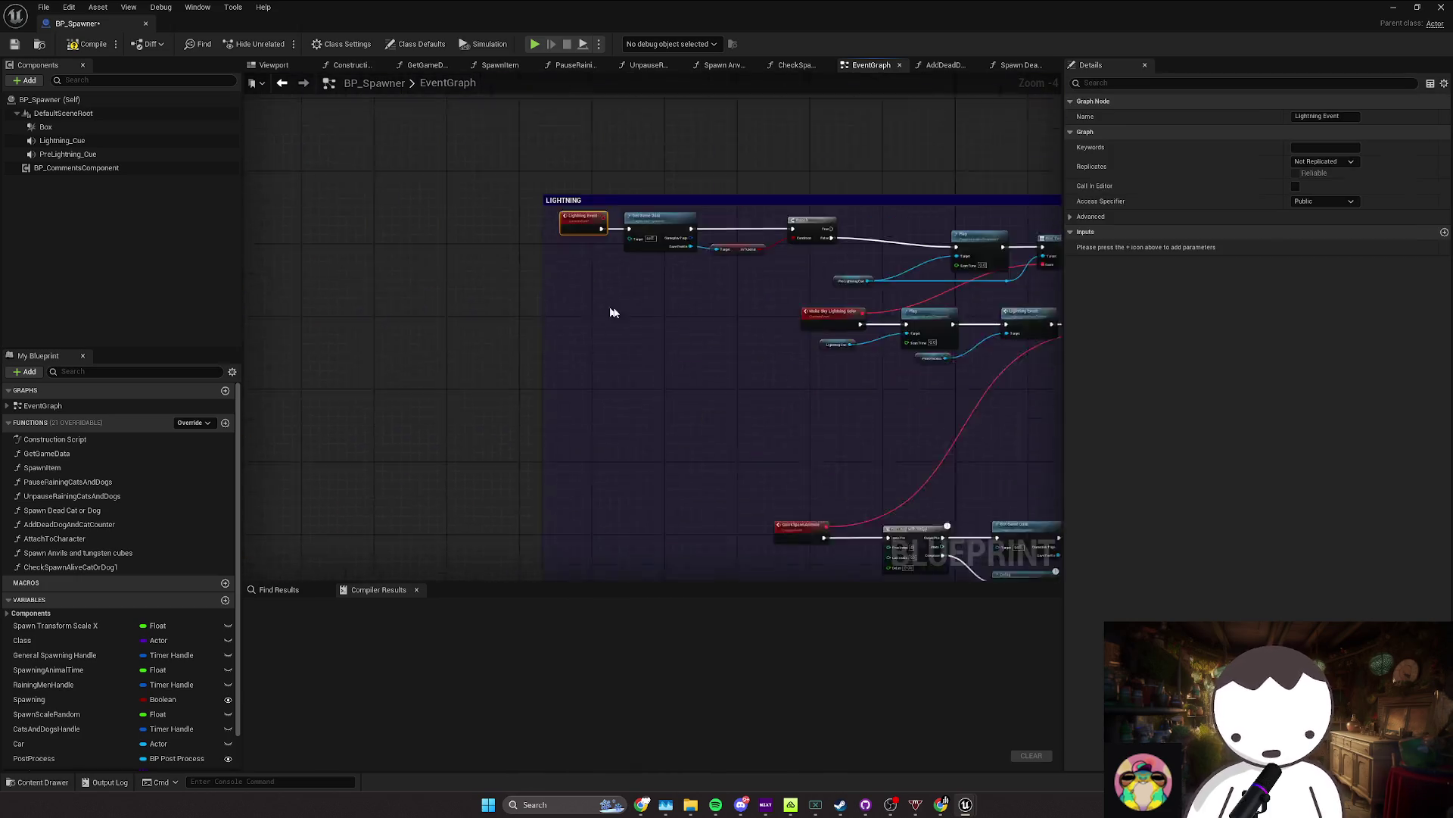
mouse_move(360, 324)
left_mouse_down()
mouse_move(674, 249)
mouse_move(722, 286)
left_mouse_up()
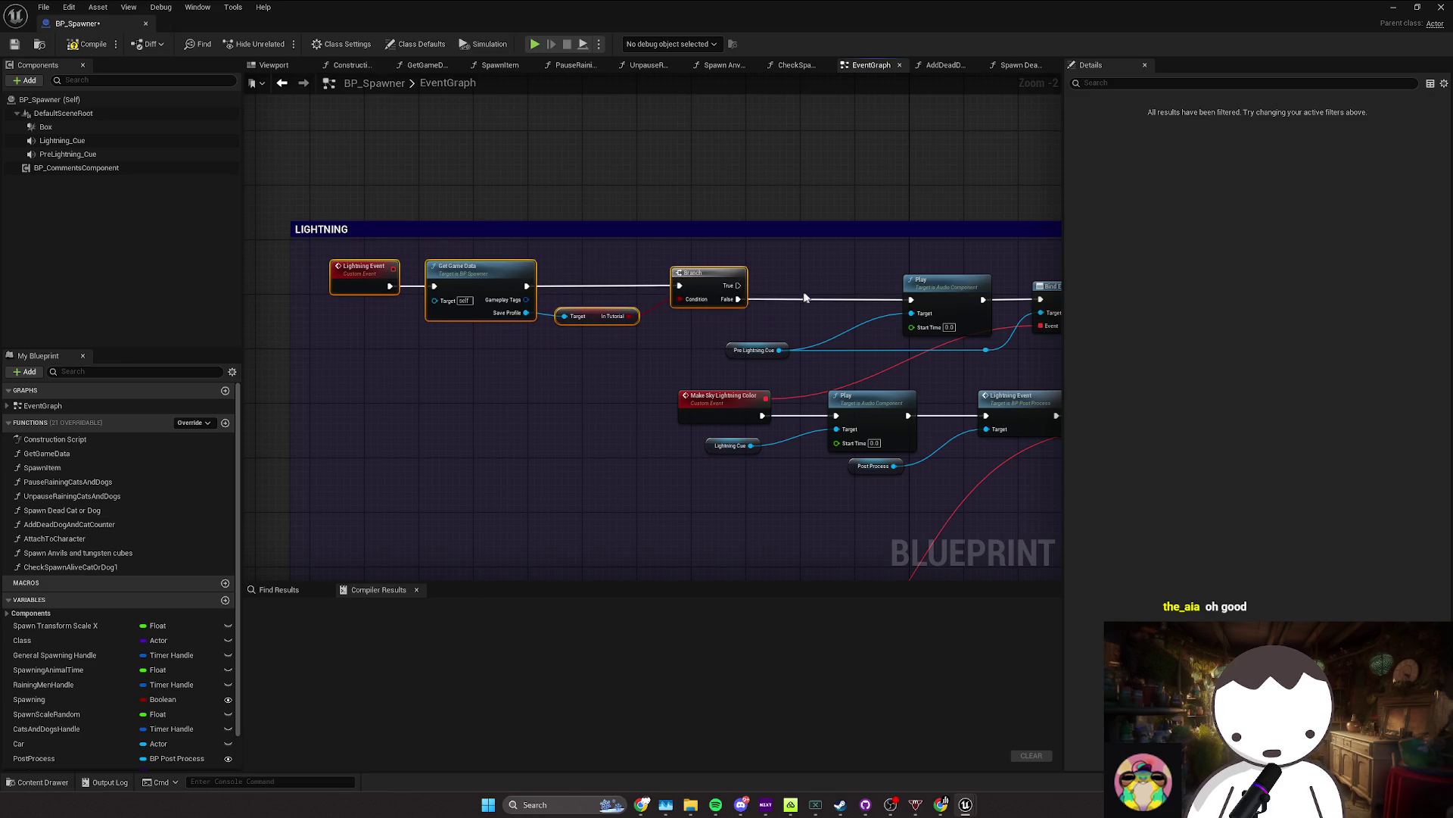
left_click(360, 330)
mouse_move(399, 331)
left_mouse_down()
mouse_move(535, 285)
mouse_move(640, 303)
left_mouse_up()
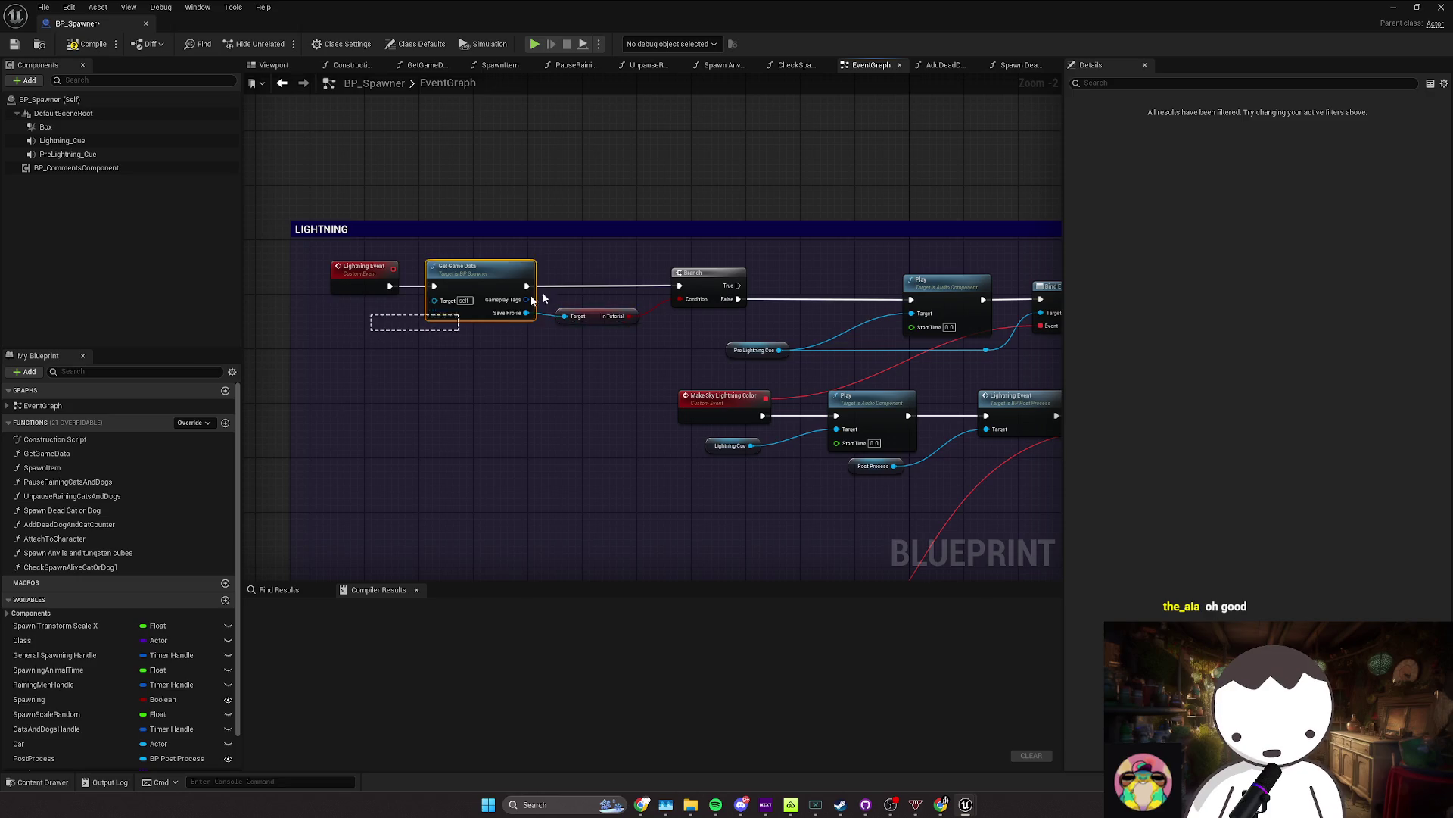
left_click(724, 301)
left_click_drag(464, 331, 464, 331)
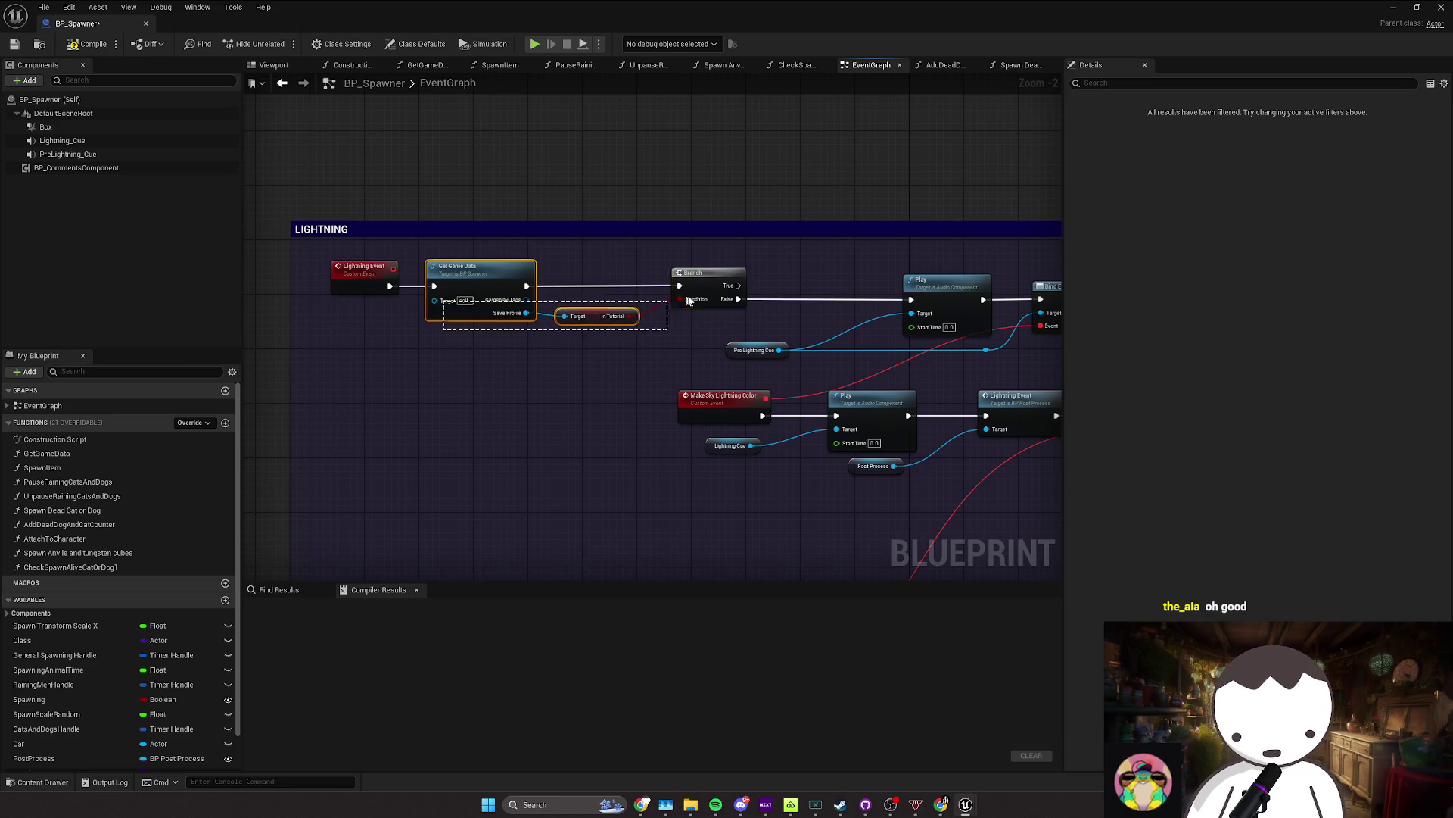
left_click_drag(754, 328, 585, 320)
Step: Adjust the Post Process getter and open the Lightning Event in BP_PostProcess
scroll(488, 328, "down", 1)
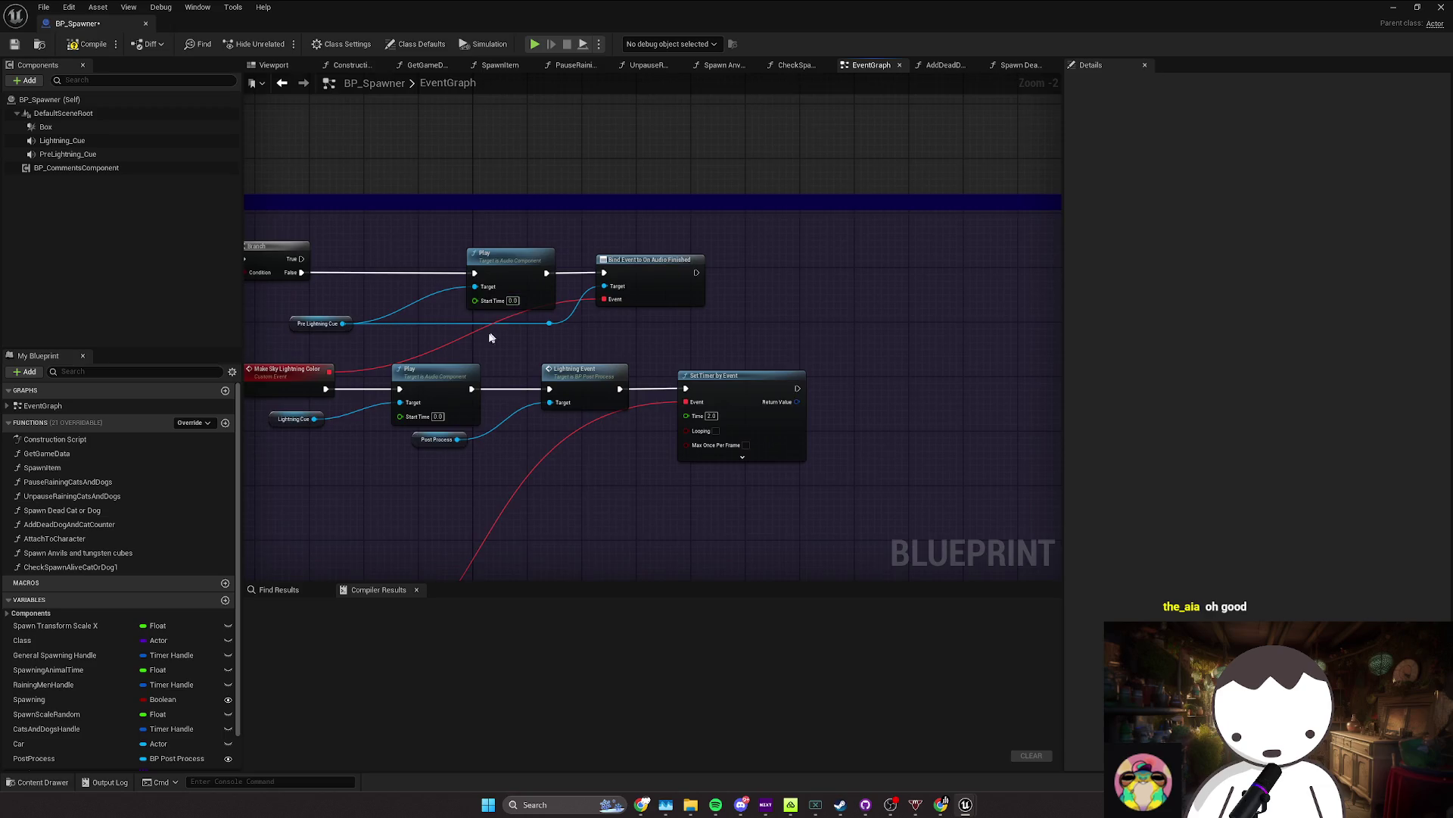
left_click(583, 367)
left_click_drag(584, 367, 593, 361)
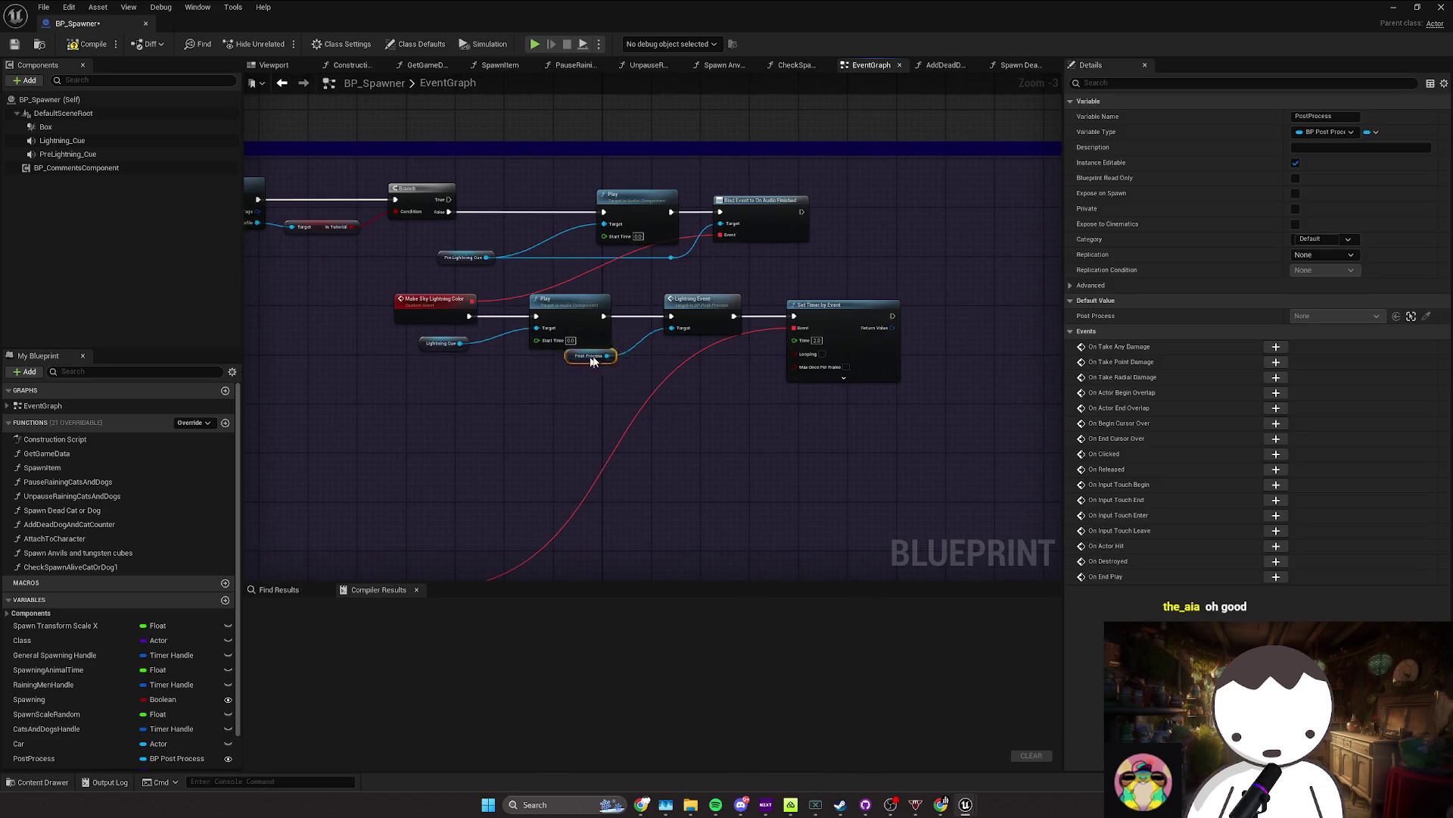
double_click(691, 327)
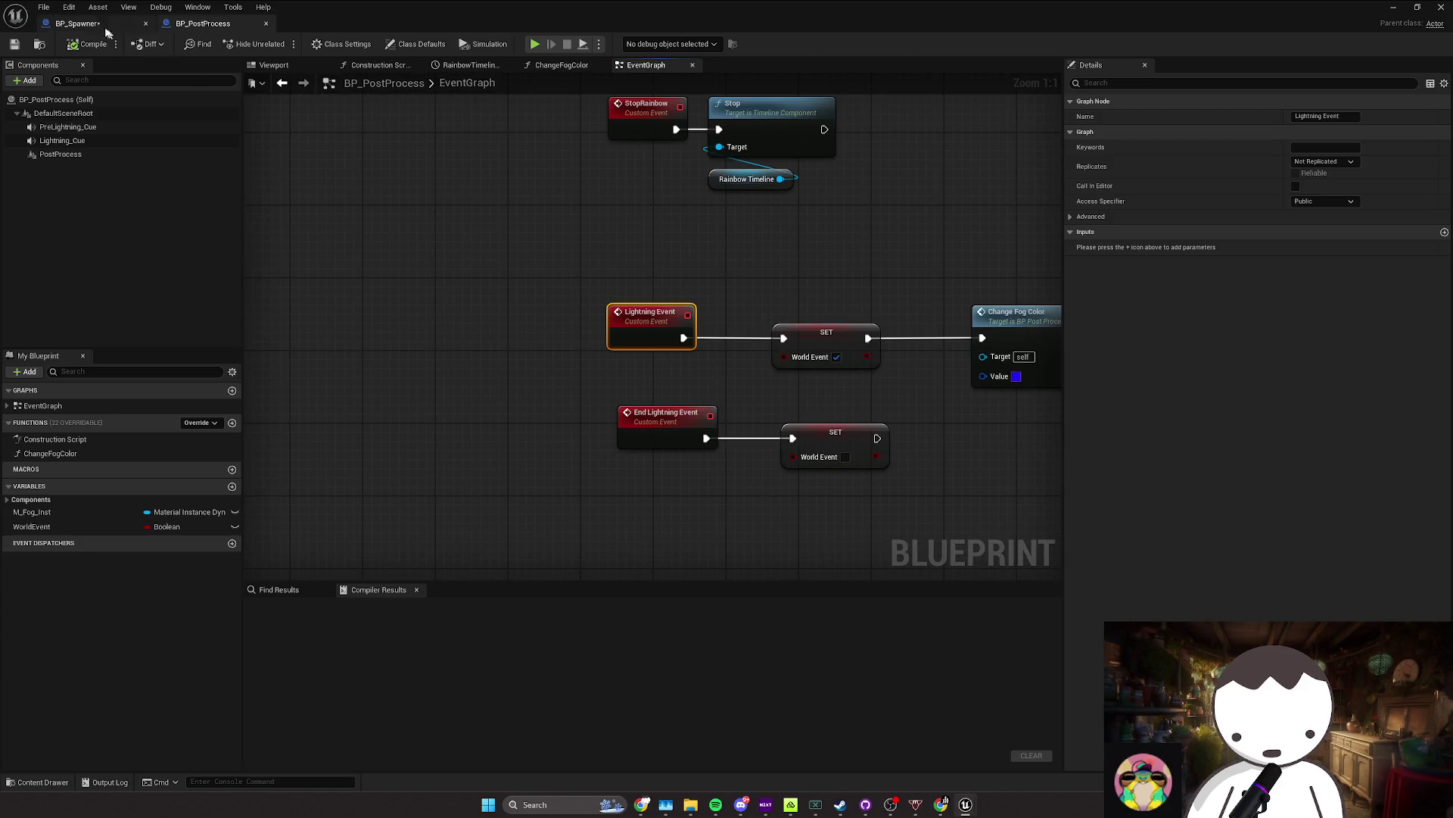
Step: Set the QuickSpawnAnimals For Loop with Delay delay to 0.02 and compile BP_Spawner
left_click(76, 24)
double_click(715, 286)
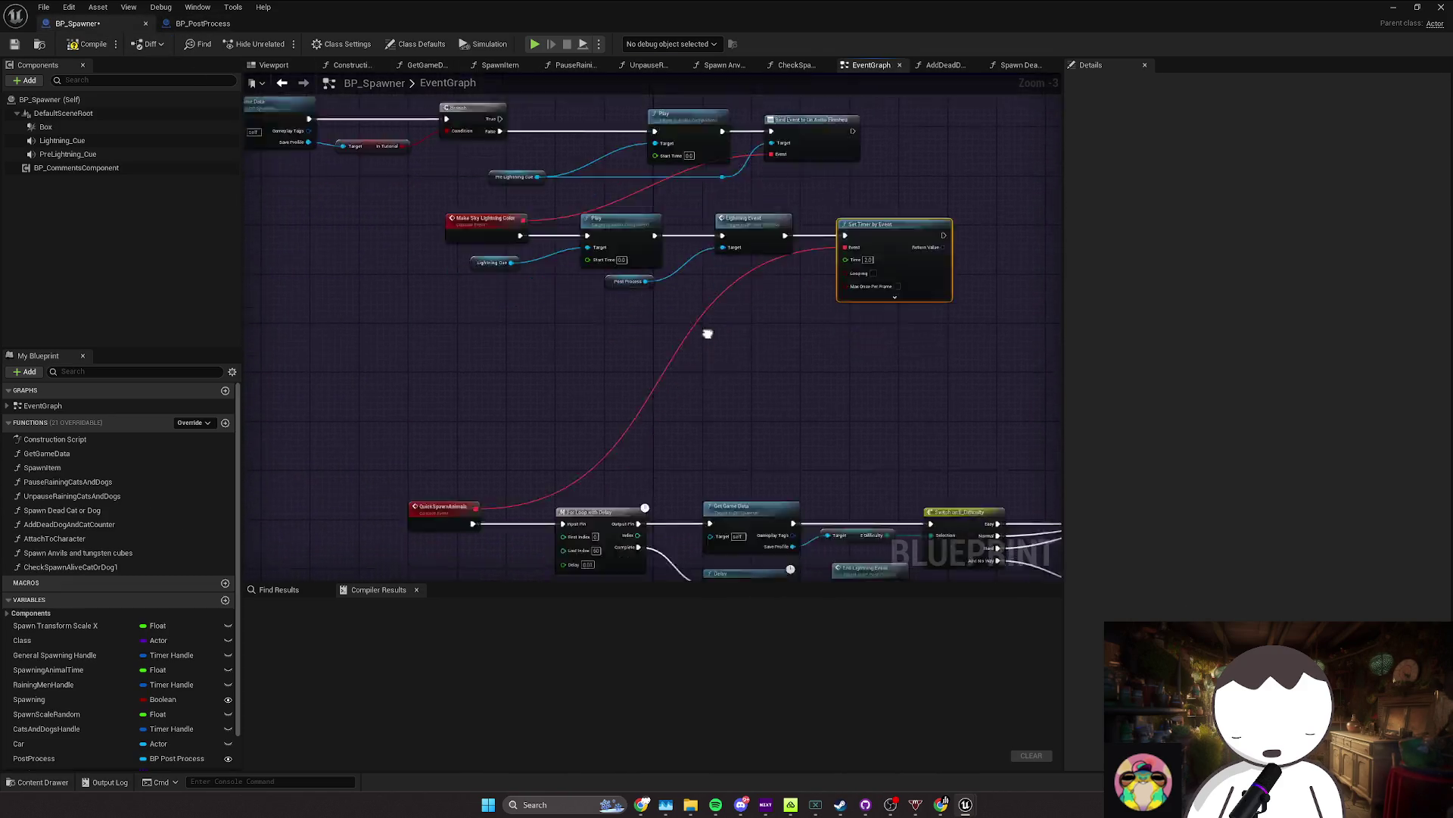
scroll(497, 377, "up", 1)
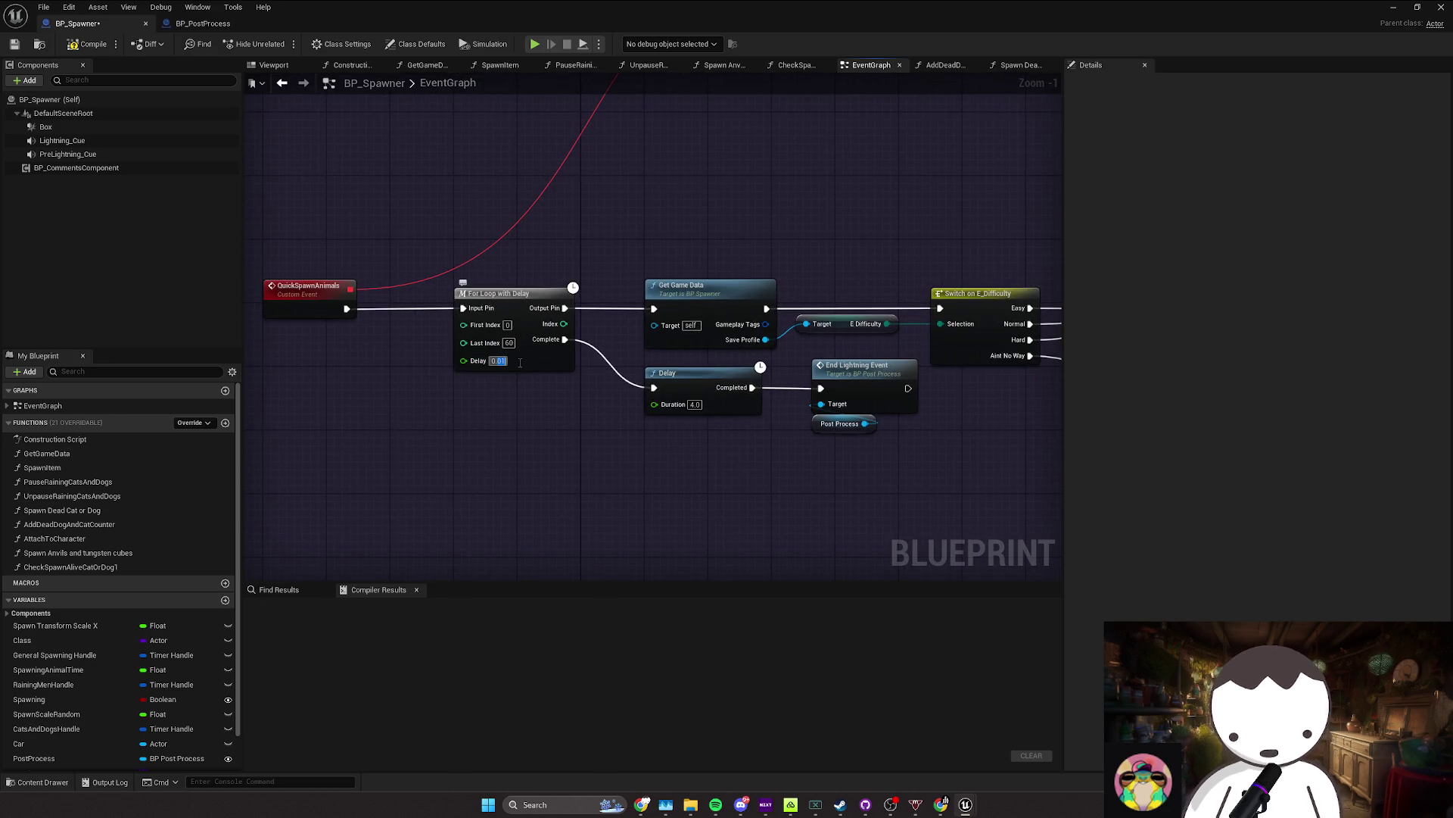
type("0.02")
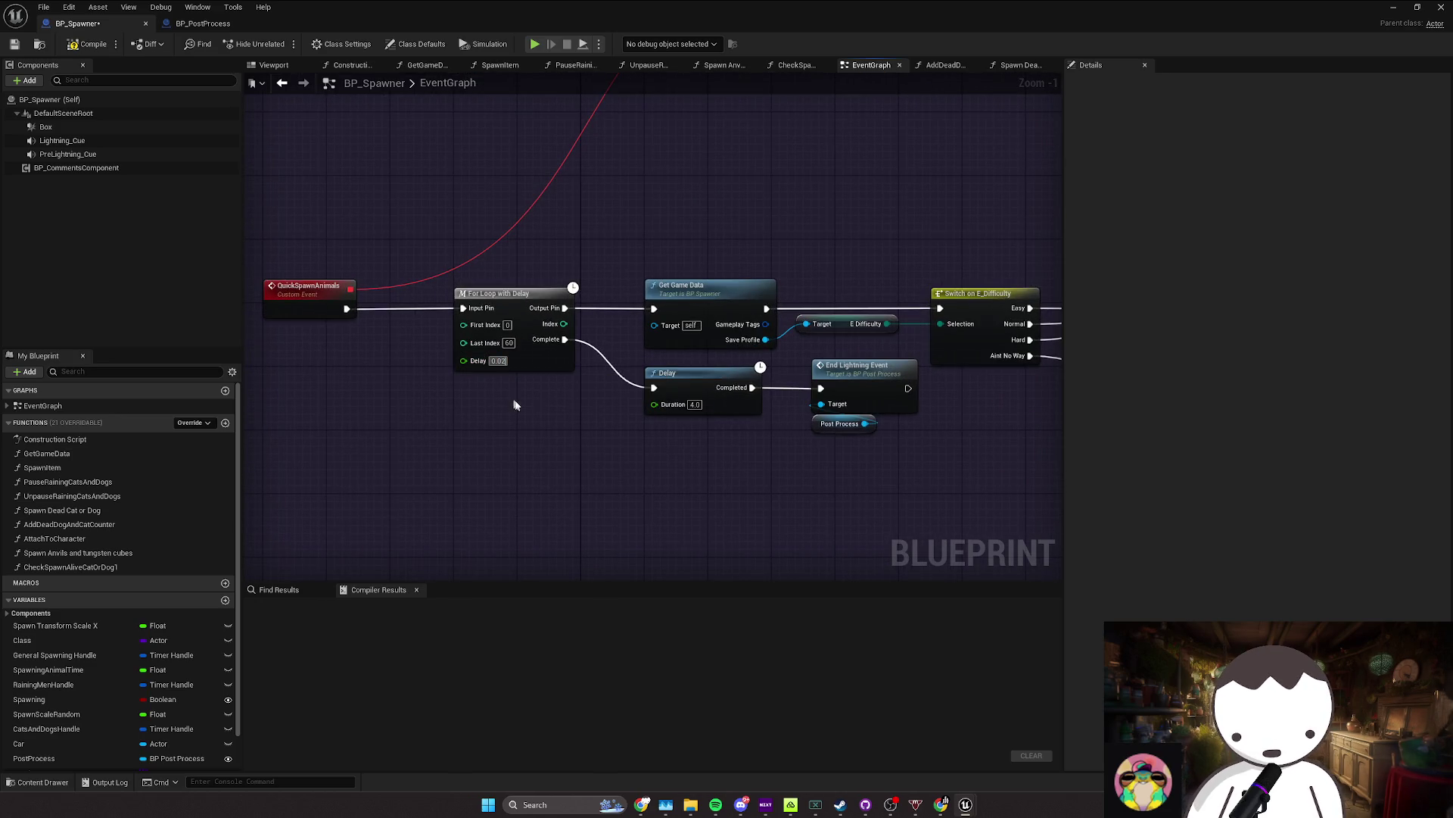
key("Return")
key("F7")
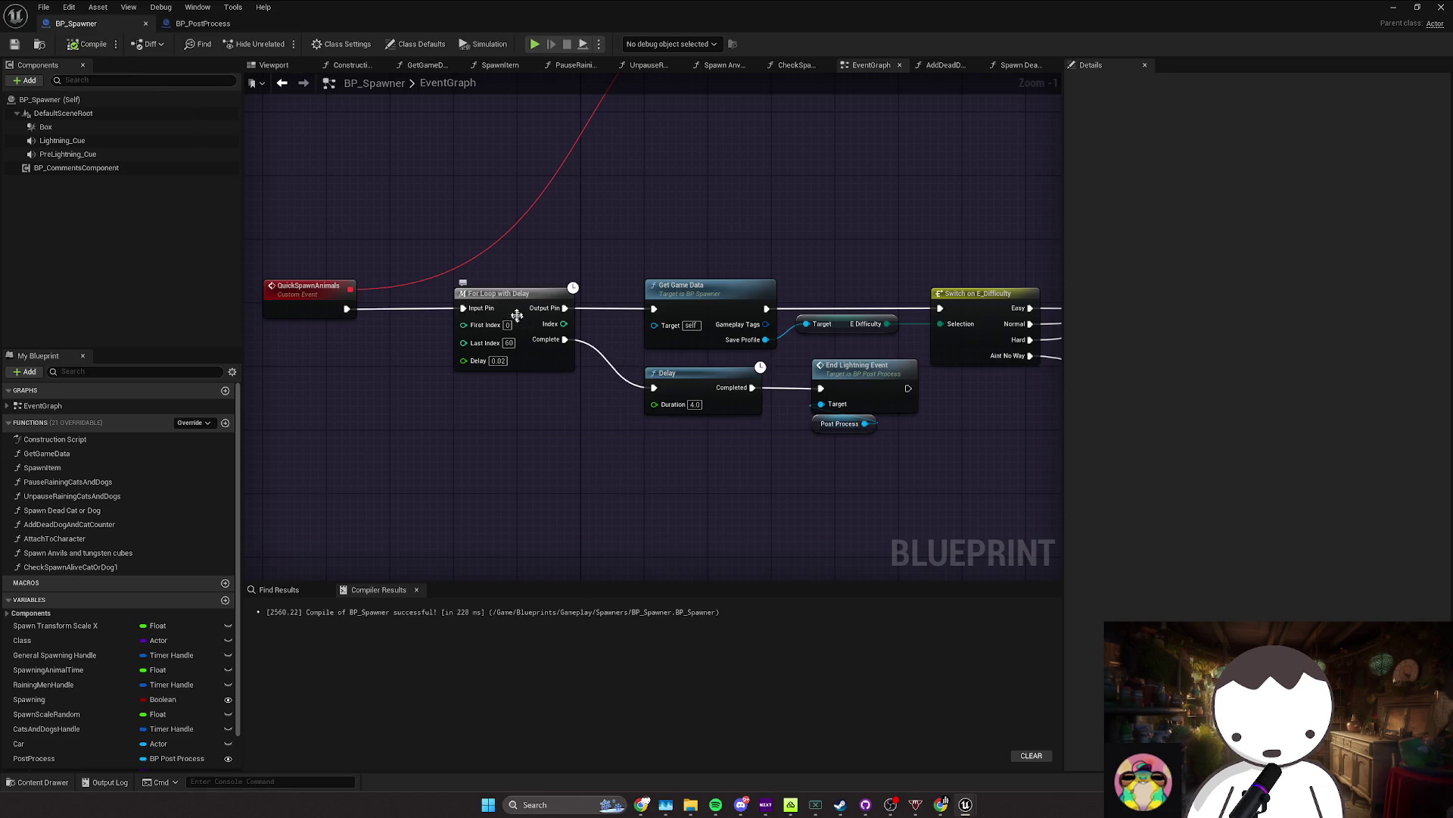
scroll(516, 315, "down", 3)
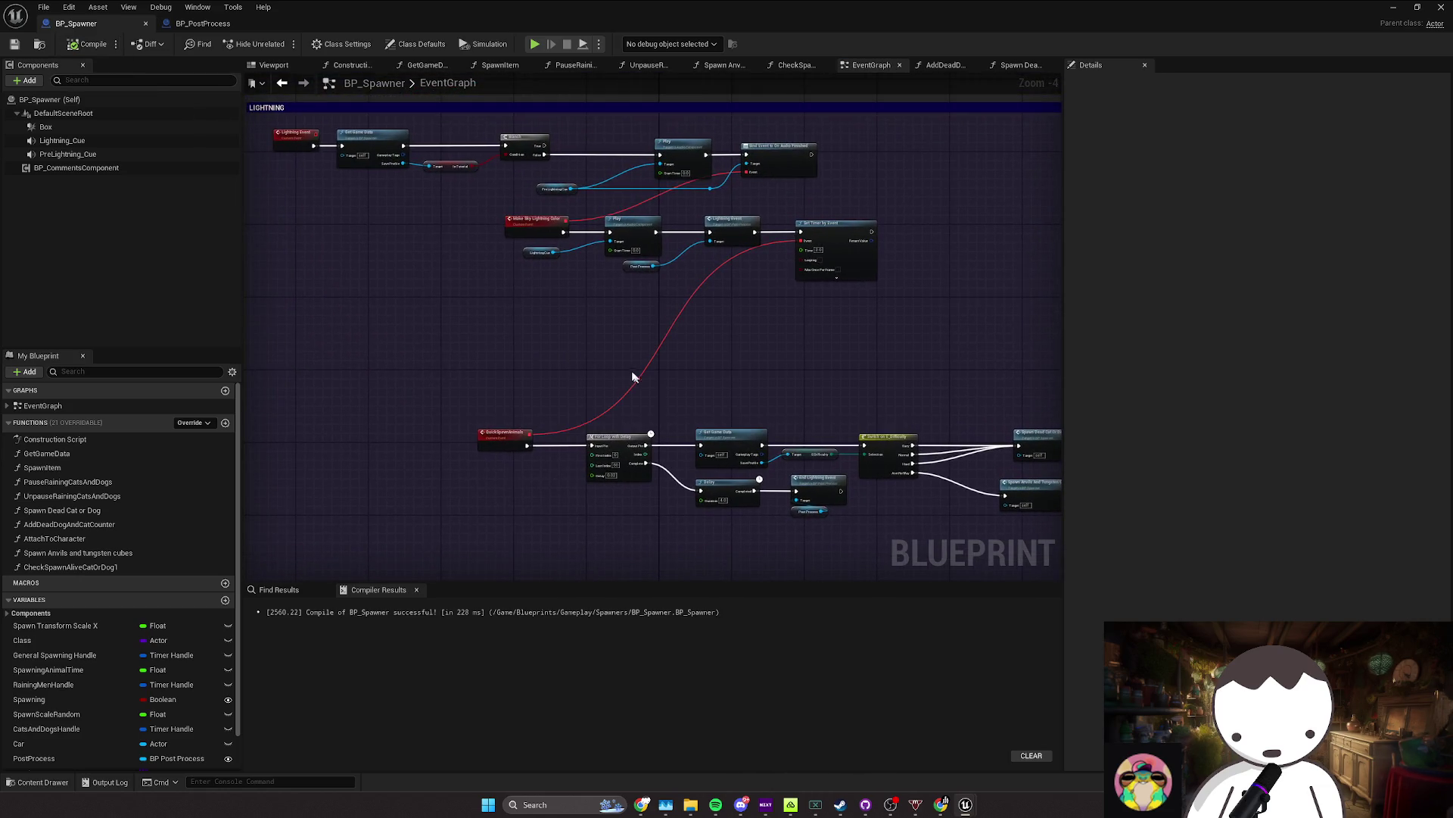
left_click_drag(632, 377, 506, 350)
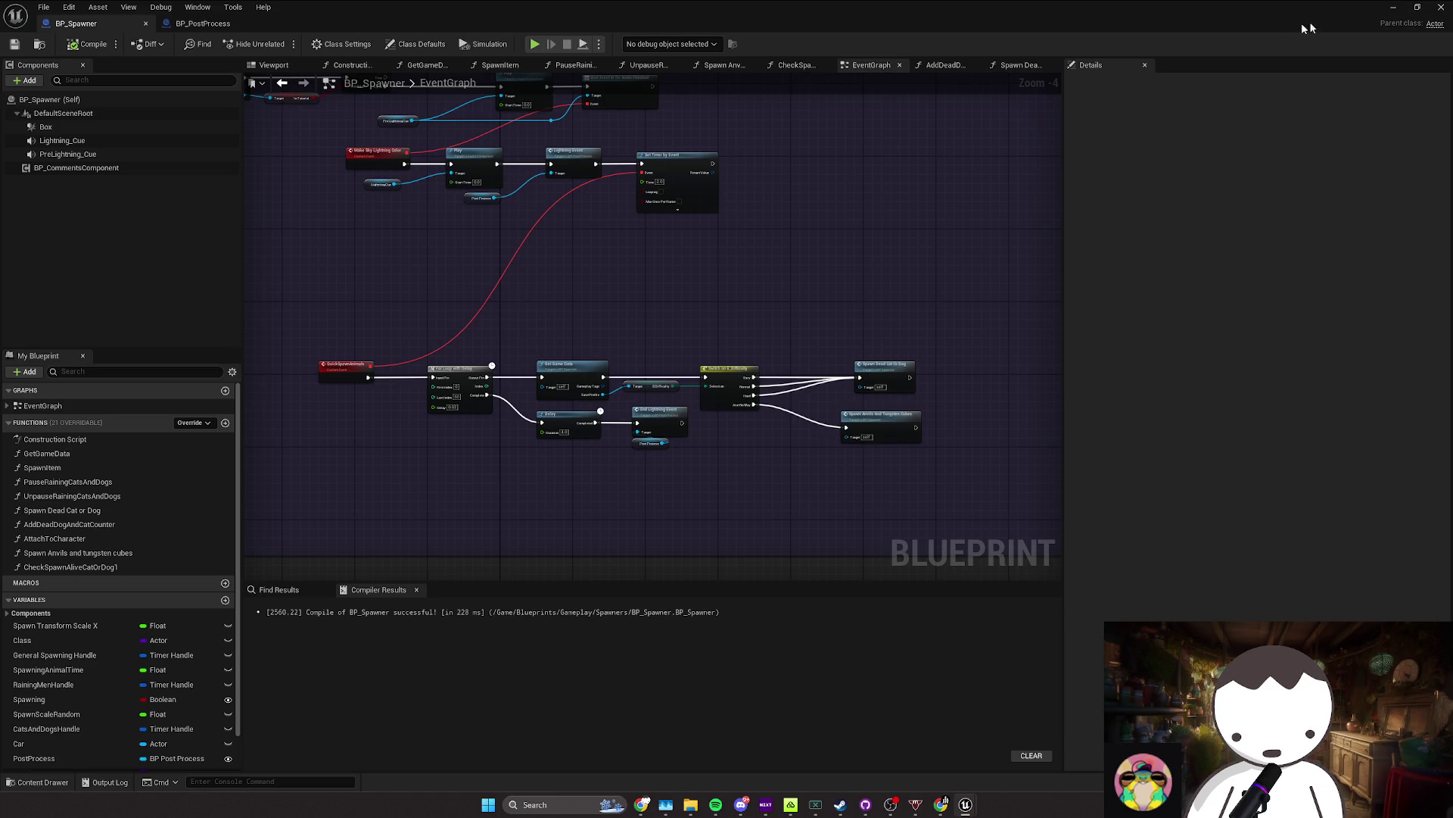
Step: Search the Content Browser for 'firstper' and open BP_MyFirstPersonCharacter
key("alt+Tab")
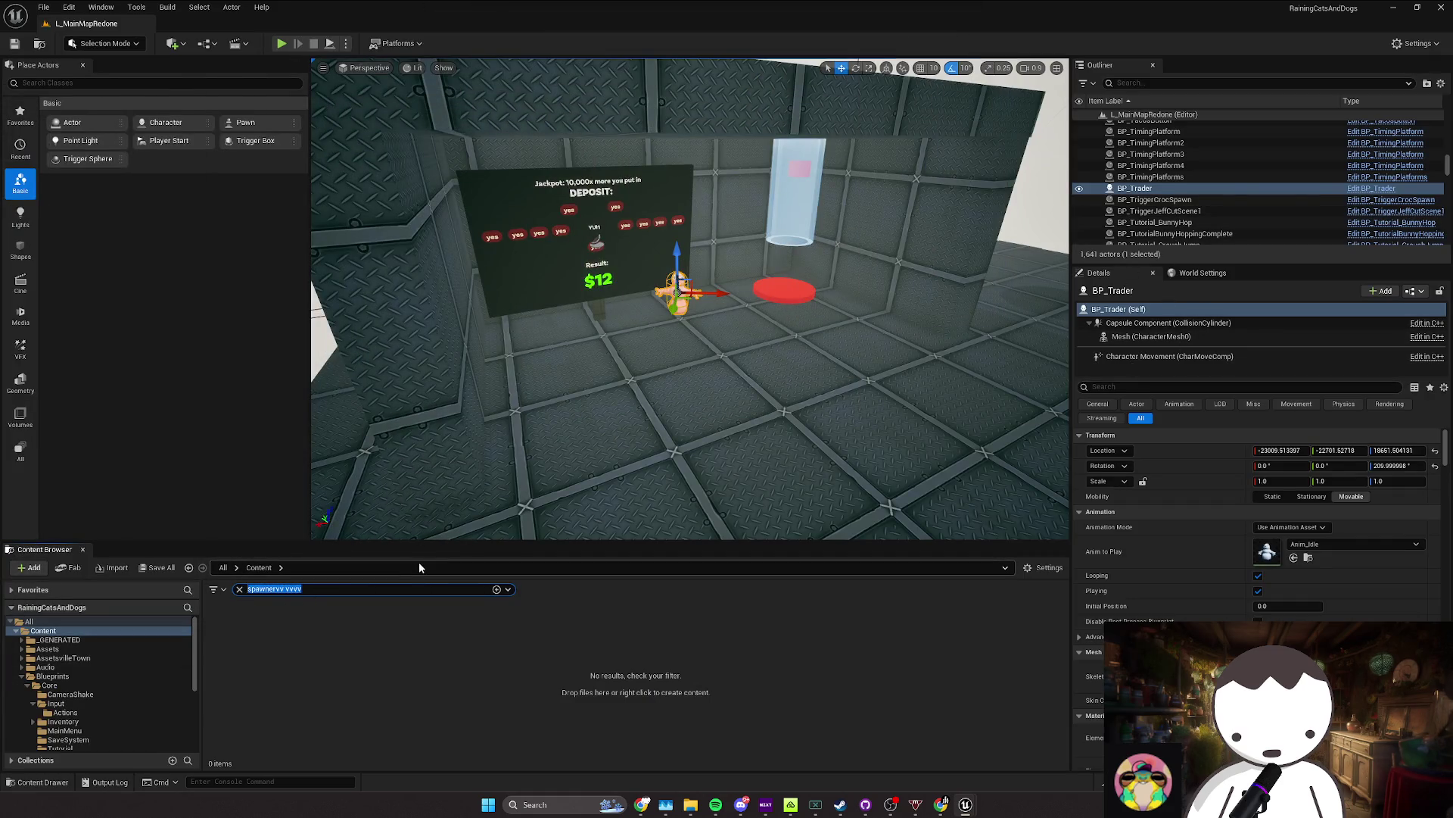
key("BackSpace")
type("firstper")
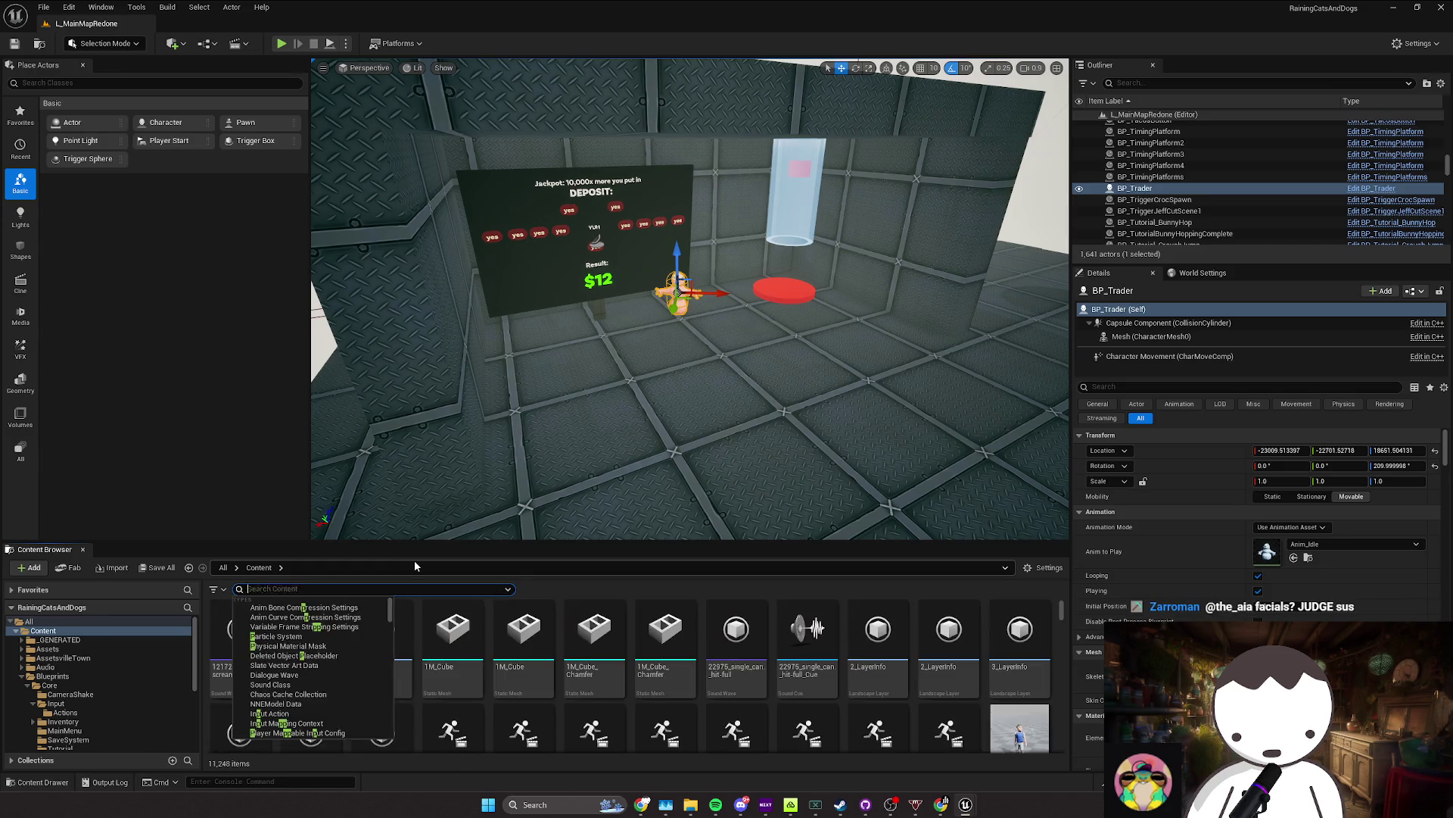
left_click(280, 668)
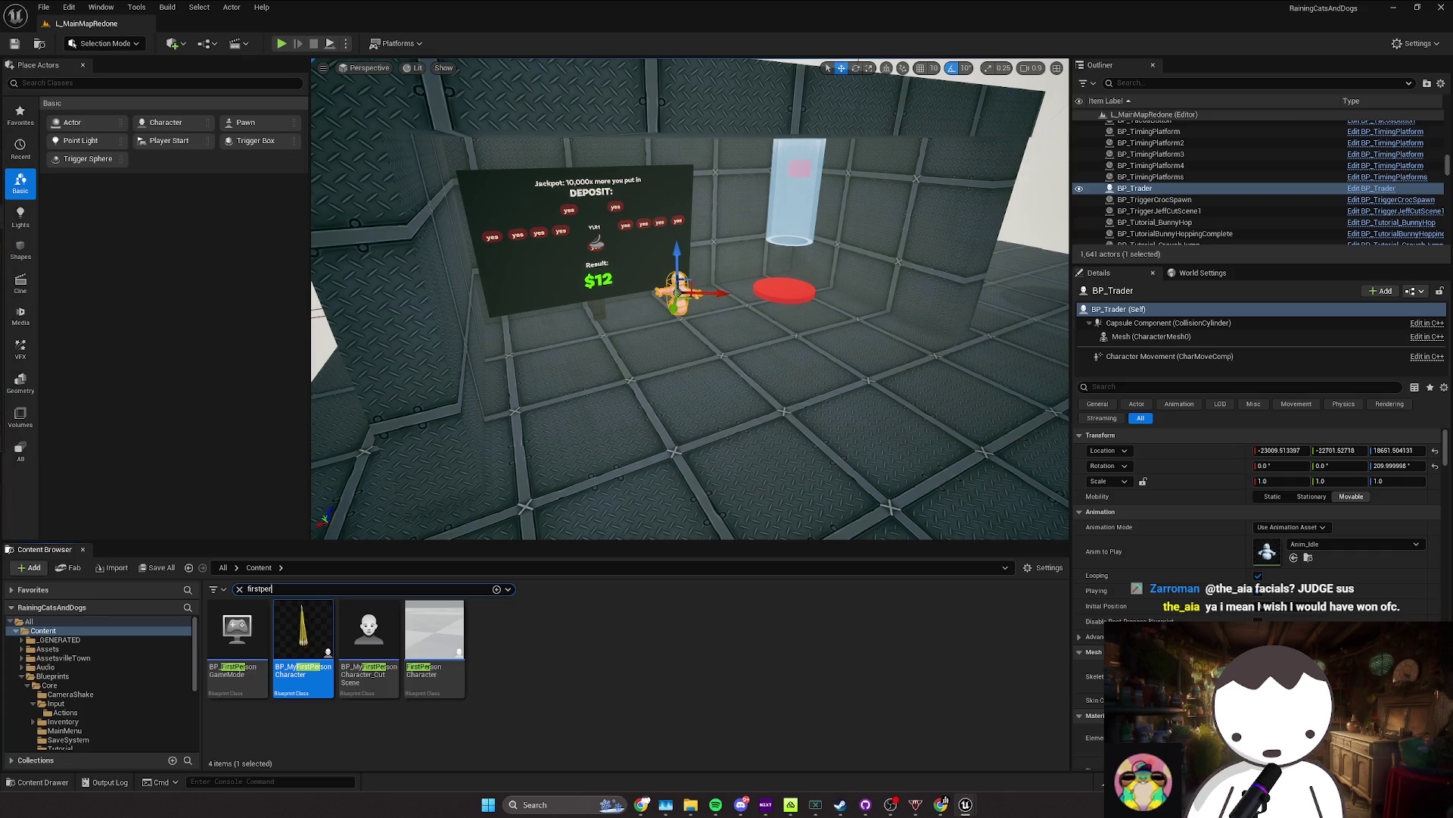
double_click(280, 667)
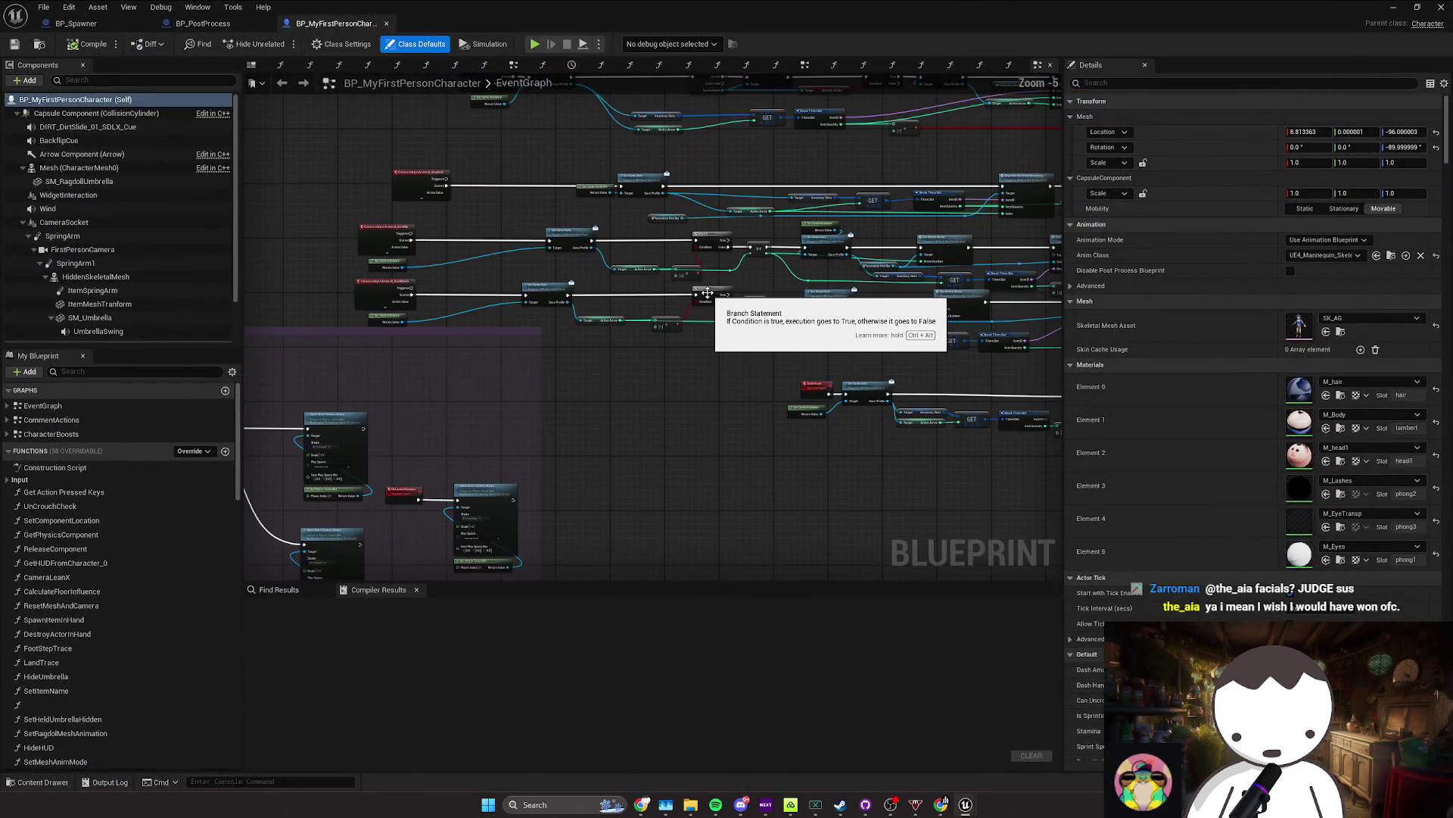
Step: Shift the marquee-selected node rows to the right and pull the lower row left
scroll(682, 318, "down", 4)
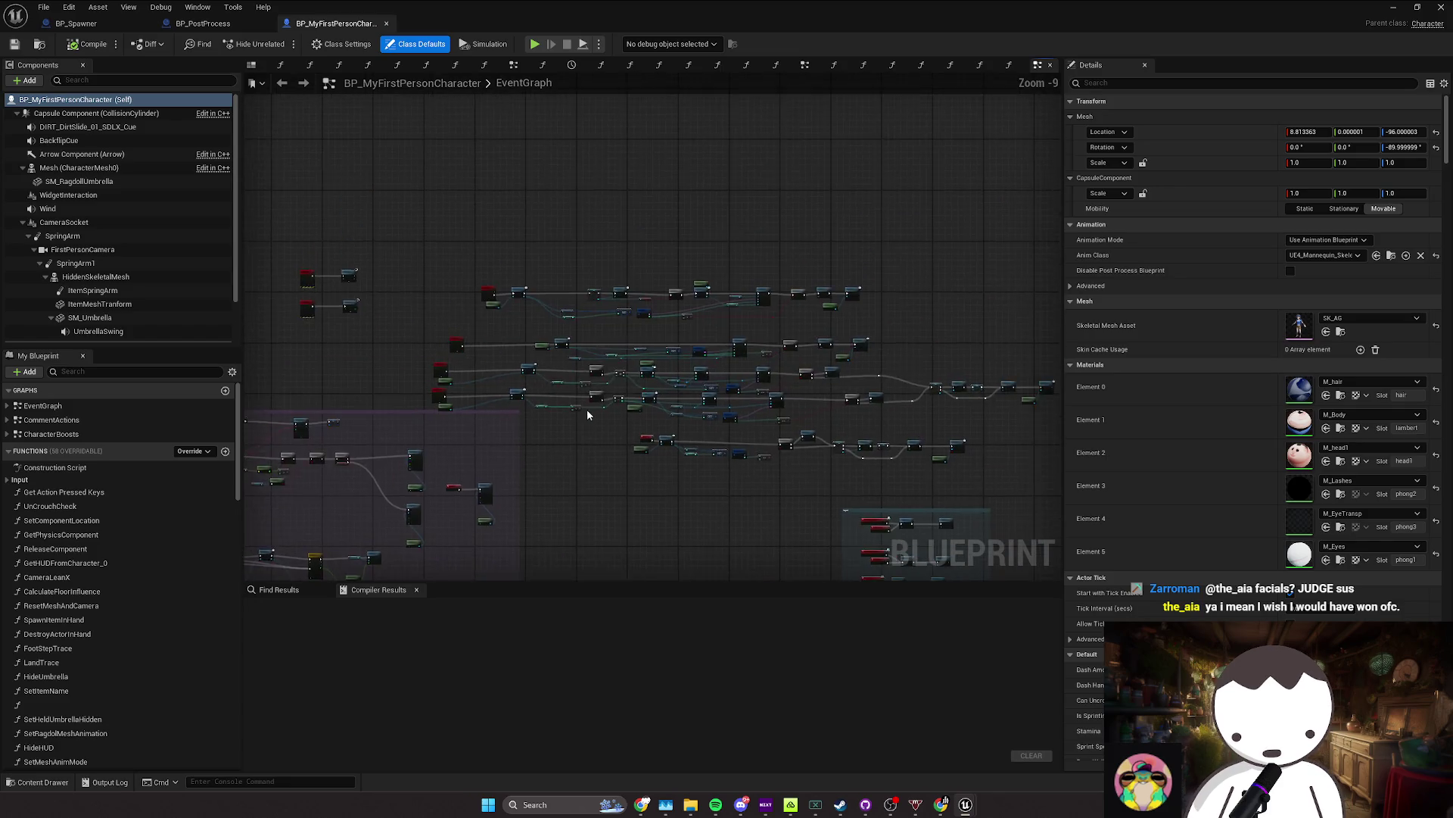
mouse_move(436, 234)
left_mouse_down()
mouse_move(797, 371)
mouse_move(512, 283)
mouse_move(791, 381)
mouse_move(944, 412)
left_mouse_up()
left_click_drag(631, 397, 748, 398)
mouse_move(595, 367)
left_mouse_down()
mouse_move(854, 409)
mouse_move(606, 373)
left_mouse_up()
Step: Select the lower-row inventory nodes and the ActiveArrow variable, then clear the selection
scroll(491, 402, "up", 2)
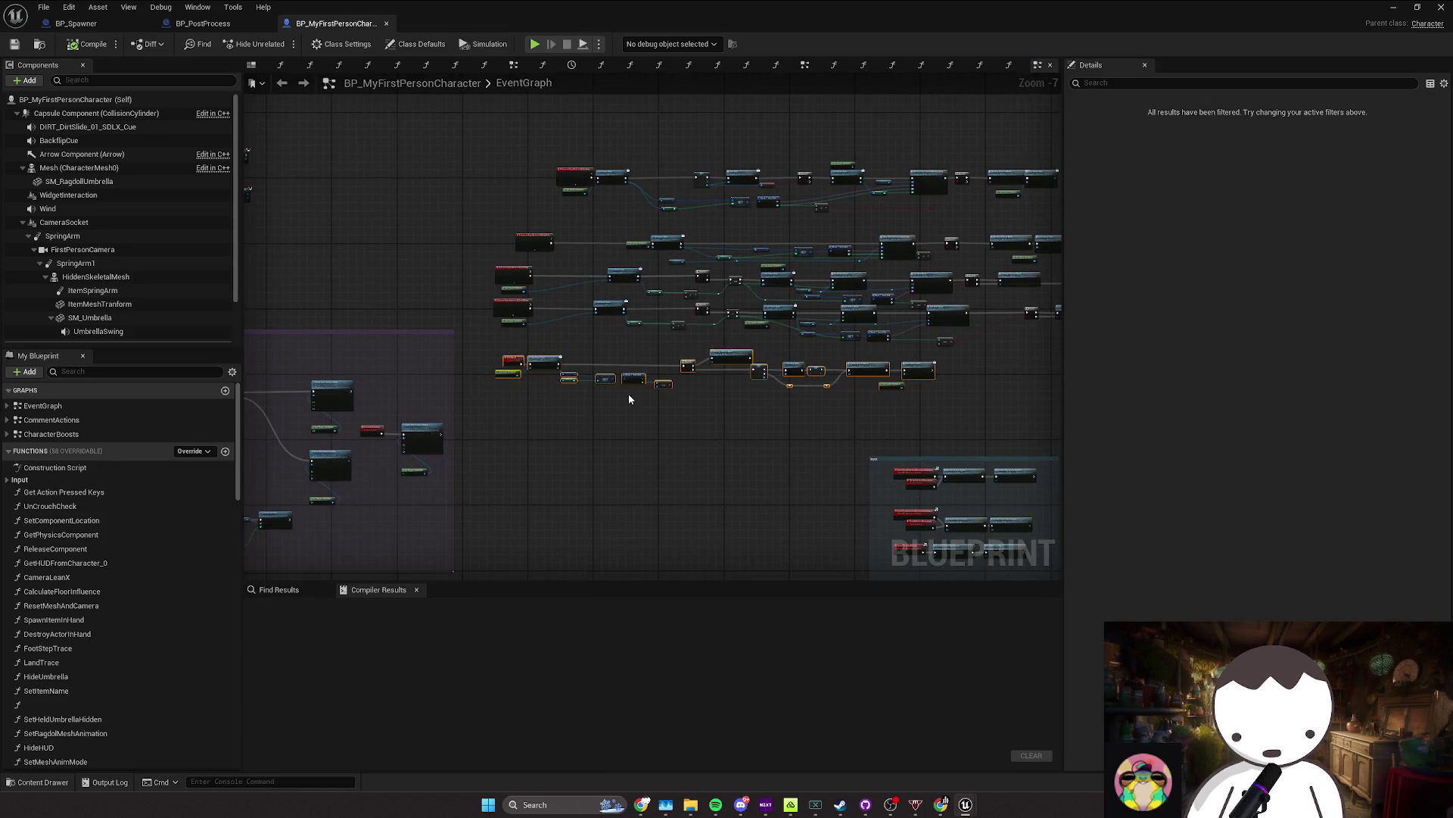
scroll(672, 393, "up", 1)
scroll(670, 393, "up", 1)
scroll(612, 371, "up", 1)
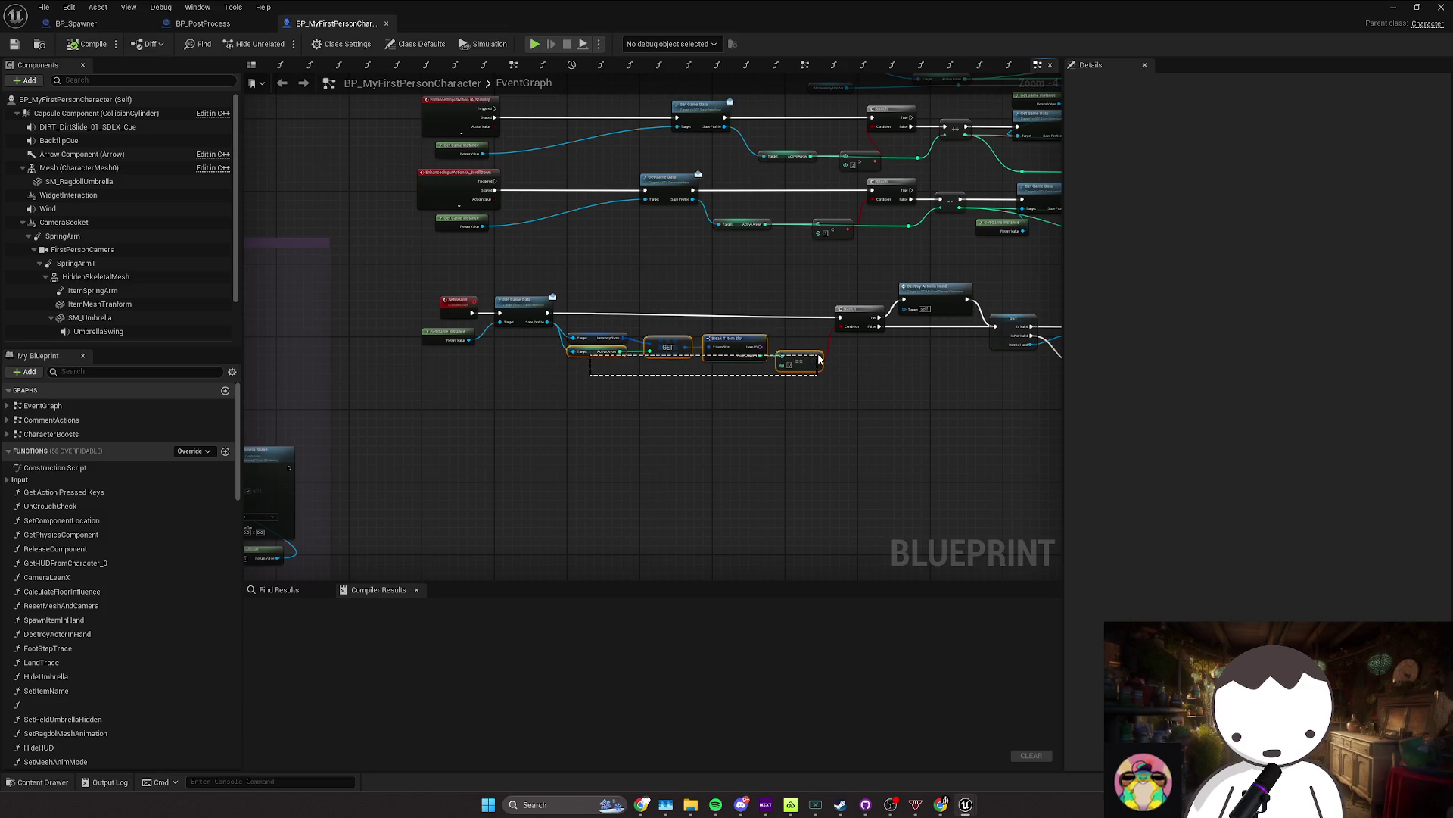
mouse_move(567, 334)
left_mouse_down()
mouse_move(601, 367)
mouse_move(766, 367)
left_mouse_up()
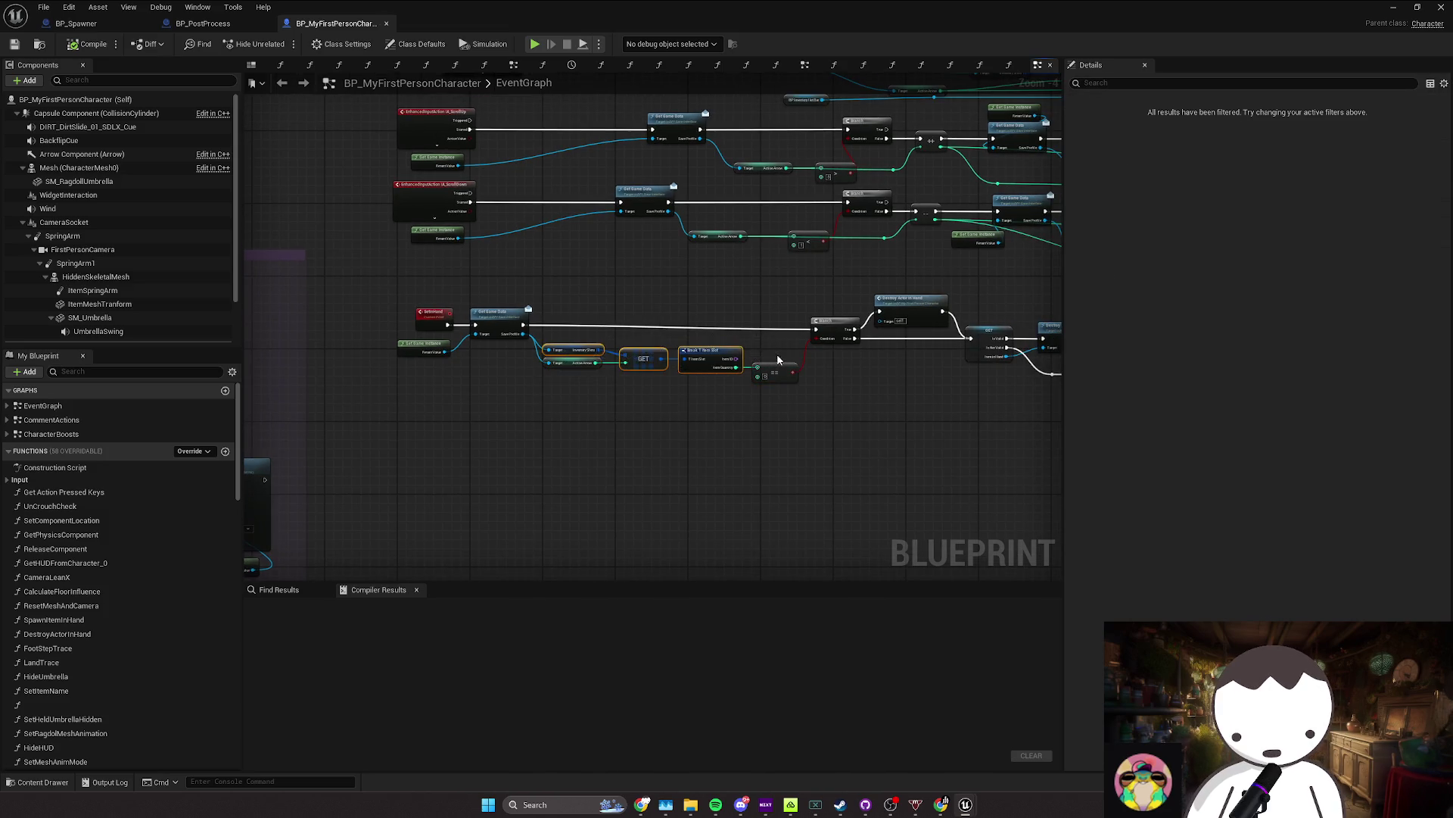
left_click(569, 369)
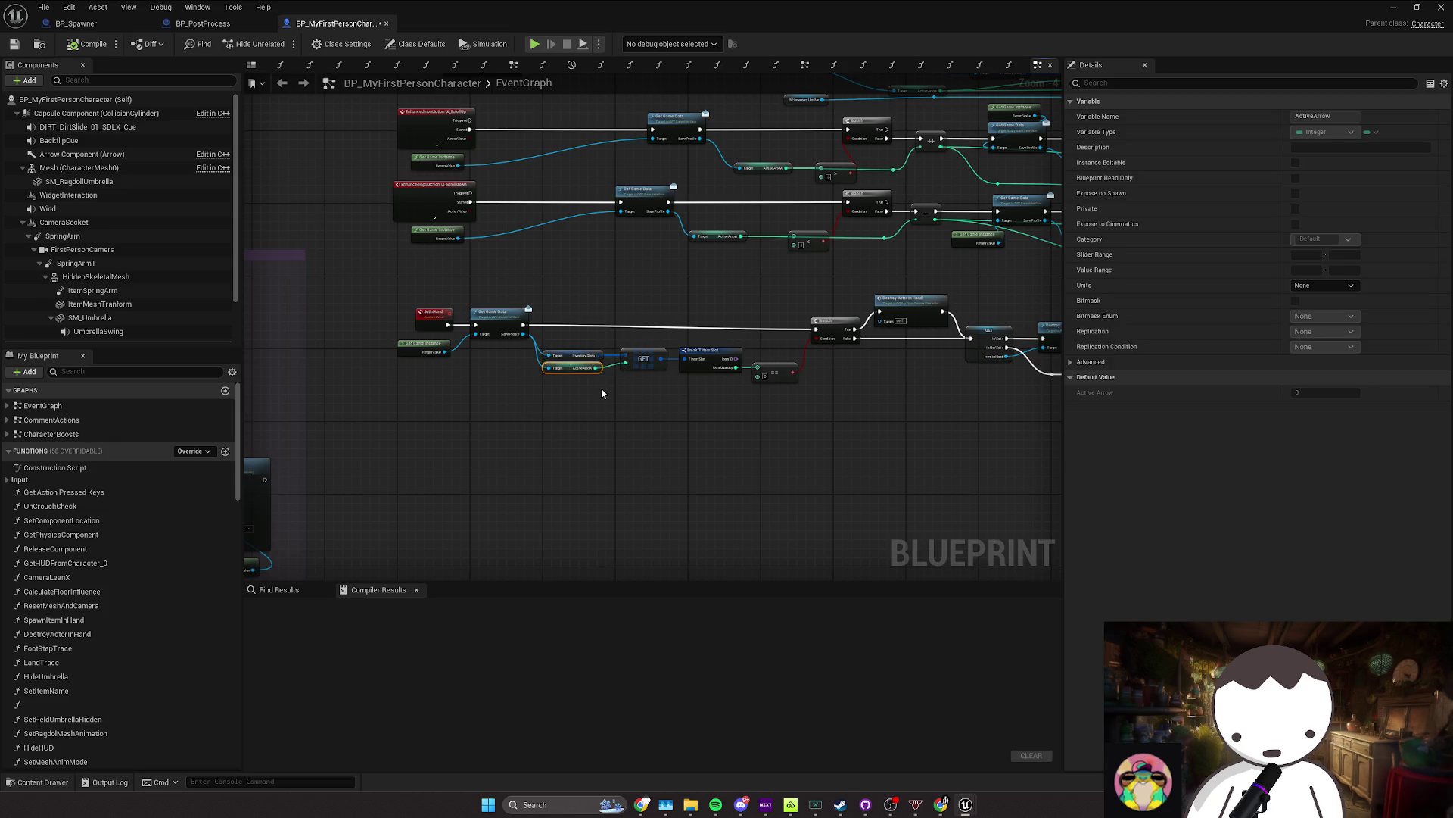
left_click(602, 393)
Step: Inspect the GET, Break T Item Slot, SetInHand and Item Quantity comparison nodes
scroll(697, 368, "down", 2)
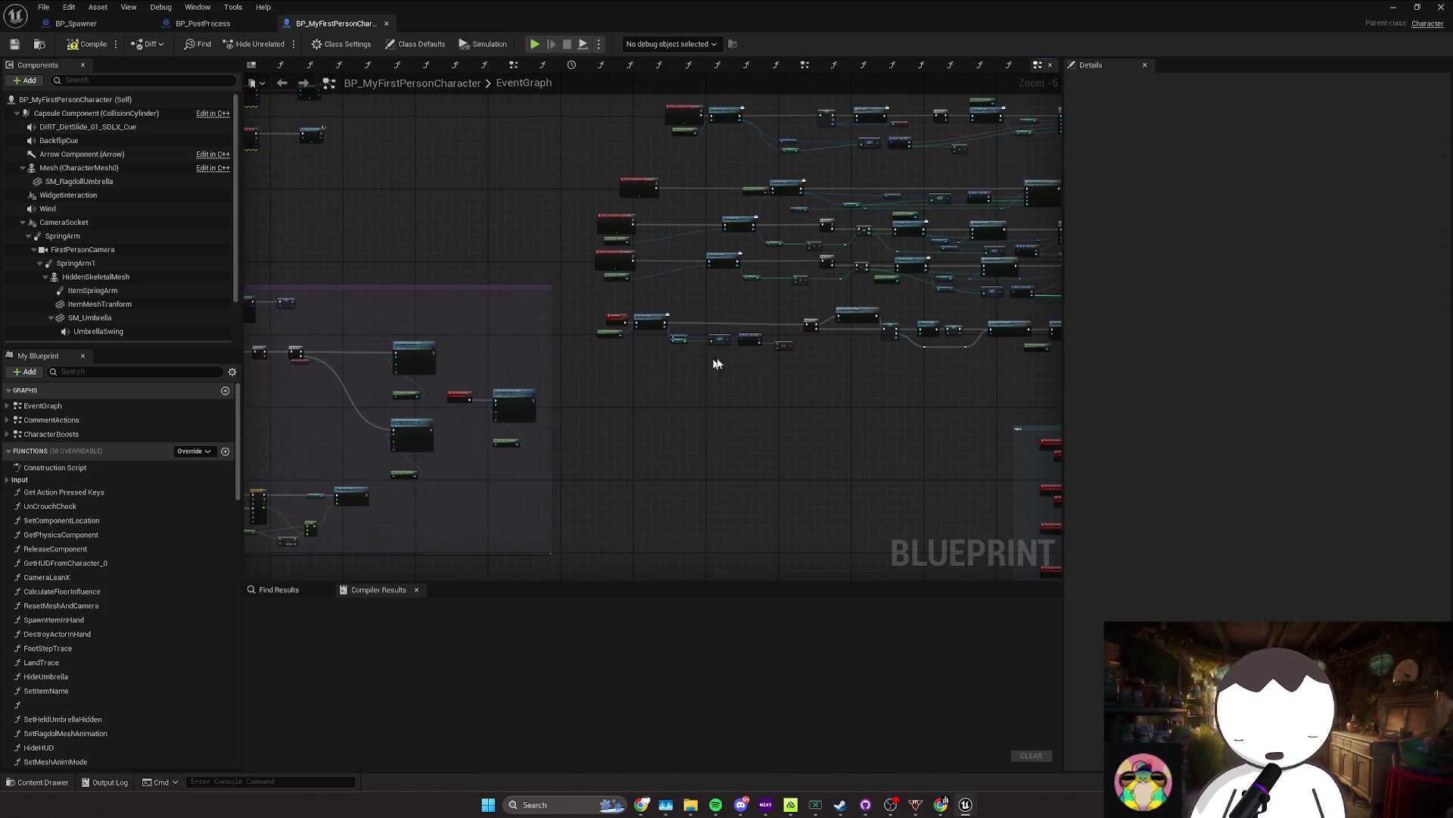
scroll(717, 365, "up", 5)
left_click_drag(390, 261, 855, 337)
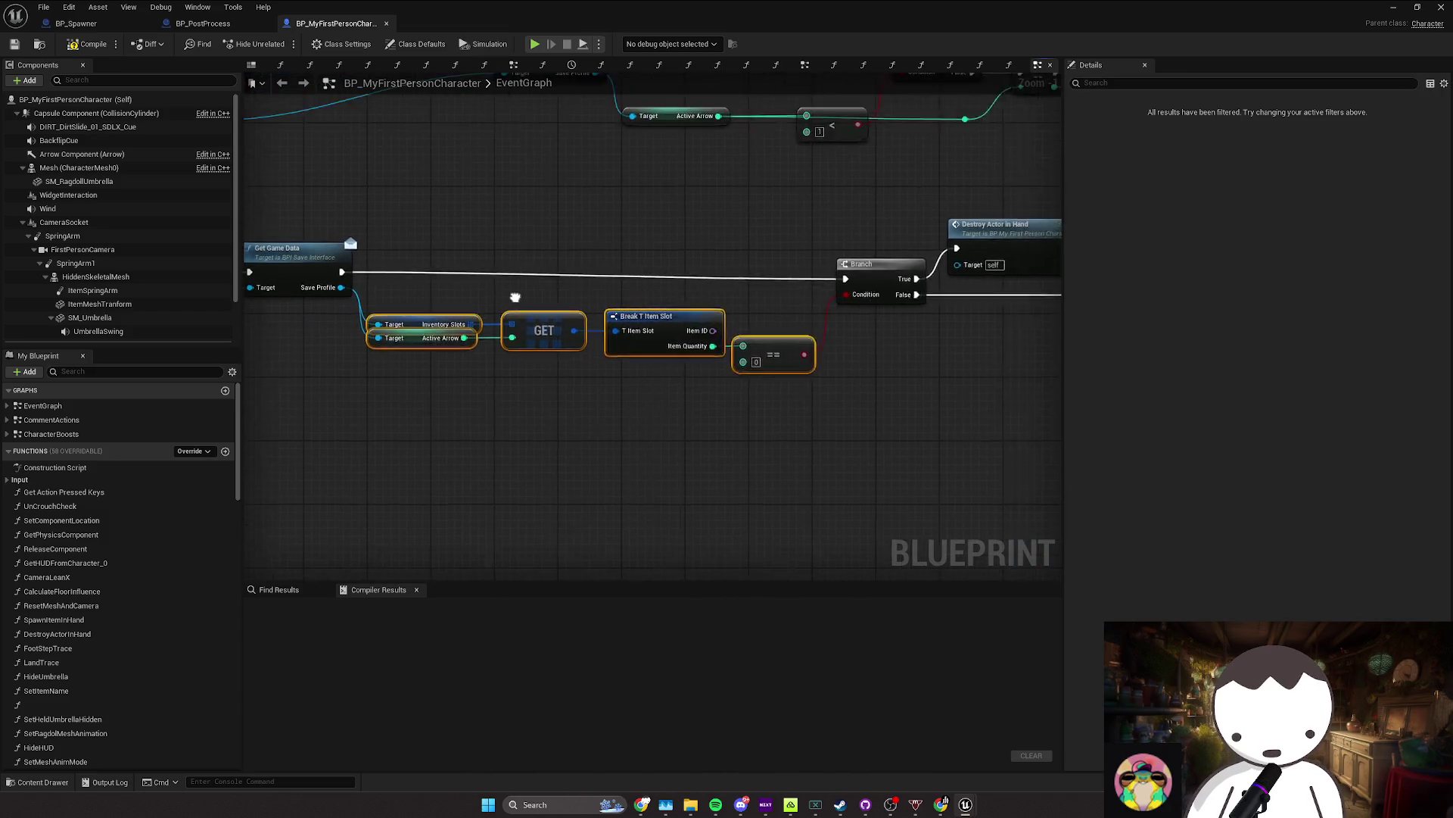
scroll(515, 297, "down", 1)
mouse_move(473, 250)
left_mouse_down()
mouse_move(318, 303)
mouse_move(303, 326)
left_mouse_up()
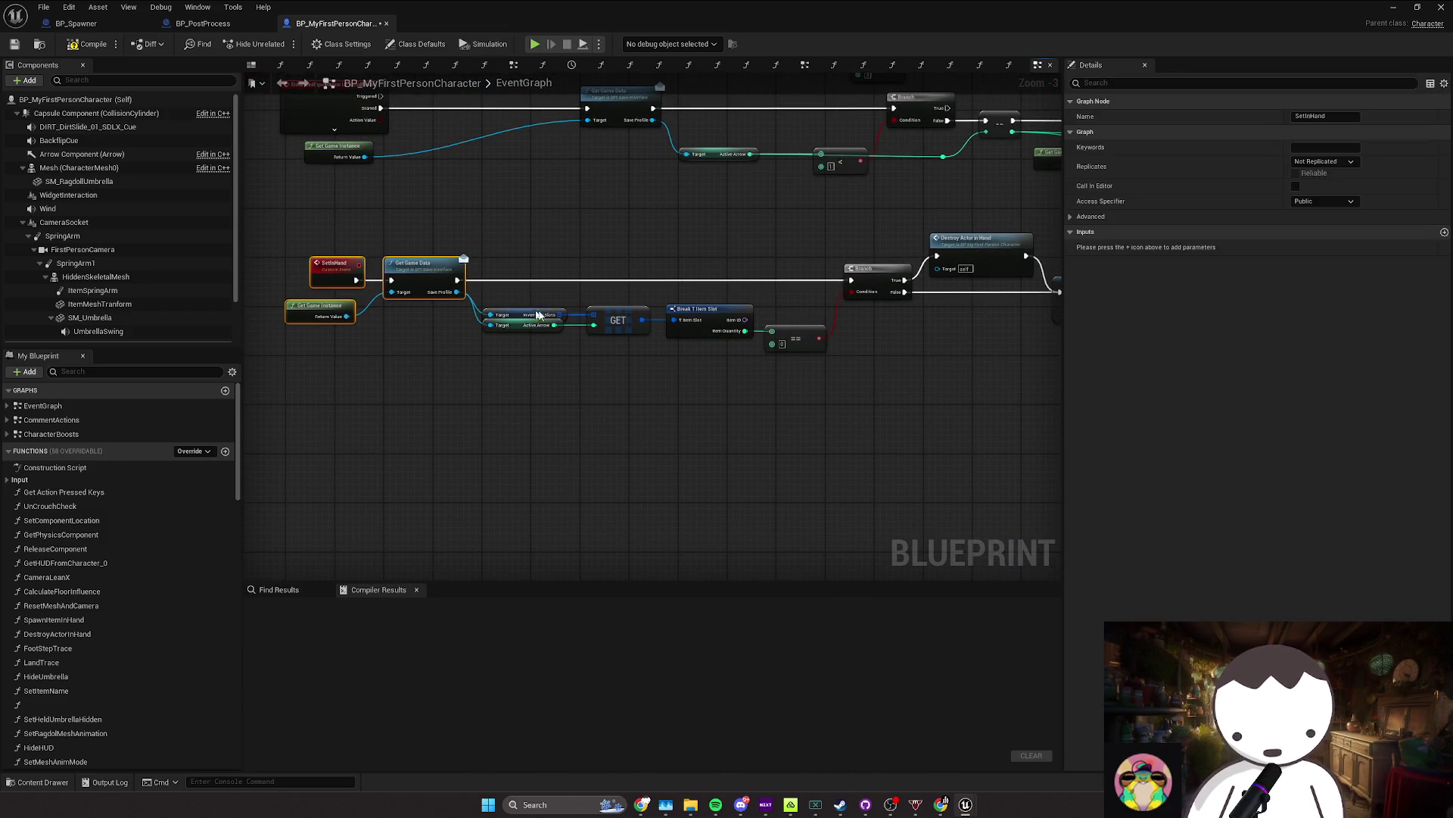
mouse_move(783, 314)
left_mouse_down()
mouse_move(530, 250)
mouse_move(424, 254)
left_mouse_up()
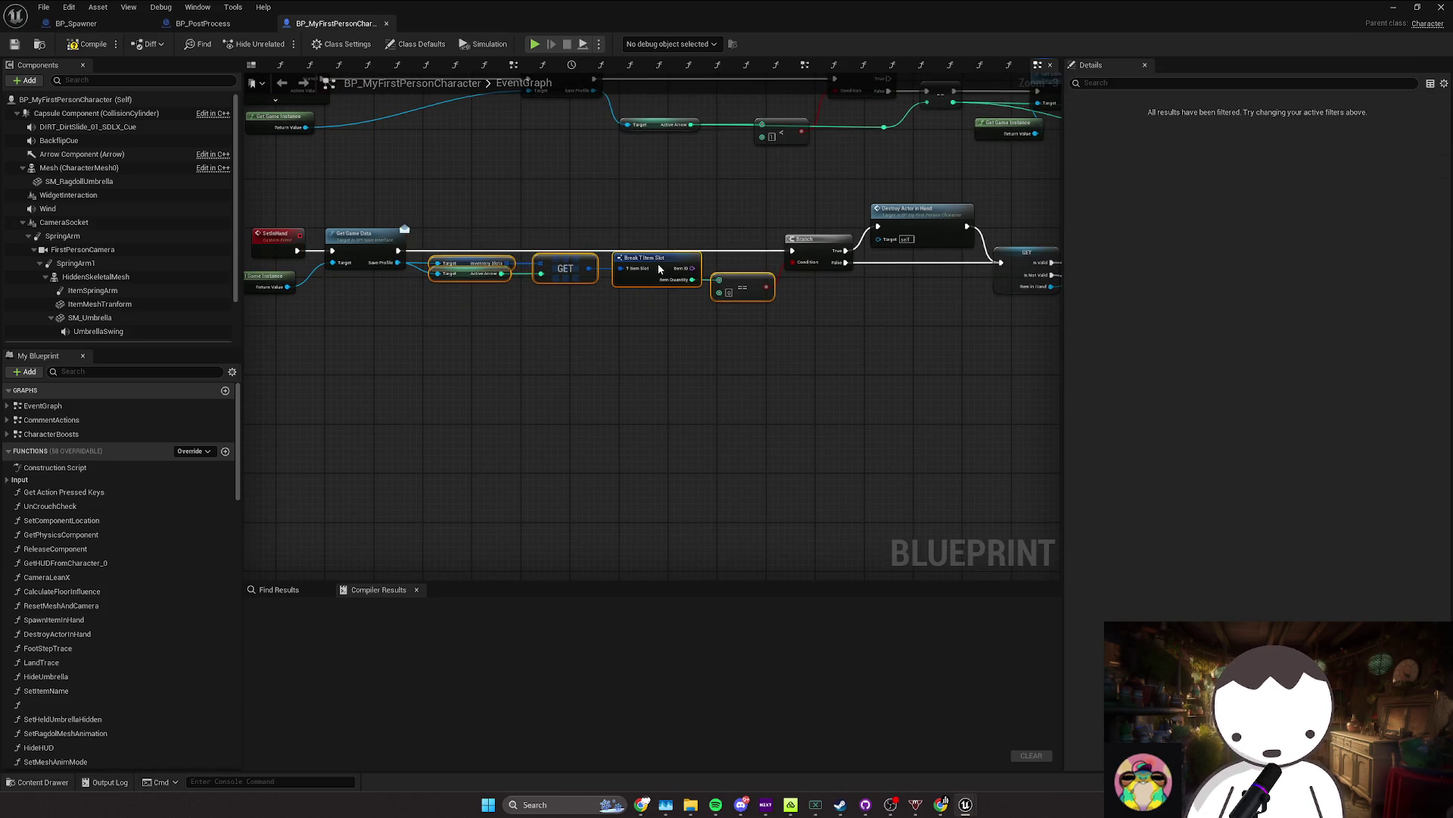
scroll(708, 311, "down", 6)
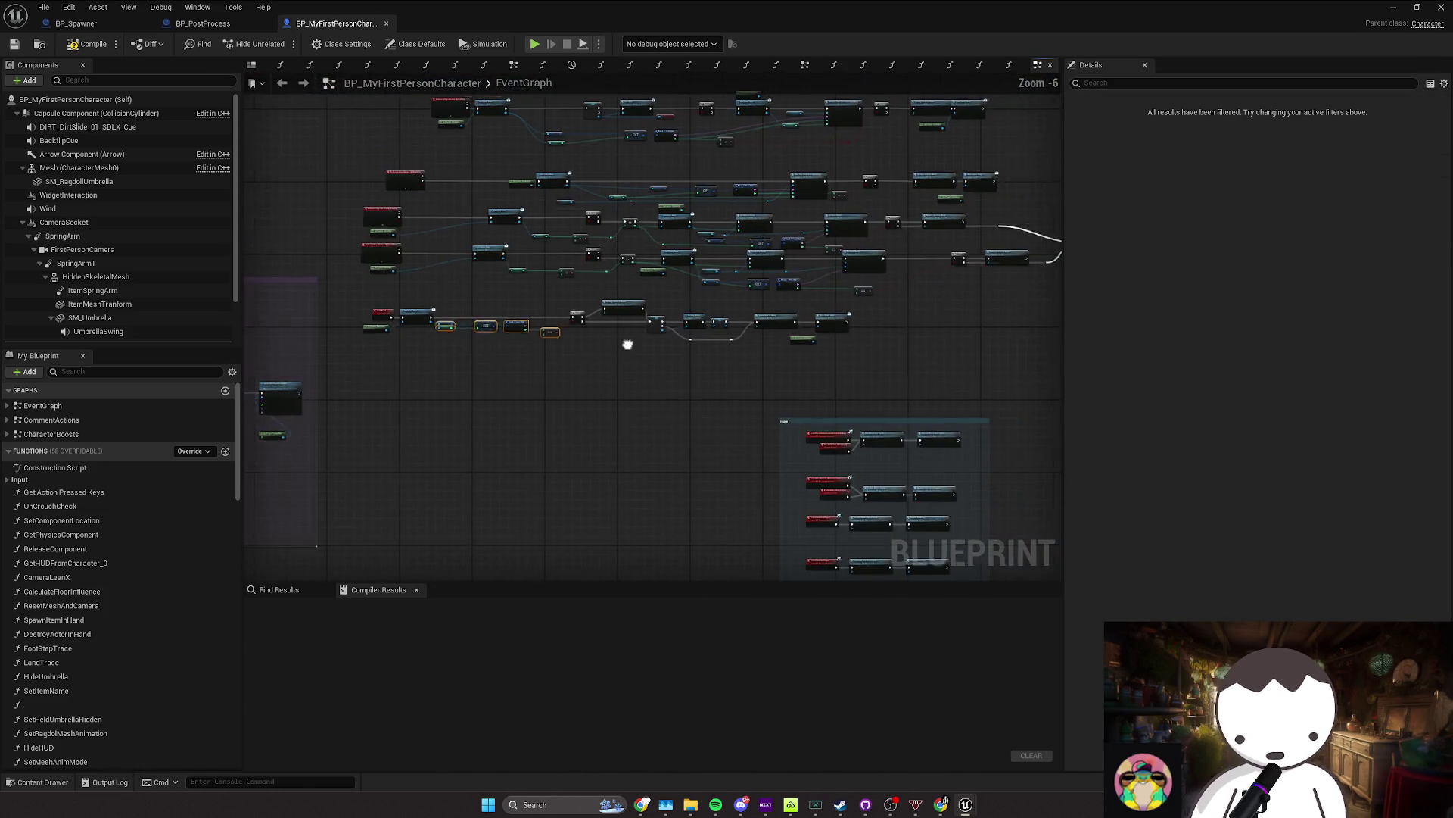
Step: Move the upper Get Player Controller node in the Camera Commands group slightly lower
scroll(627, 344, "up", 3)
scroll(515, 355, "down", 4)
mouse_move(515, 356)
left_mouse_down()
mouse_move(765, 350)
mouse_move(673, 349)
left_mouse_up()
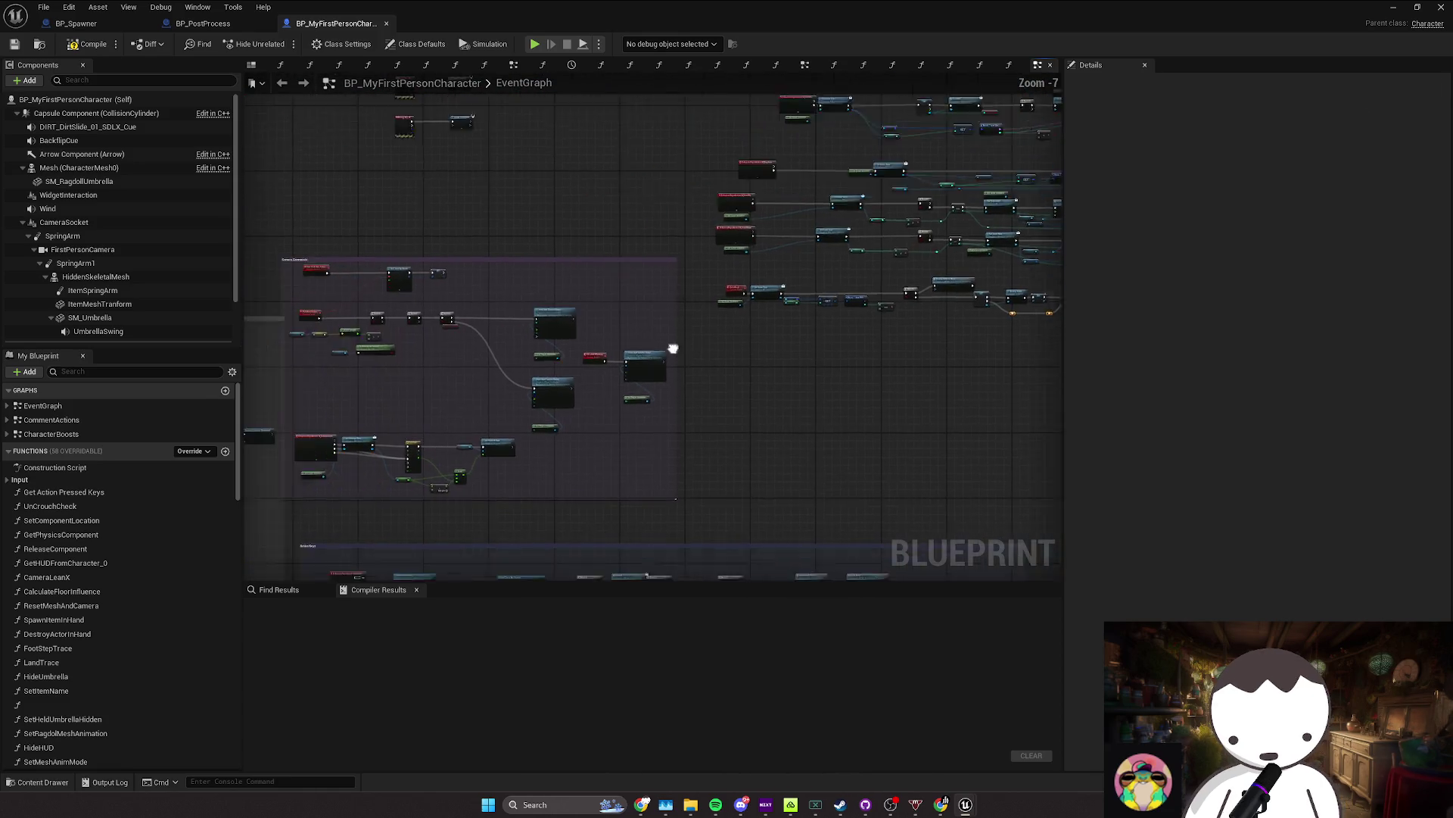
scroll(673, 349, "up", 3)
left_click_drag(616, 411, 662, 441)
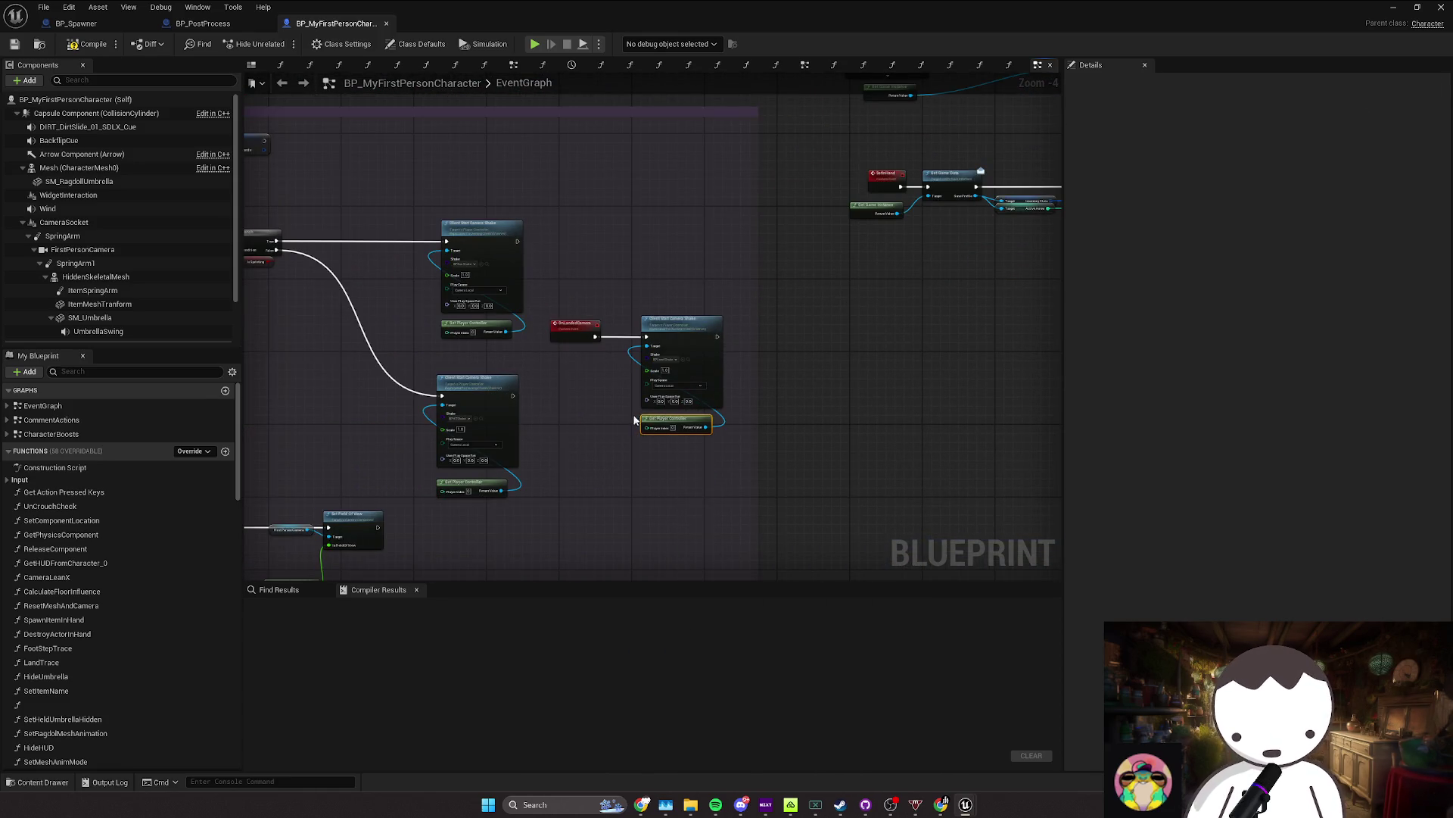
scroll(620, 398, "down", 2)
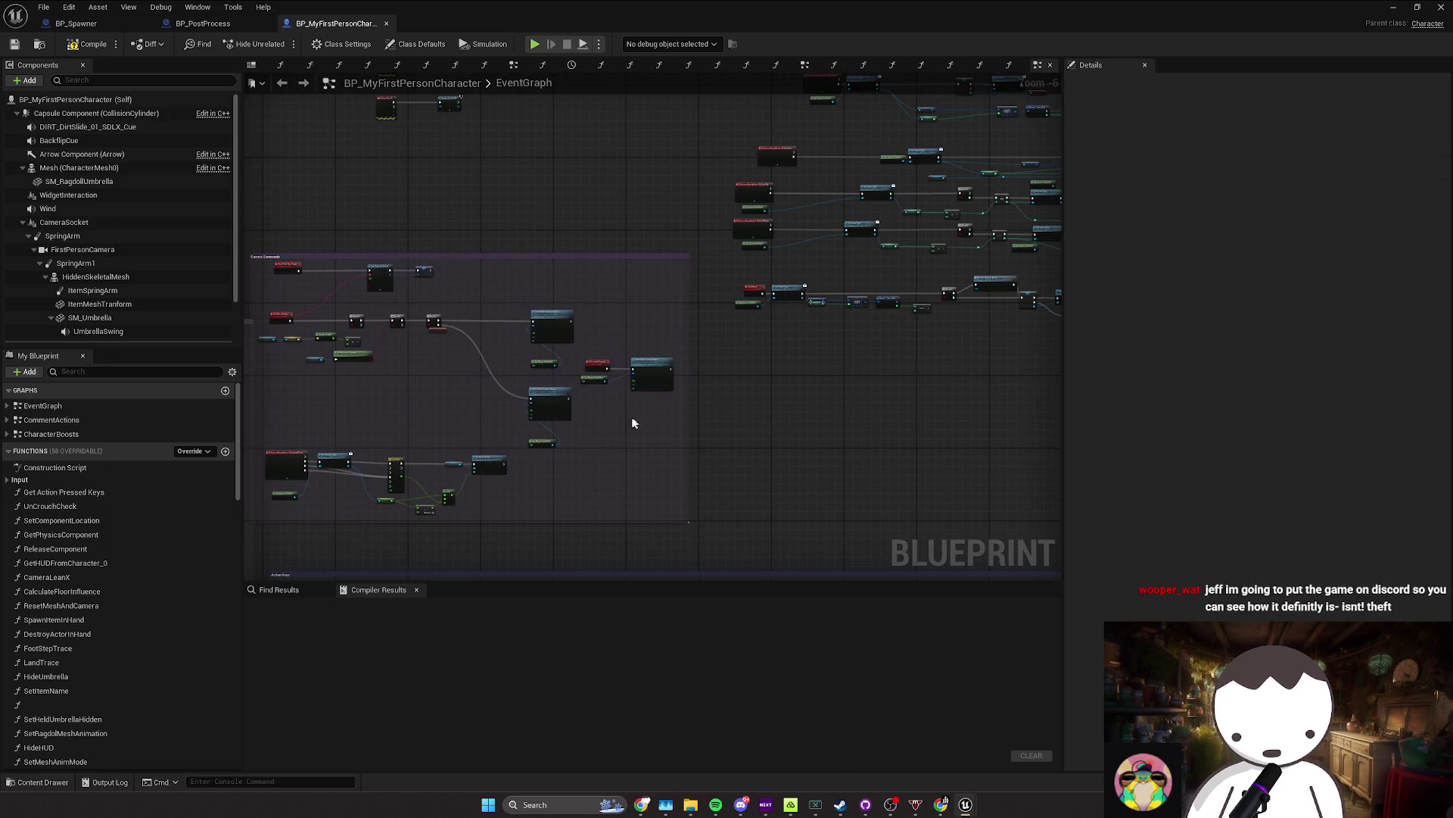
scroll(658, 371, "up", 1)
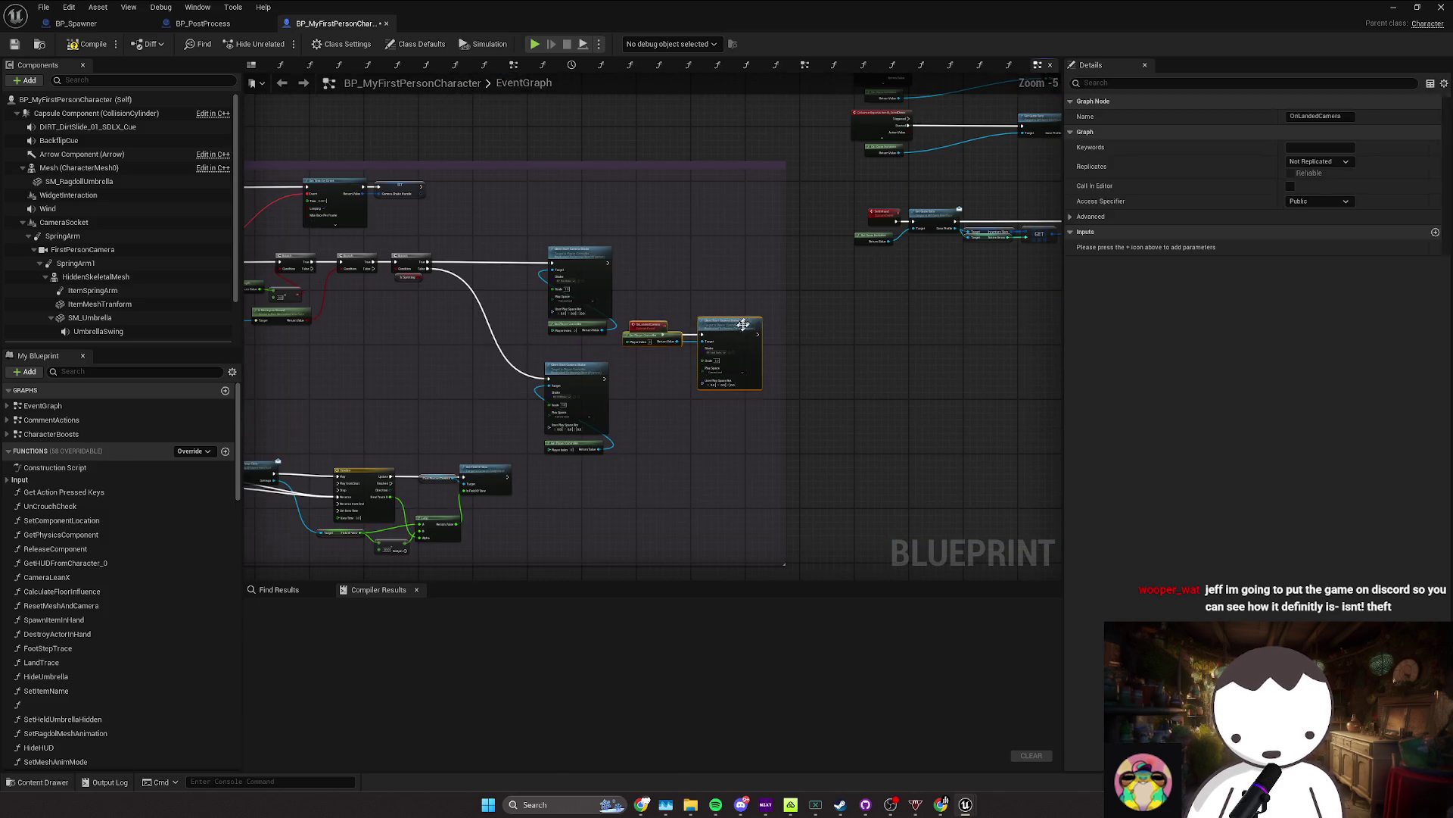
scroll(666, 373, "up", 2)
left_click_drag(650, 319, 652, 327)
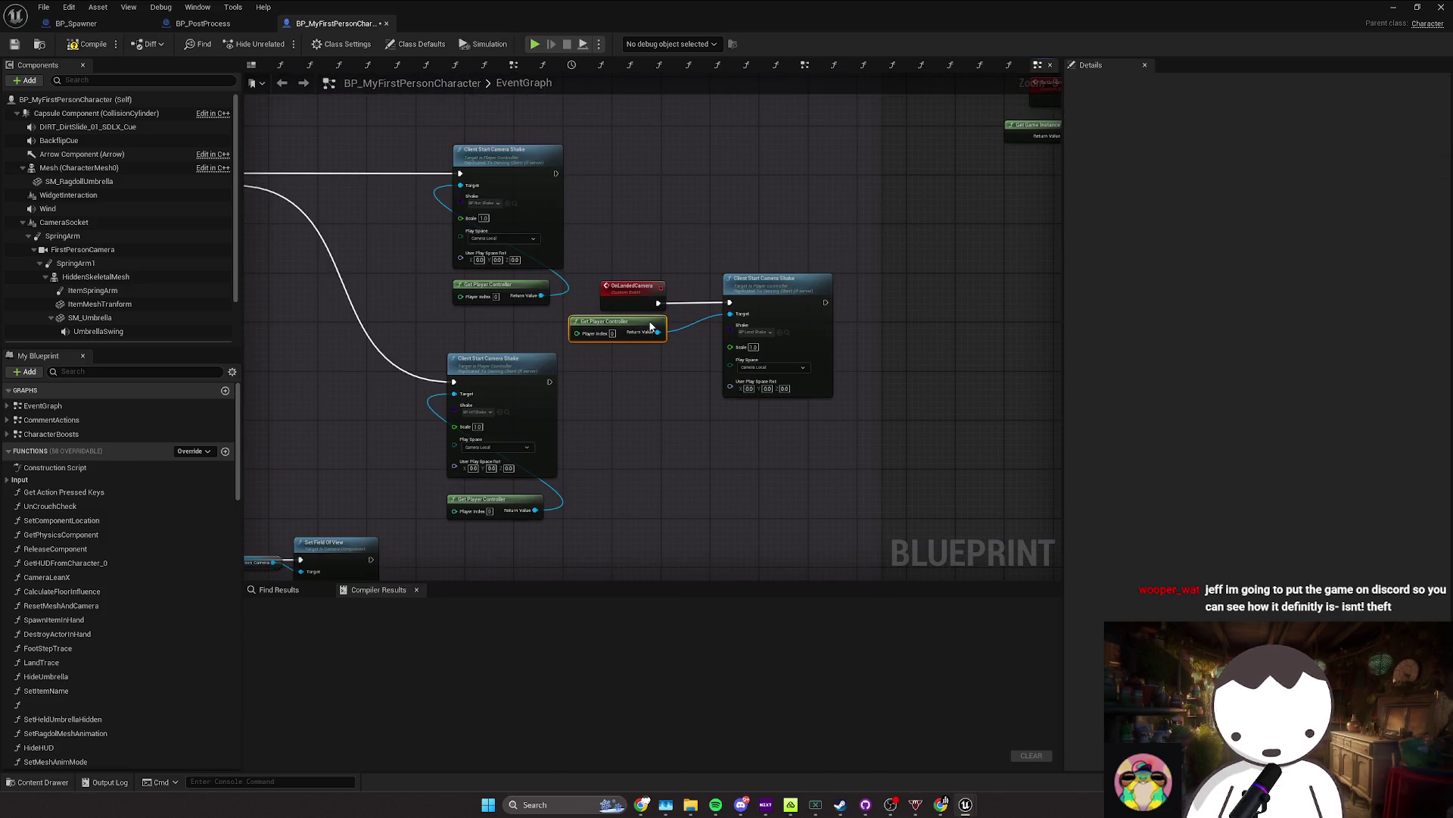
Step: Place the upper Get Player Controller right beside its Client Start Camera Shake node
scroll(805, 342, "down", 3)
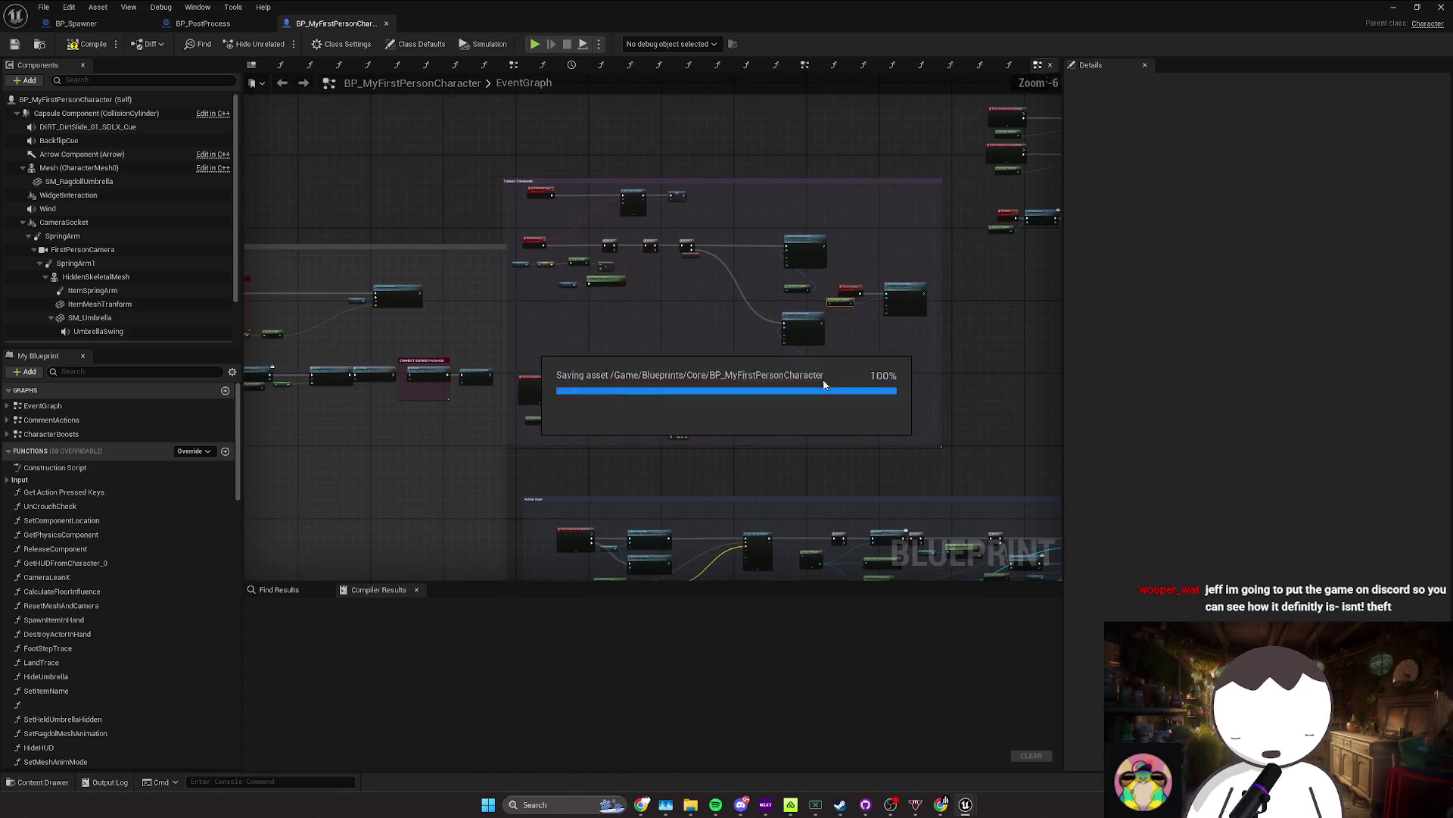
left_click_drag(807, 343, 757, 288)
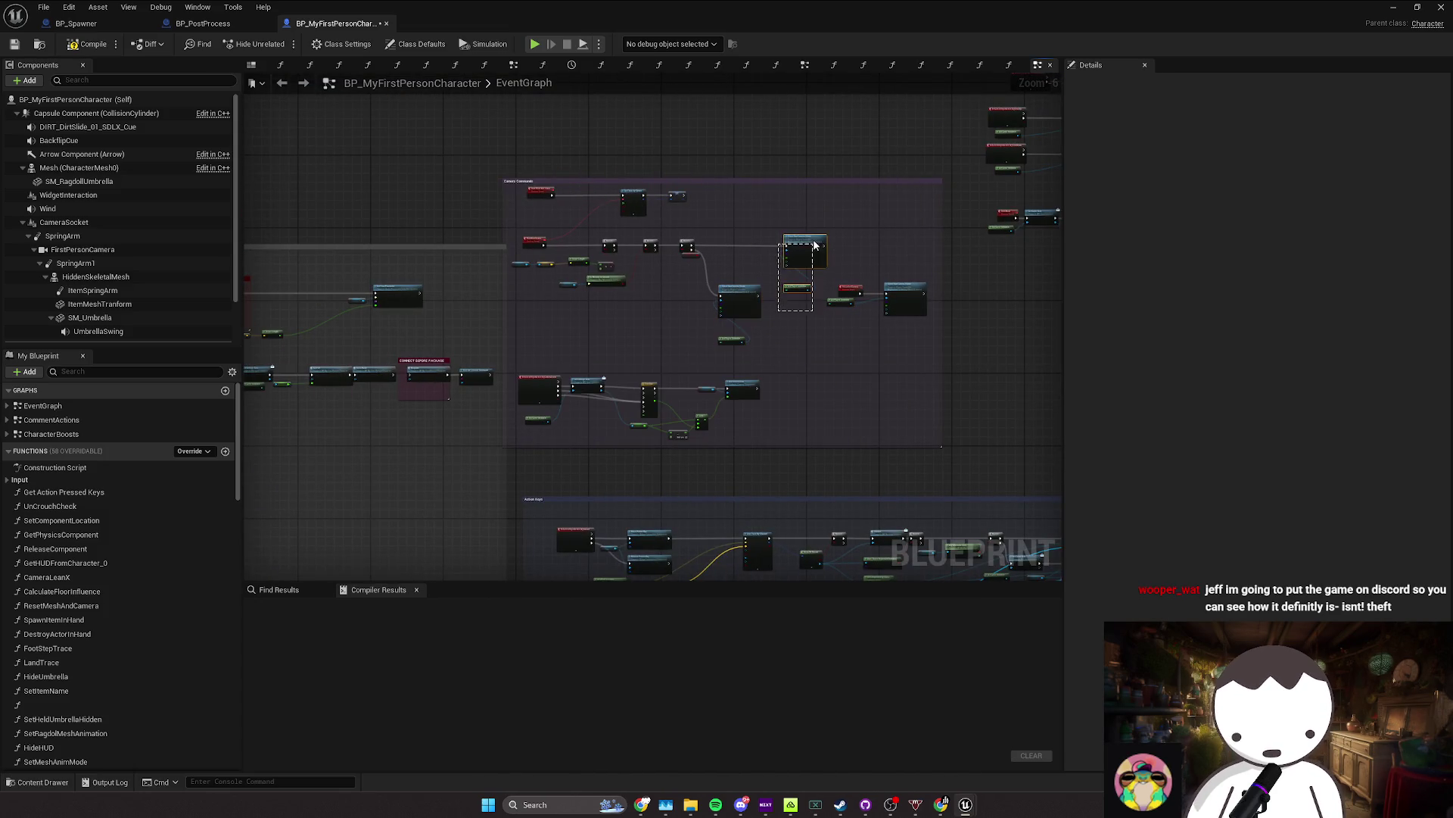
mouse_move(815, 245)
left_mouse_down()
mouse_move(773, 238)
mouse_move(897, 258)
left_mouse_up()
scroll(755, 248, "up", 4)
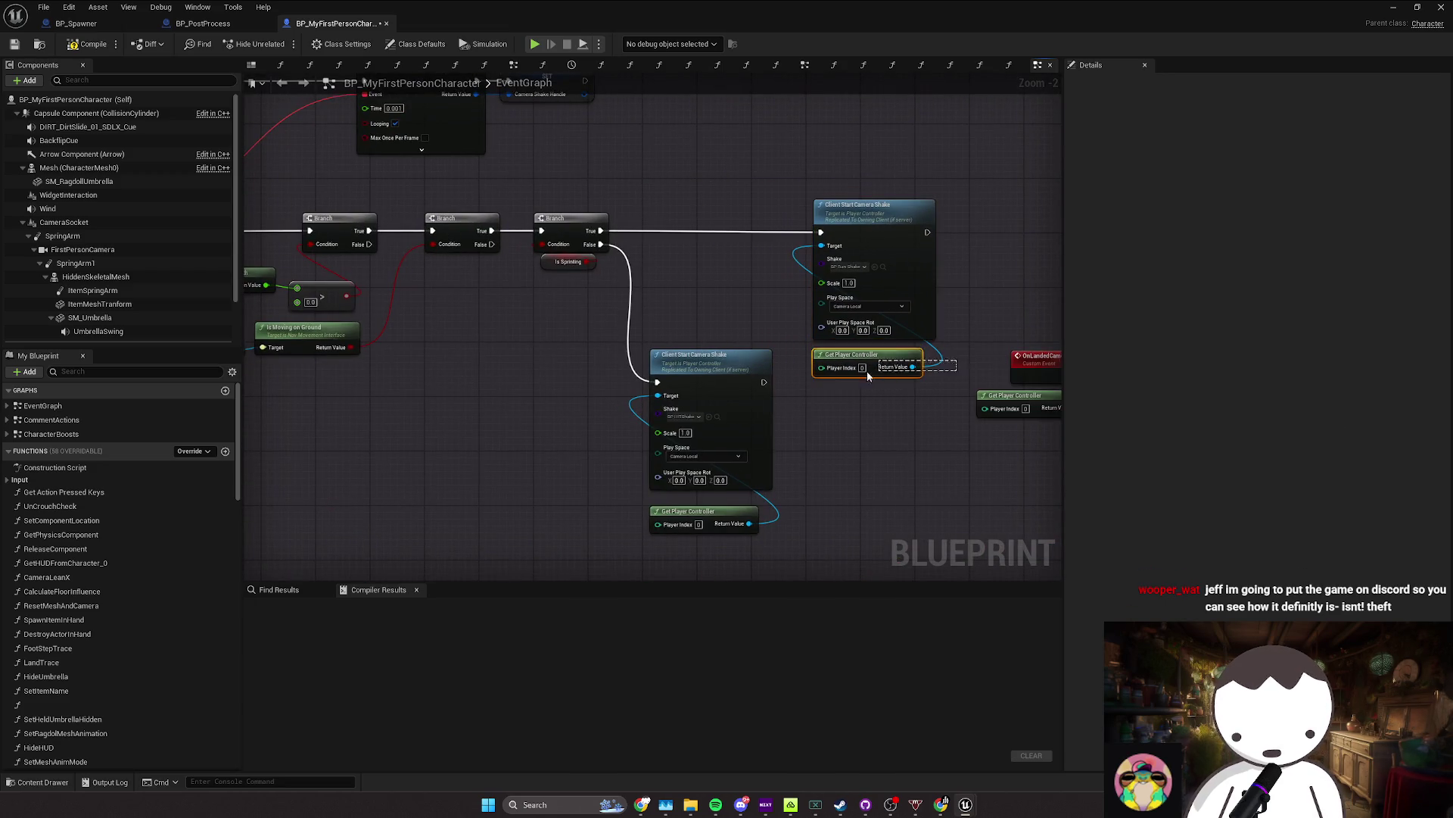
mouse_move(868, 376)
left_mouse_down()
mouse_move(723, 292)
mouse_move(731, 254)
left_mouse_up()
left_click(867, 235, "ctrl")
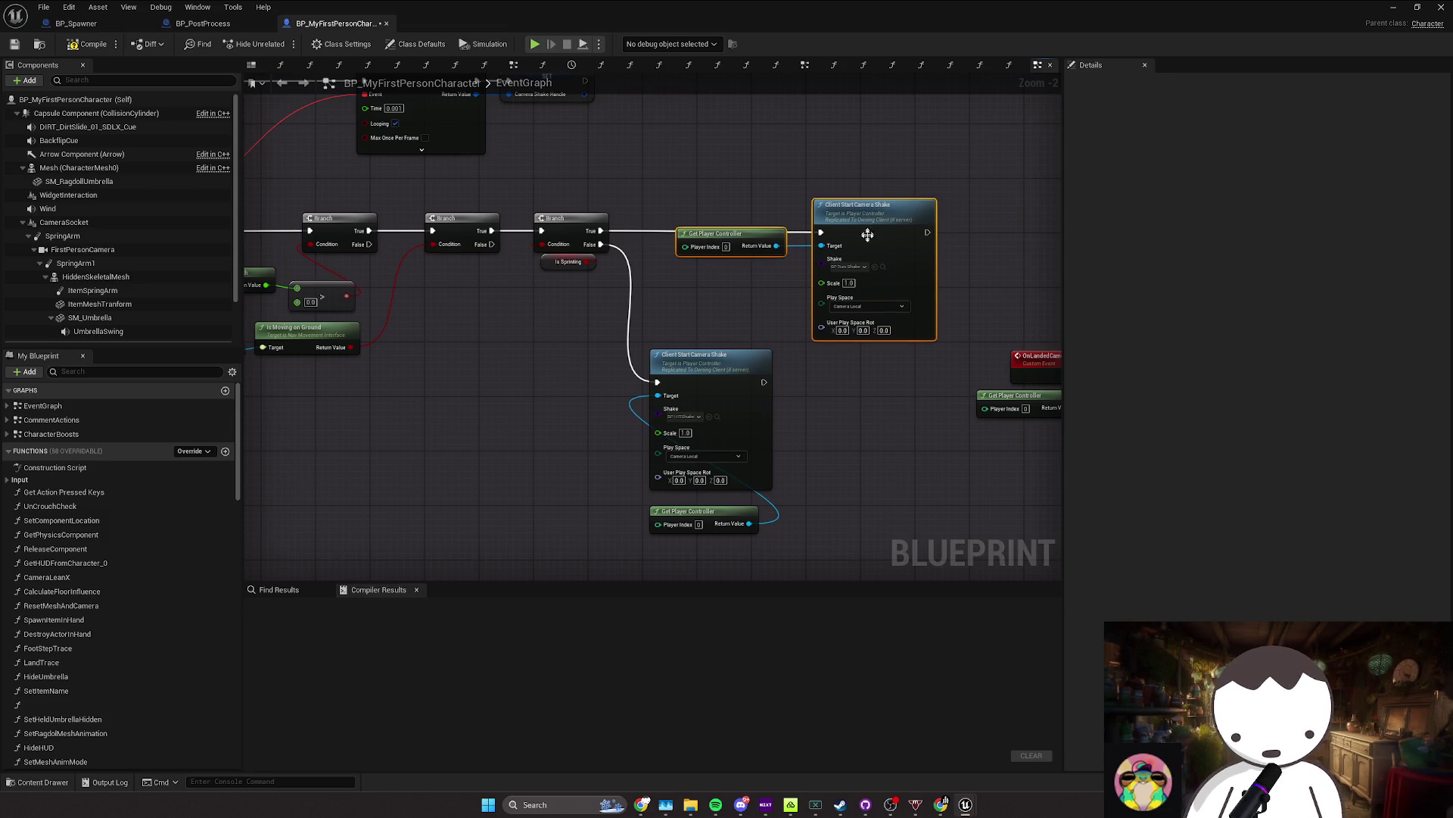
Step: Move the lower Get Player Controller beside its camera shake node and shift both right
mouse_move(738, 535)
left_mouse_down()
mouse_move(704, 530)
mouse_move(614, 408)
left_mouse_up()
left_click(717, 373, "ctrl")
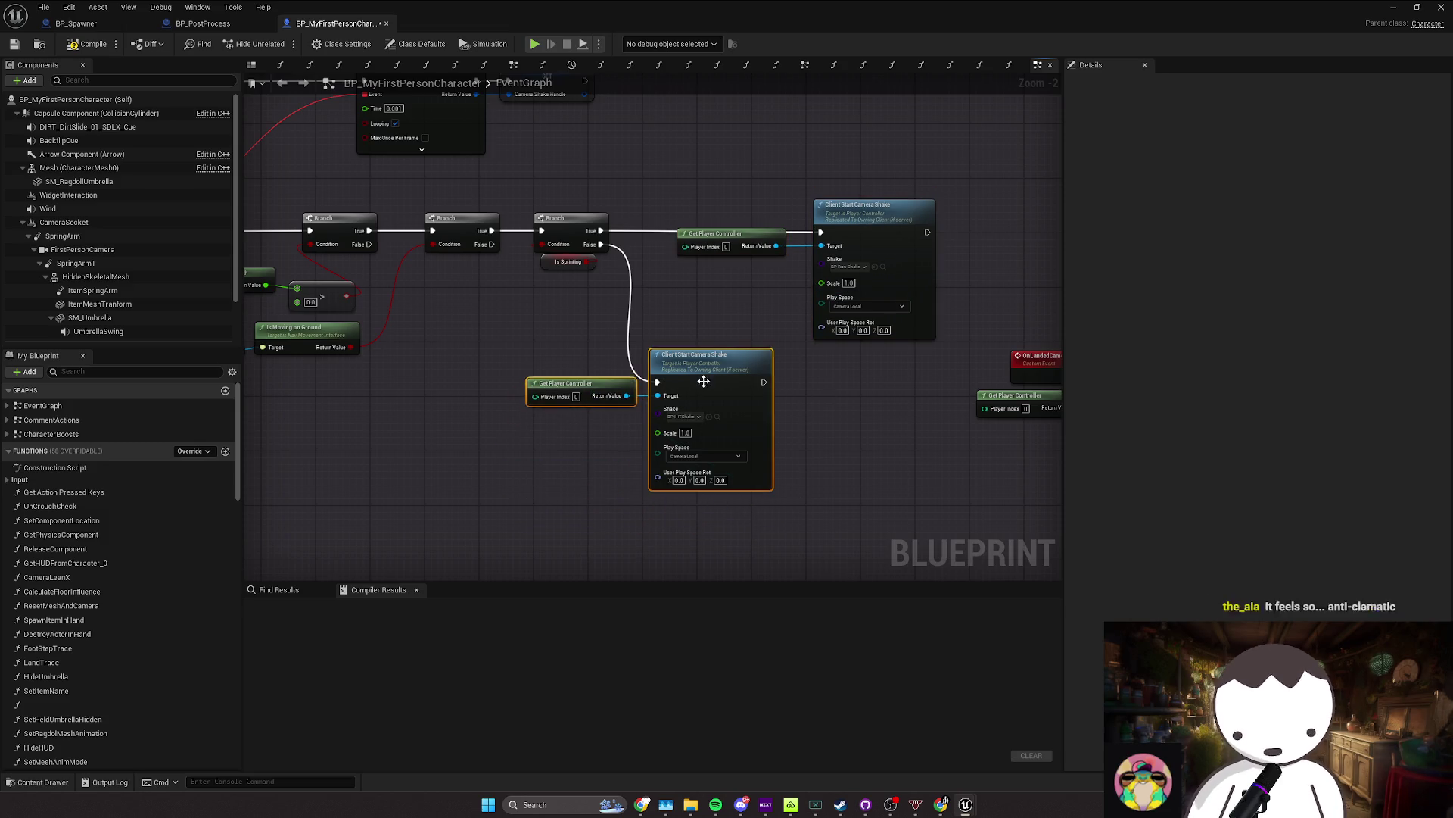
mouse_move(717, 373)
left_mouse_down()
mouse_move(744, 384)
mouse_move(651, 365)
left_mouse_up()
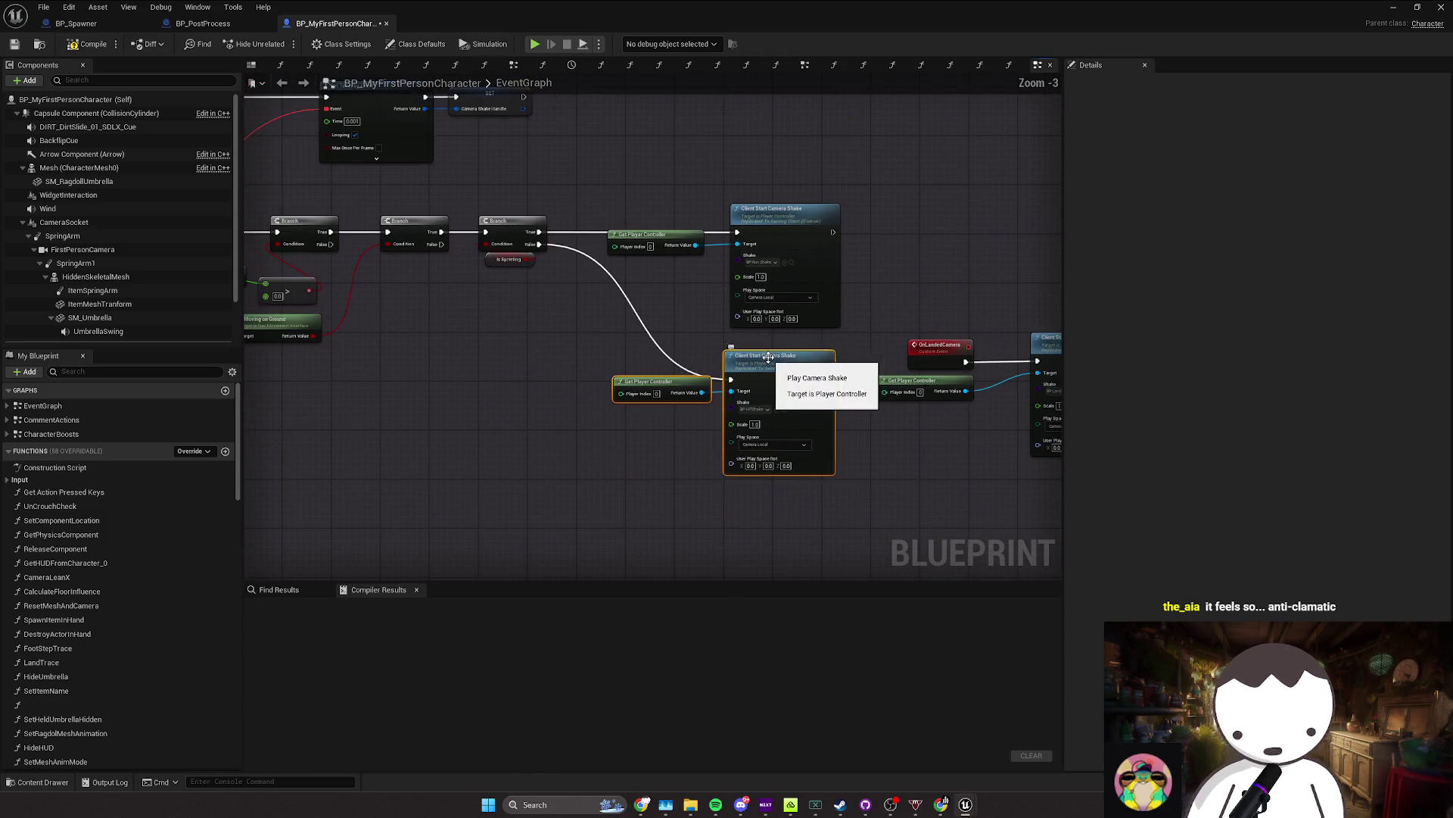
scroll(666, 379, "down", 3)
Step: Align the Field of View getter with its add node, move them up-left, and save
scroll(611, 412, "up", 2)
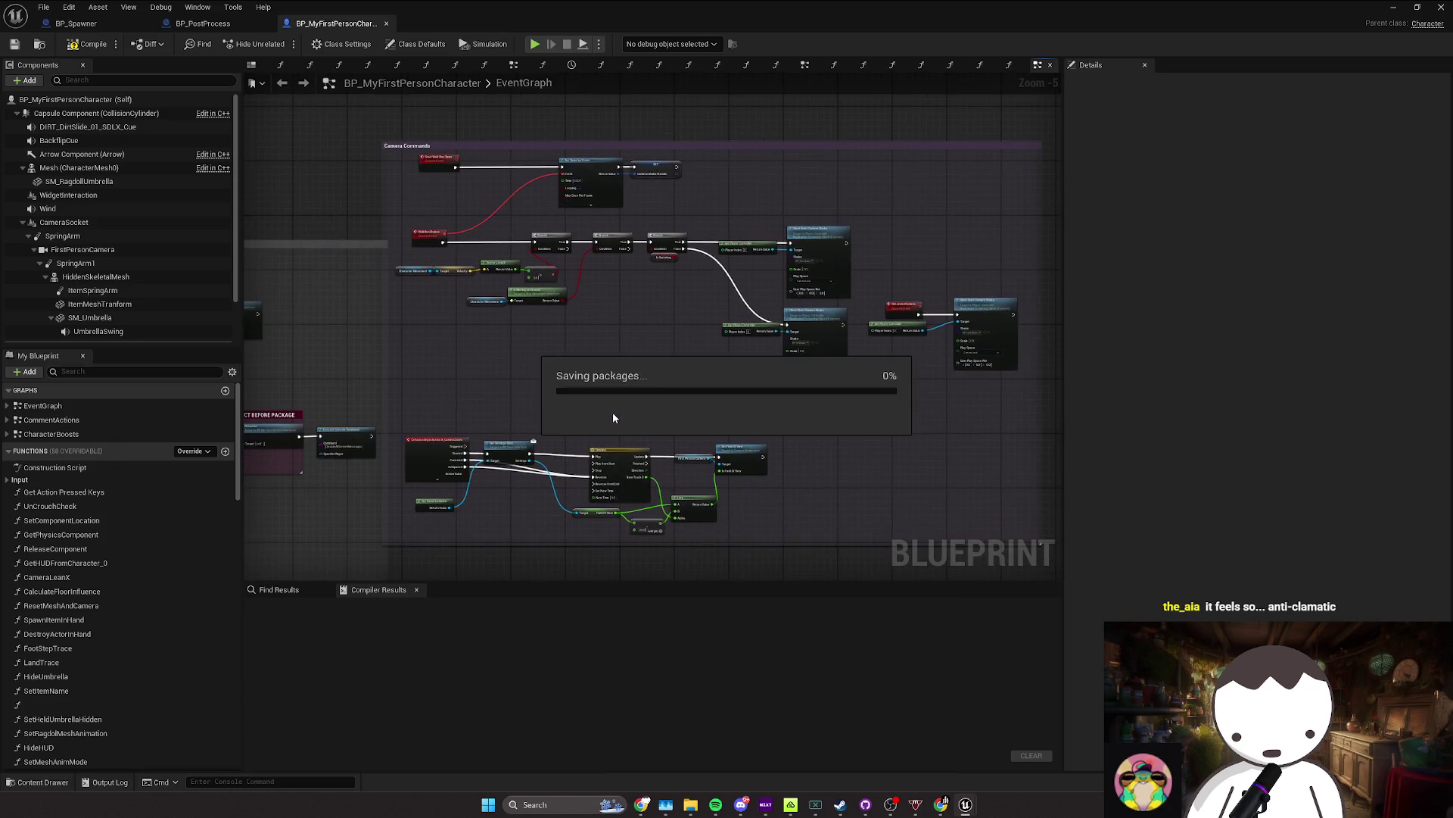
left_click_drag(625, 375, 687, 353)
key("q")
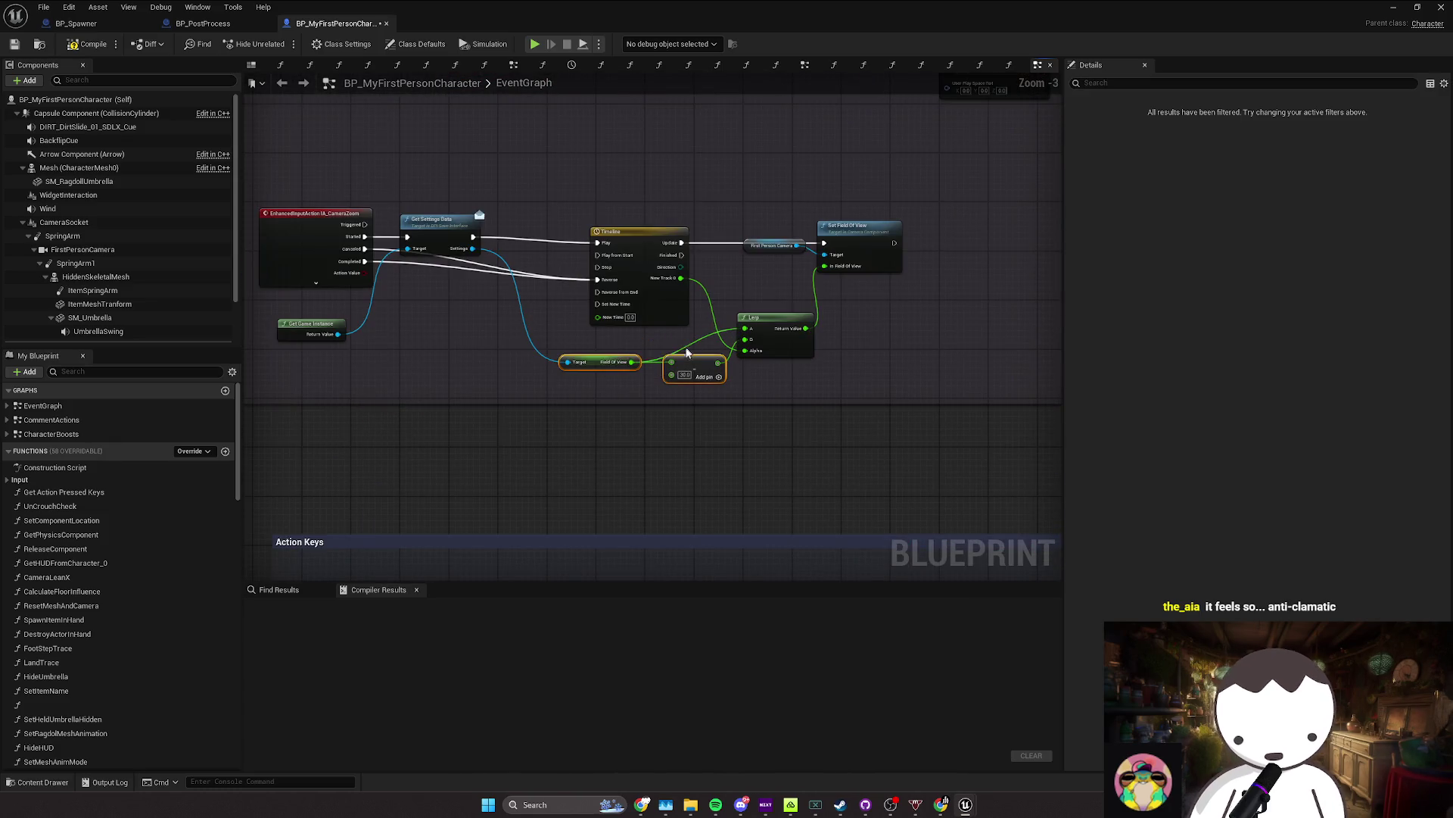
left_click_drag(602, 366, 597, 350)
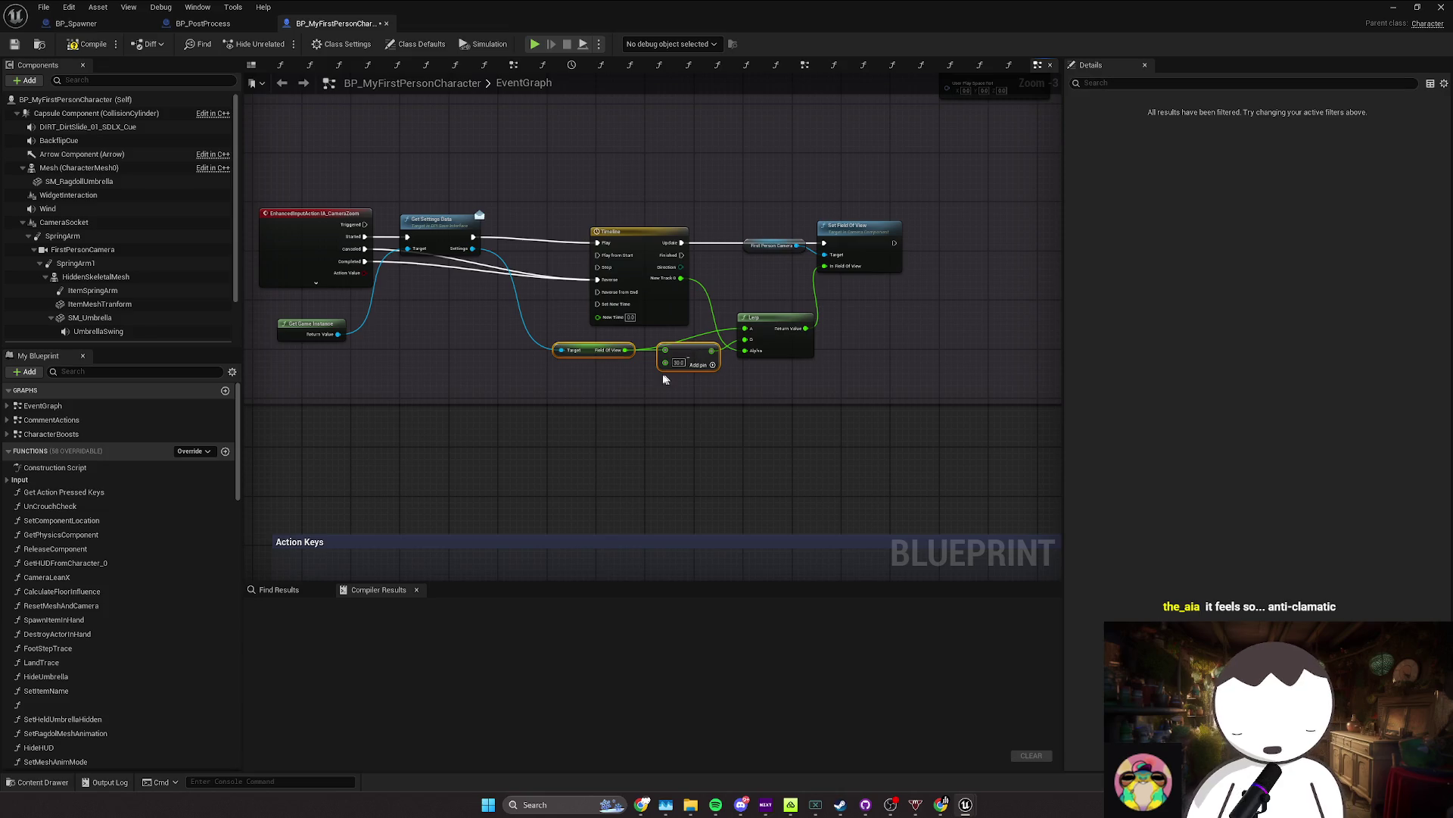
key("ctrl+s")
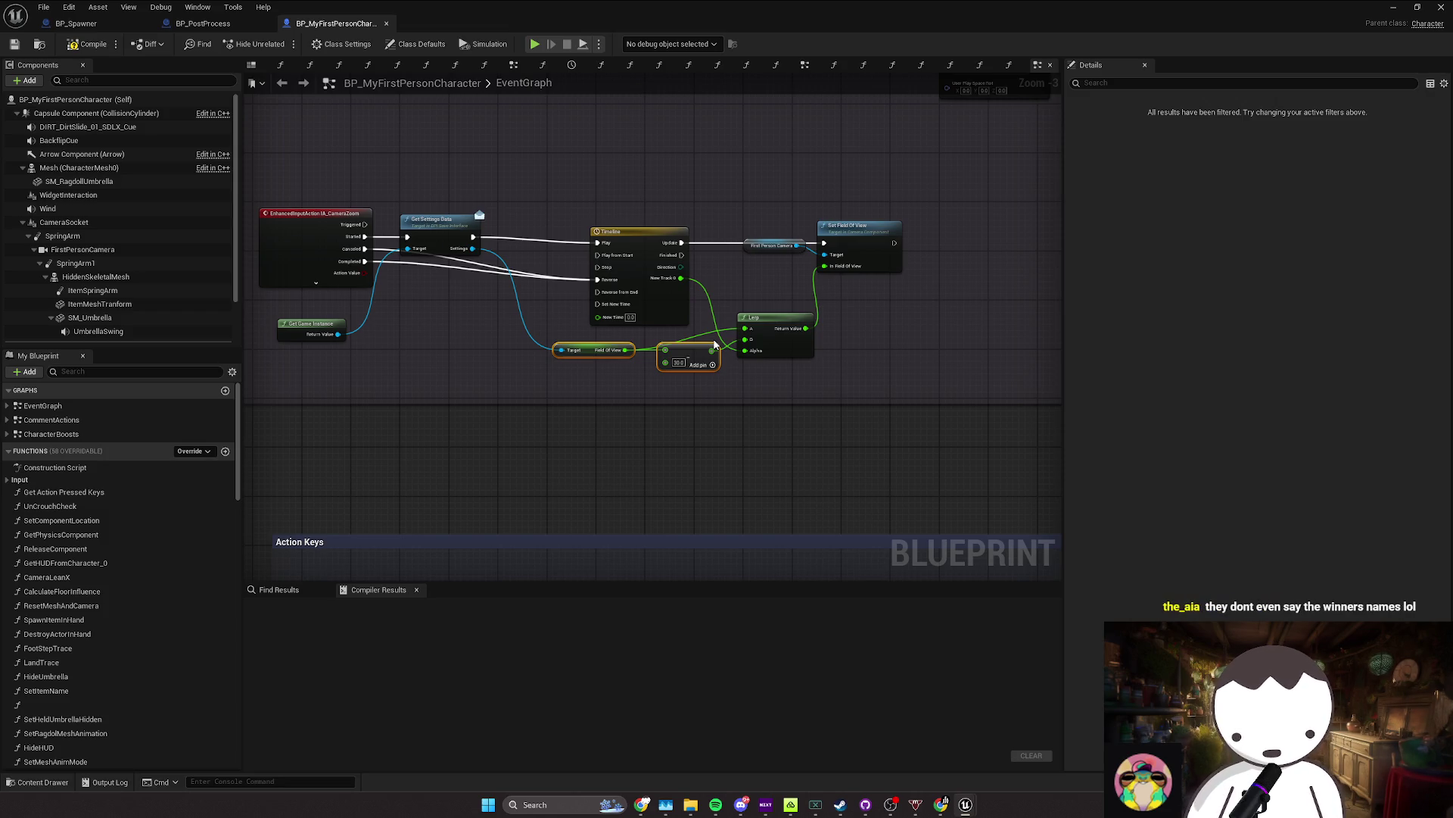
Step: Move the Input comment group slightly upward beside Camera Commands and deselect
scroll(713, 344, "down", 2)
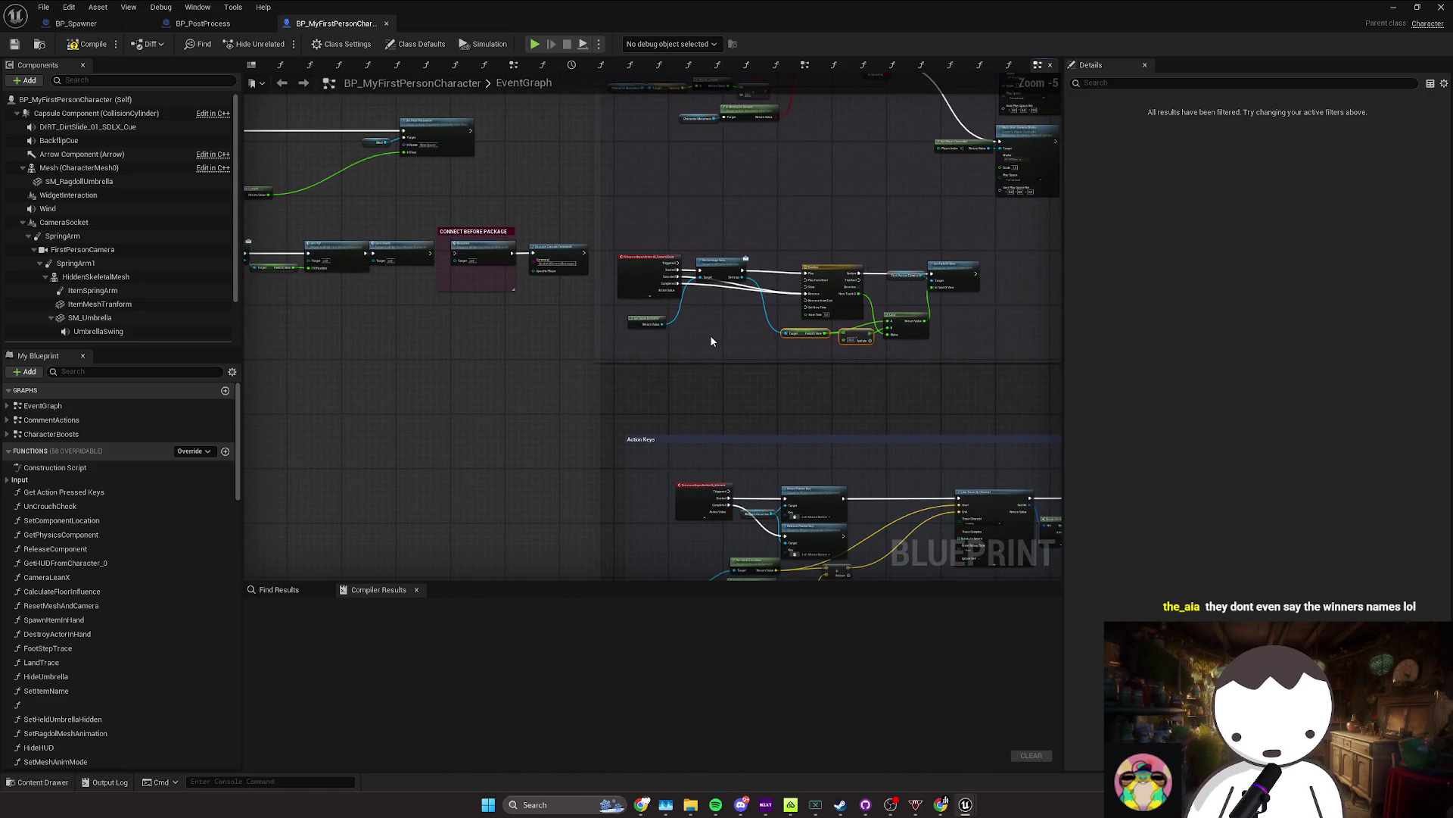
scroll(611, 358, "down", 2)
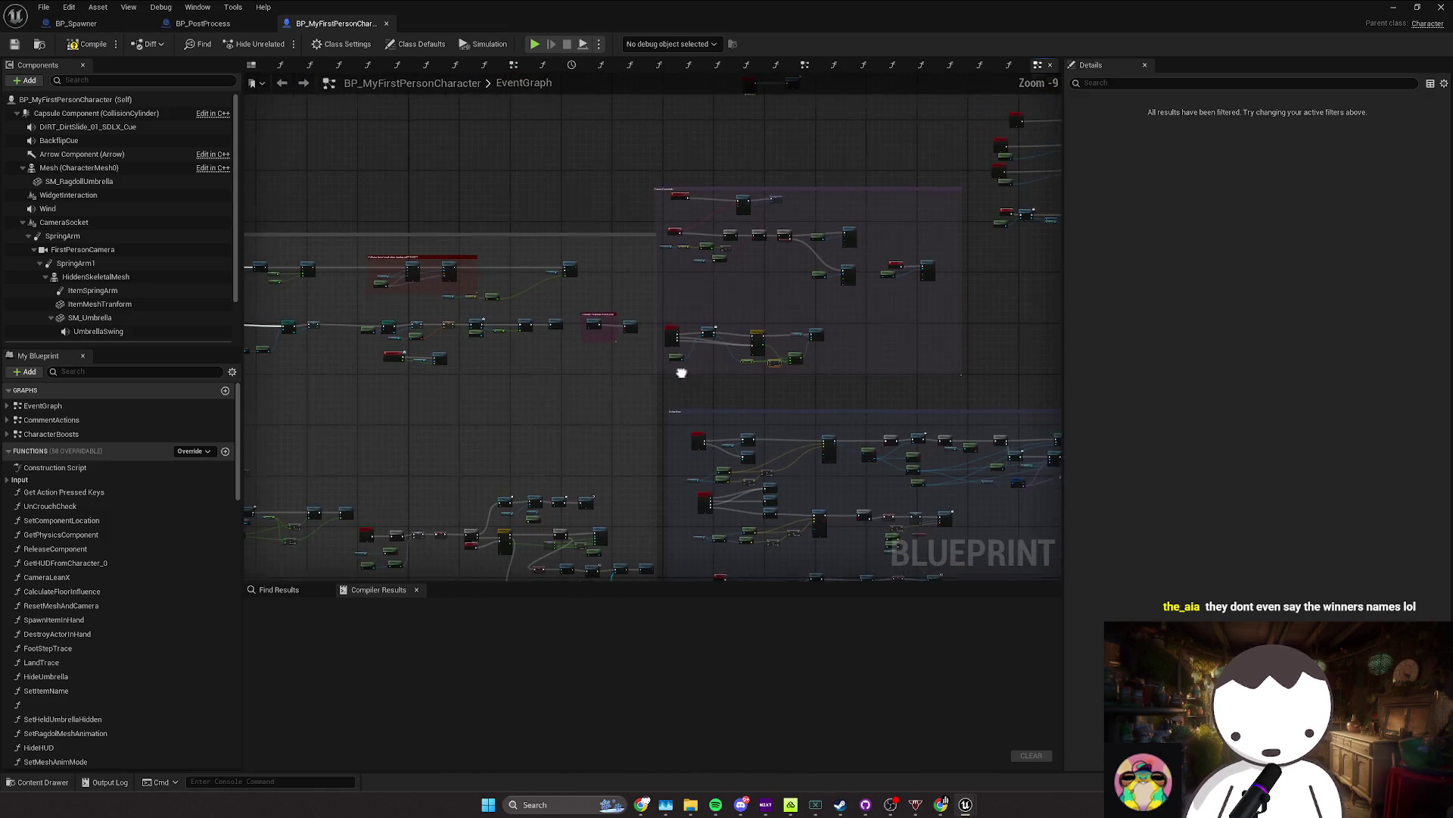
left_click(673, 199)
left_click_drag(627, 293, 723, 324)
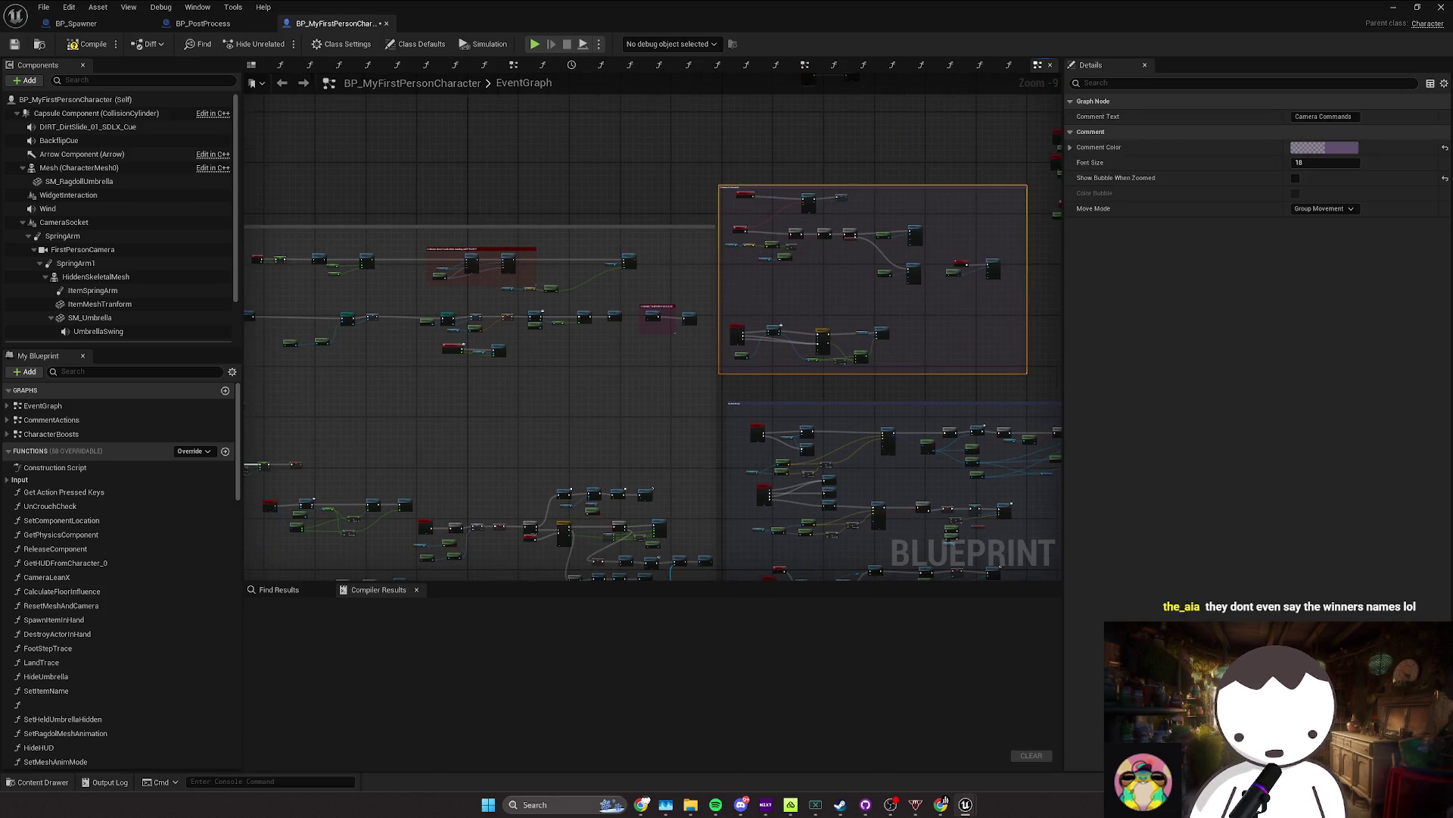
scroll(685, 341, "down", 3)
left_click_drag(593, 356, 415, 380)
scroll(519, 367, "up", 2)
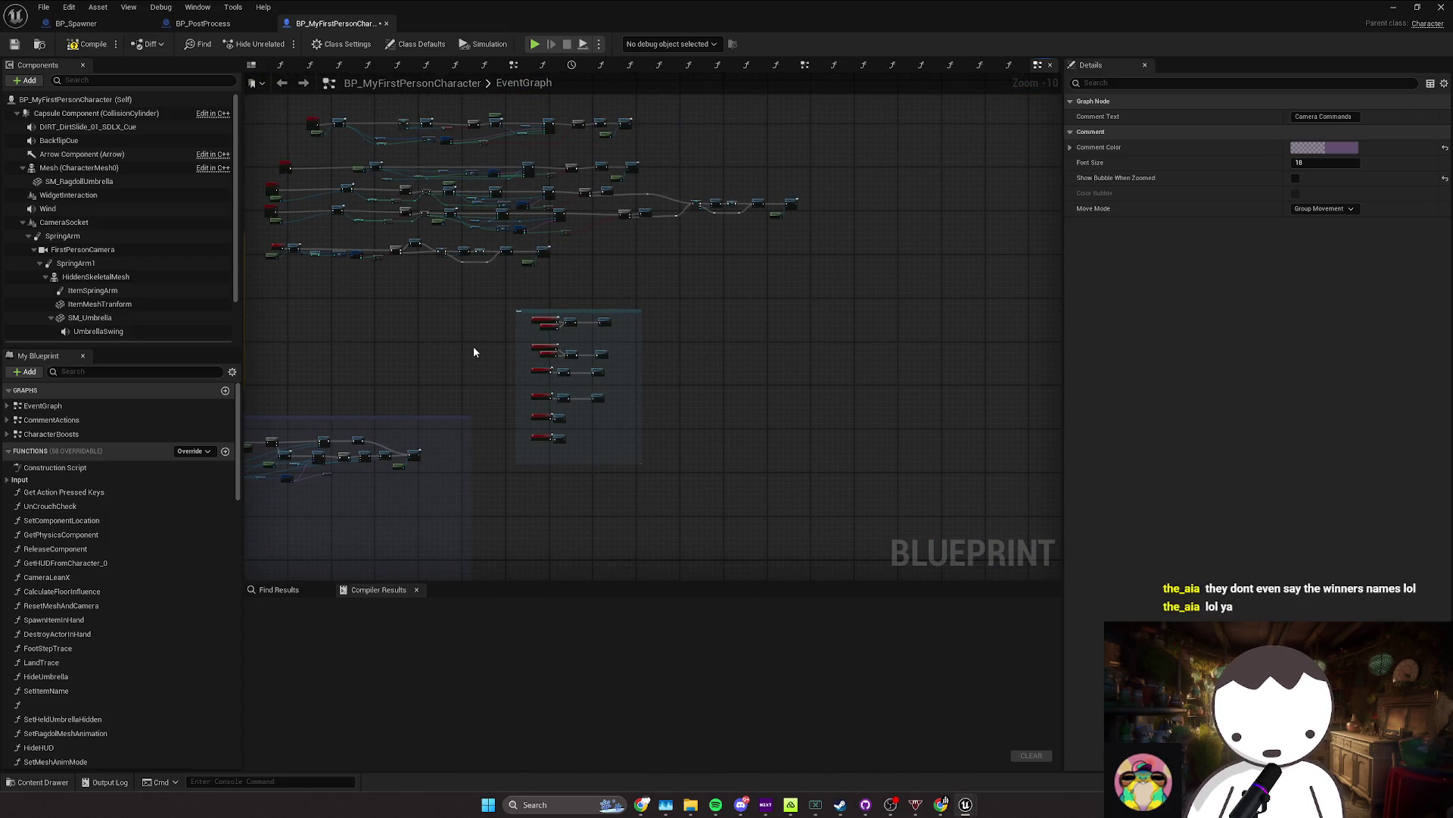
scroll(462, 354, "up", 2)
left_click(568, 302)
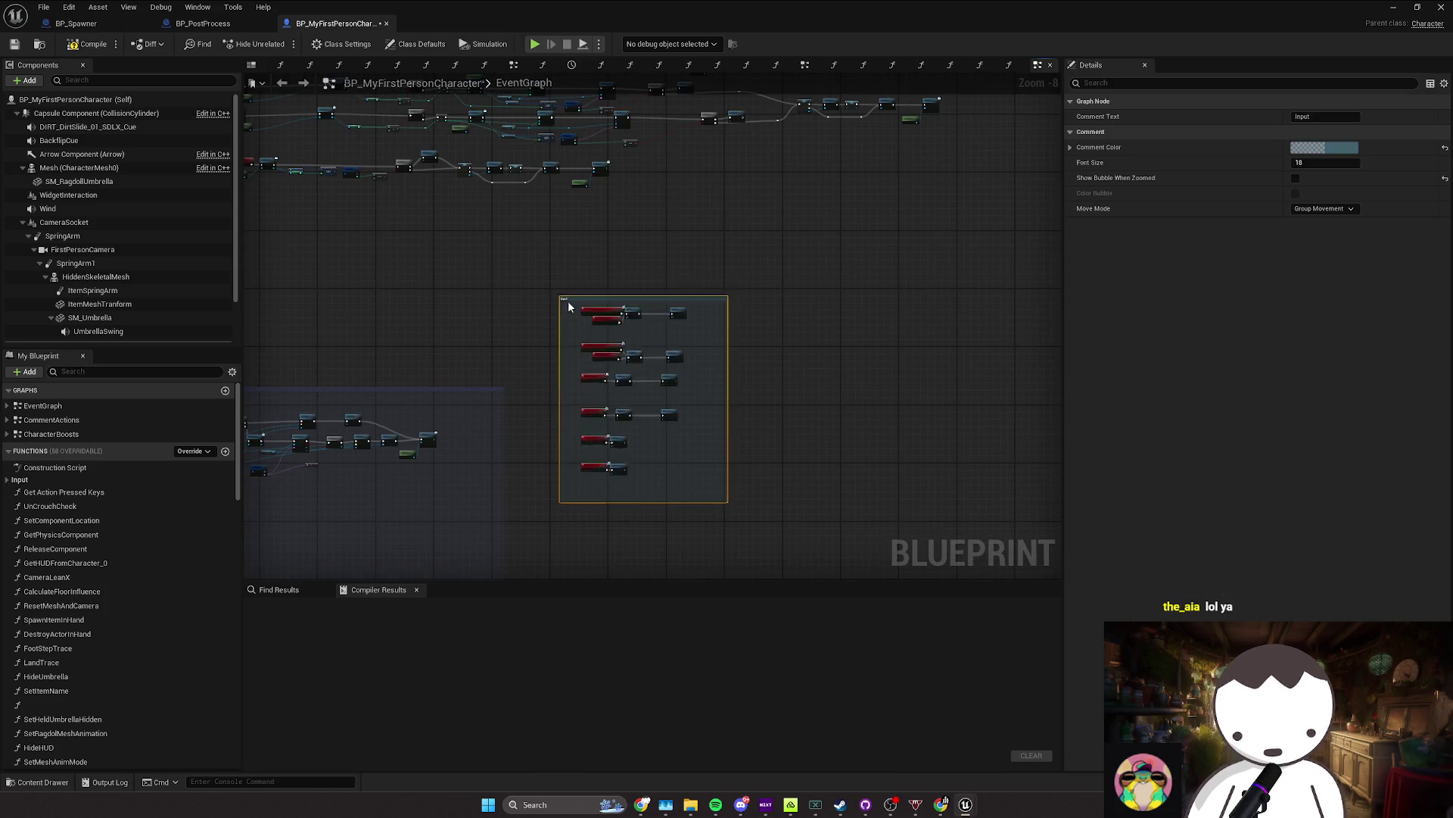
mouse_move(568, 306)
left_mouse_down()
mouse_move(601, 243)
mouse_move(561, 273)
left_mouse_up()
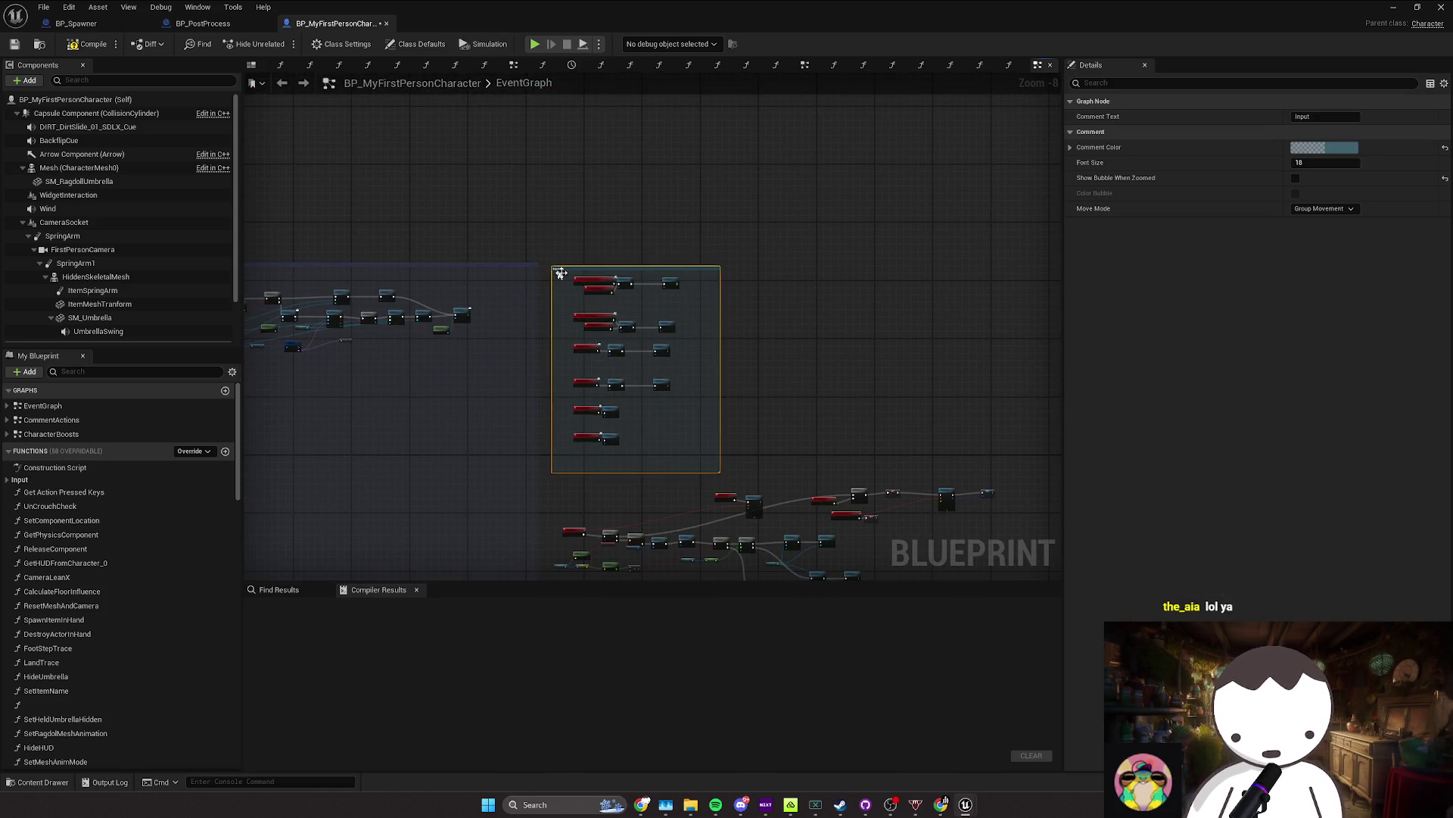
scroll(619, 324, "down", 1)
left_click(775, 408)
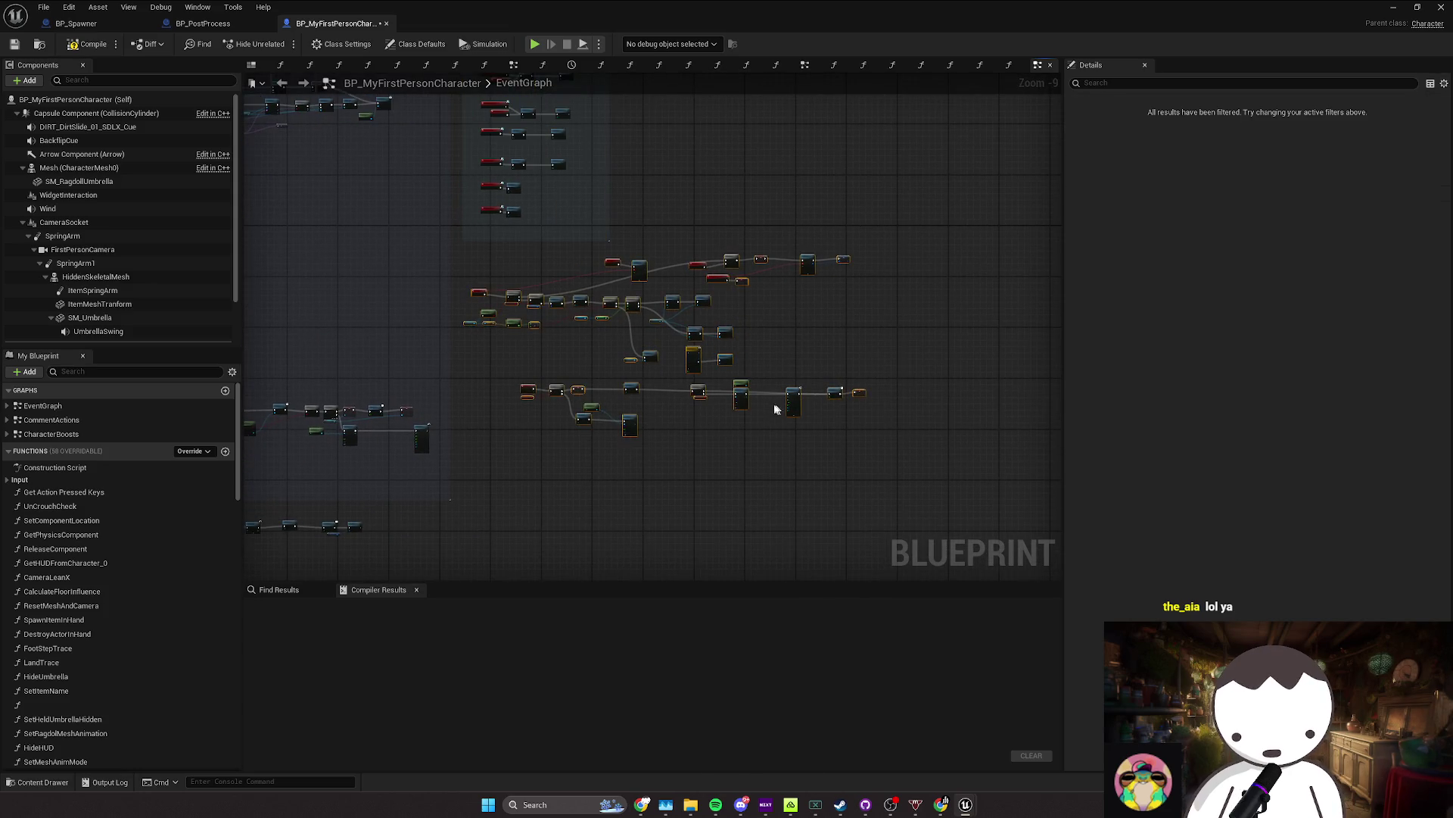
Step: Compile BP_MyFirstPersonCharacter and show the Key1 text variable's details
mouse_move(745, 402)
left_mouse_down()
mouse_move(605, 341)
mouse_move(504, 385)
mouse_move(584, 431)
mouse_move(739, 412)
mouse_move(711, 409)
mouse_move(773, 362)
mouse_move(770, 378)
left_mouse_up()
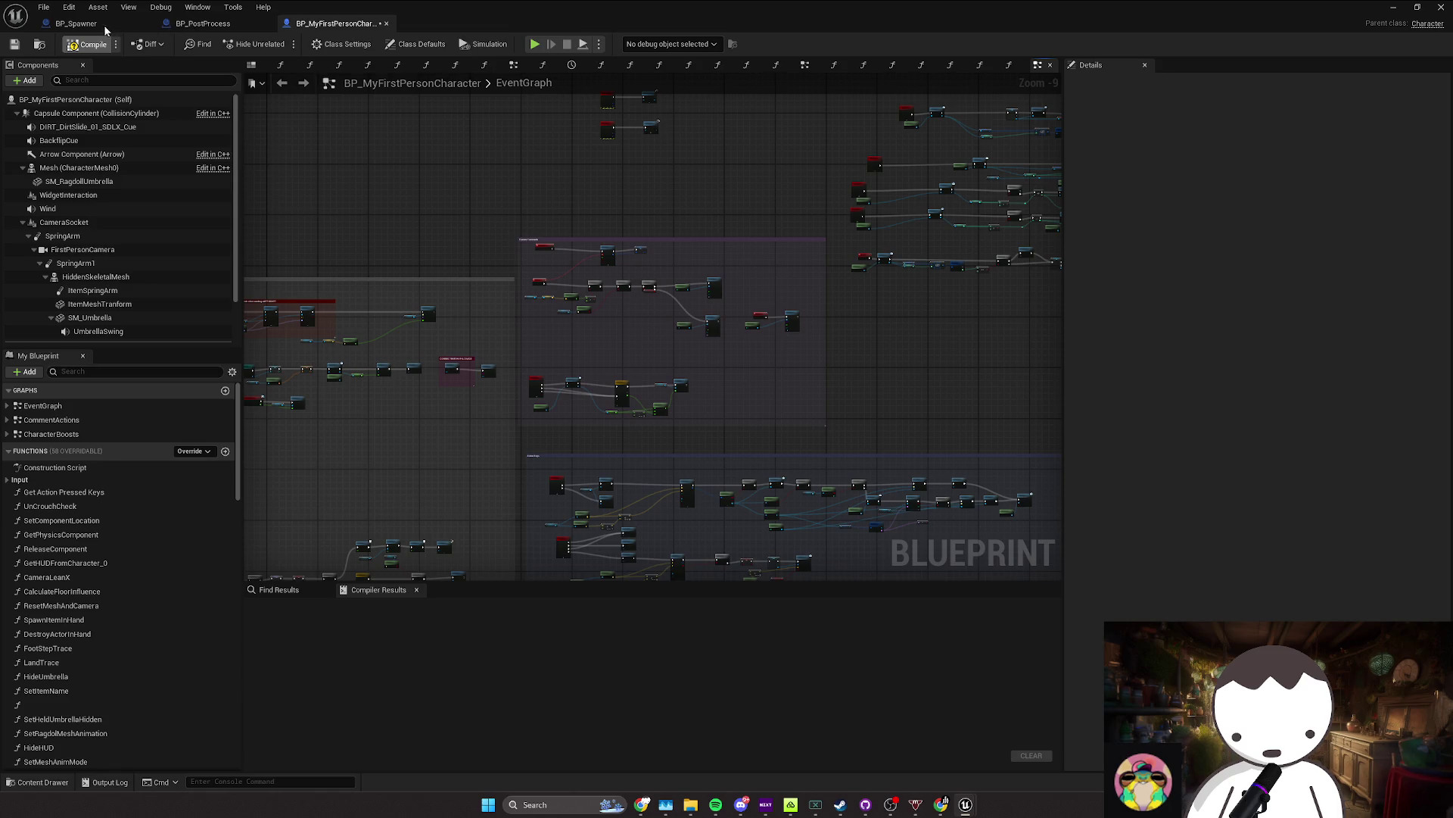
left_click_drag(339, 199, 553, 285)
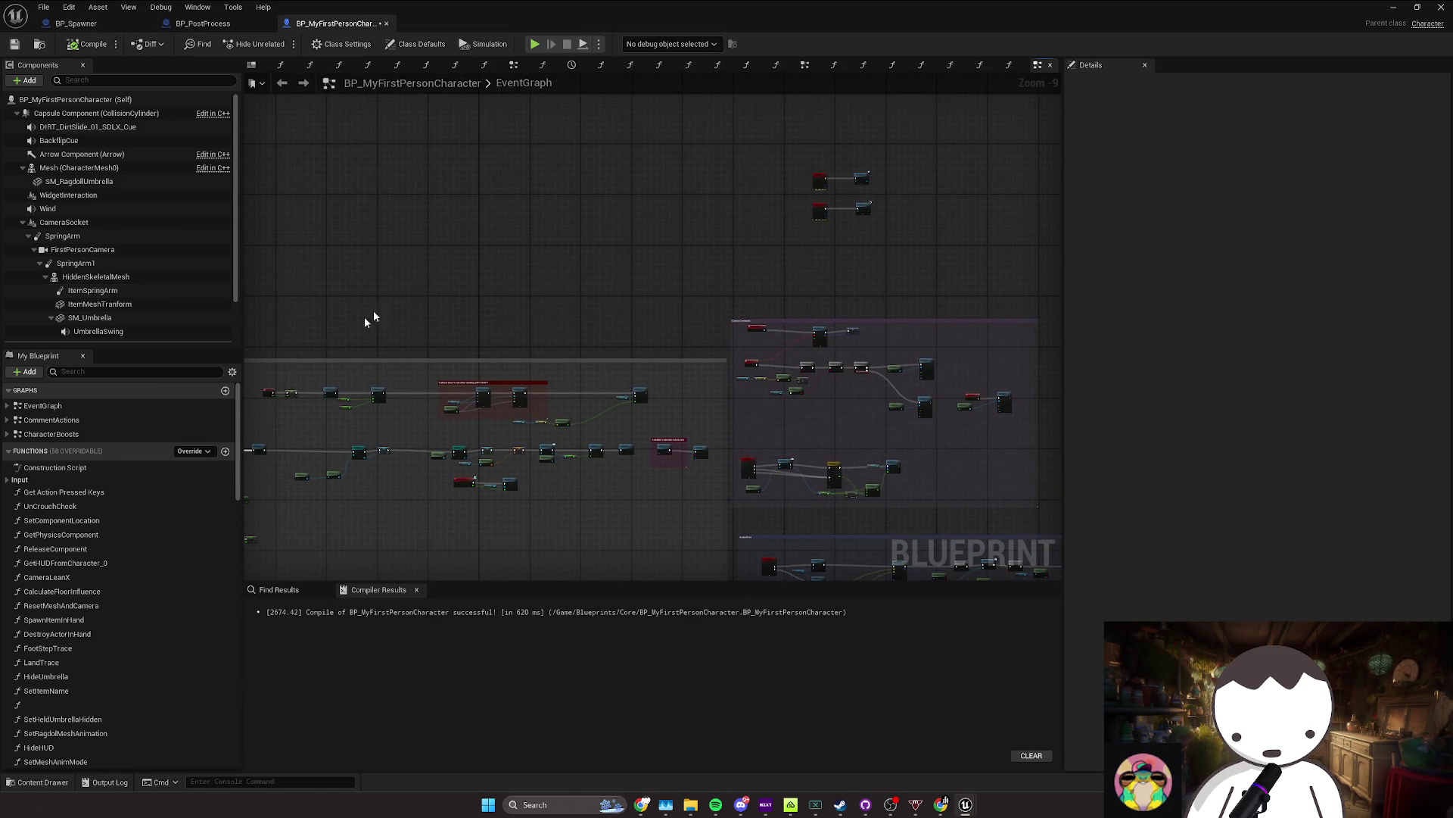
scroll(169, 462, "down", 20)
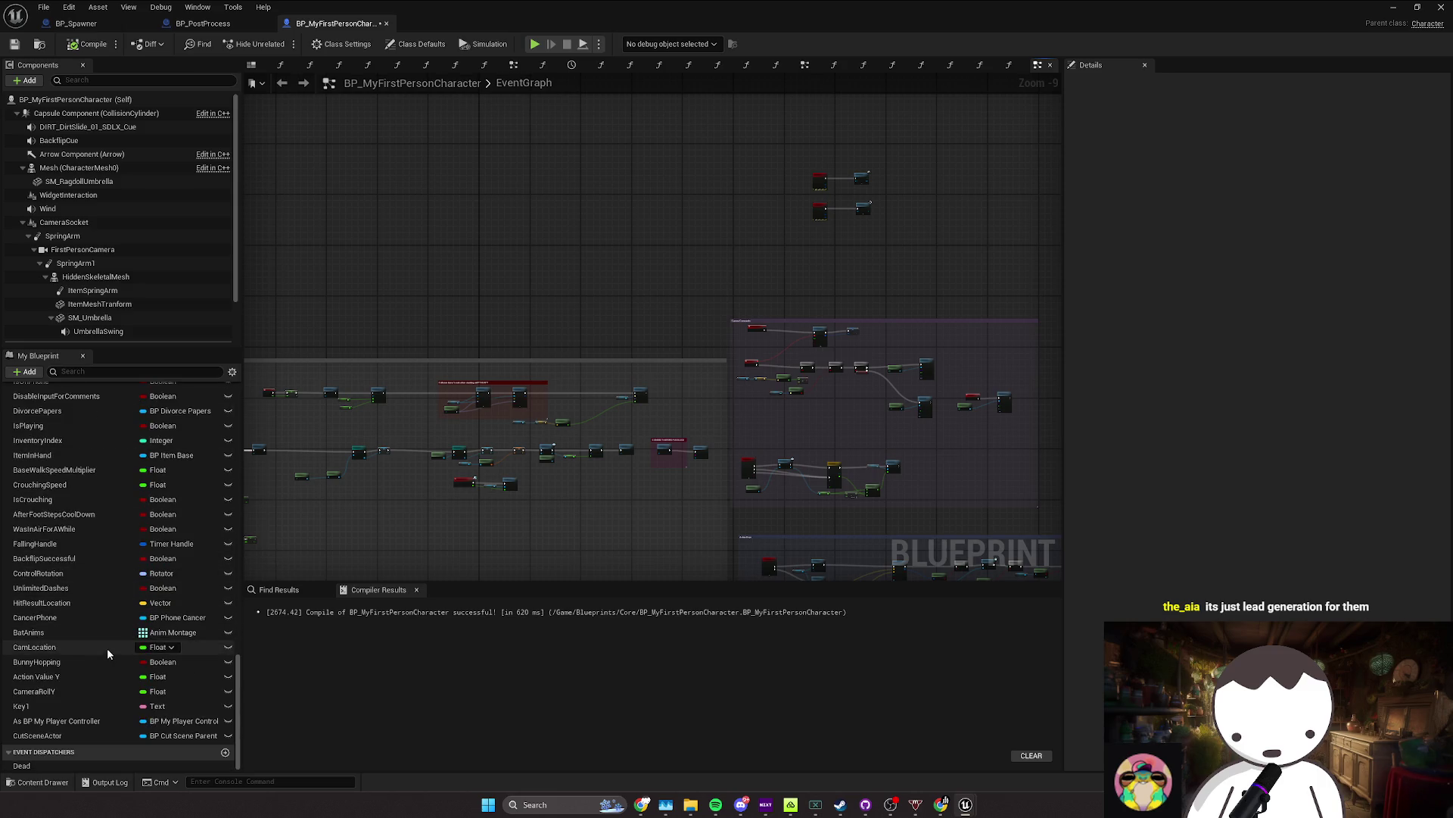
left_click(37, 735)
left_click(21, 705)
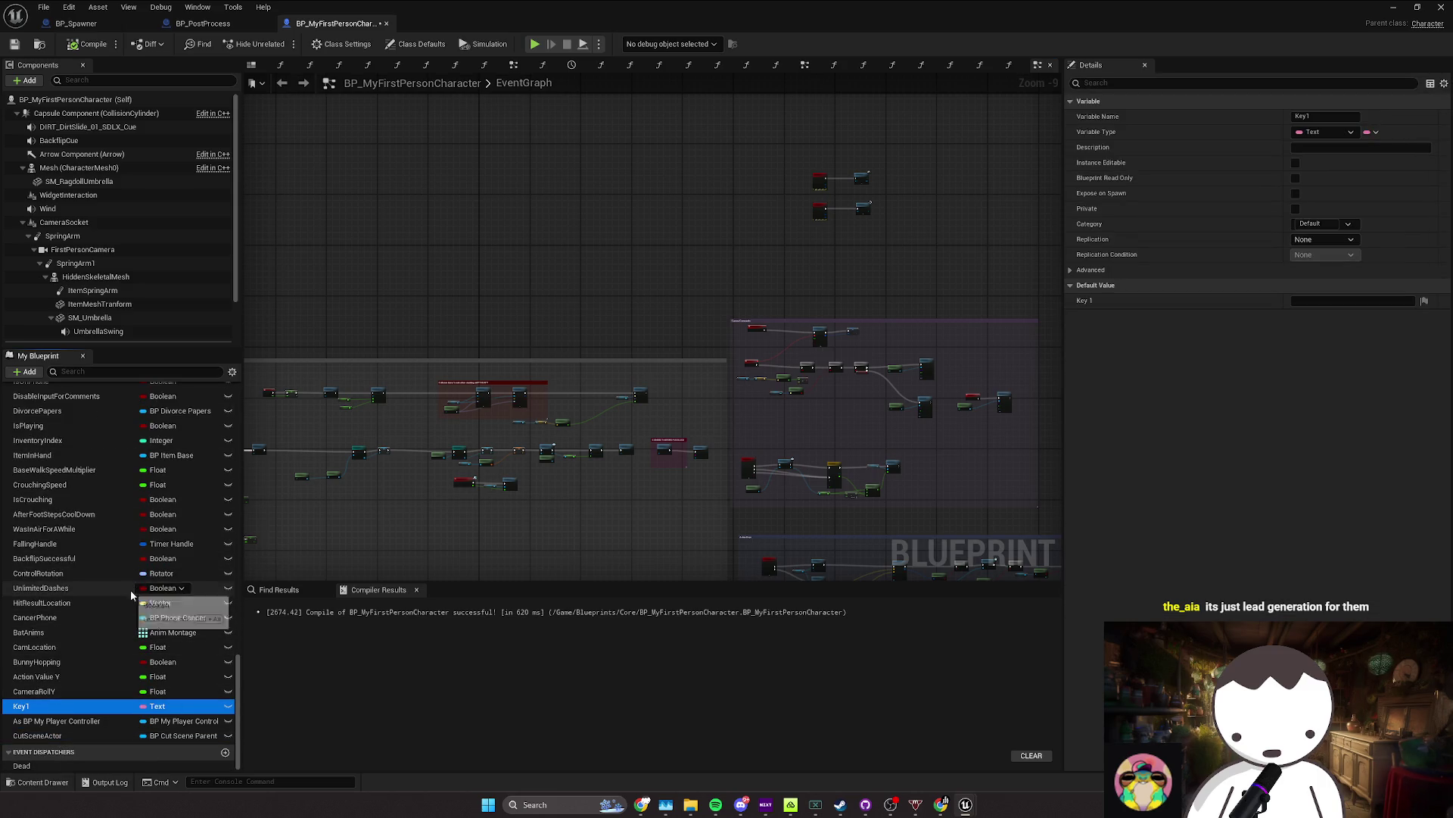
left_click_drag(489, 268, 518, 321)
Step: Add a Debug Key F2 event to the character's event graph
right_click(357, 288)
type("key")
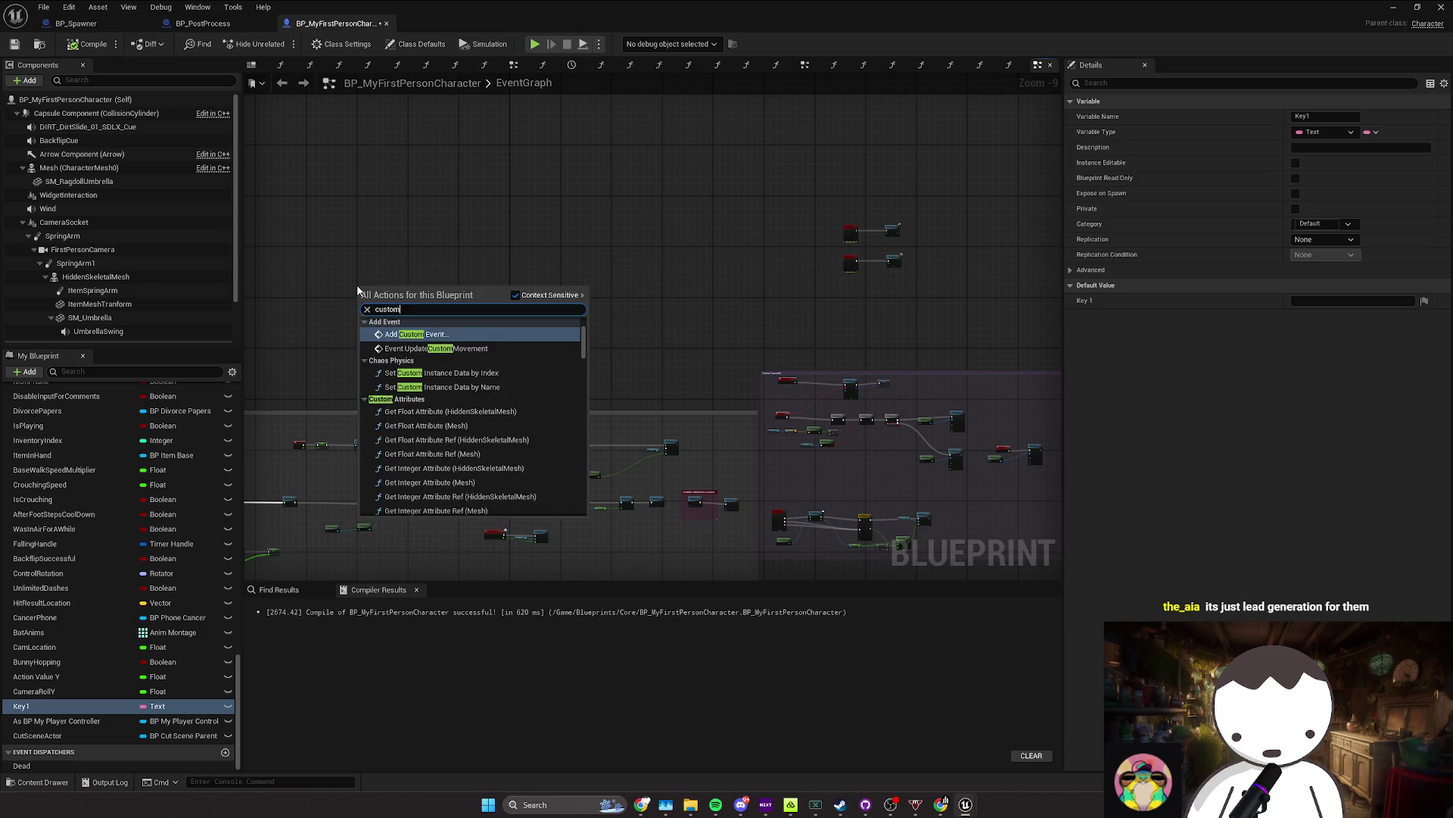
key("Escape")
left_click(358, 290)
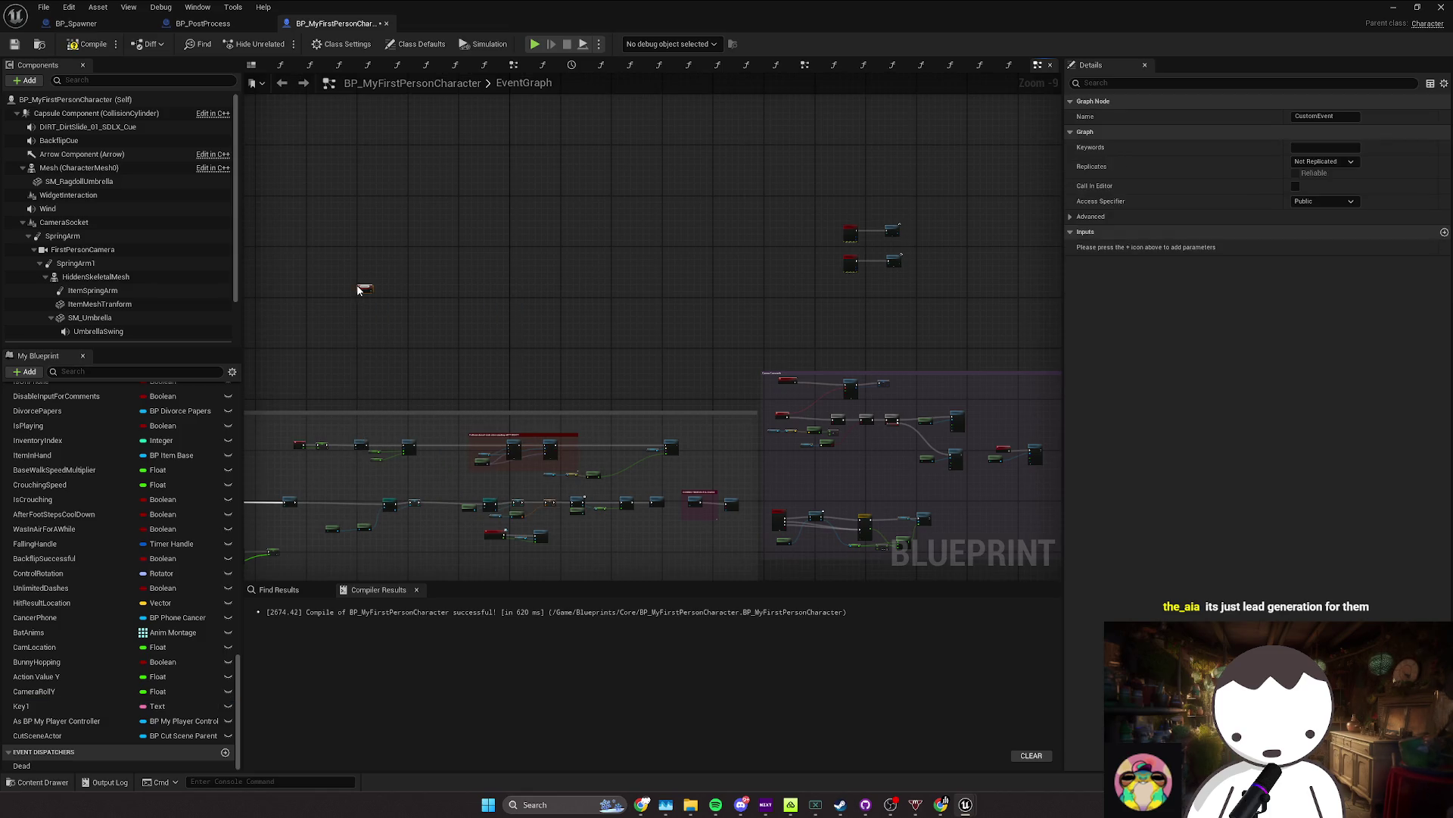
right_click(506, 246)
type("debug k key")
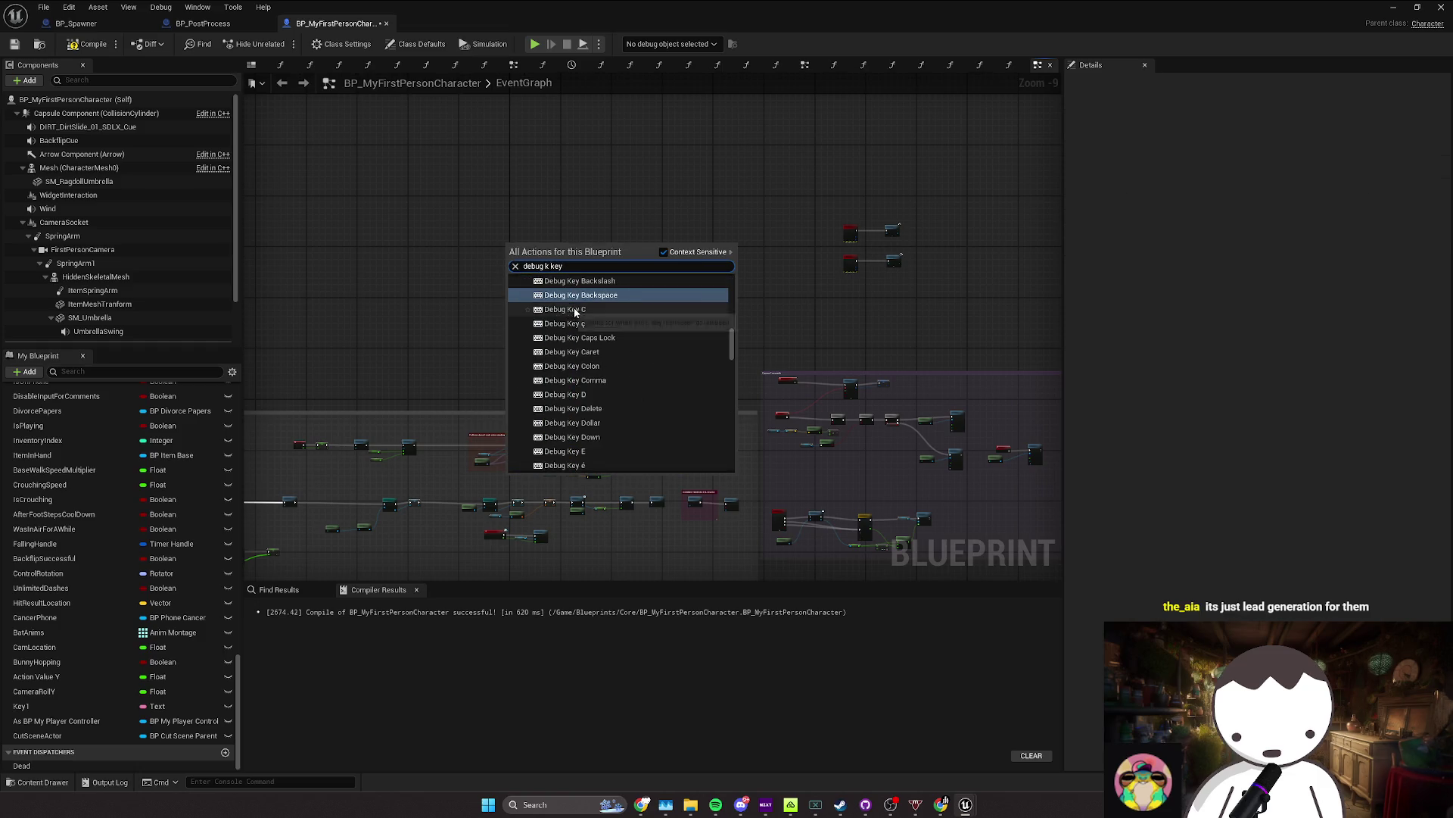
scroll(622, 375, "down", 2)
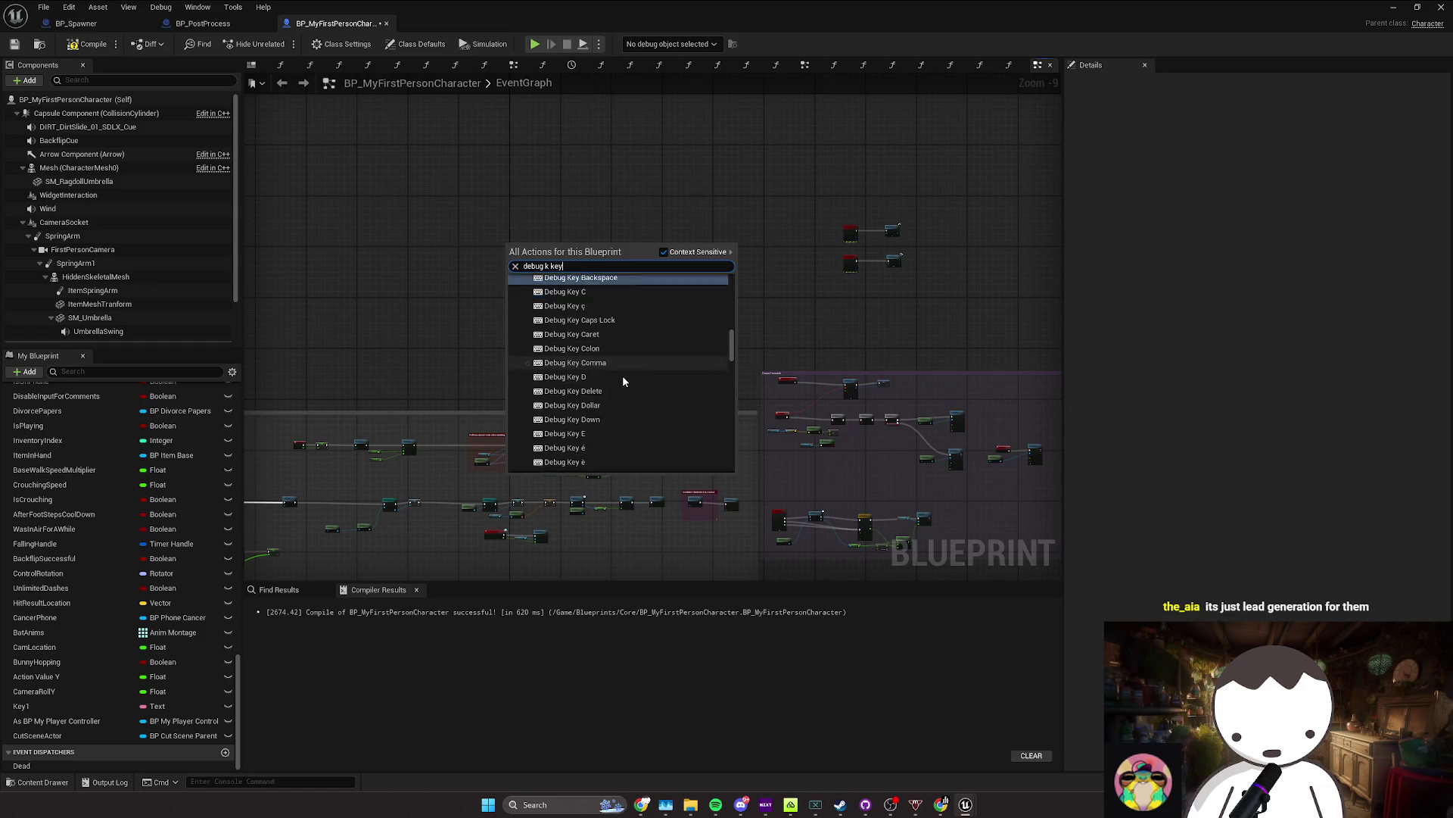
scroll(616, 375, "down", 8)
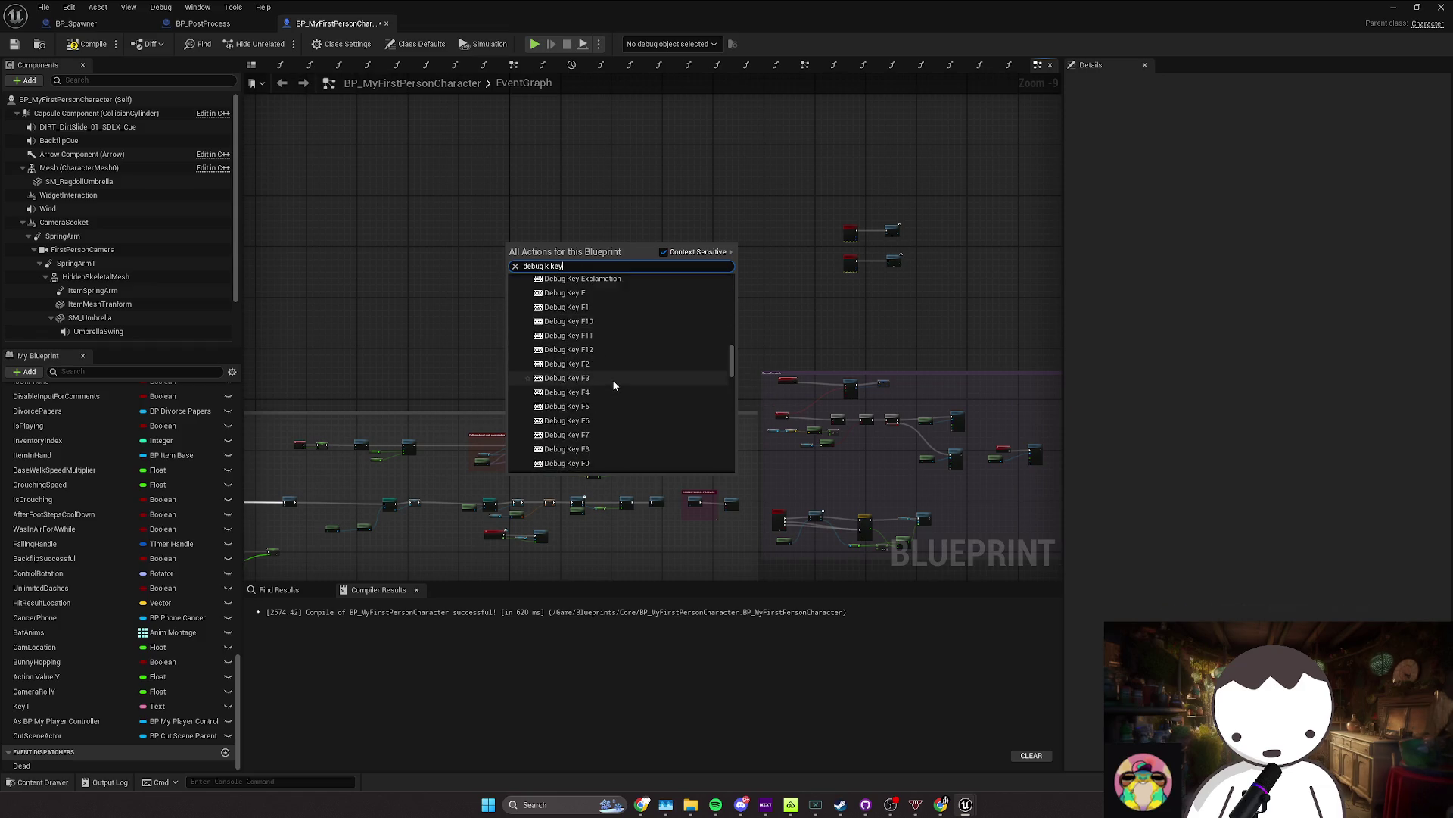
scroll(611, 380, "up", 5)
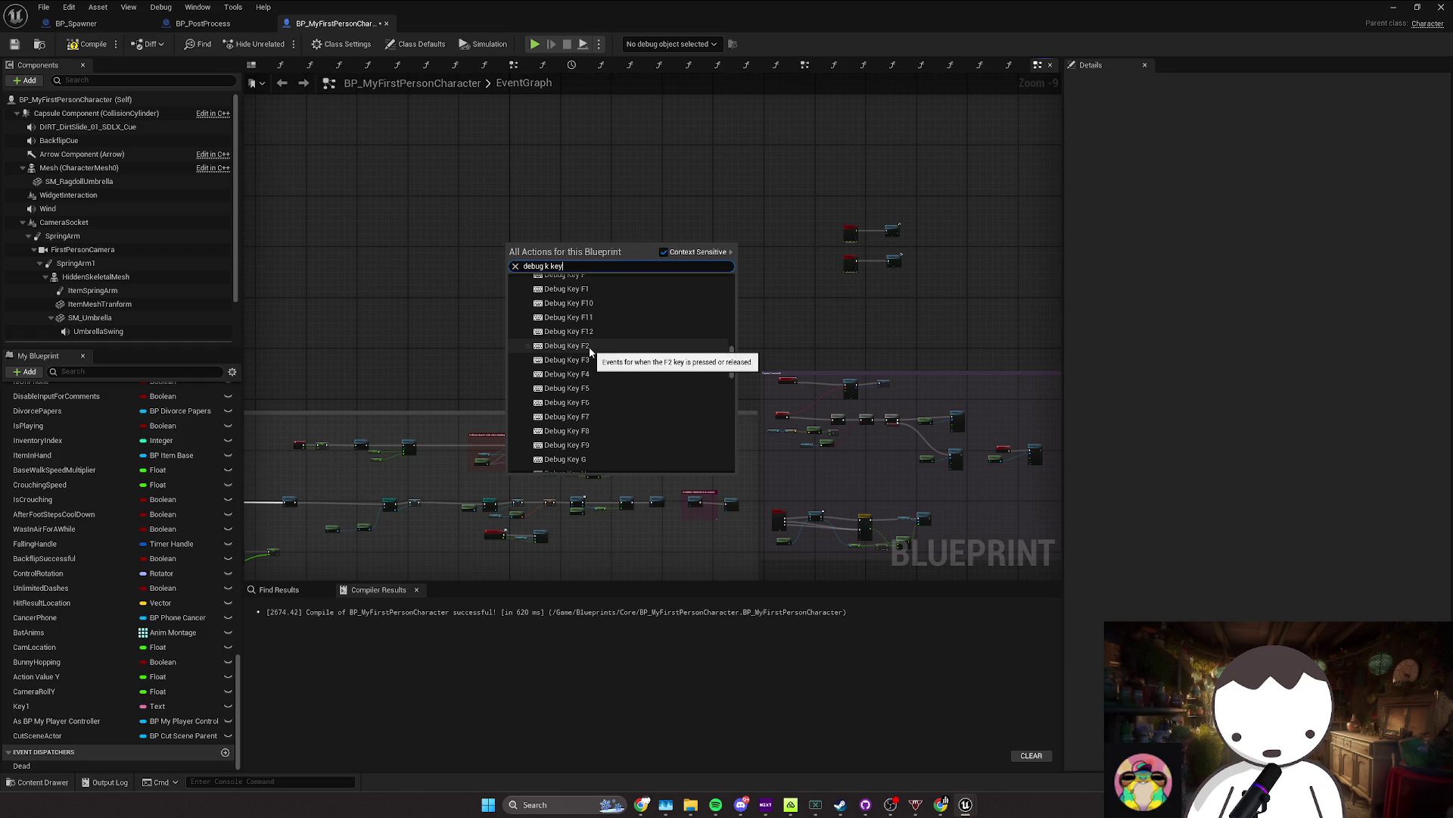
left_click(590, 350)
Step: Wire a Get Actor Of Class node from F2 Pressed with its class set to BP_Spawner
scroll(530, 319, "up", 7)
left_click_drag(613, 315, 688, 307)
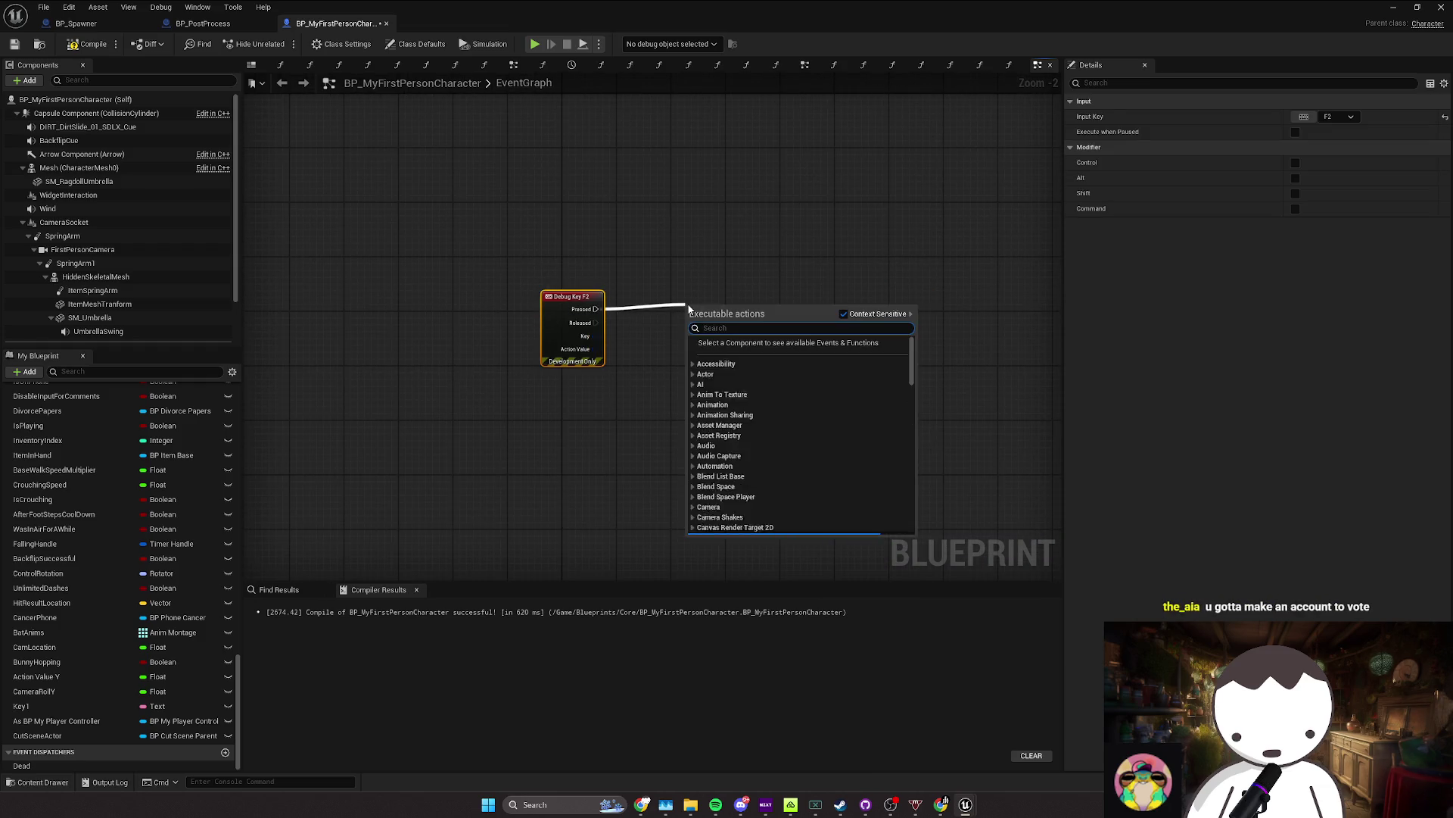
type("get actor ofcvf")
key("BackSpace")
key("BackSpace")
key("BackSpace")
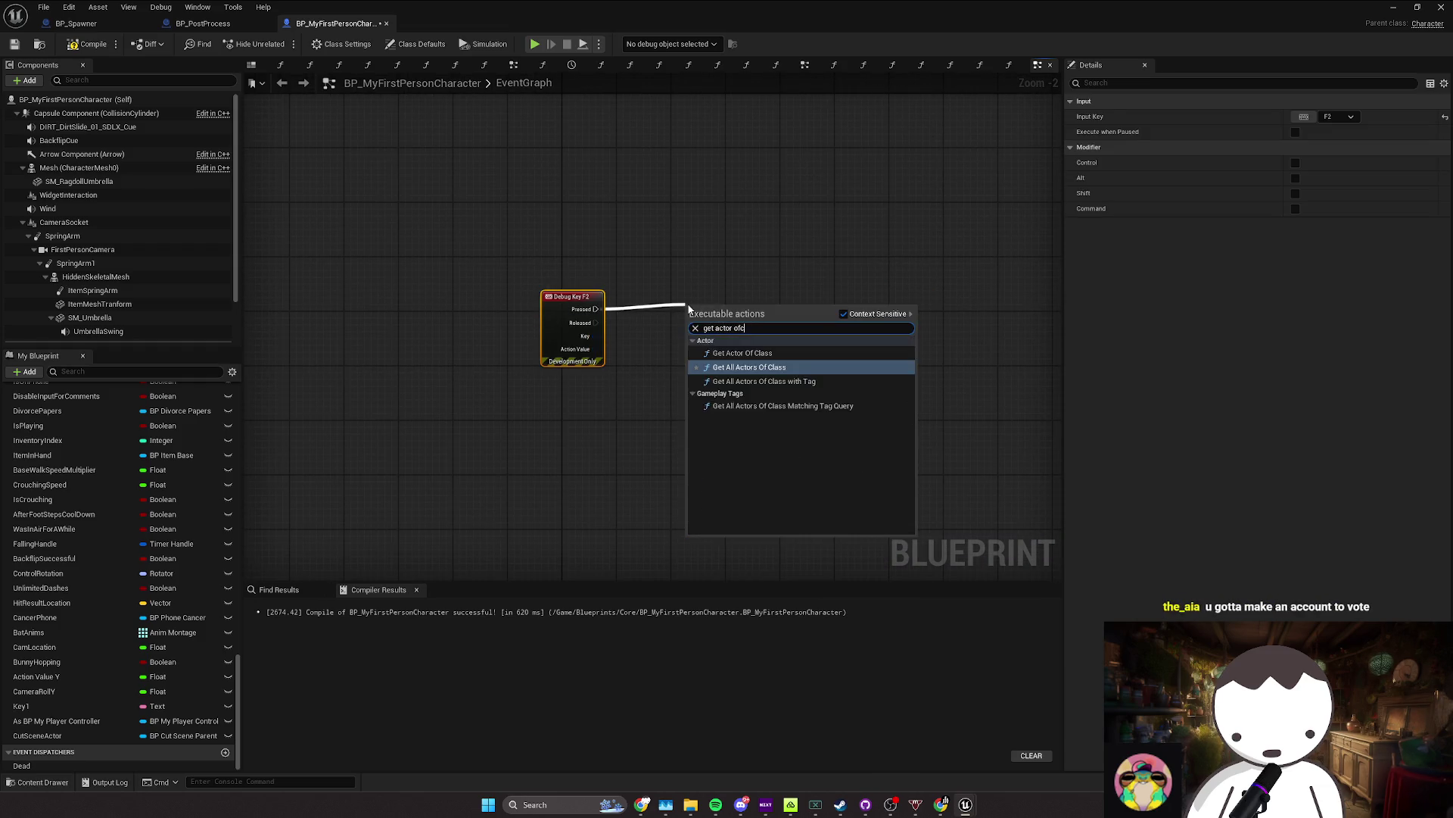
key("Return")
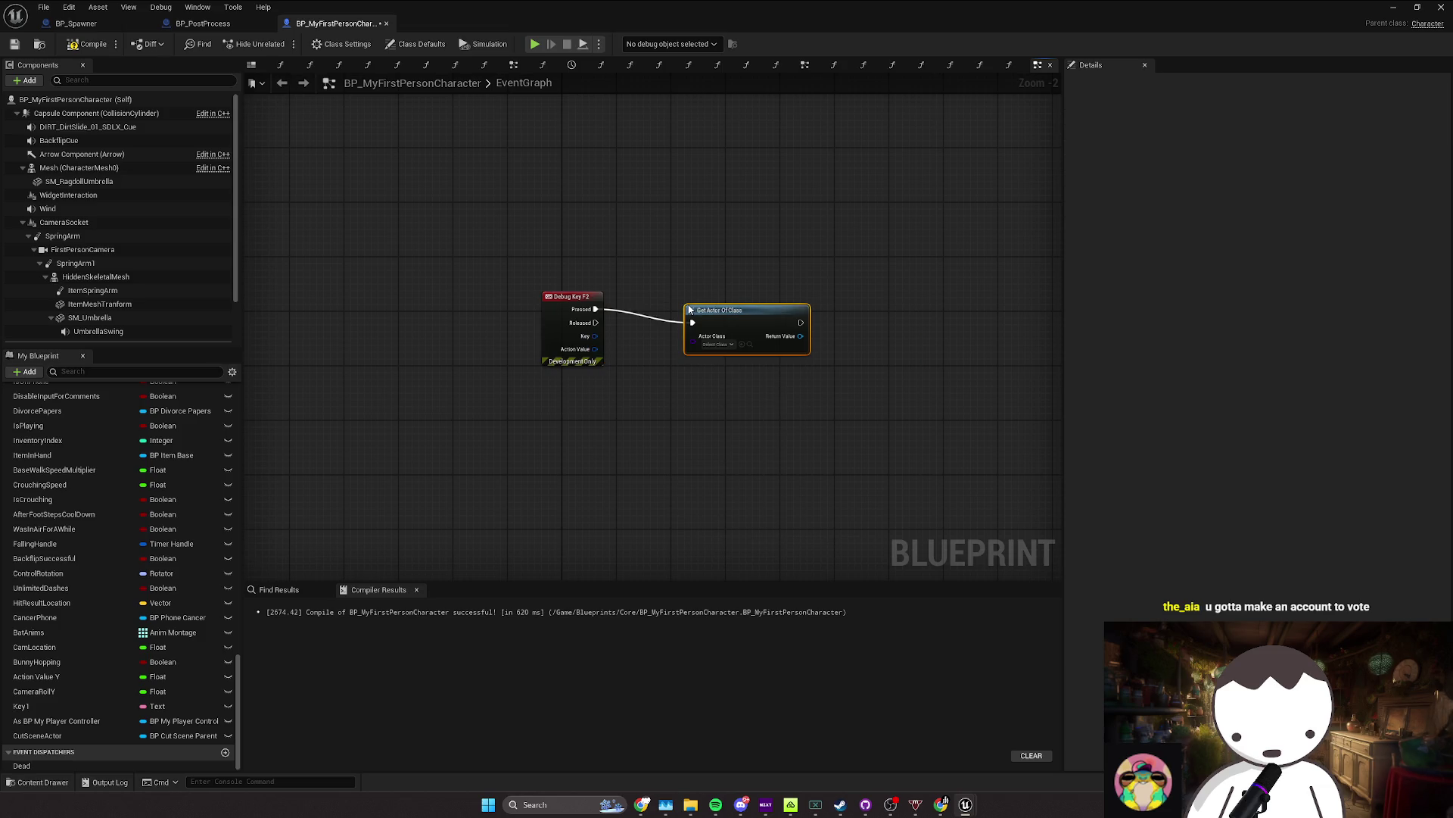
left_click_drag(693, 307, 651, 293)
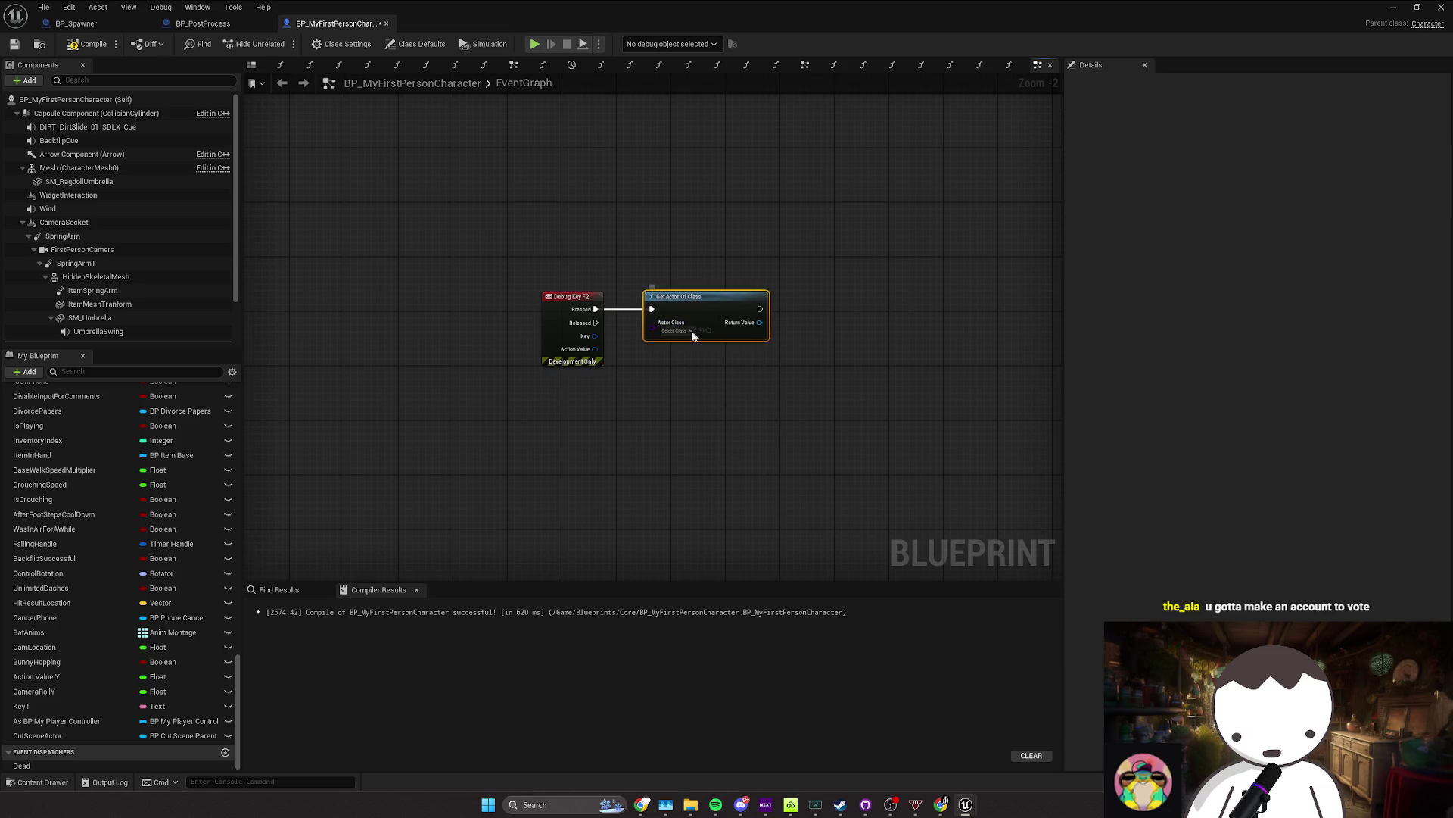
left_click(691, 331)
type("bp_")
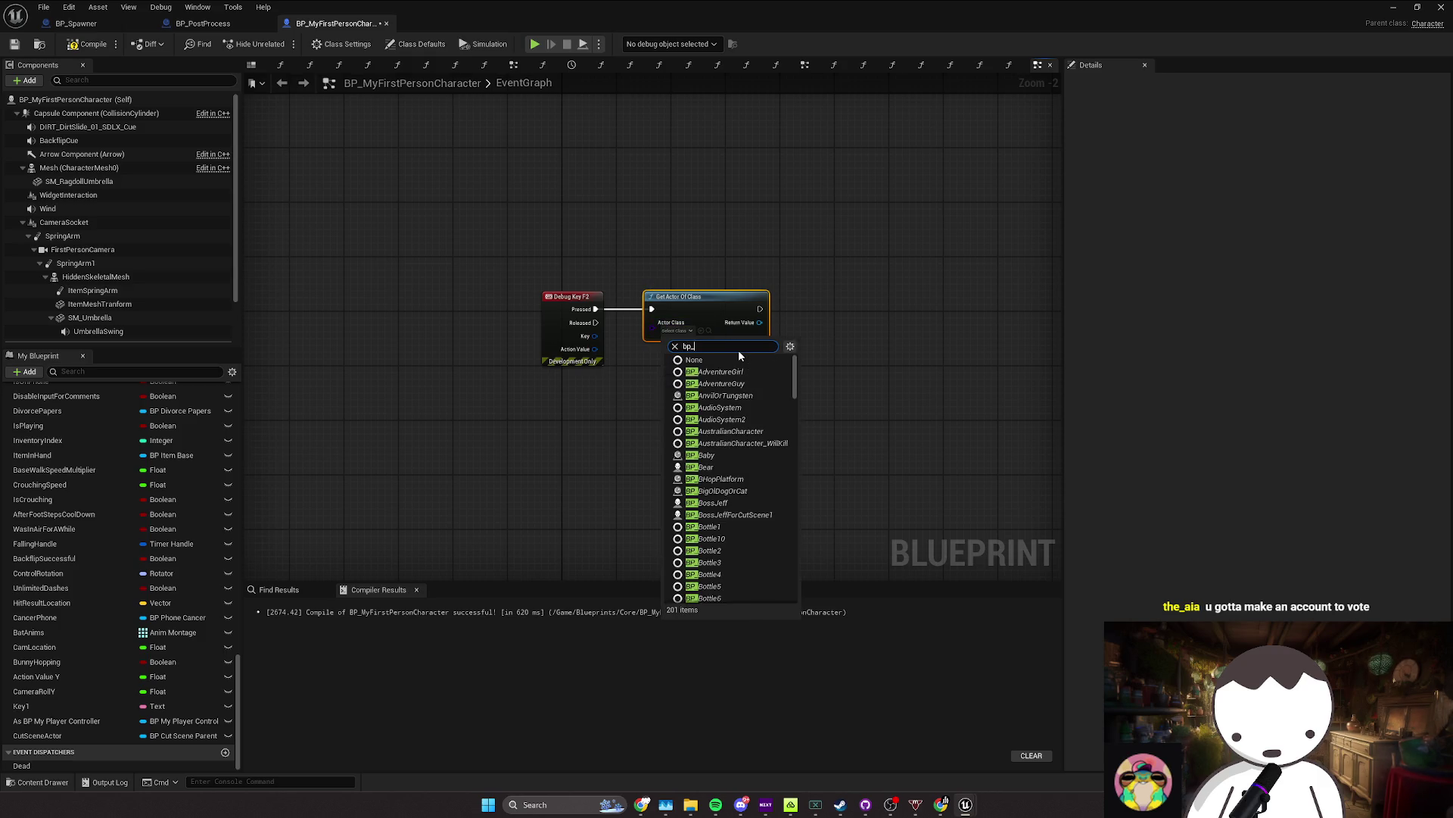
type("spawn")
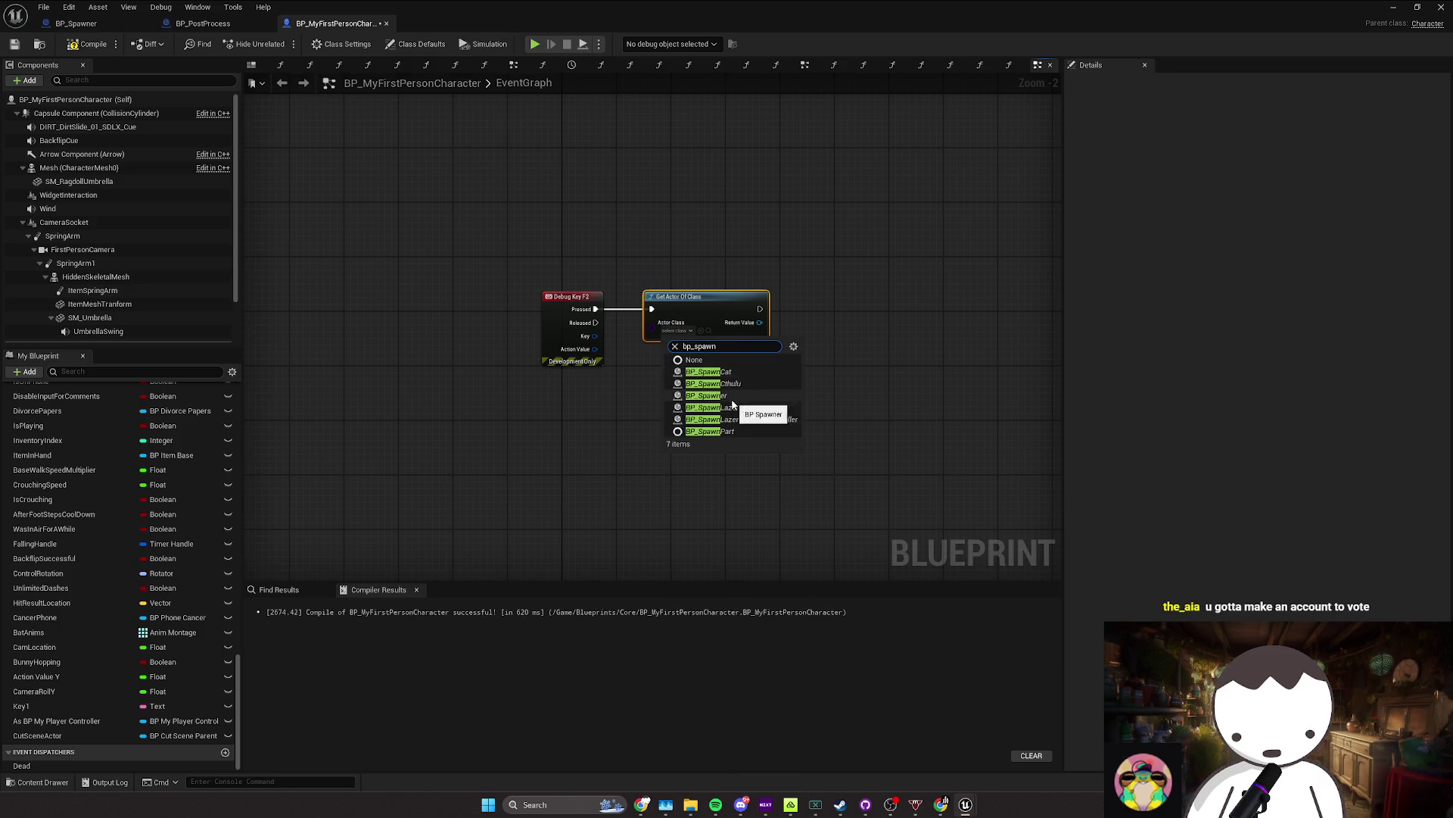
left_click(731, 399)
Step: Call Lightning Event on the returned BP_Spawner reference
left_click_drag(665, 350, 721, 358)
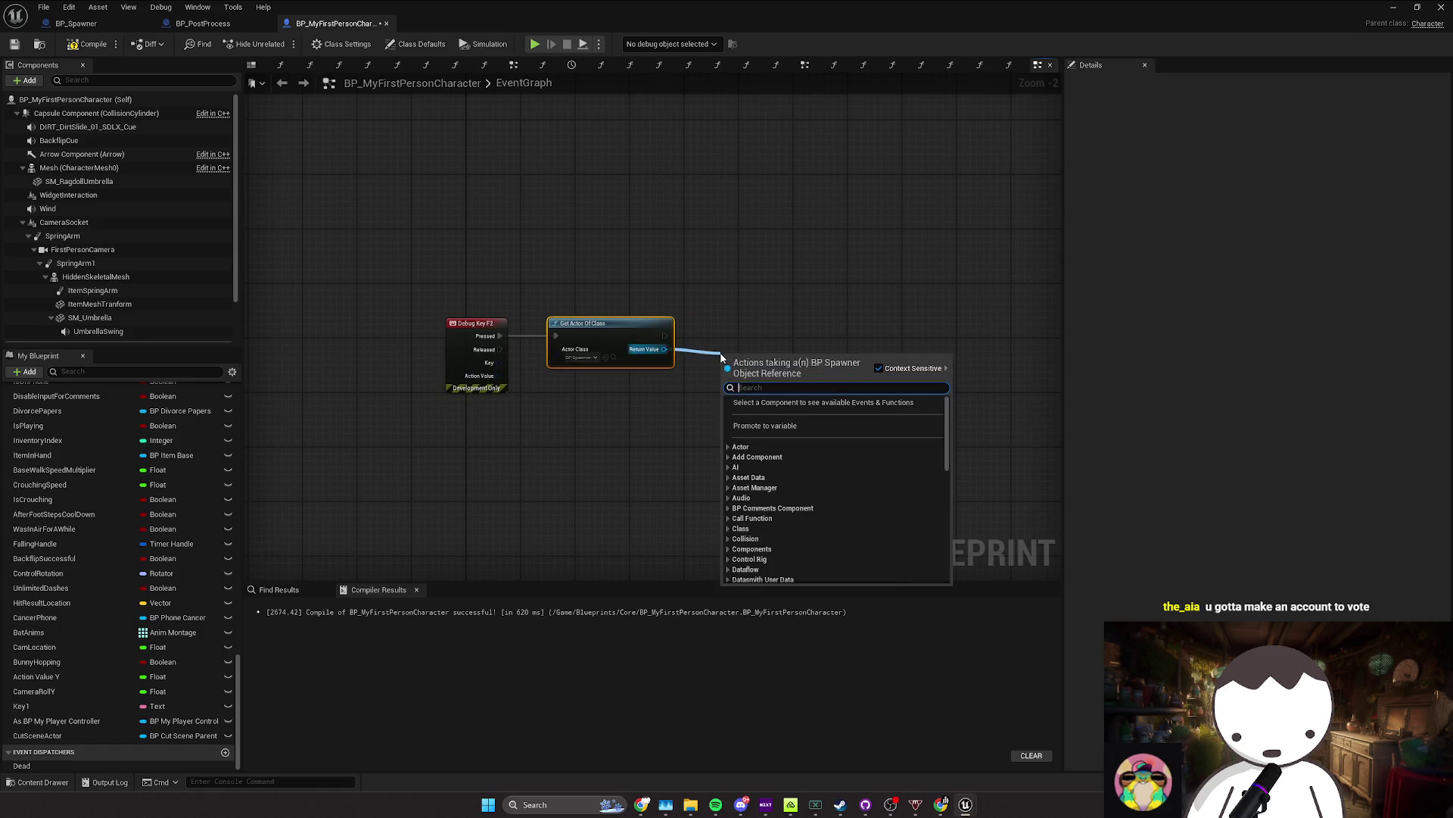
type("lightning")
key("Return")
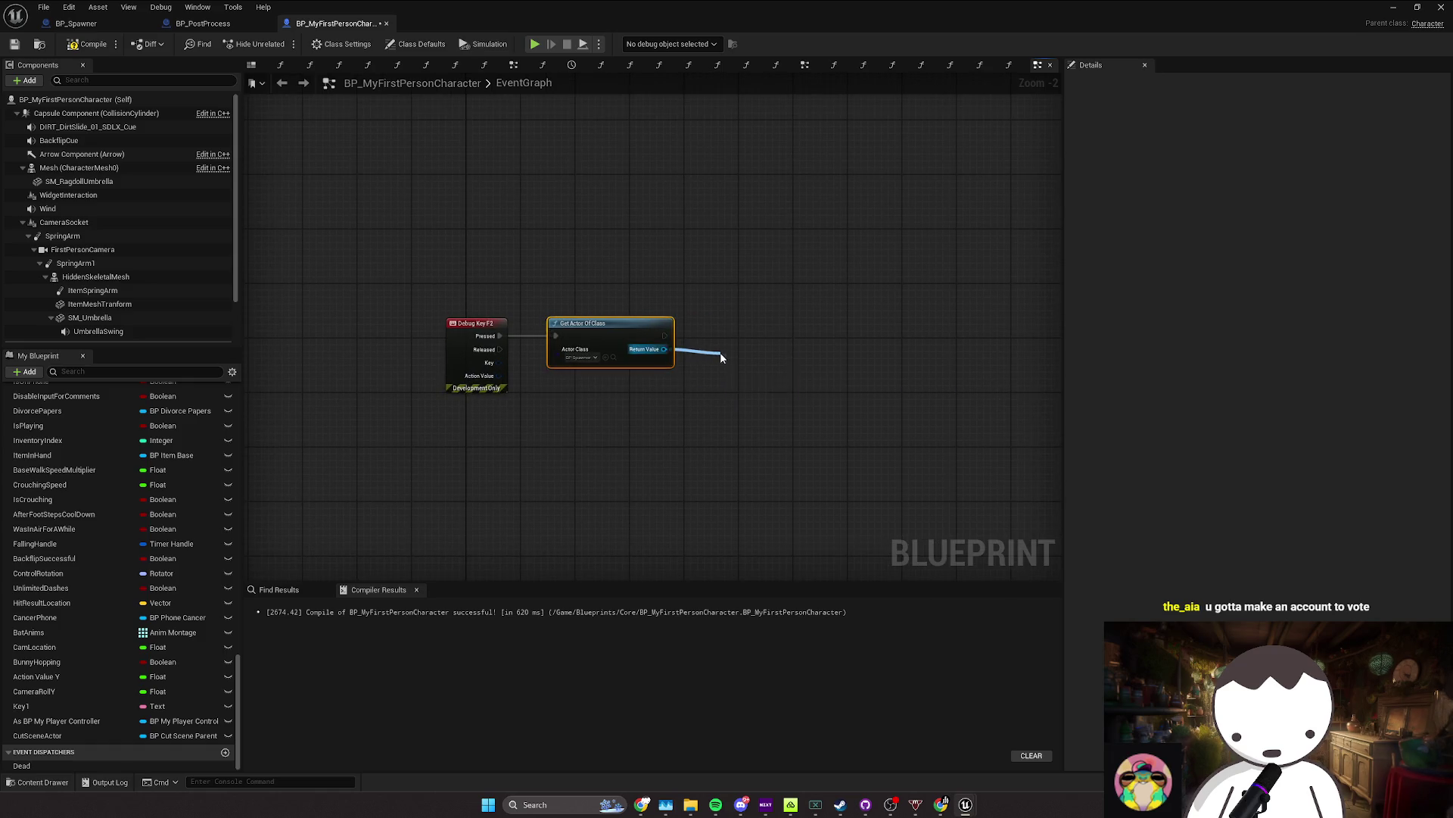
left_click_drag(772, 352, 746, 343)
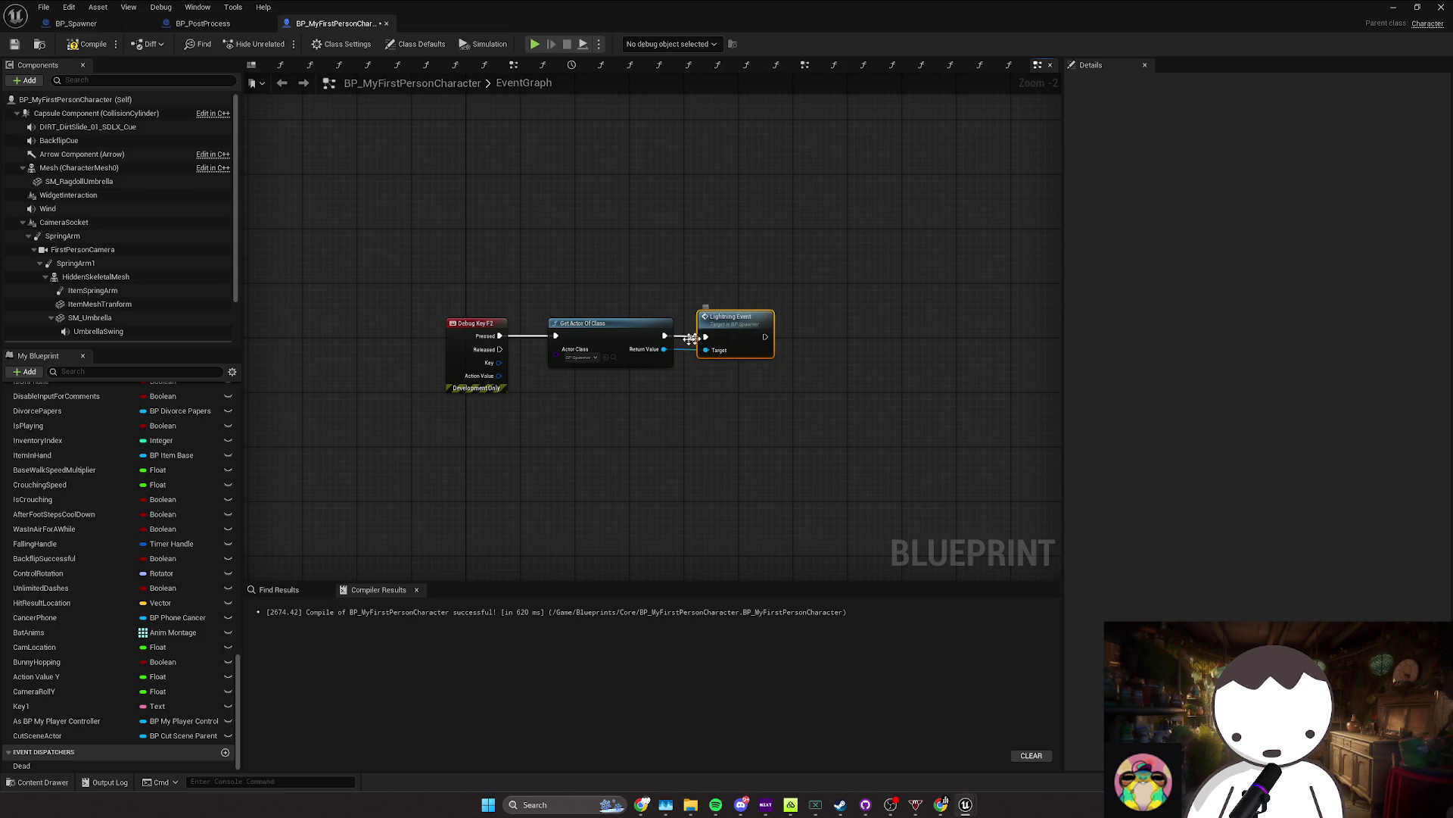
Step: Delete the Debug Key F2 event and search for a Debug Key 8 event
left_click(475, 324)
key("Delete")
right_click(430, 367)
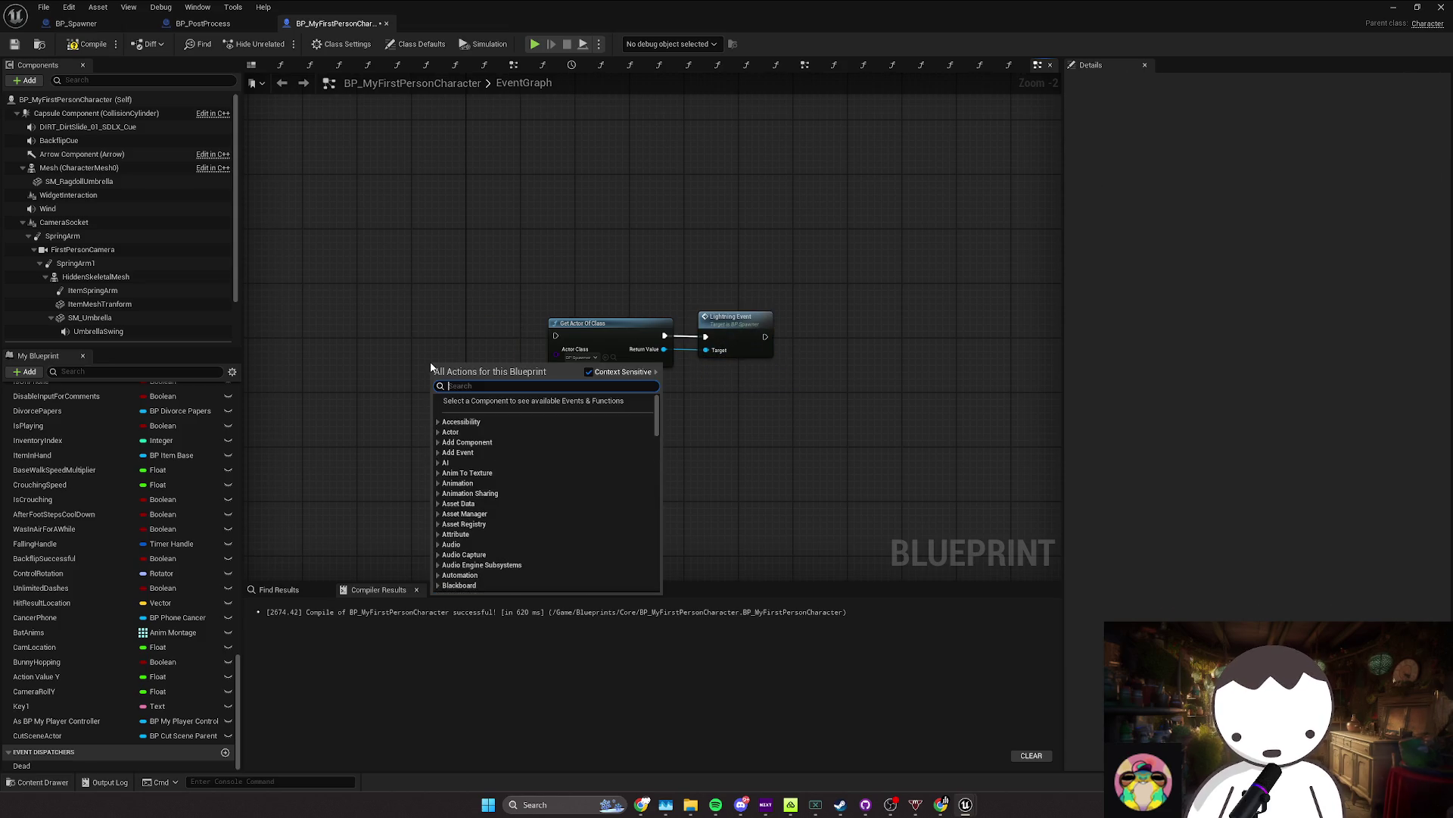
type("debug g")
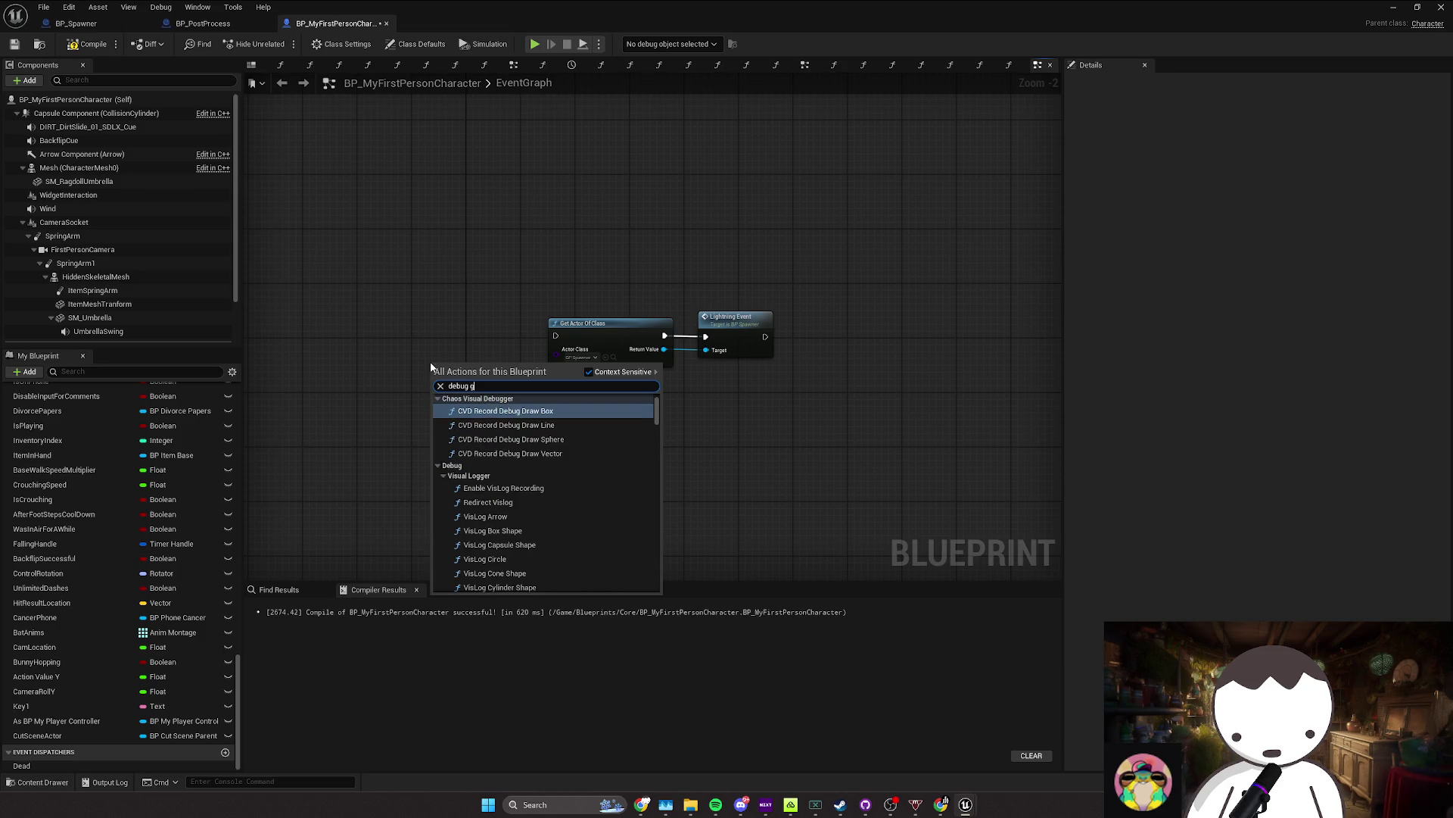
type("ey 8")
Step: Add a Debug Key 8 event and place it beside Get Actor Of Class
key("Return")
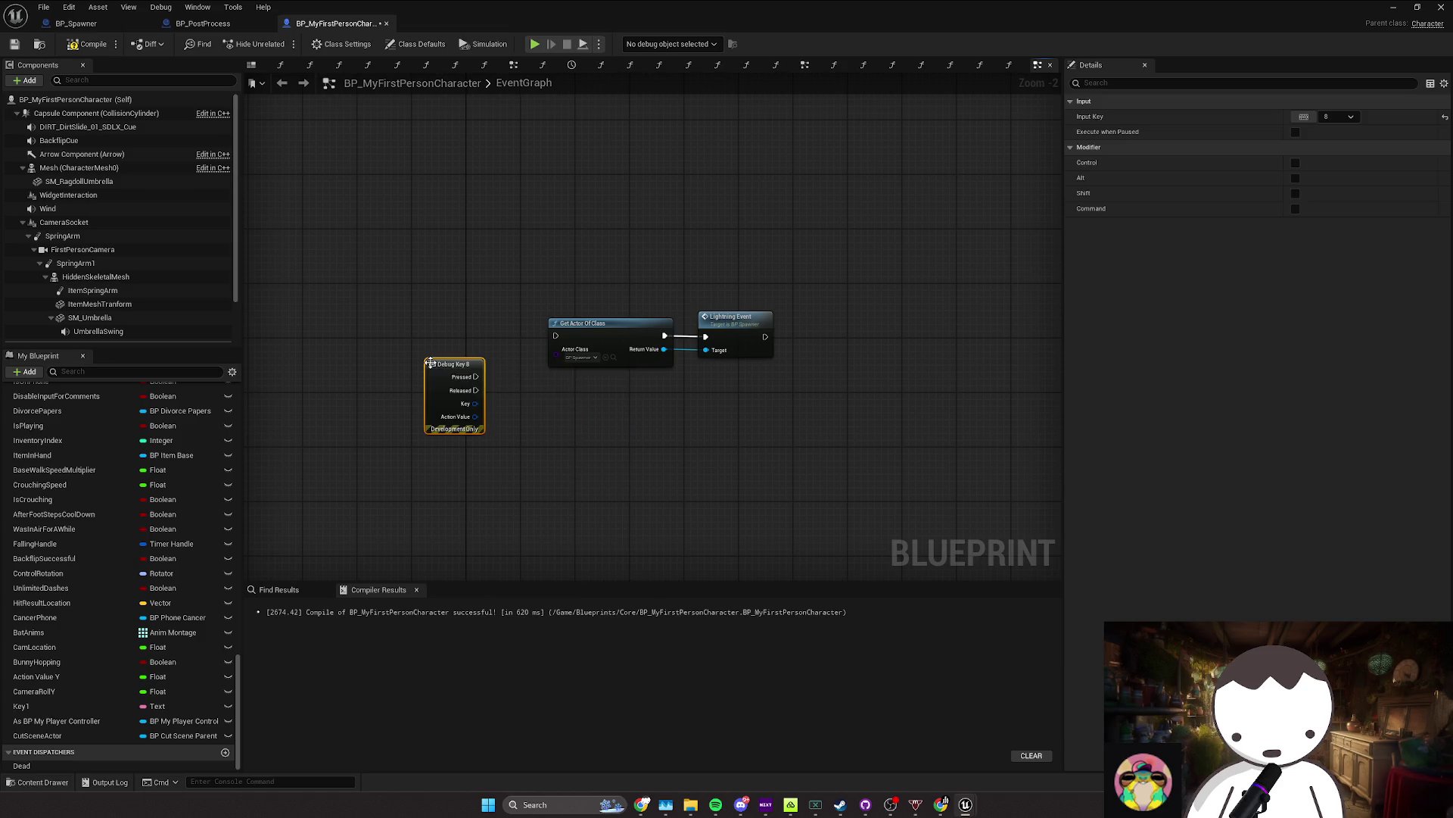
left_click_drag(430, 363, 443, 329)
left_click(545, 371)
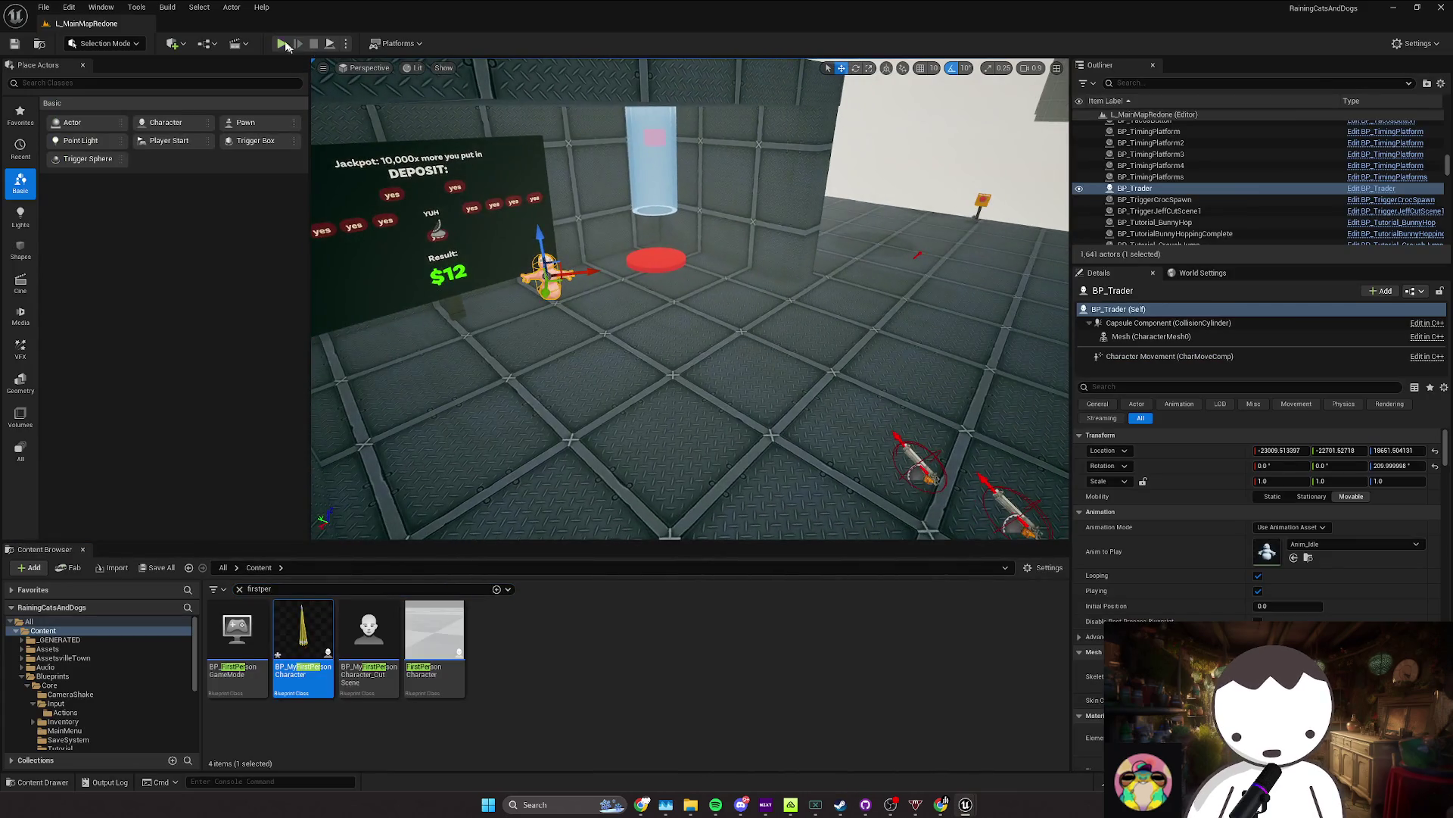
Step: Run a play-in-editor test, then return to the character Blueprint editor
key("alt+p")
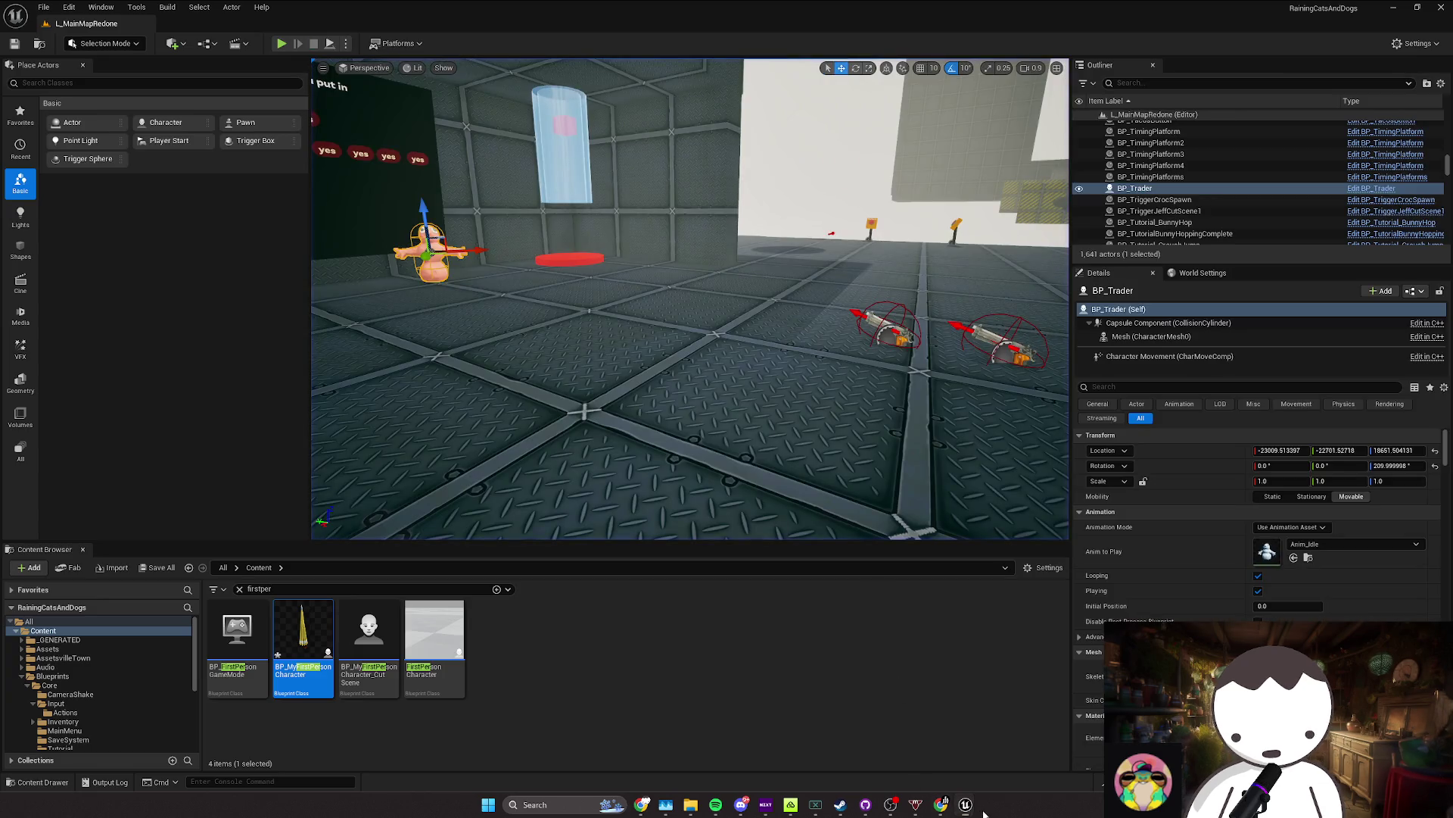
mouse_move(965, 804)
left_click(1025, 746)
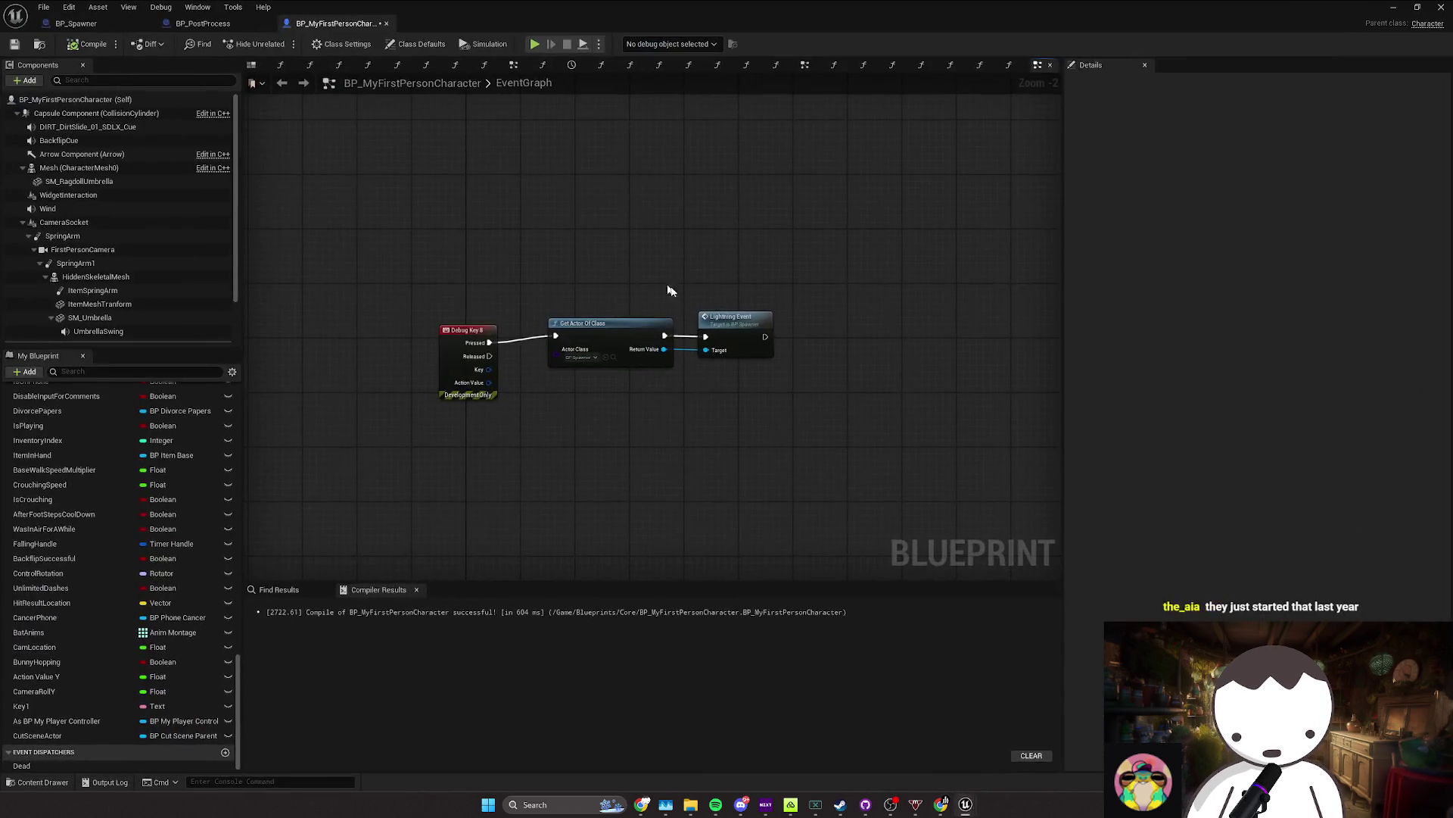
Step: Inspect BP_Spawner's lightning logic graph, then return to BP_MyFirstPersonCharacter
double_click(738, 321)
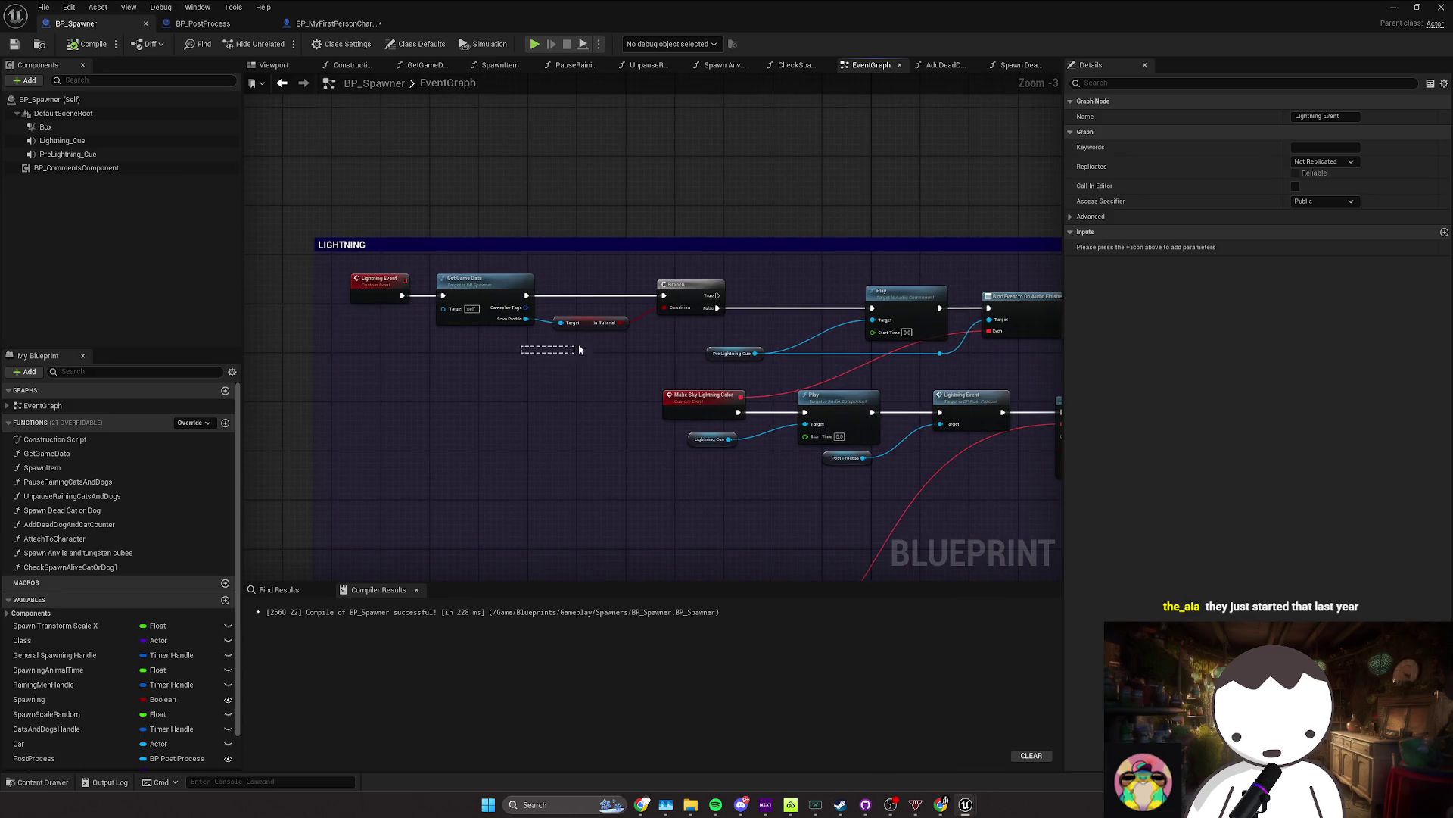
left_click_drag(579, 349, 572, 340)
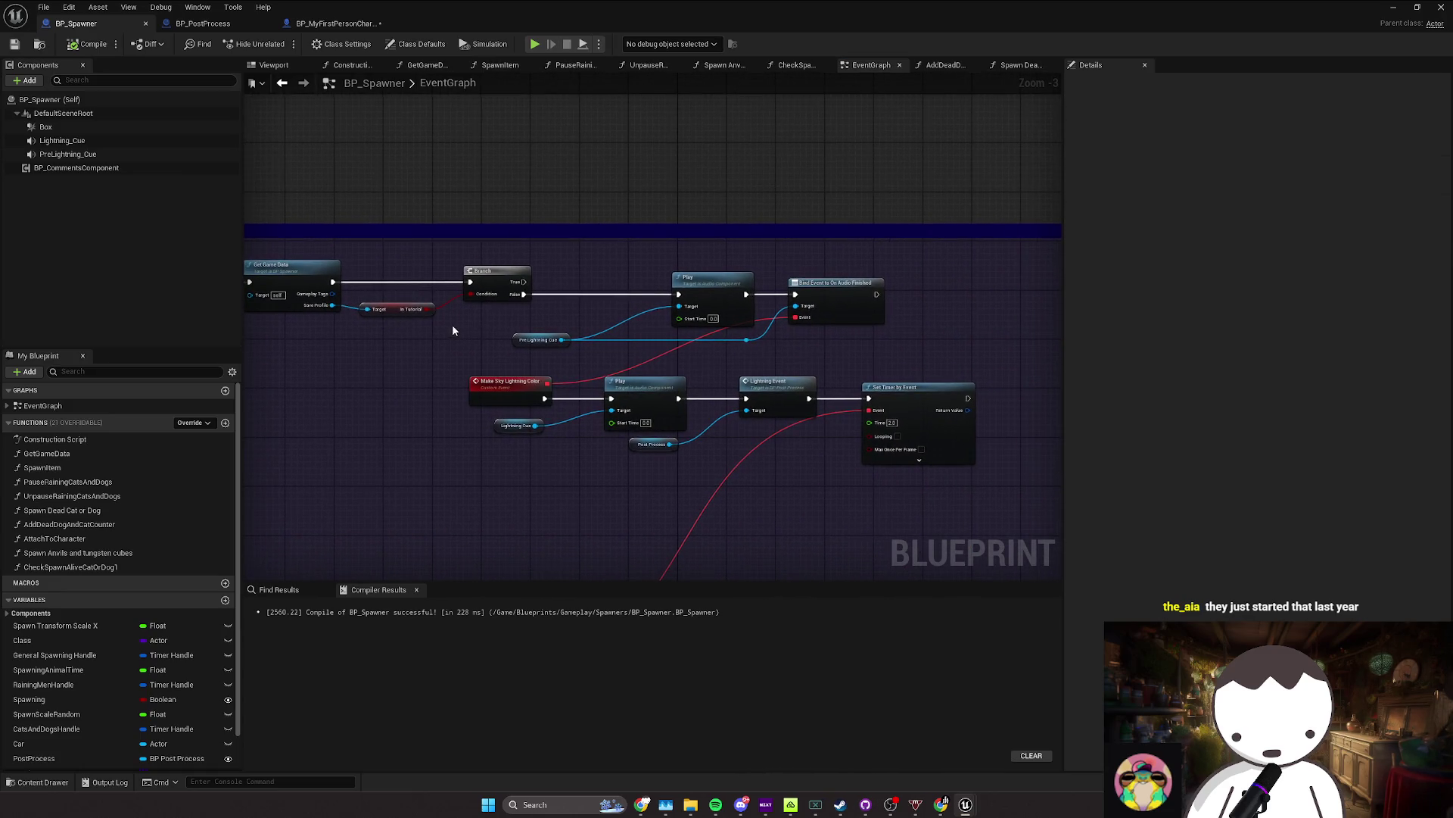
mouse_move(453, 330)
left_mouse_down()
mouse_move(476, 325)
mouse_move(463, 287)
left_mouse_up()
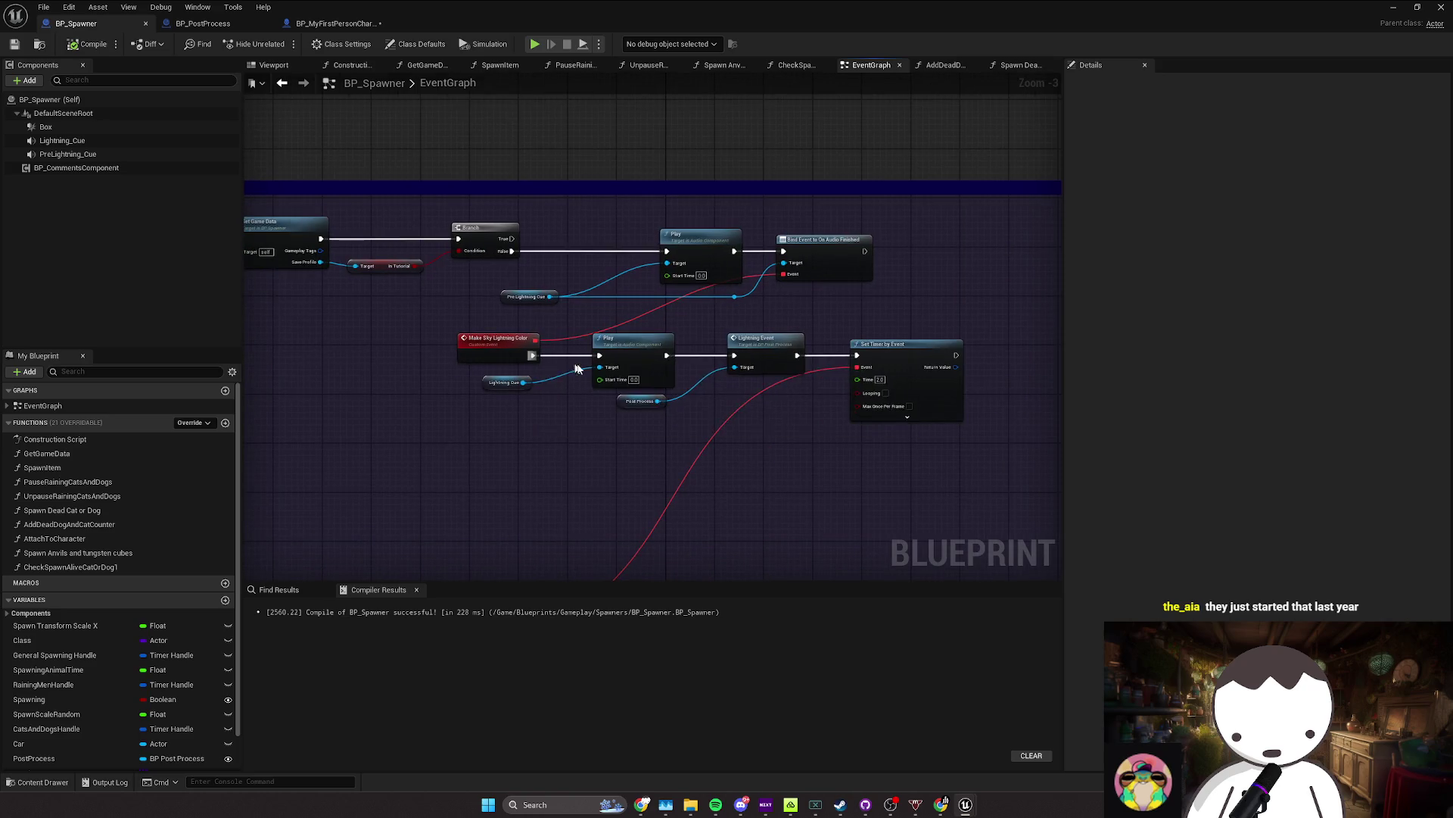
left_click_drag(576, 368, 528, 350)
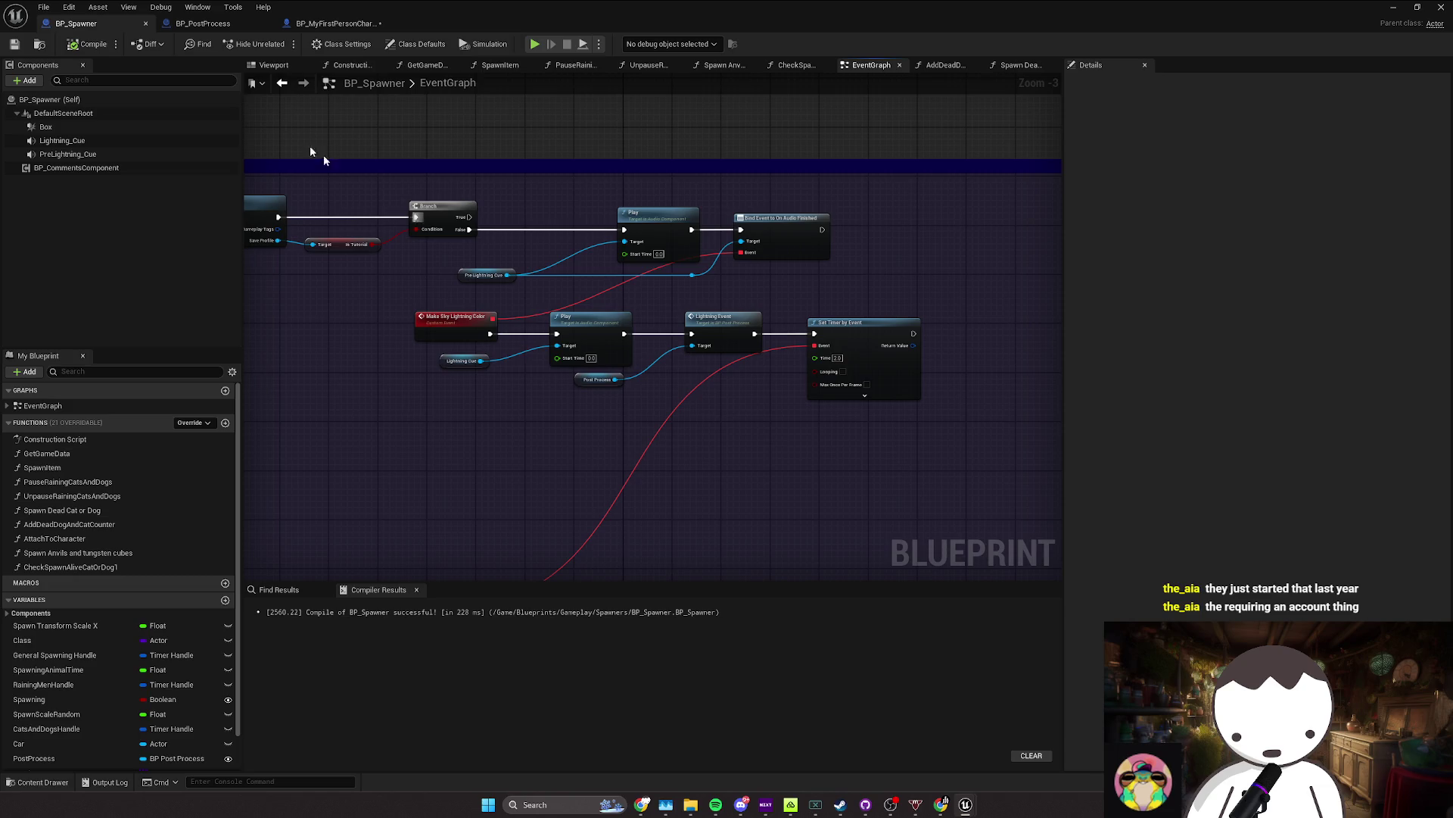
left_click(333, 24)
Step: Replace the Lightning Event call with a wired Make Sky Lightning Color call on BP_Spawner
key("Delete")
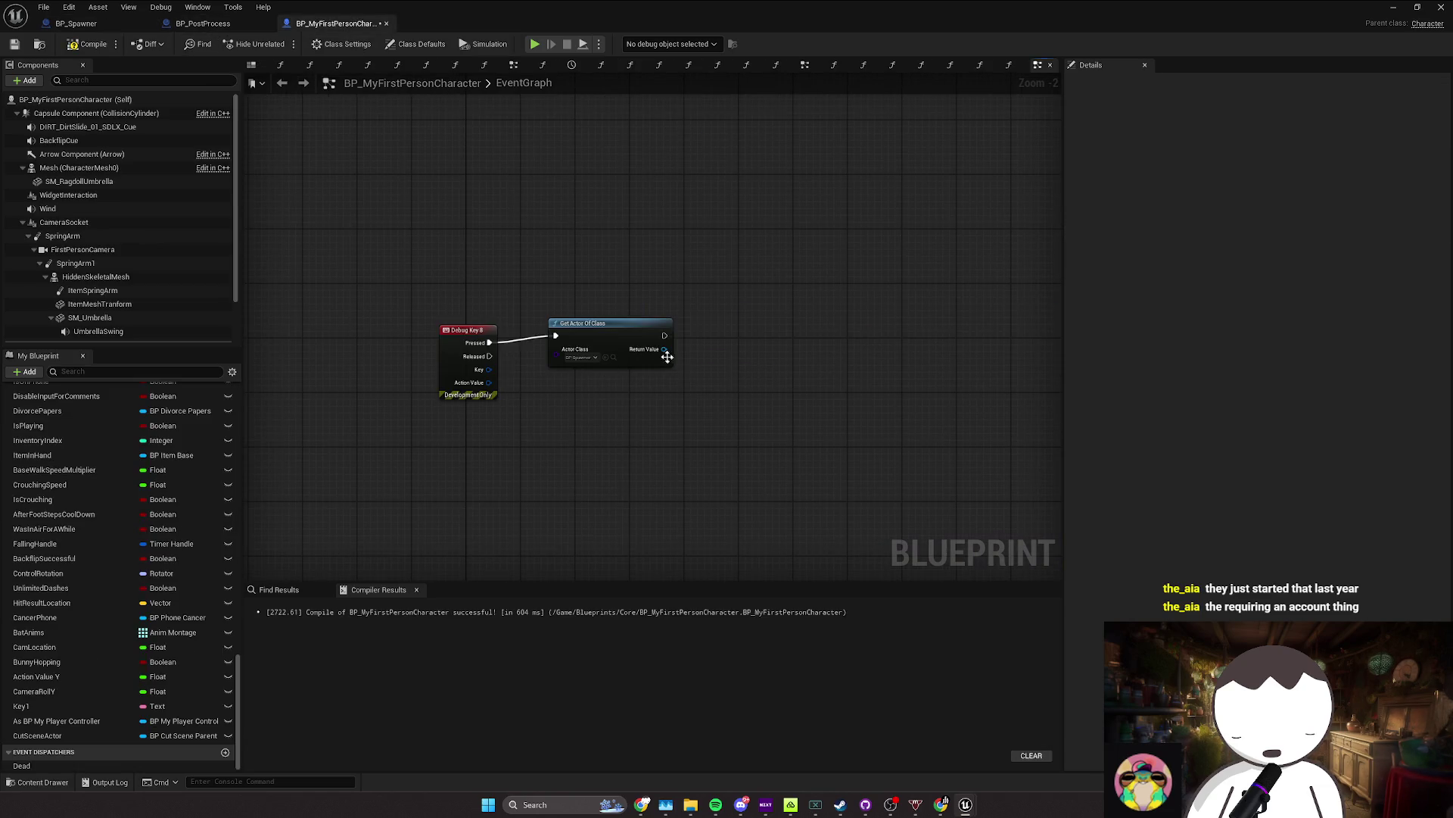
left_click_drag(663, 349, 706, 355)
type("Make sky")
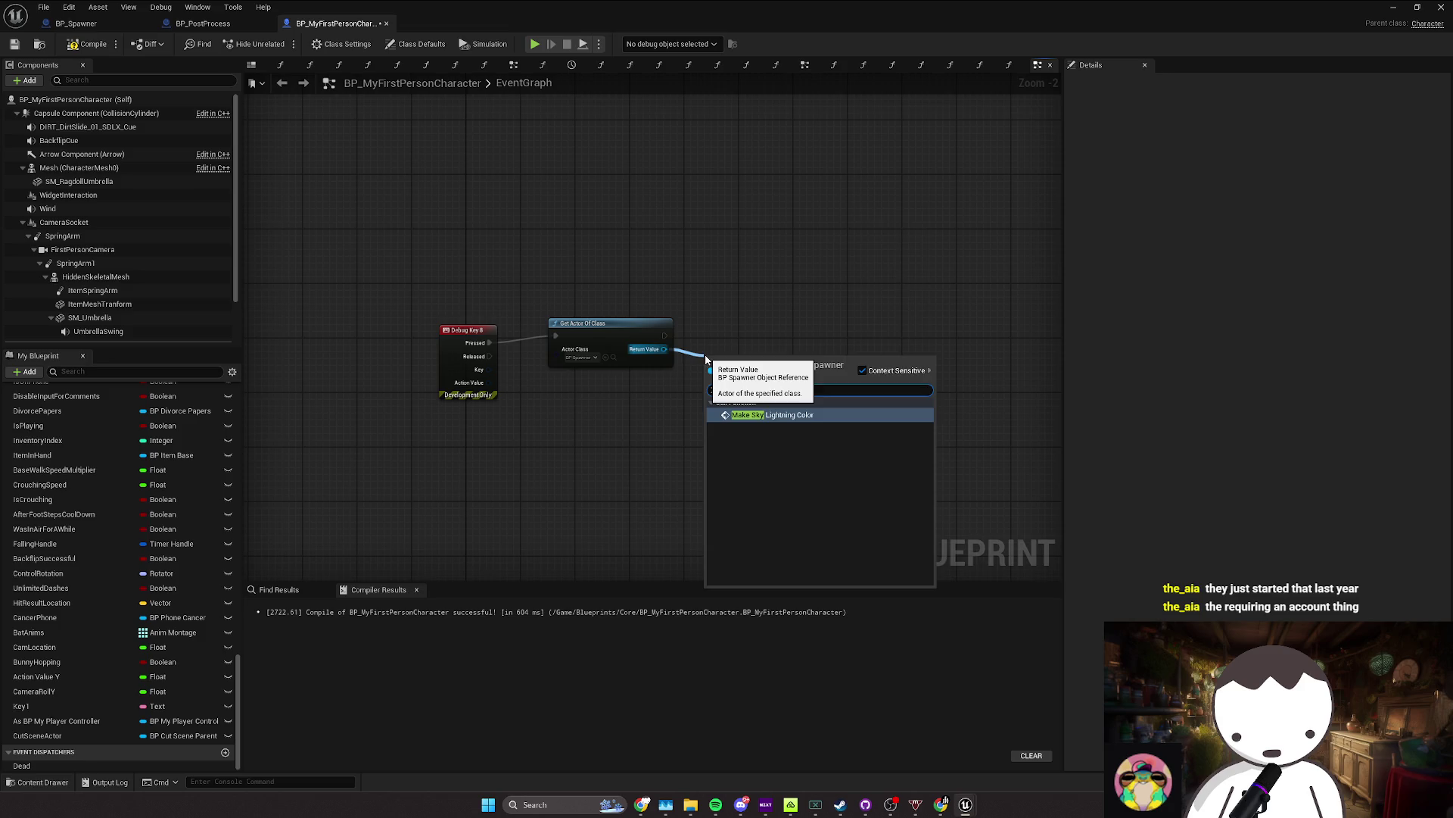
key("Return")
Step: Play-test the level, walking forward and sideways, then stop the session
left_click(1393, 6)
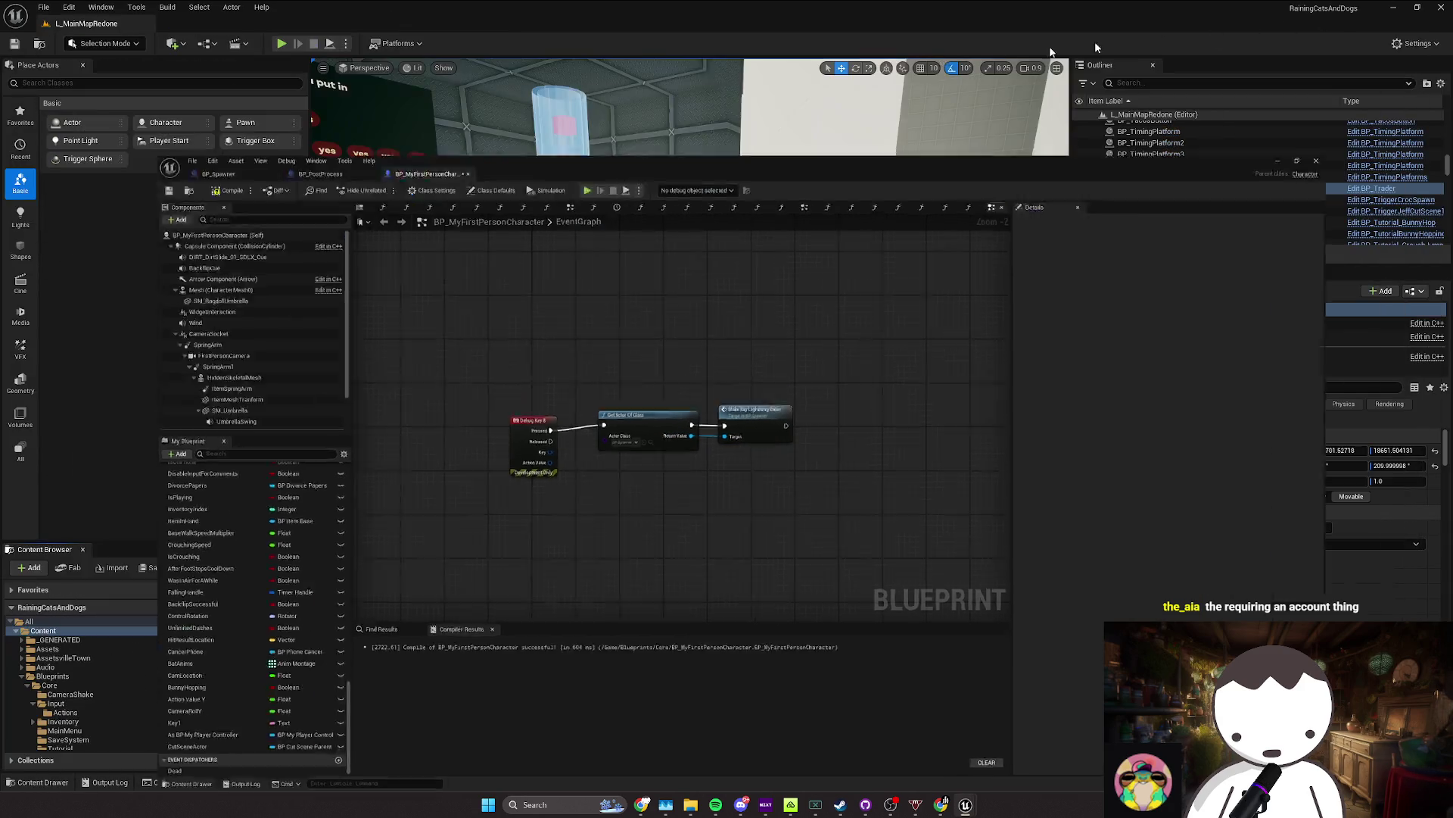
key("alt+p")
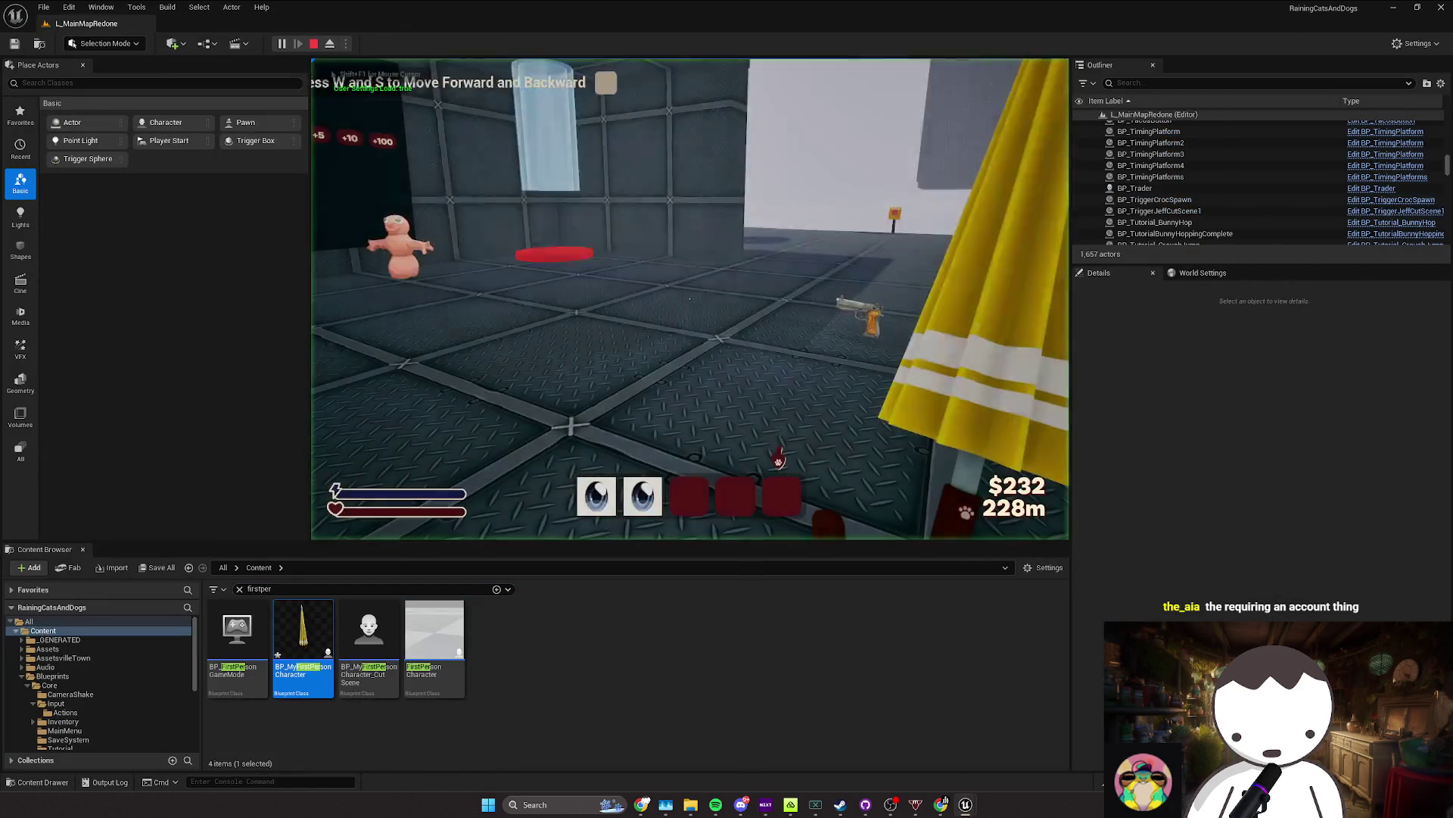
key("w")
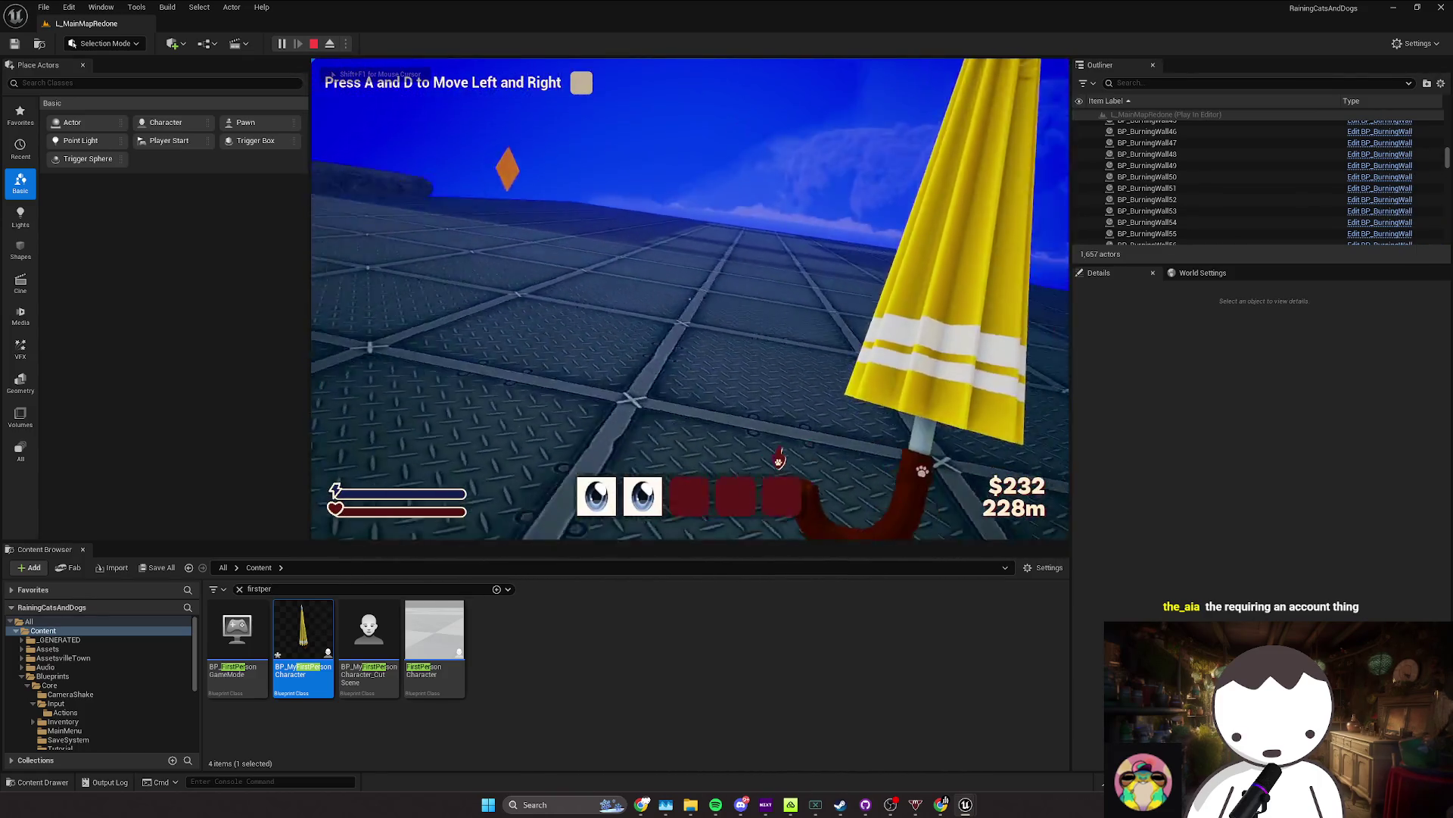
key("d")
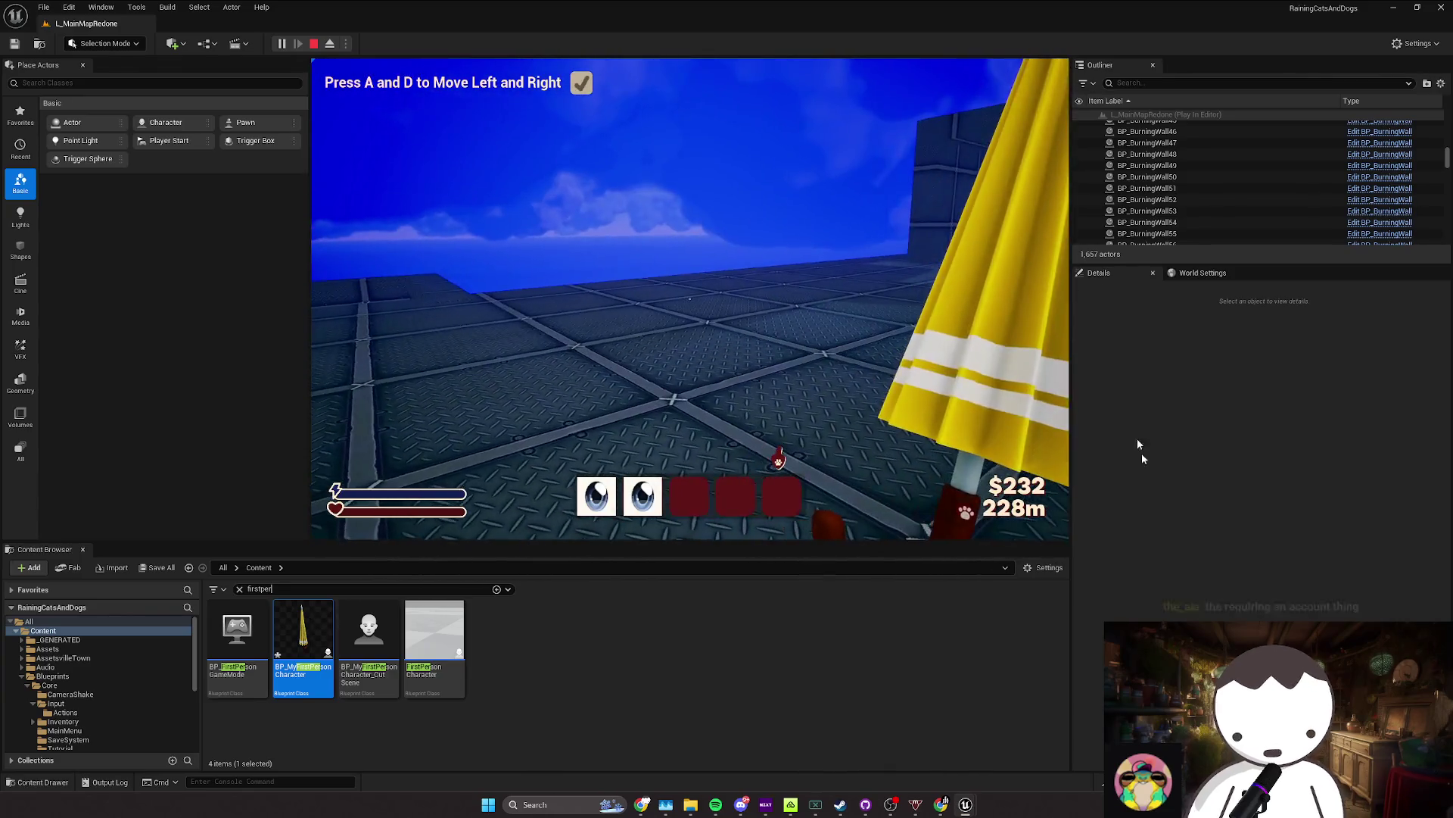
key("Escape")
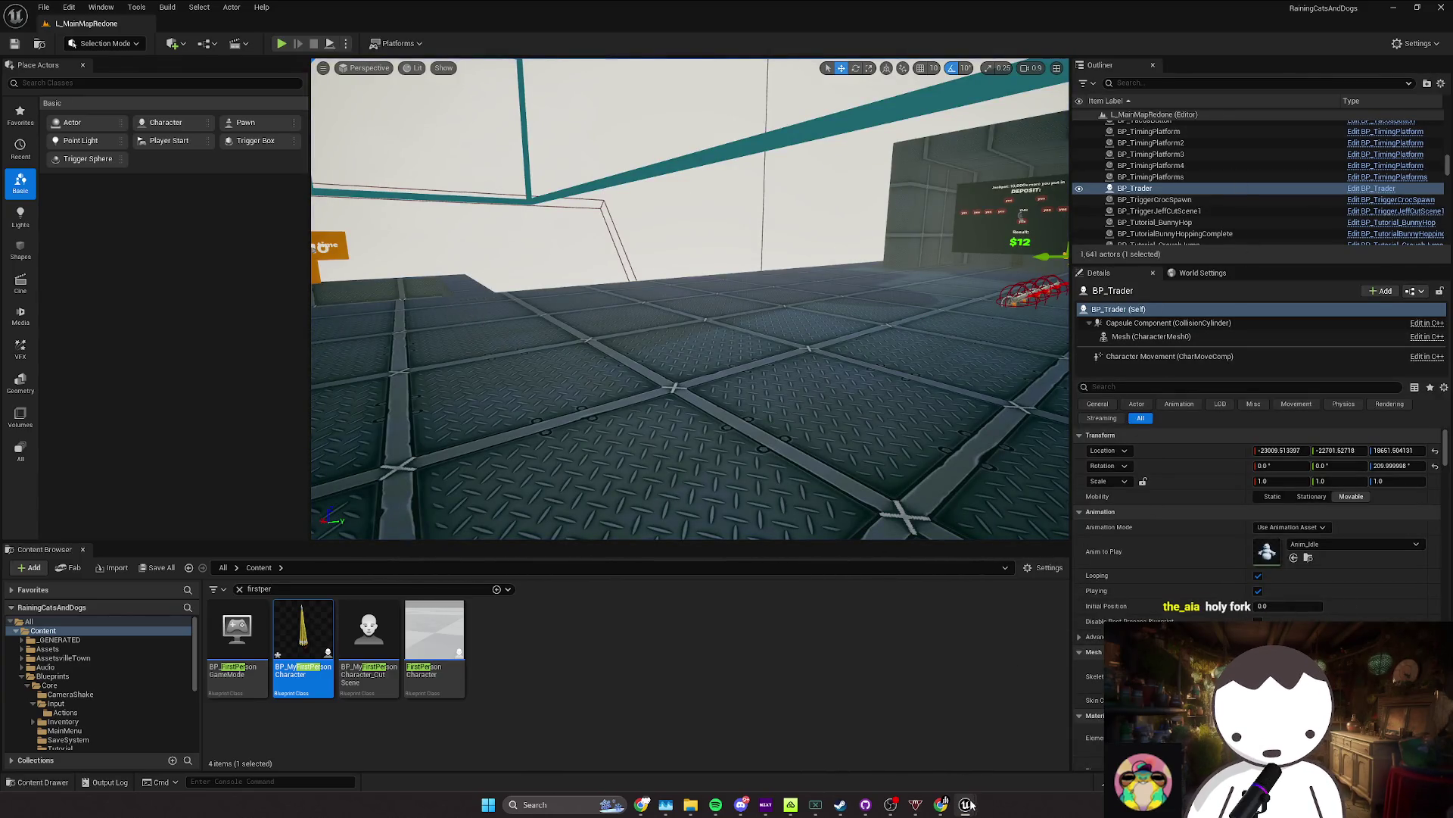
Step: Inspect BP_Spawner's QuickSpawnAnimals chain and open the Spawn Dead Cat or Dog function
left_click(965, 804)
right_click(727, 399)
left_click(755, 339)
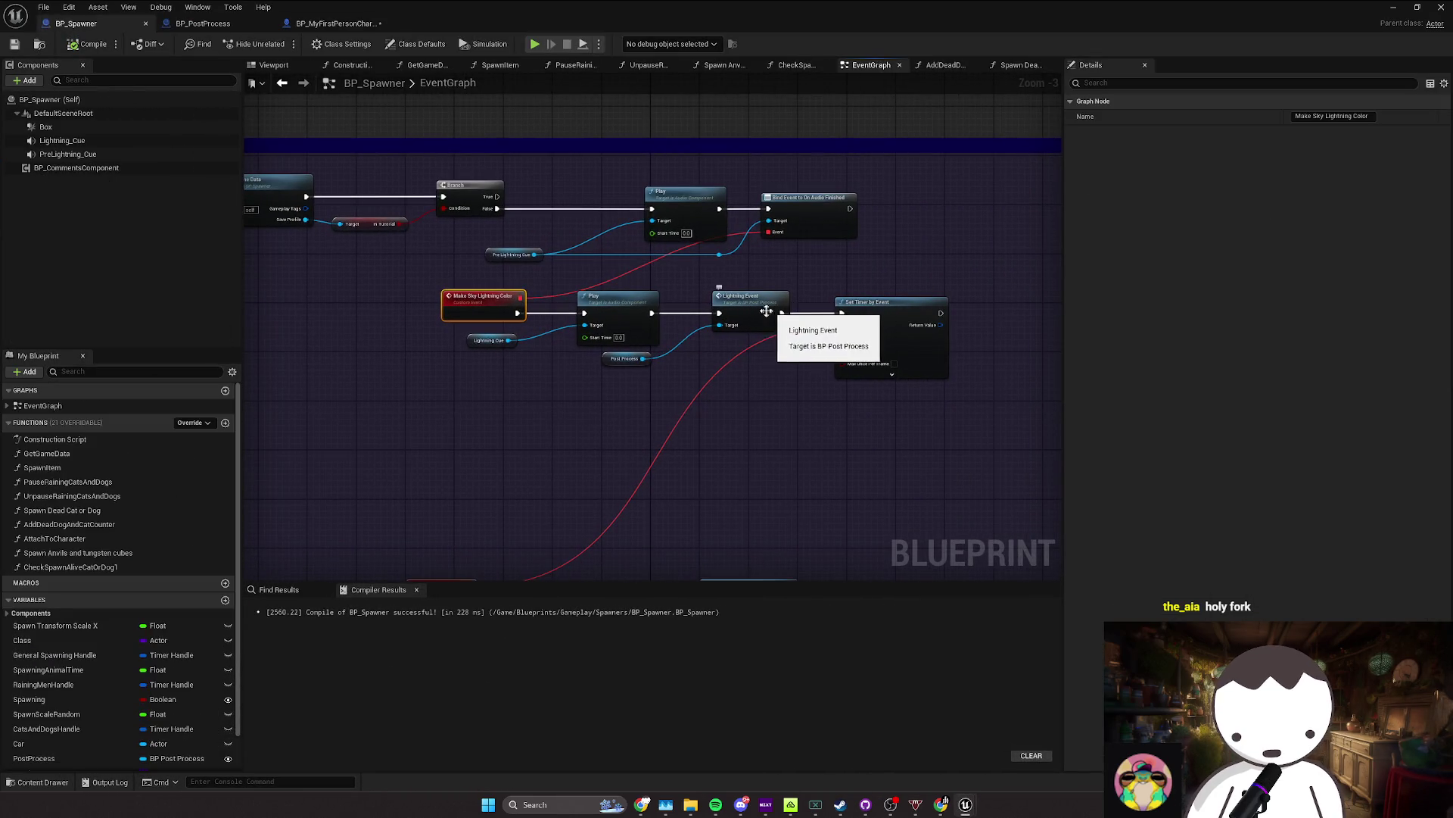
mouse_move(763, 310)
left_mouse_down()
mouse_move(701, 348)
mouse_move(690, 262)
mouse_move(704, 343)
left_mouse_up()
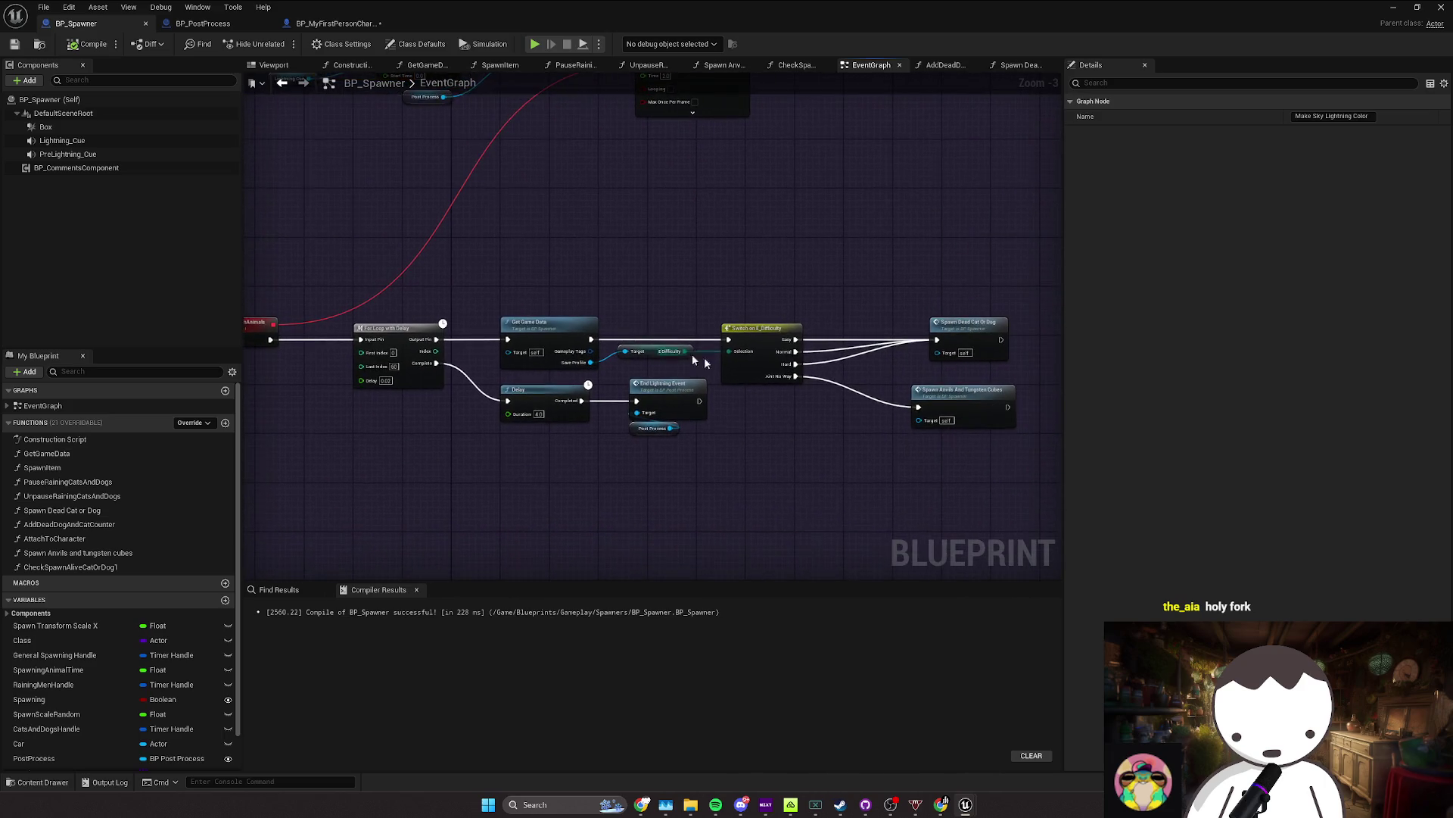
left_click(924, 401)
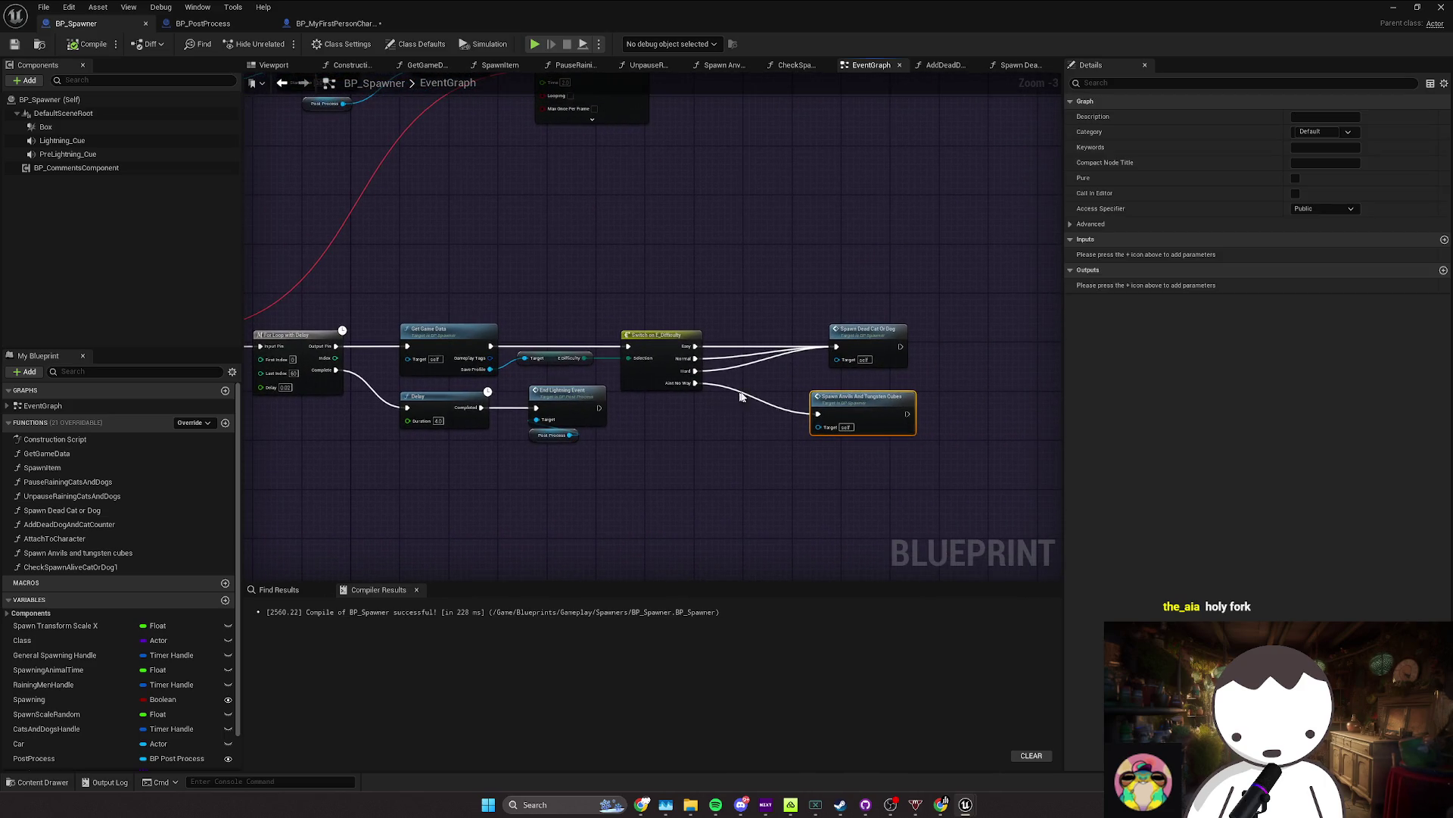
double_click(913, 333)
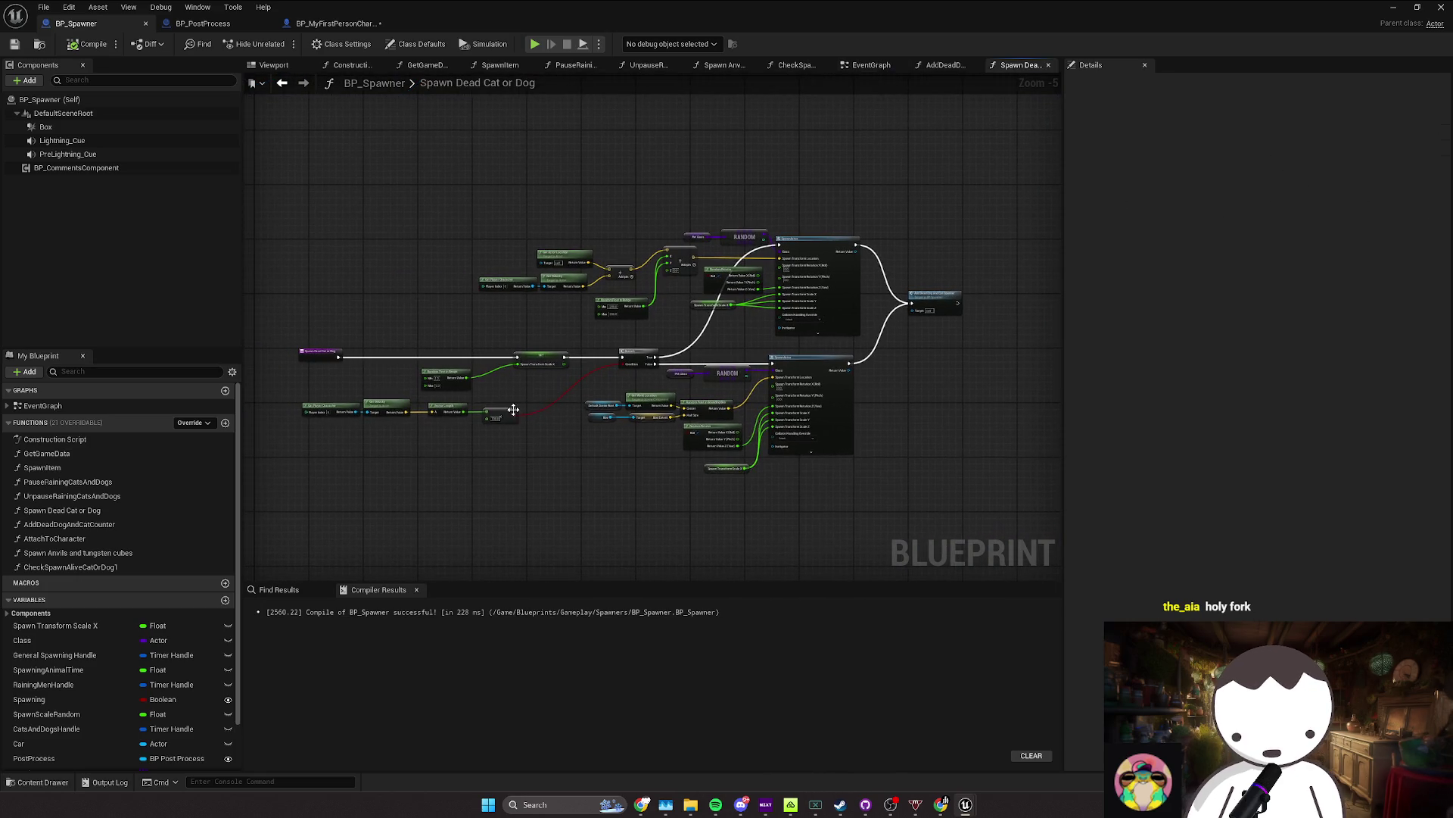
Step: Play L_MainMapRedone from the level editor and release the mouse with Shift+F1
left_click(1393, 6)
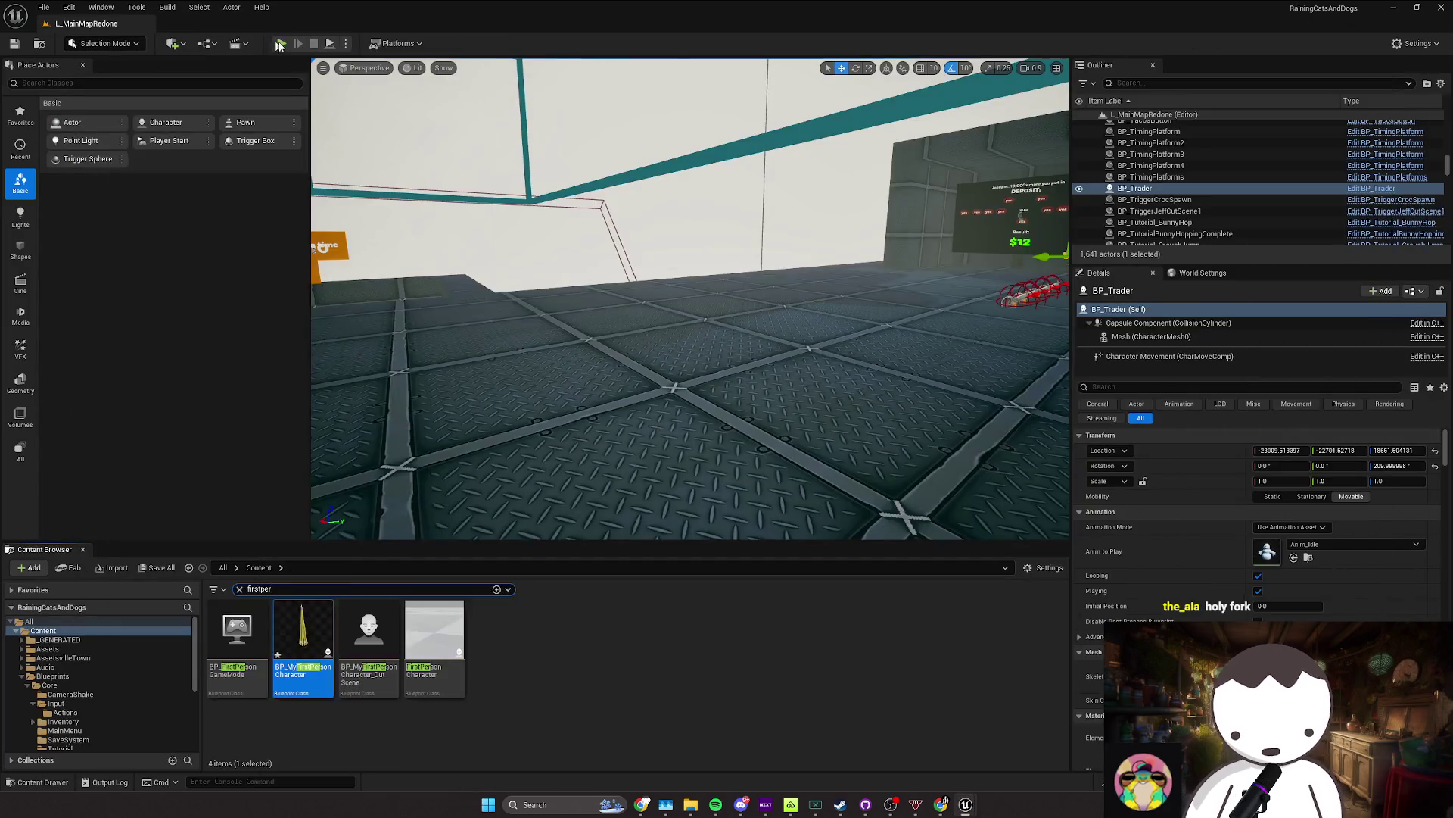
left_click(497, 151)
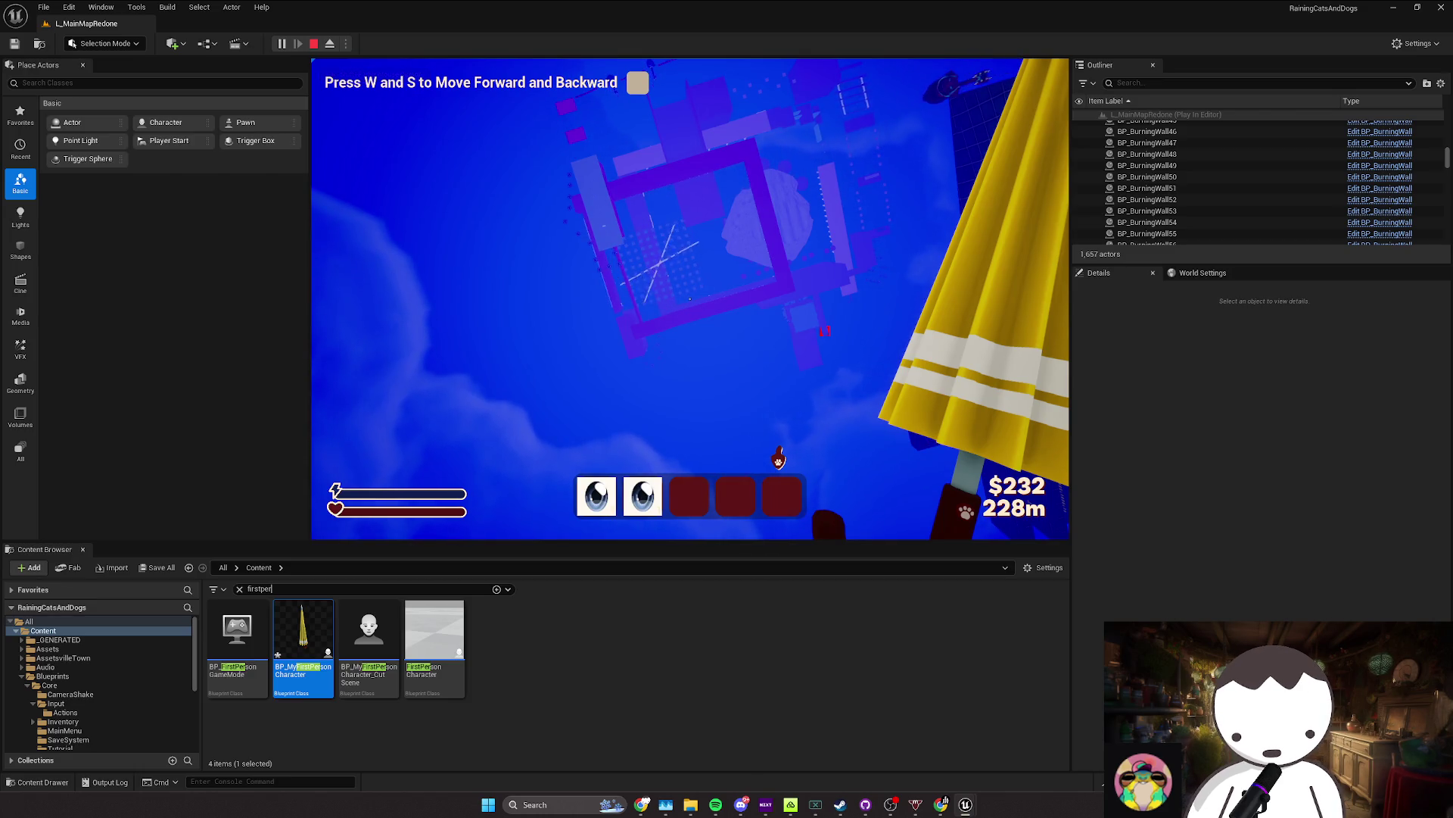
key("shift+F1")
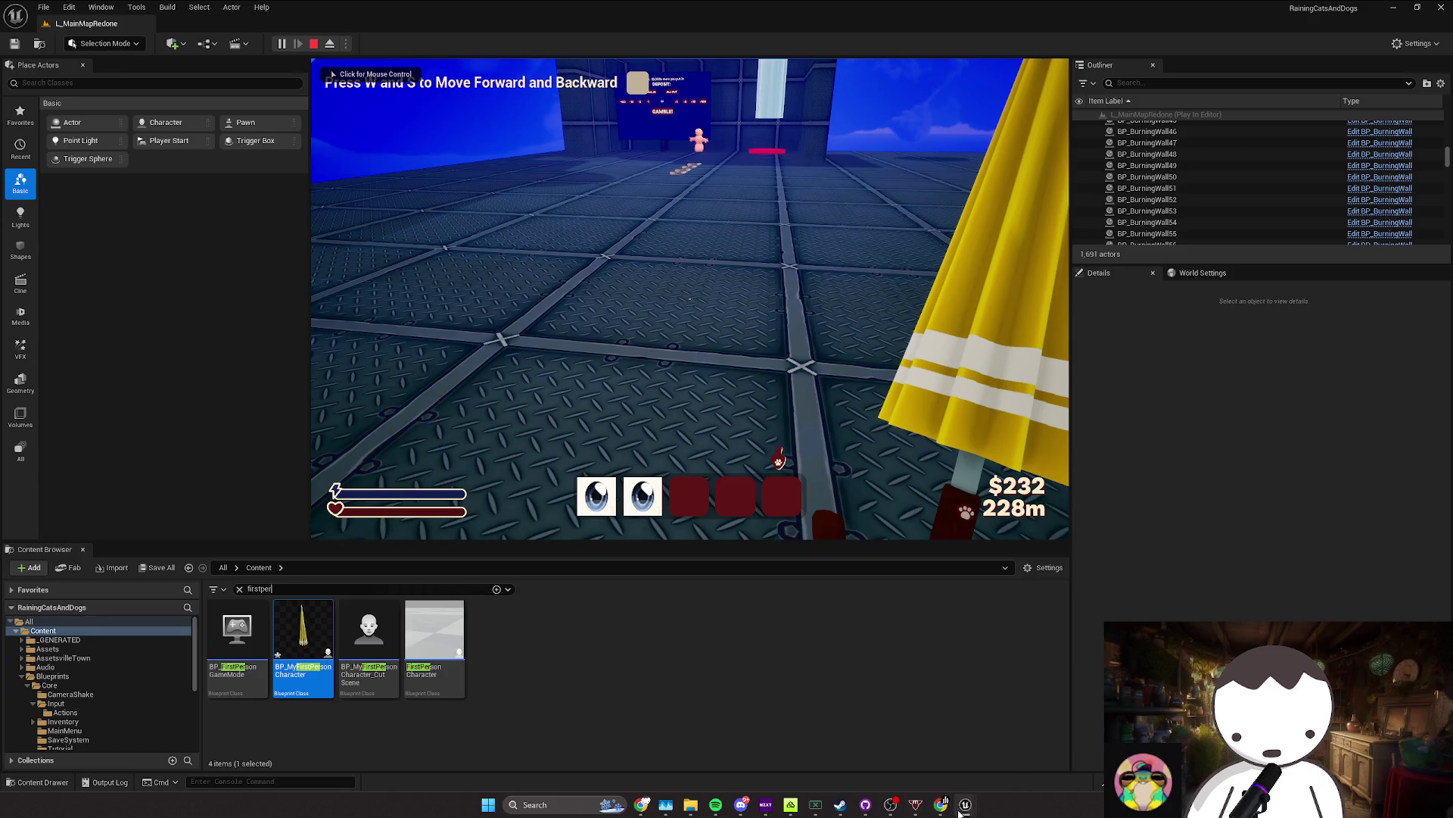
Step: Float the BP_Spawner editor over the running game to watch its graph during simulation
left_click(942, 700)
scroll(574, 324, "up", 3)
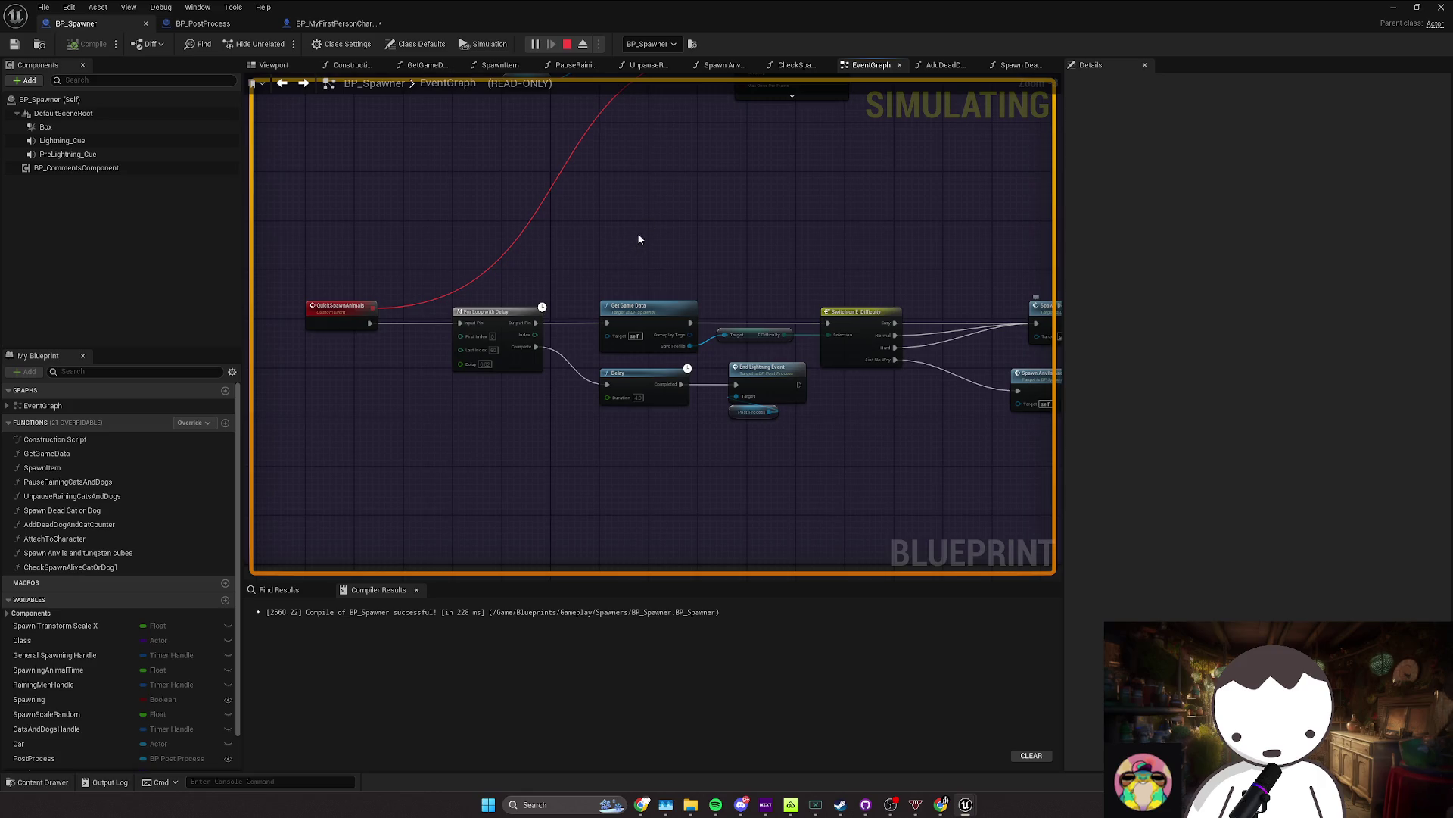
scroll(638, 239, "down", 5)
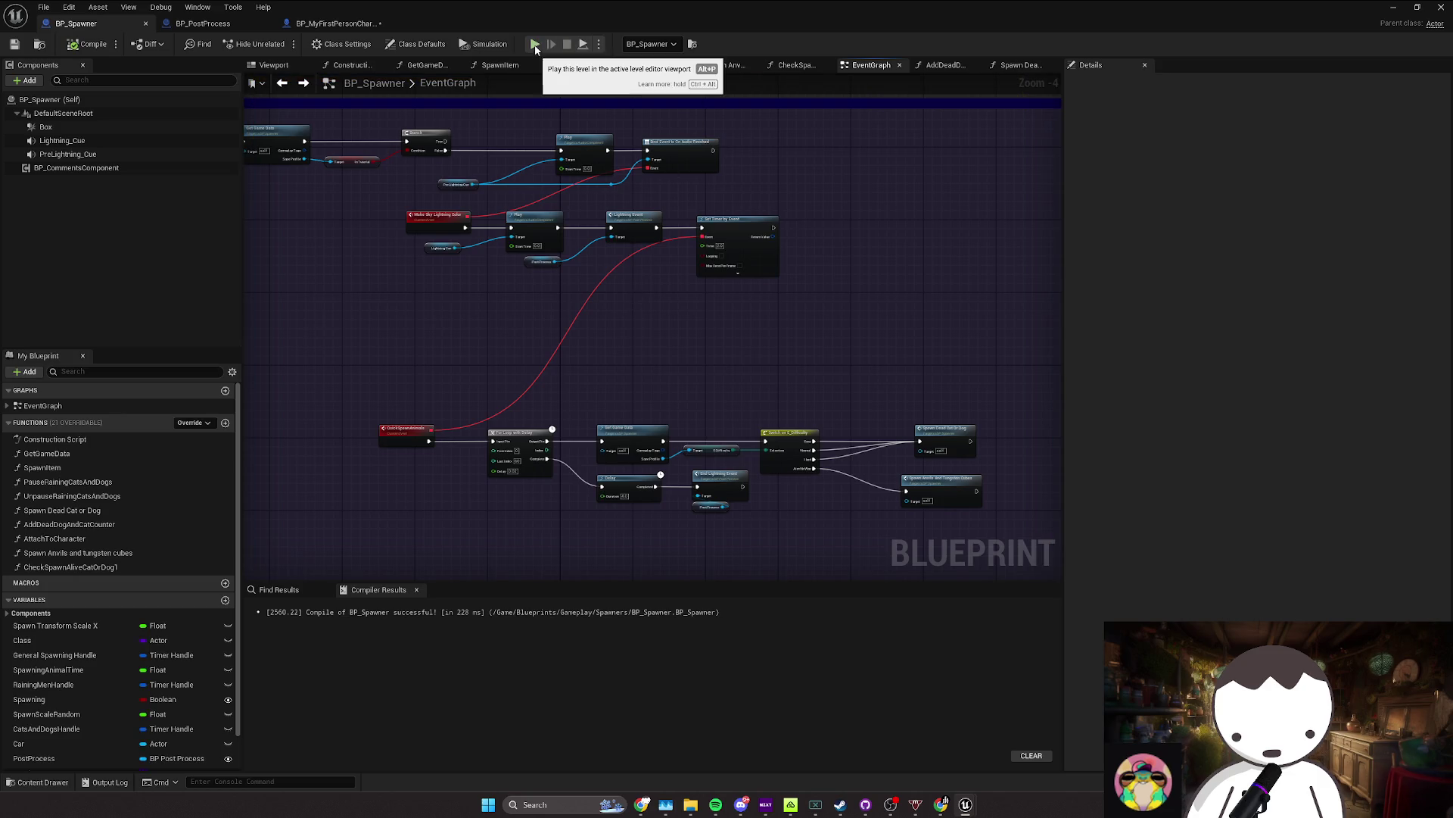
left_click_drag(695, 24, 699, 177)
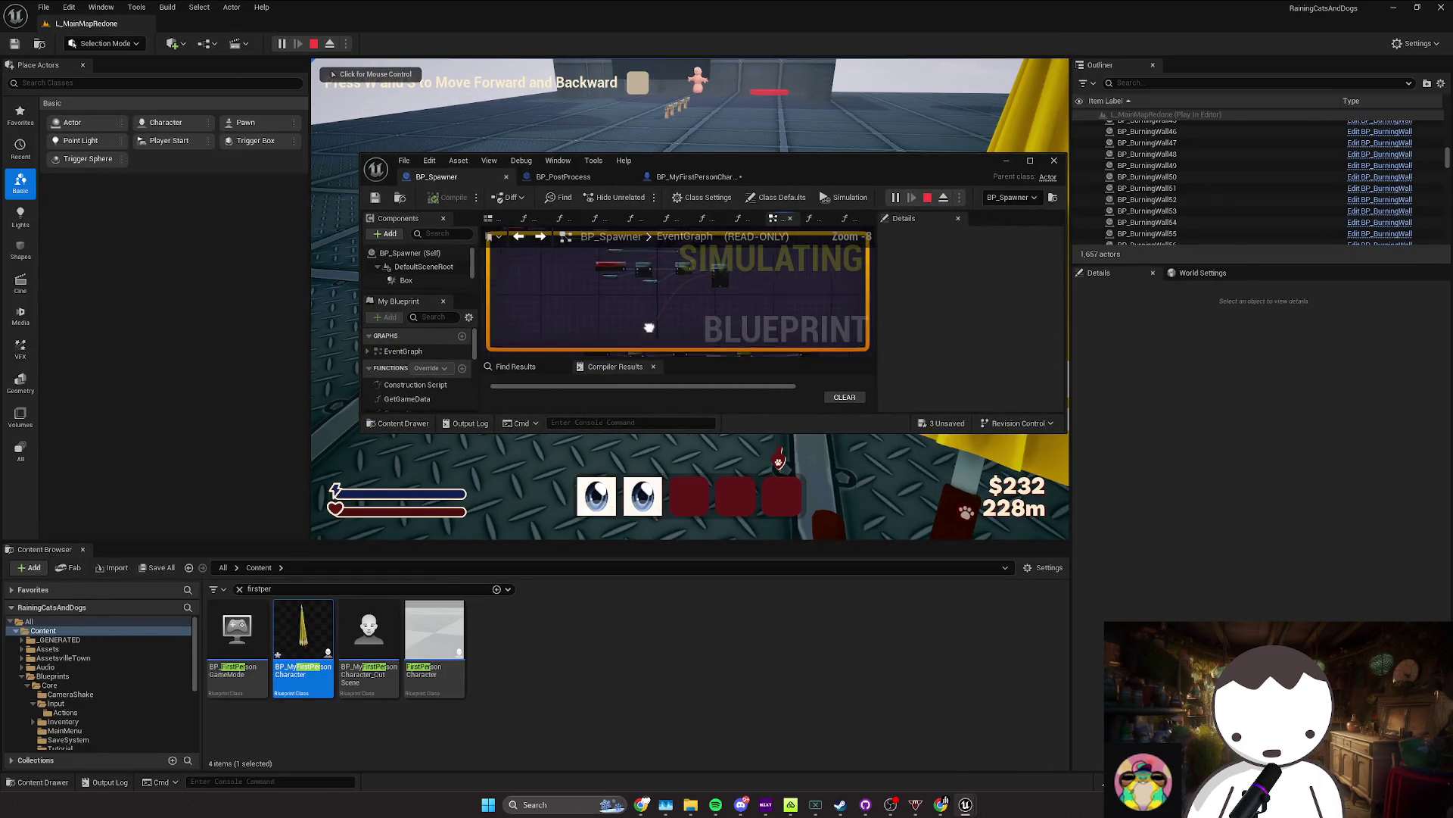
left_click(657, 455)
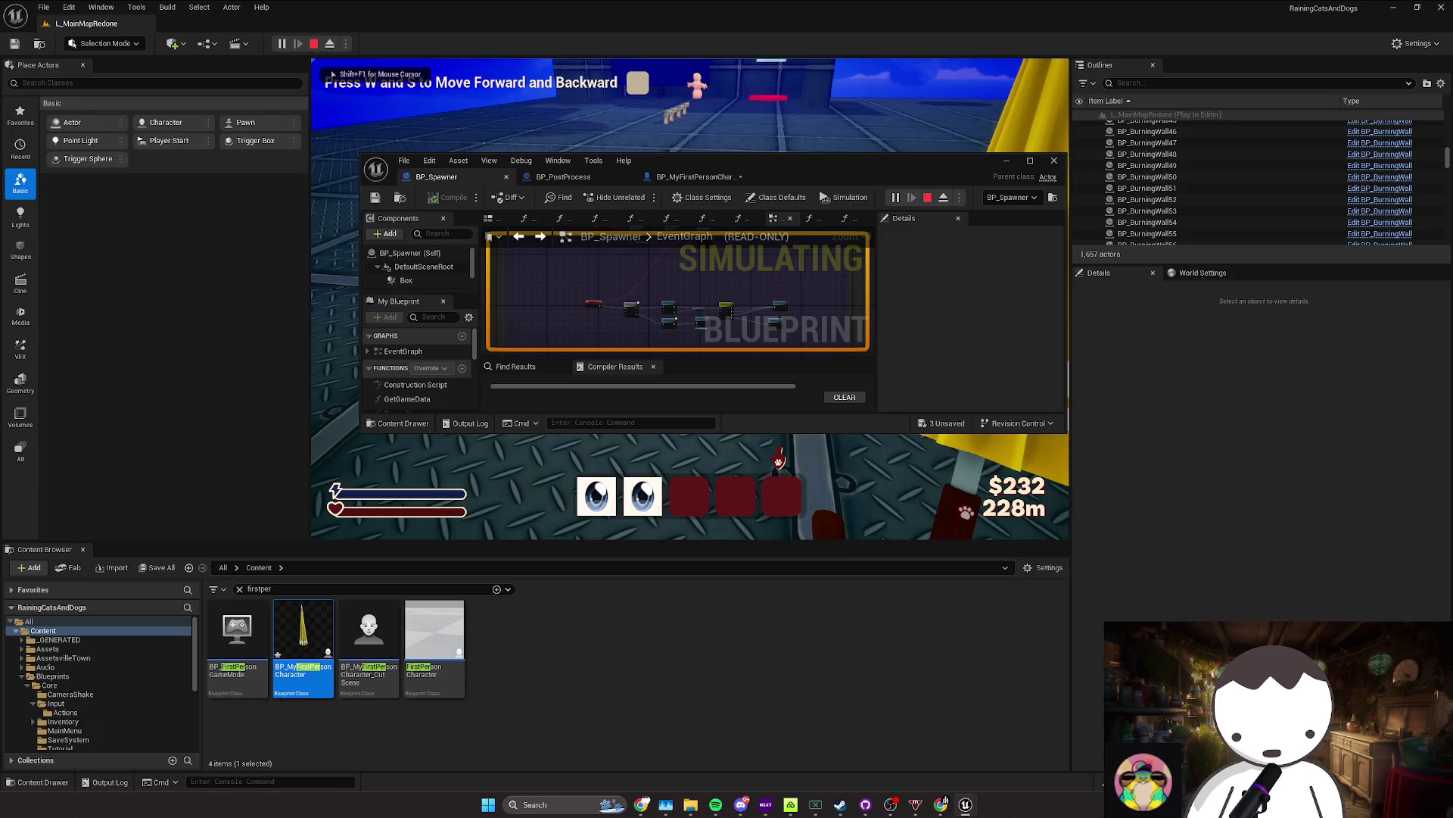
key("shift+F1")
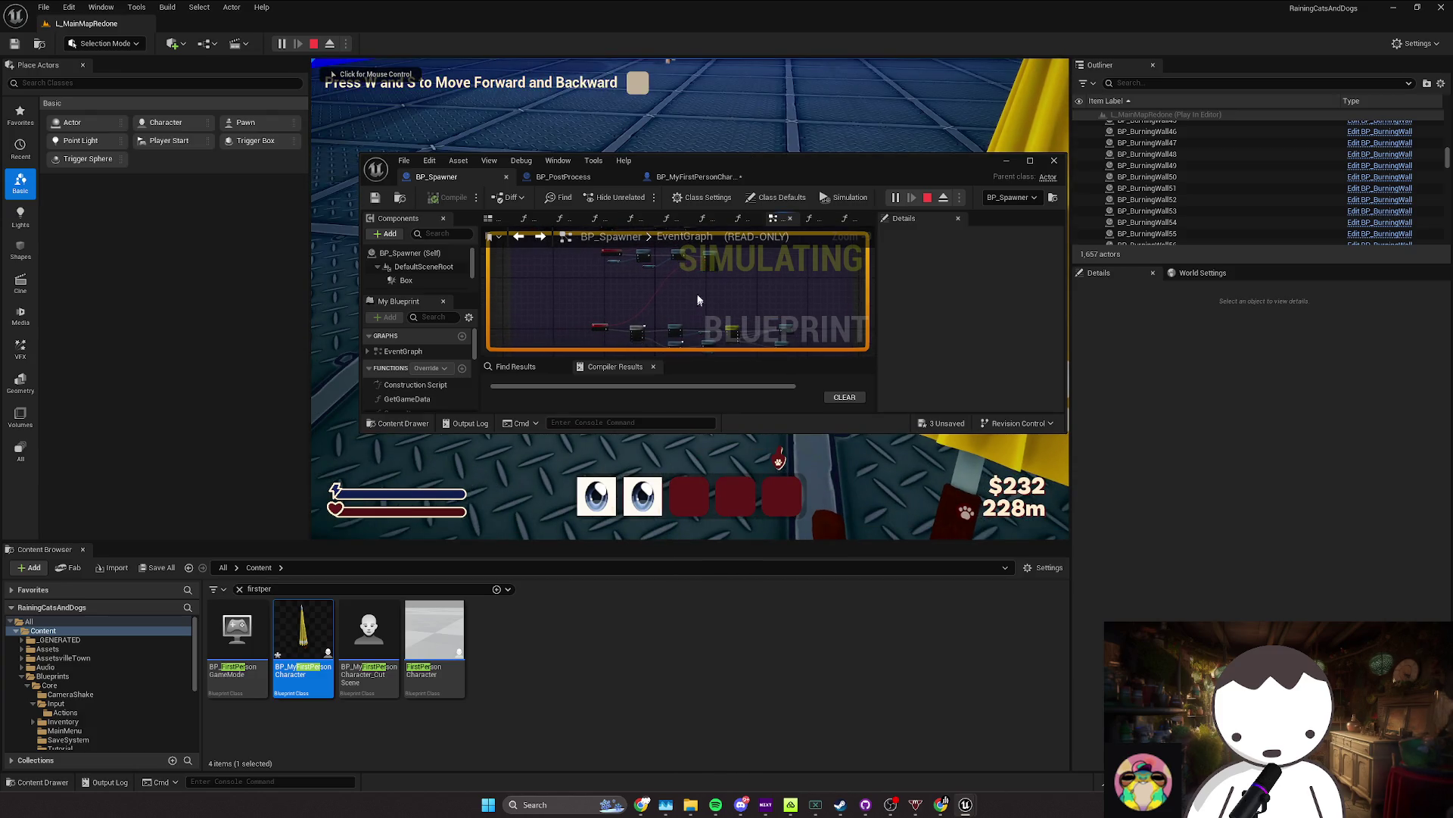
scroll(736, 284, "up", 5)
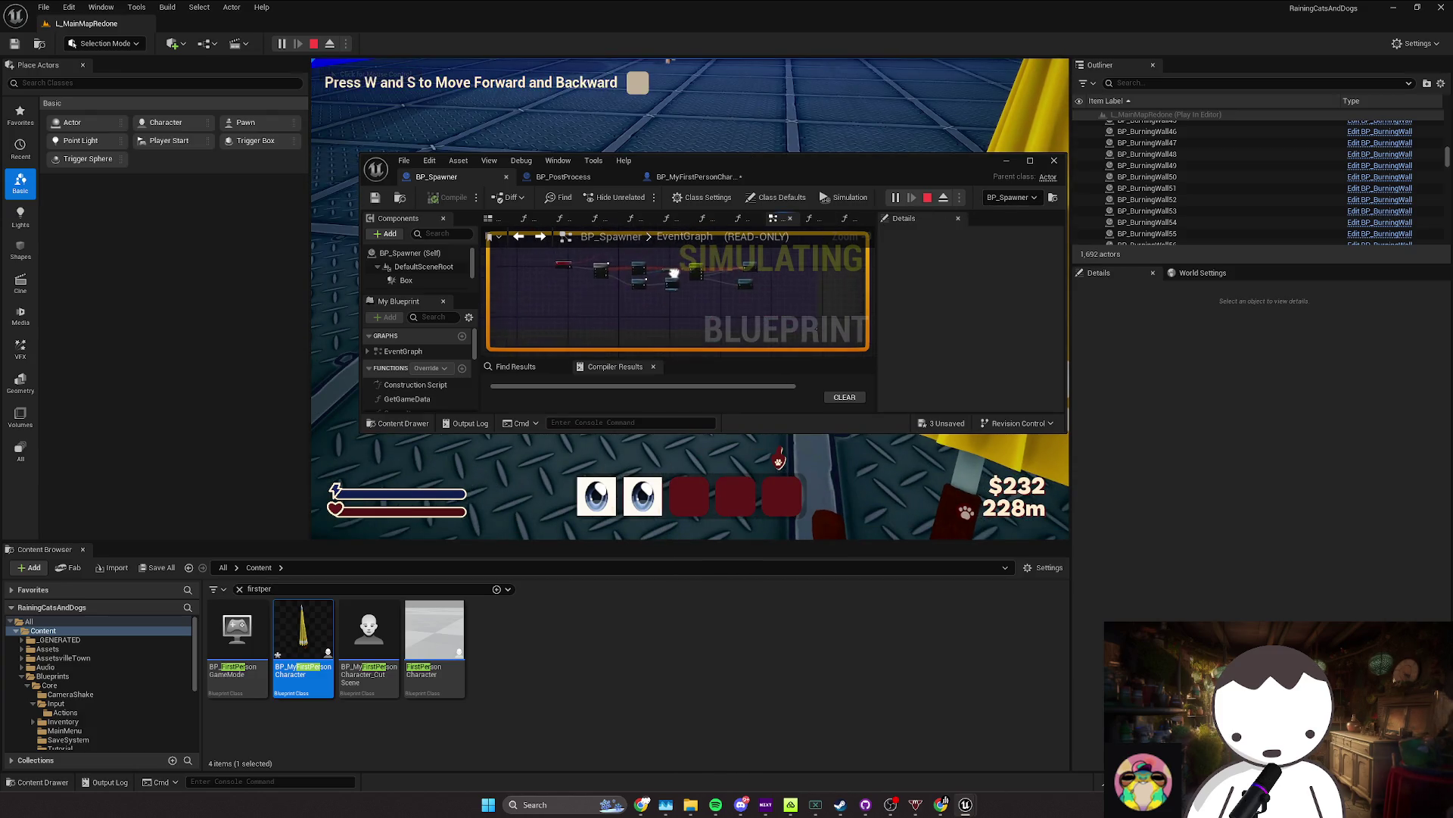
scroll(713, 317, "down", 2)
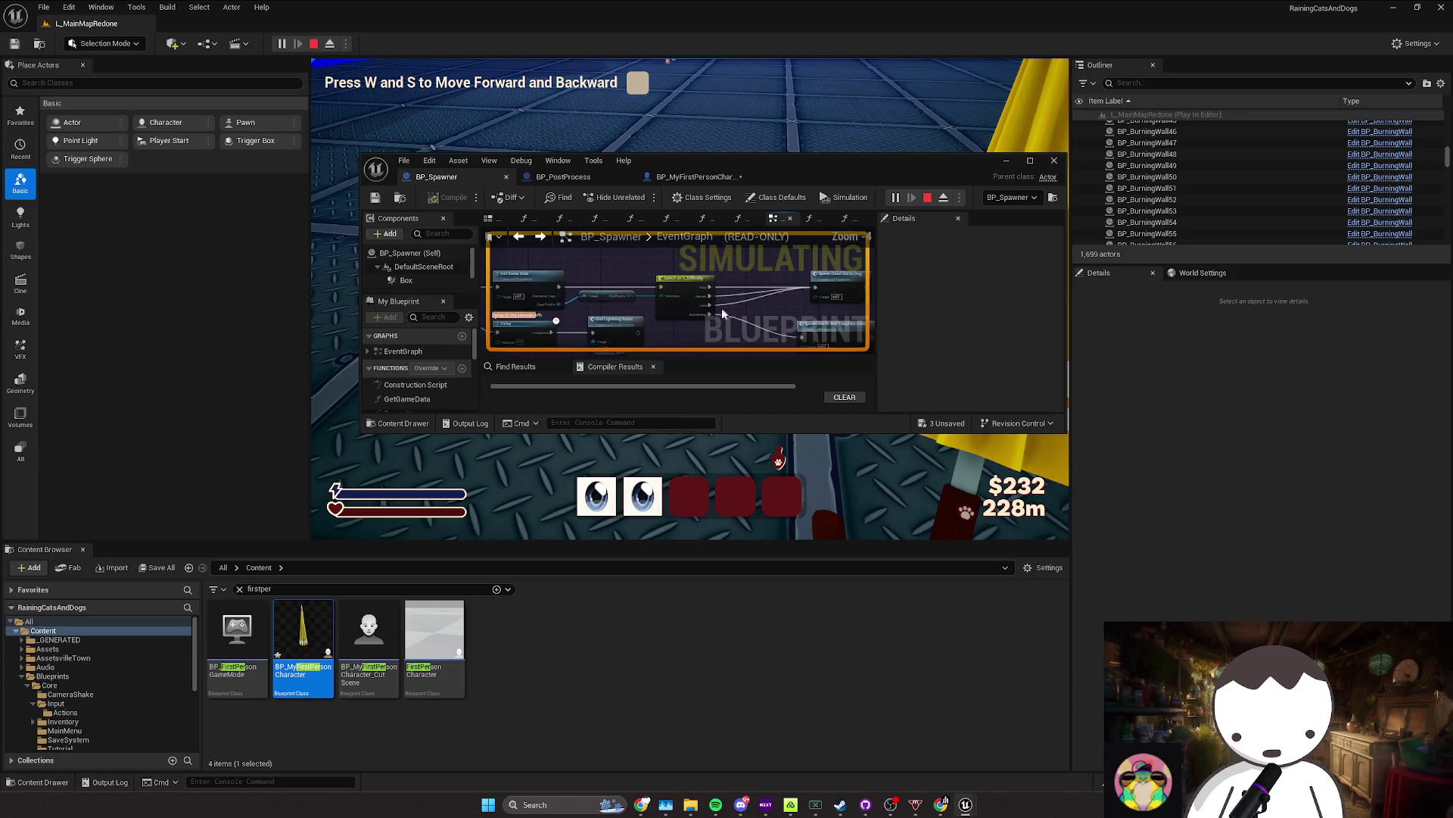
key("super+Up")
scroll(666, 295, "up", 4)
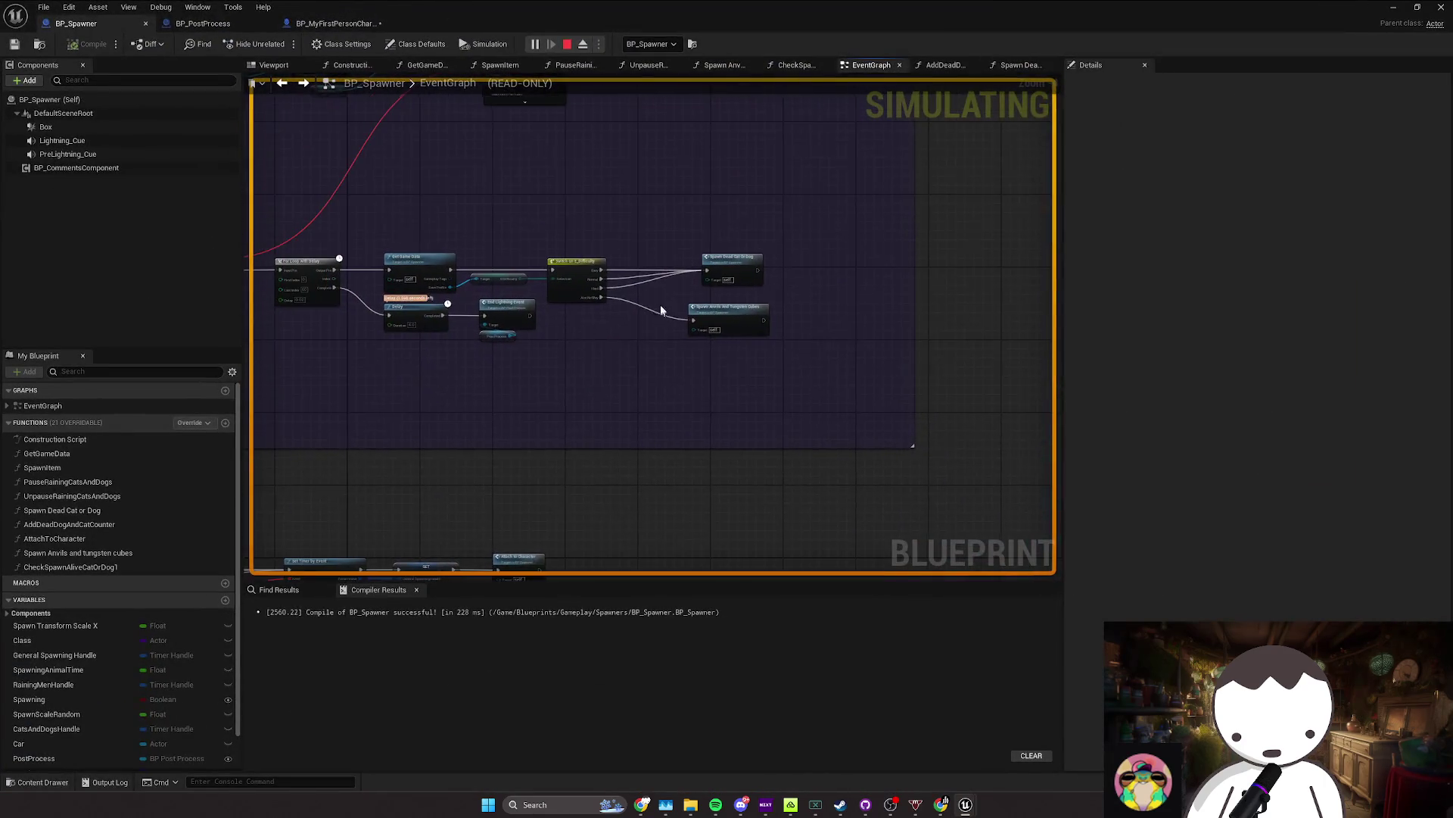
Step: Select the End Lightning Event and Post Process nodes in the full-screen editor
left_click(537, 365)
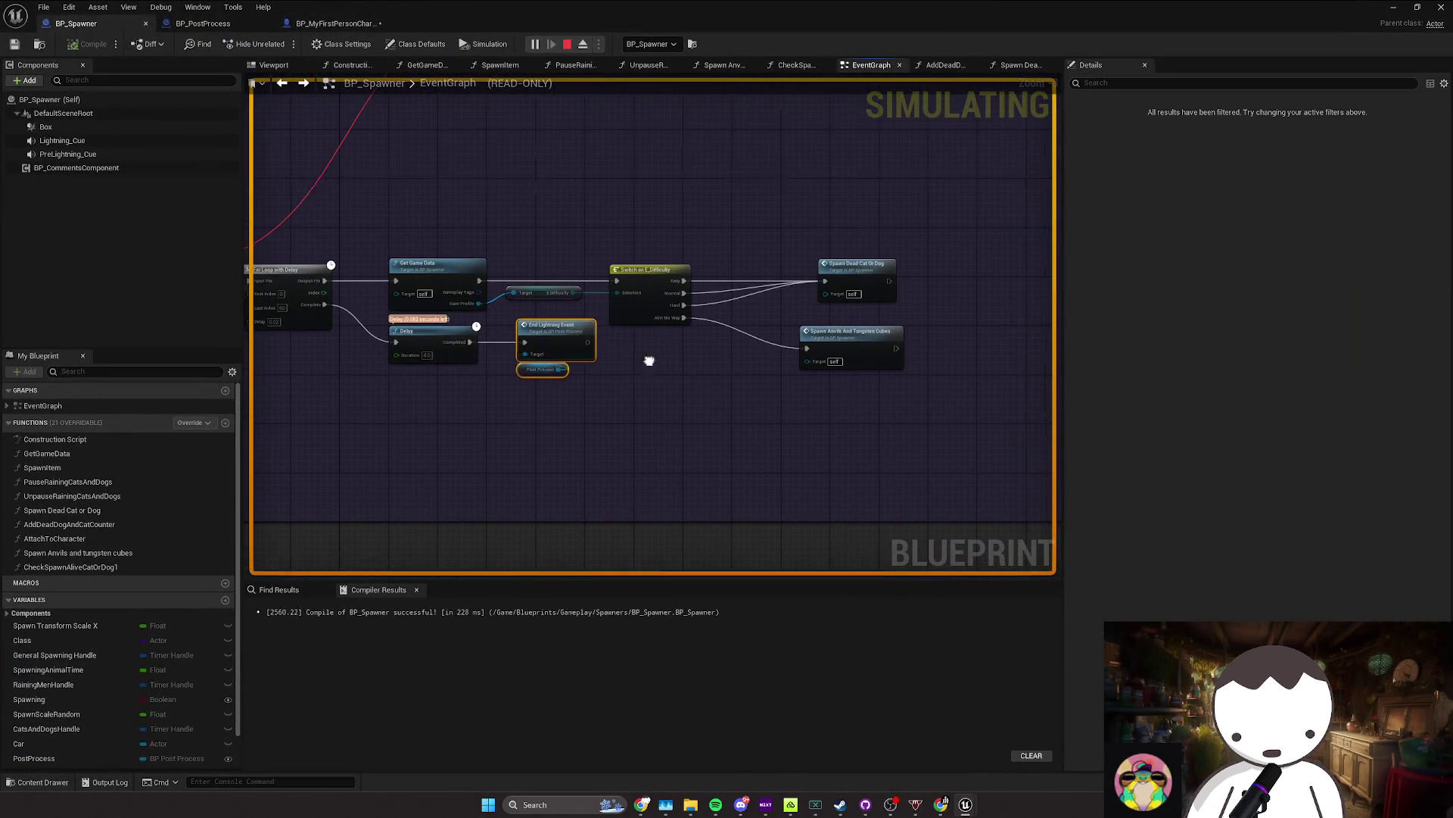
left_click_drag(700, 360, 575, 385)
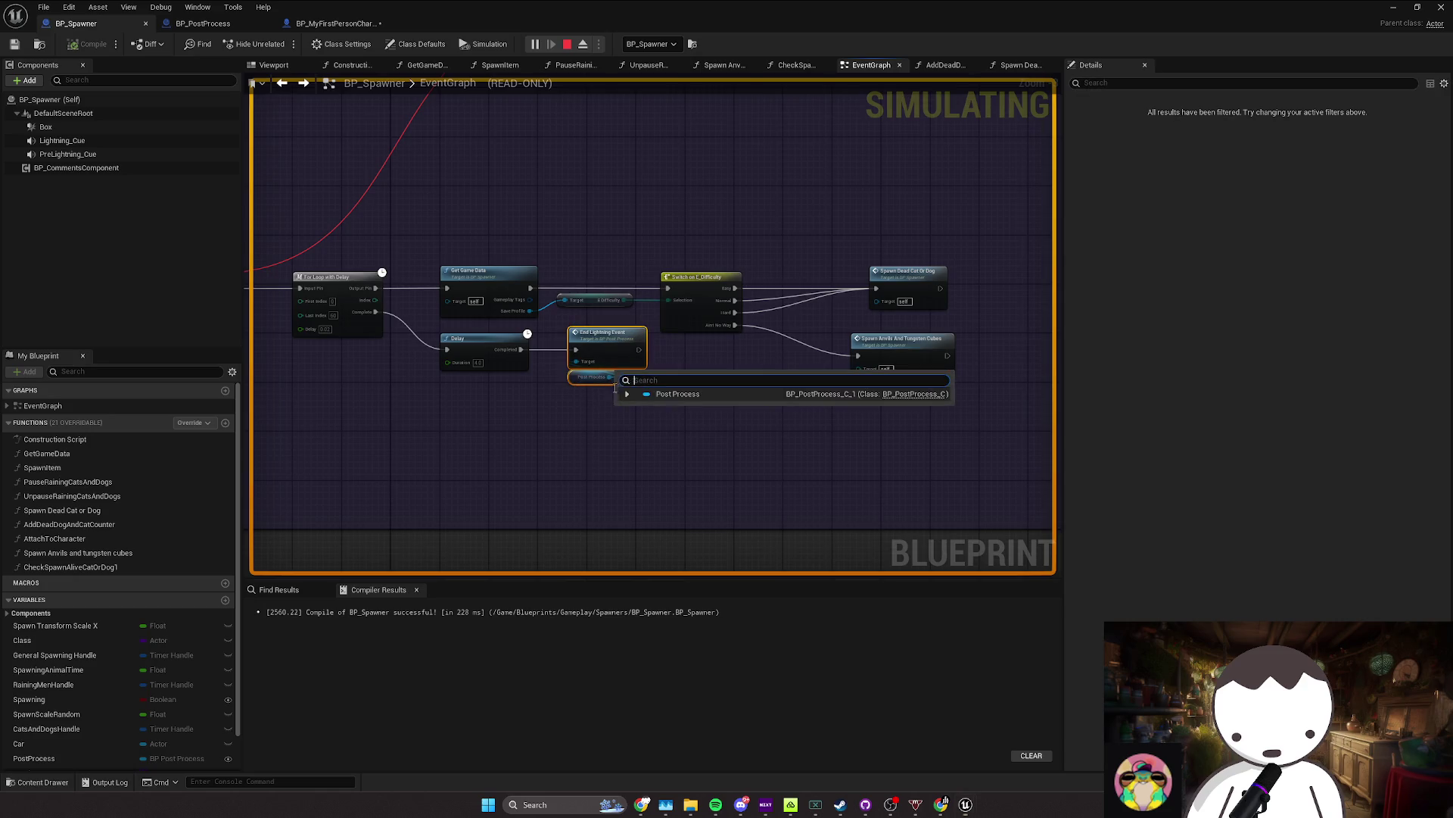
mouse_move(793, 13)
left_mouse_down()
mouse_move(738, 276)
mouse_move(793, 21)
left_mouse_up()
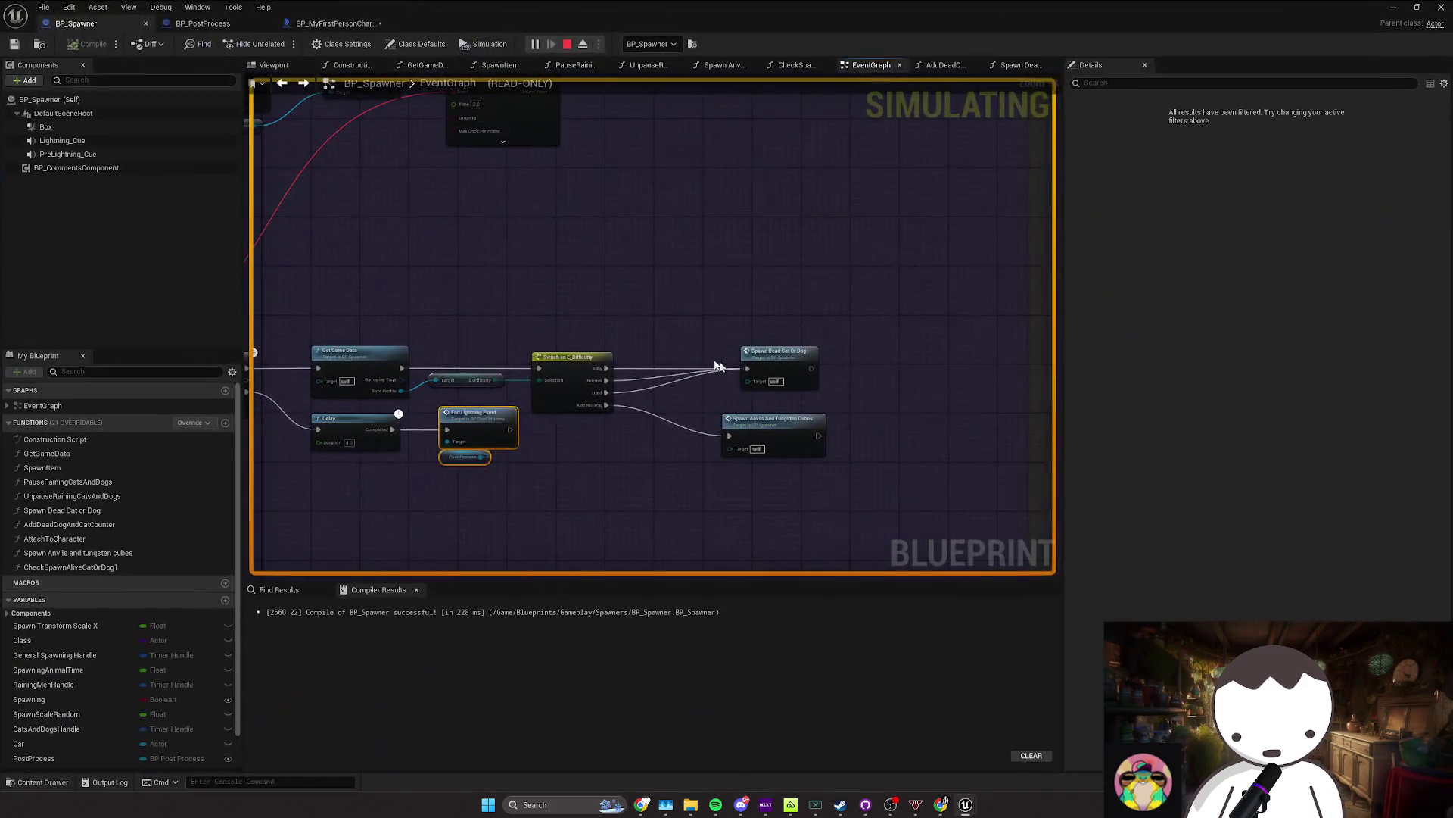
Step: Open the Spawn Dead Cat or Dog function graph and inspect its Pet Class variable
double_click(776, 362)
scroll(704, 347, "up", 3)
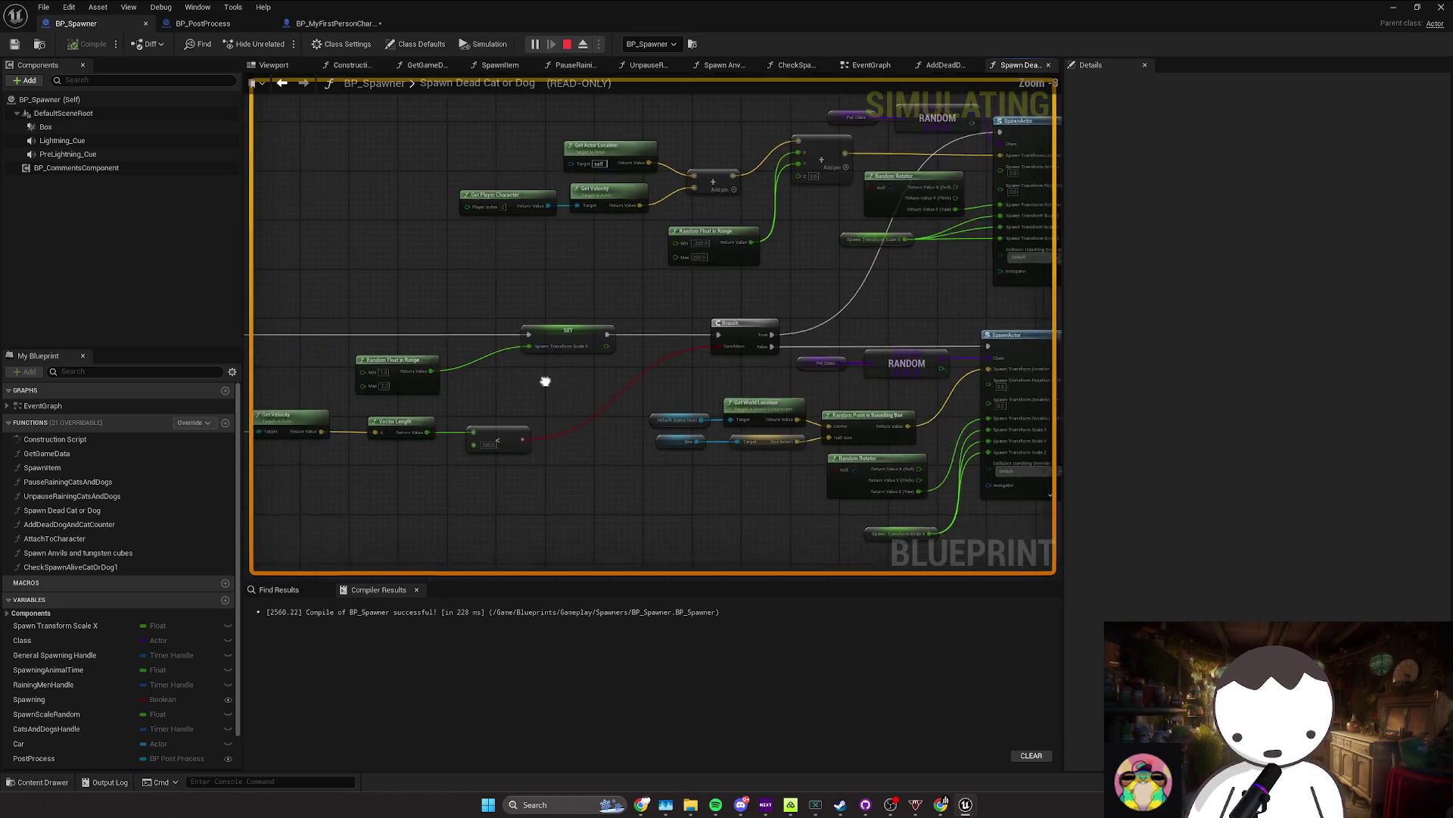
scroll(704, 397, "up", 4)
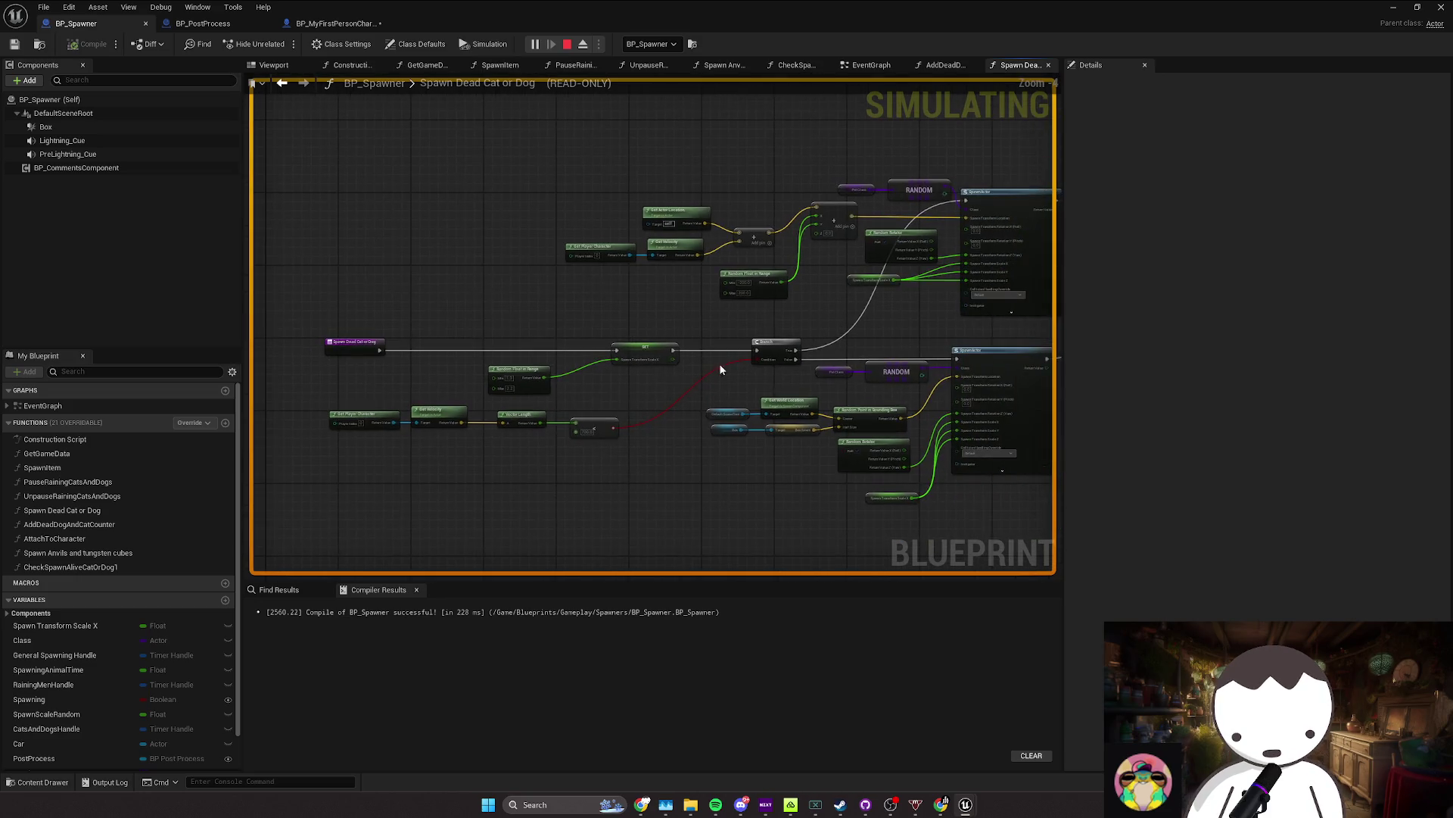
left_click(630, 375)
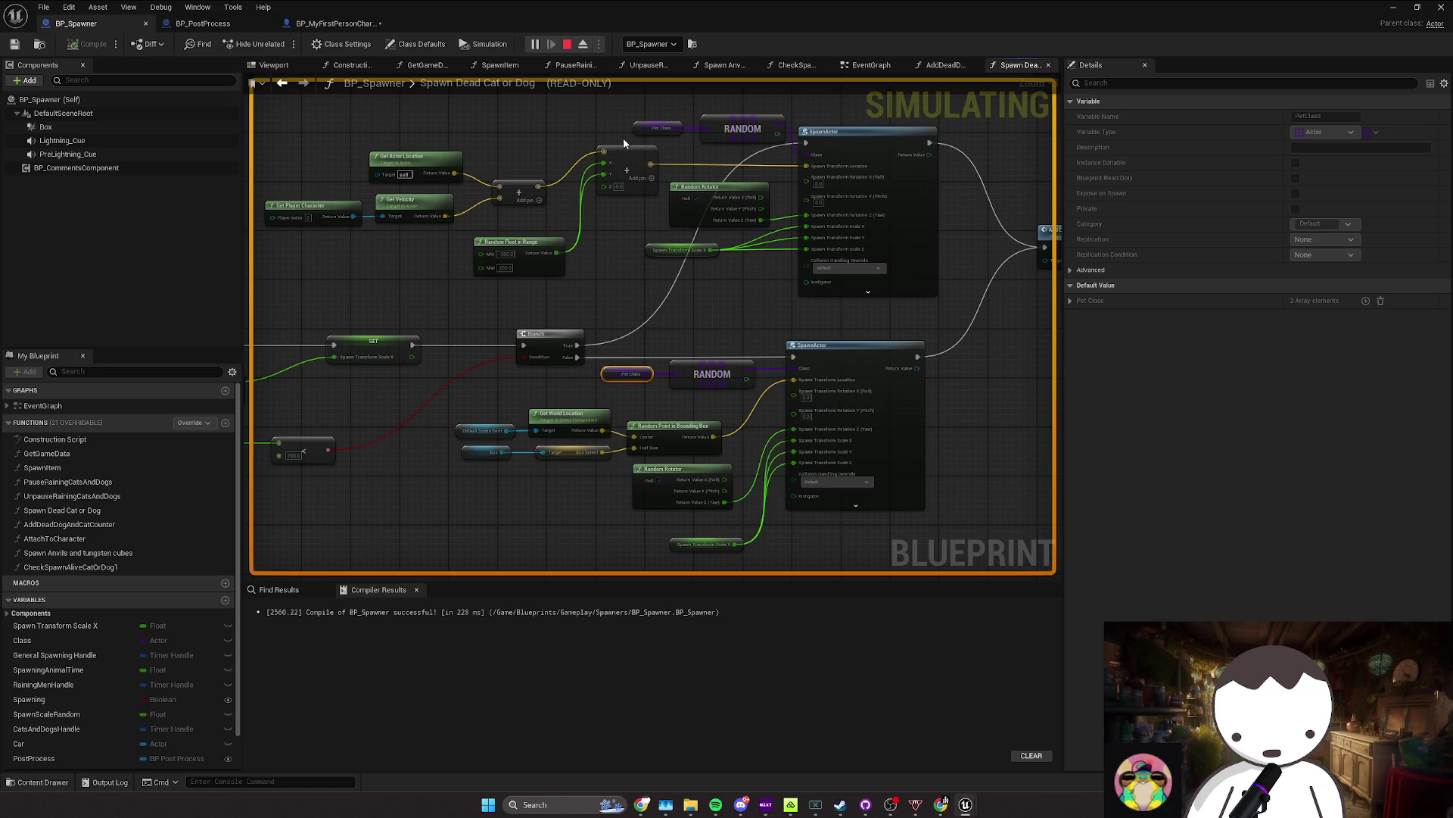
scroll(660, 306, "down", 2)
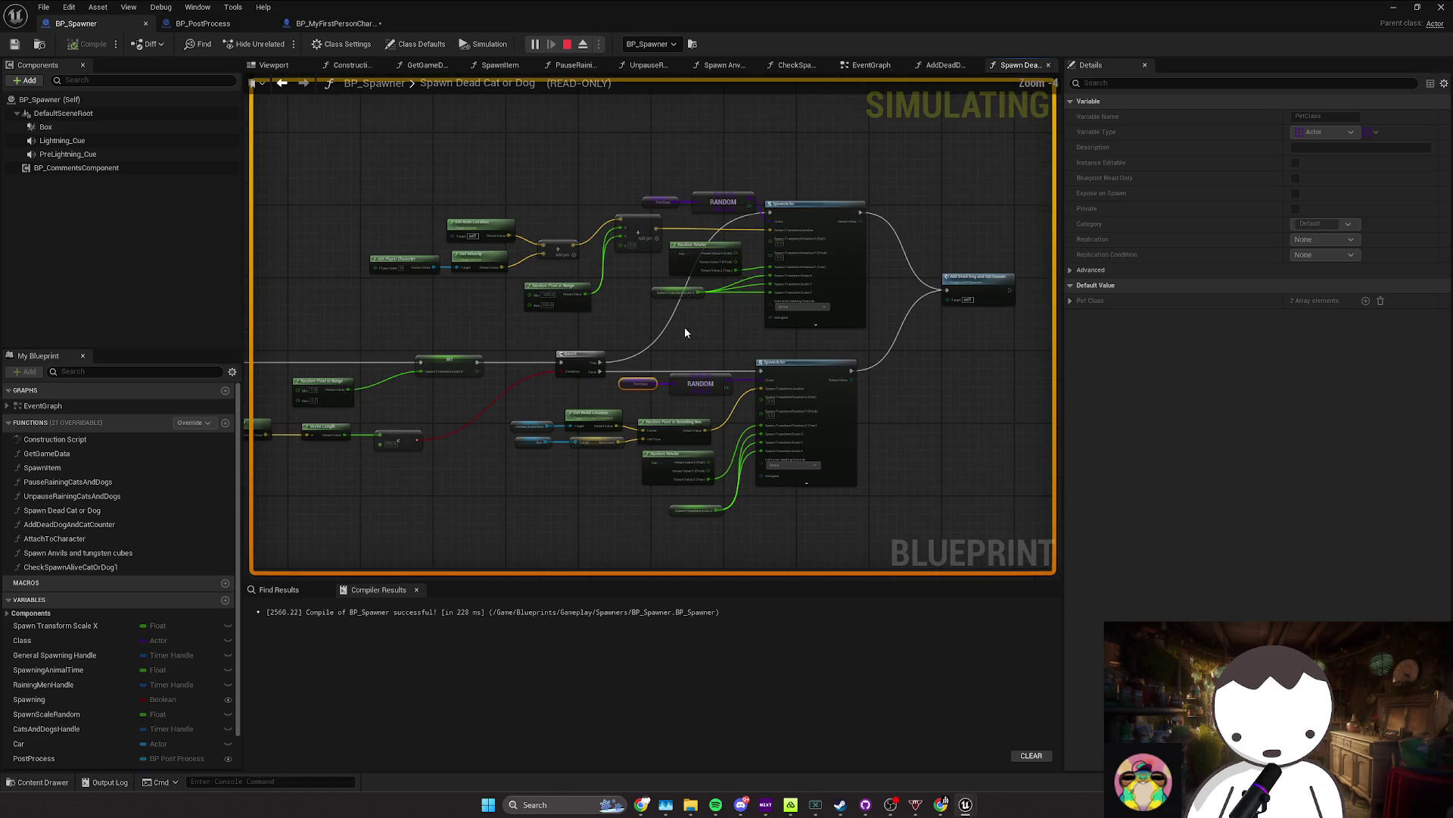
Step: Replay the level with Play From Here, then bring the blueprint editor back full screen
double_click(683, 20)
left_click(921, 294)
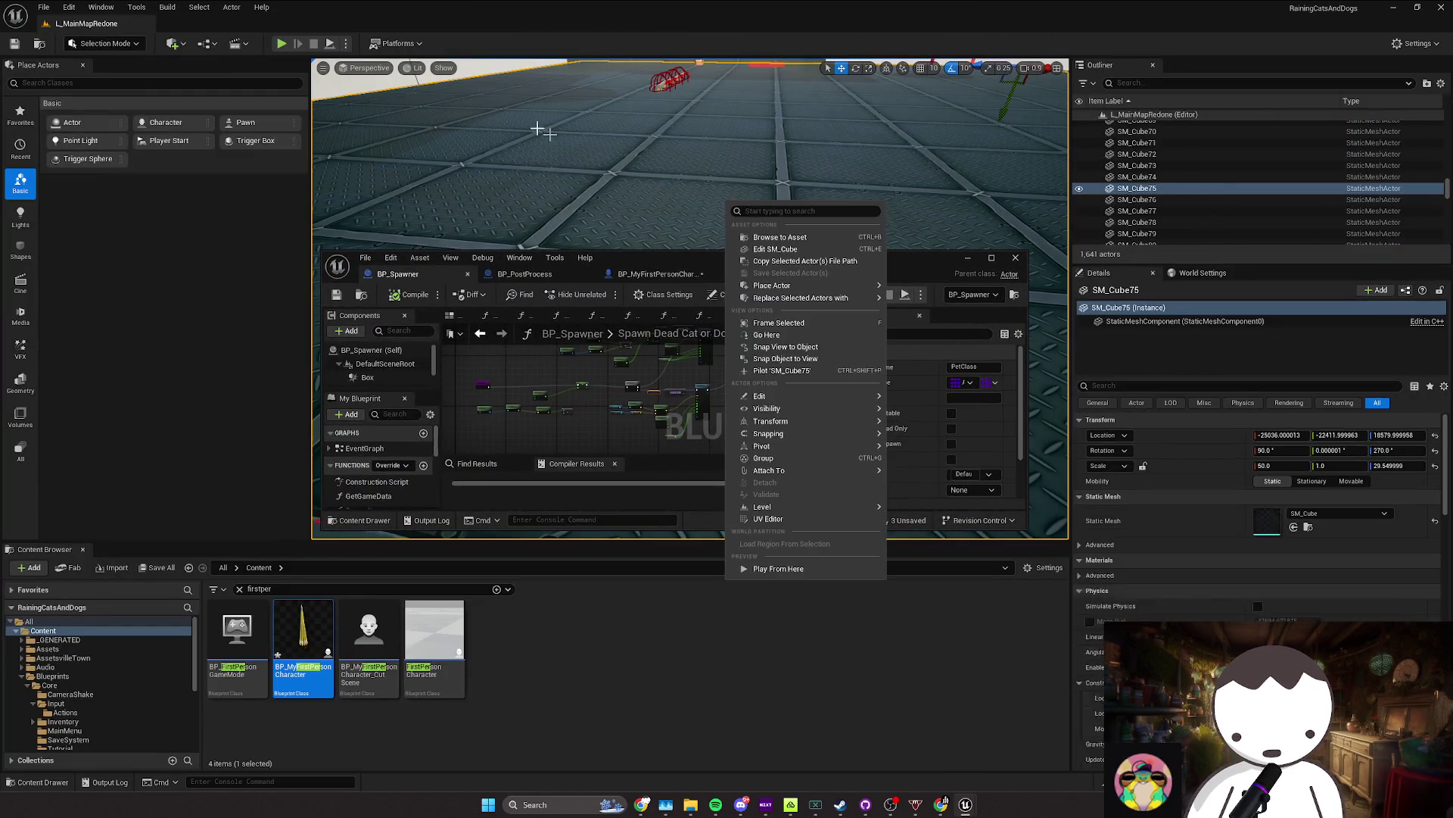
left_click(765, 240)
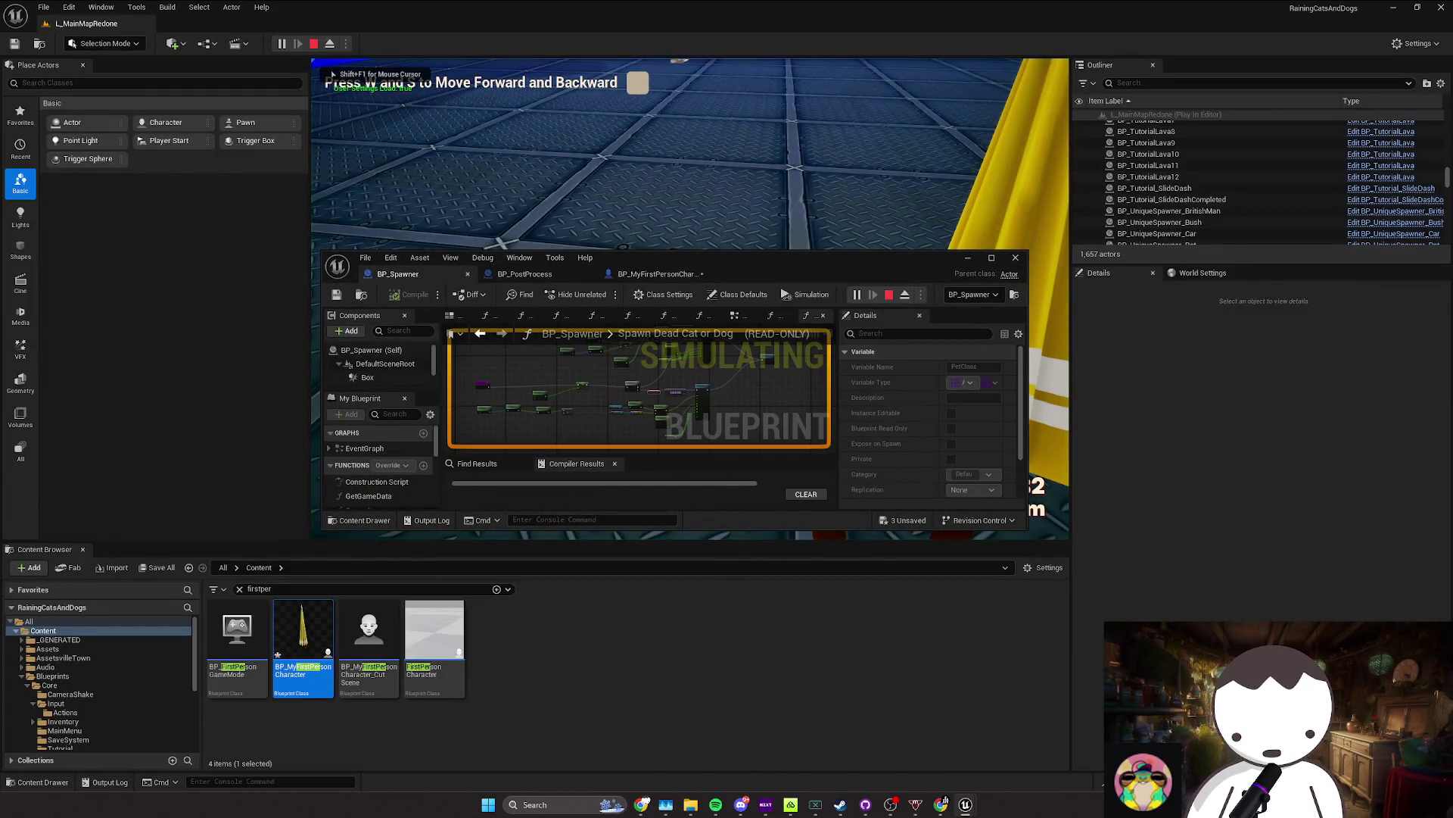
key("shift+F1")
double_click(717, 279)
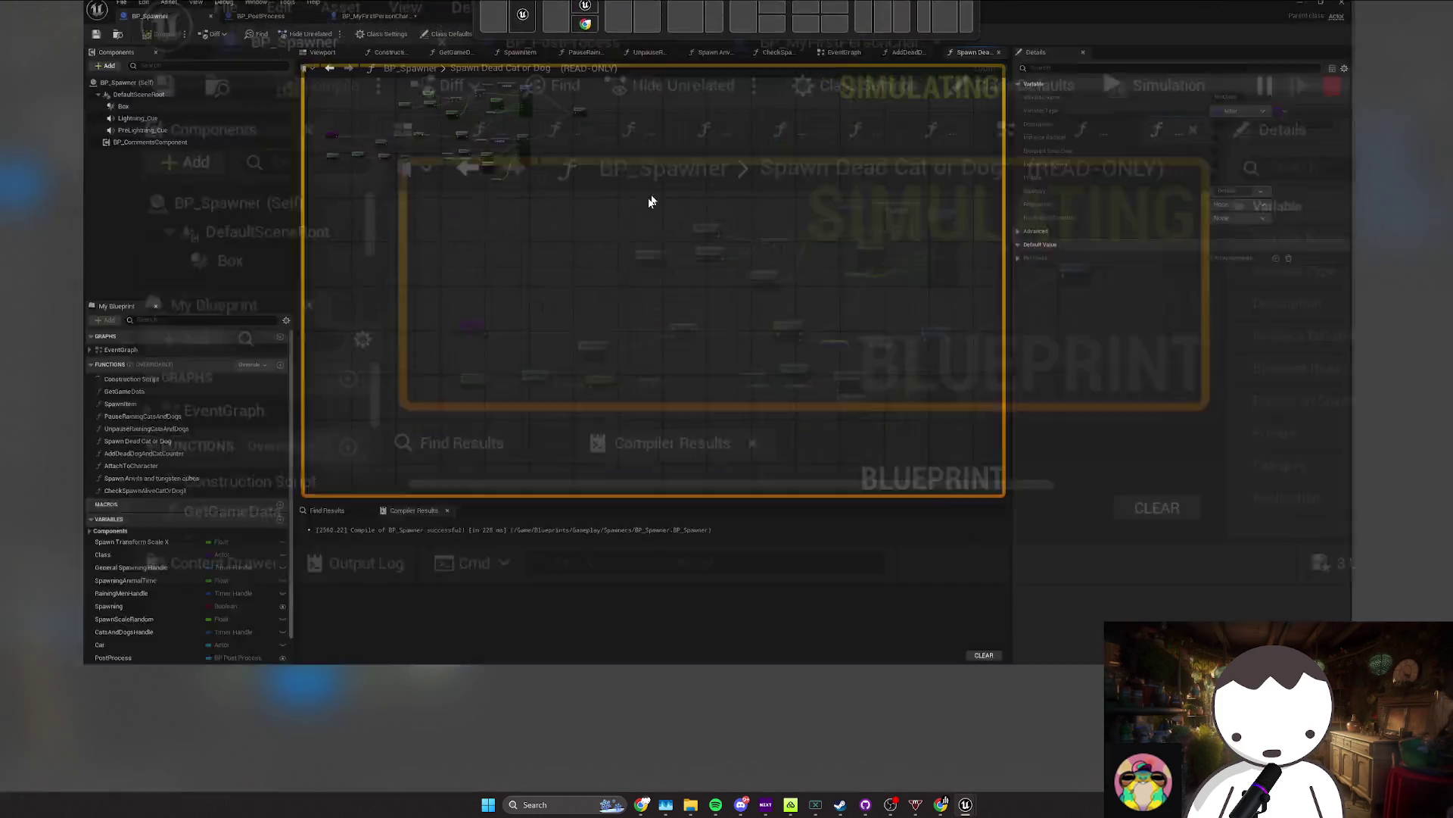
scroll(725, 275, "up", 4)
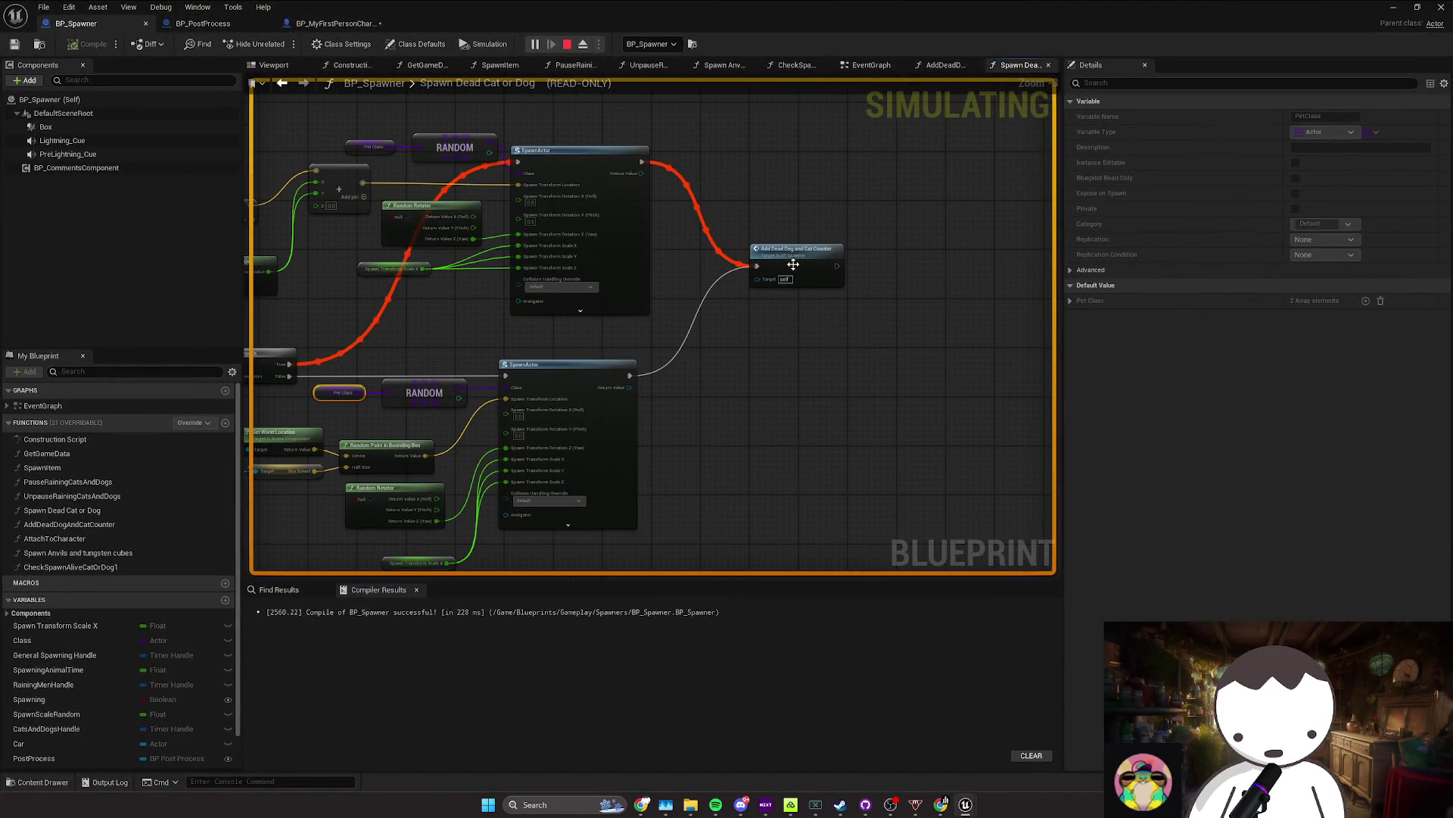
Step: Stop the play session and return to BP_Spawner's event graph, centring the QuickSpawnAnimals chain
key("Escape")
left_click(476, 152)
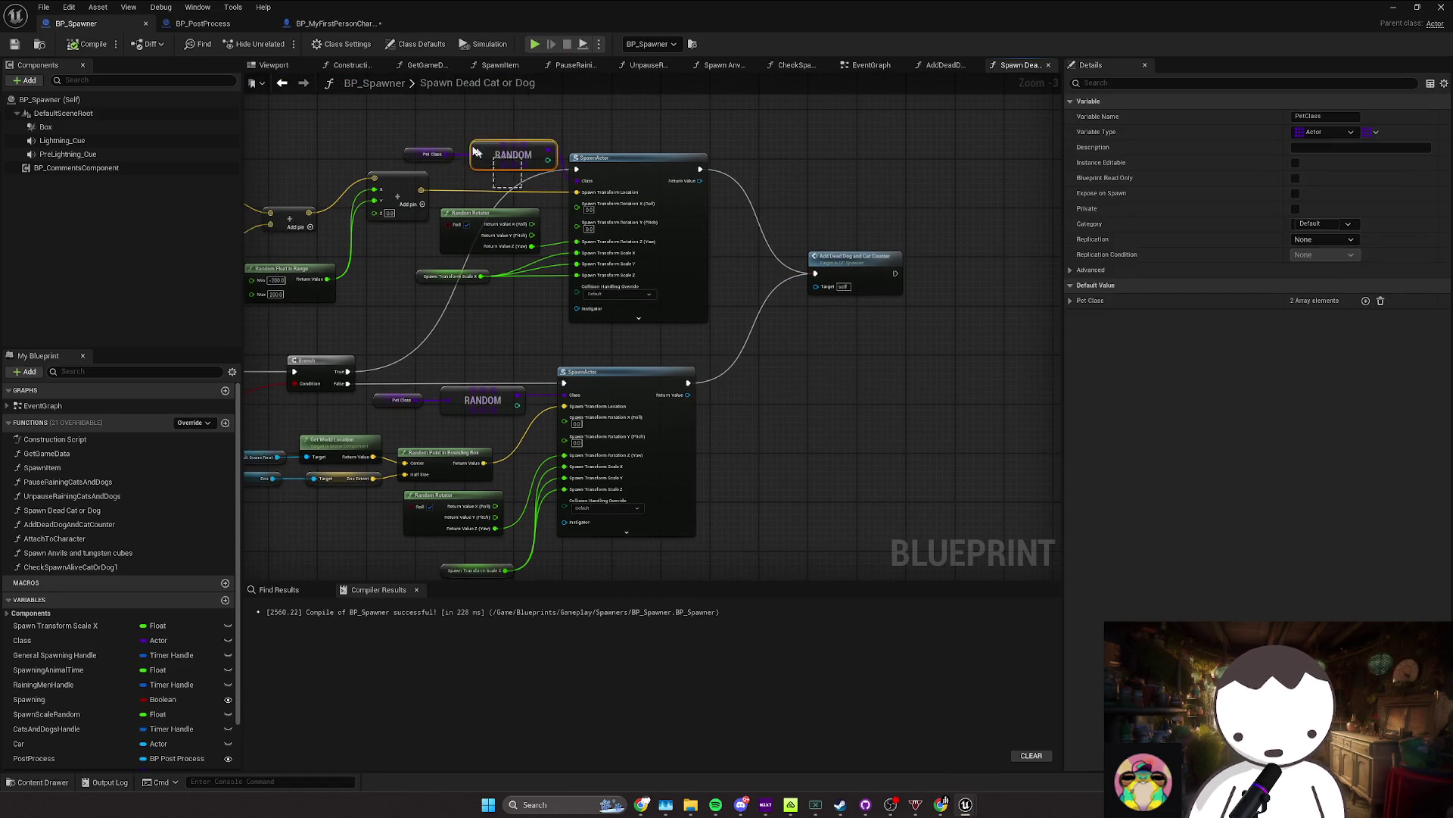
mouse_move(403, 337)
left_mouse_down()
mouse_move(667, 328)
mouse_move(710, 309)
left_mouse_up()
key("alt+Left")
left_click_drag(952, 306, 905, 328)
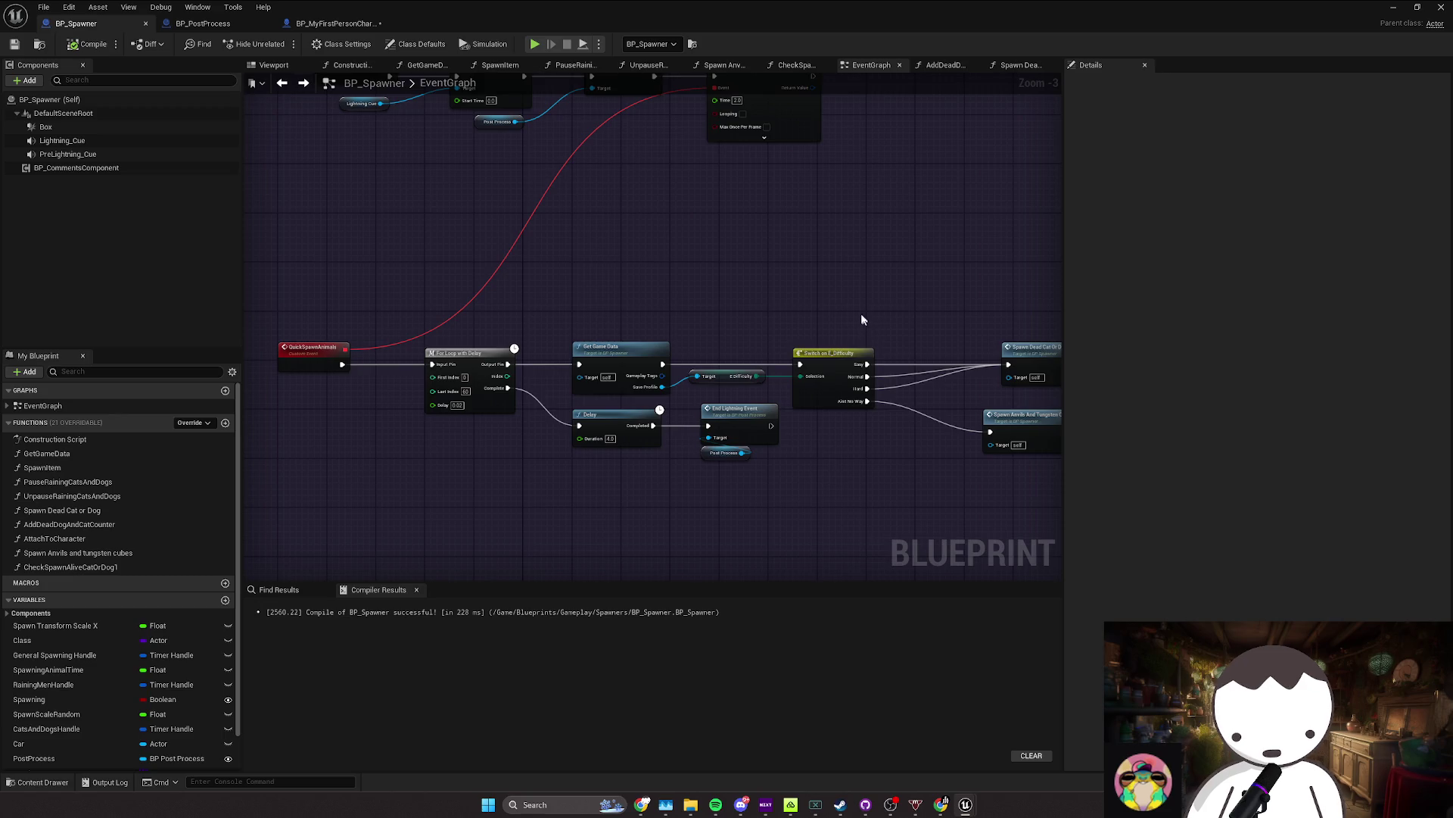
Step: Move the Delay and End Lightning Event nodes lower and raise the grouped difficulty and spawn nodes
left_click_drag(863, 320, 783, 300)
mouse_move(556, 486)
left_mouse_down()
mouse_move(662, 424)
mouse_move(662, 454)
left_mouse_up()
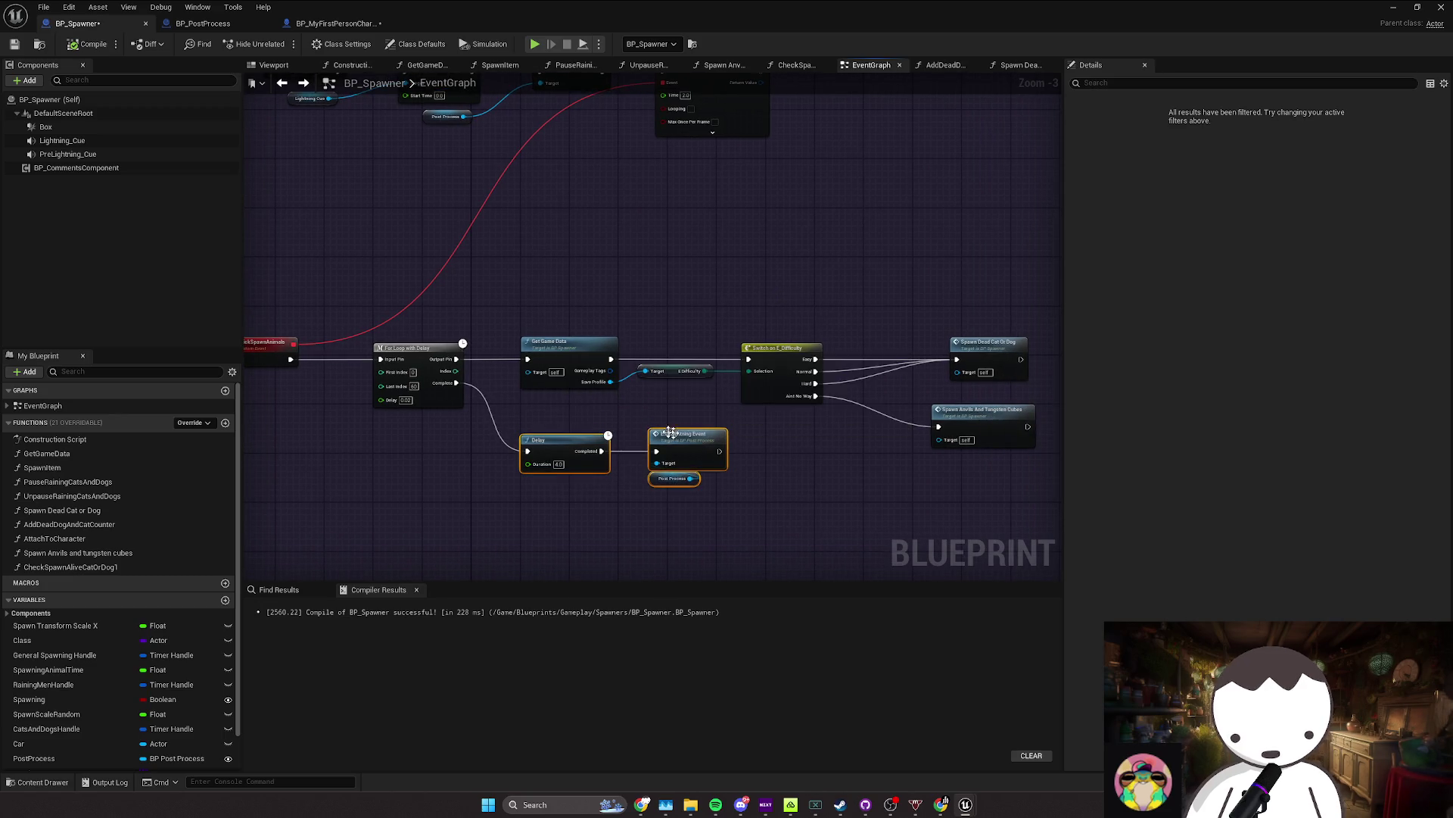
mouse_move(576, 438)
left_mouse_down()
mouse_move(913, 354)
mouse_move(915, 379)
left_mouse_up()
left_click(872, 426, "ctrl")
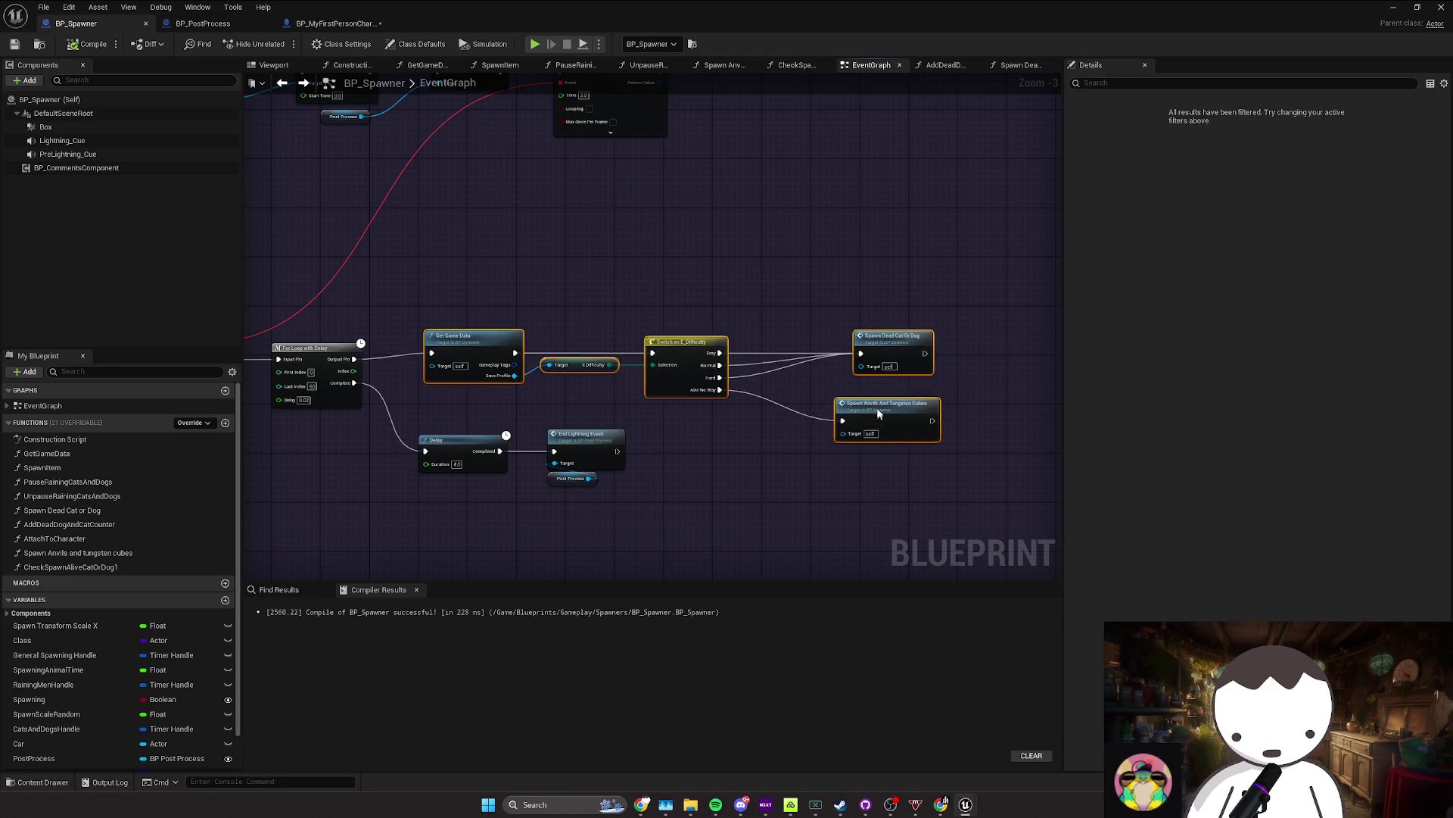
left_click_drag(873, 426, 878, 376)
left_click_drag(697, 333, 697, 321)
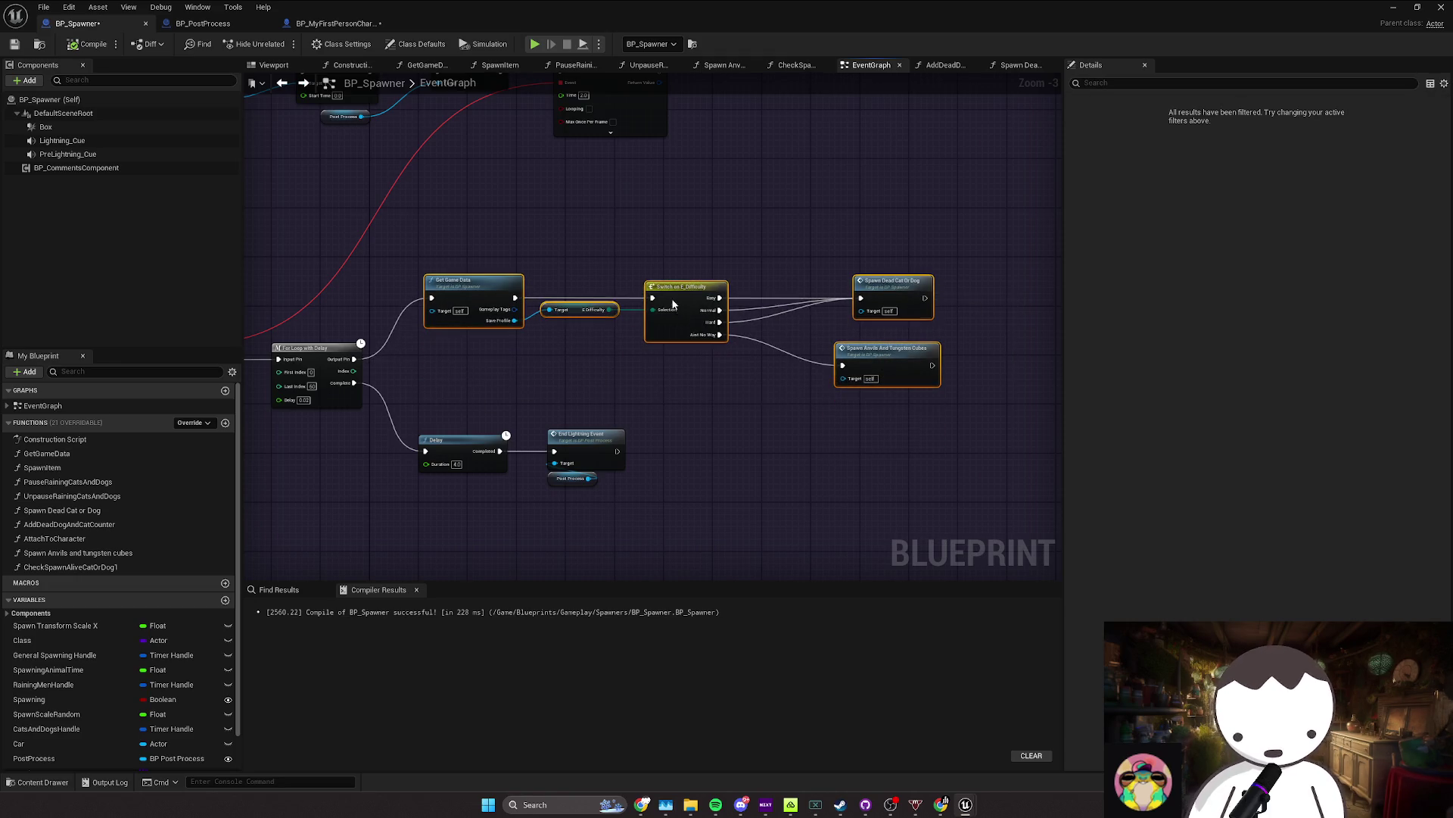
mouse_move(604, 334)
left_mouse_down()
mouse_move(753, 356)
mouse_move(912, 348)
left_mouse_up()
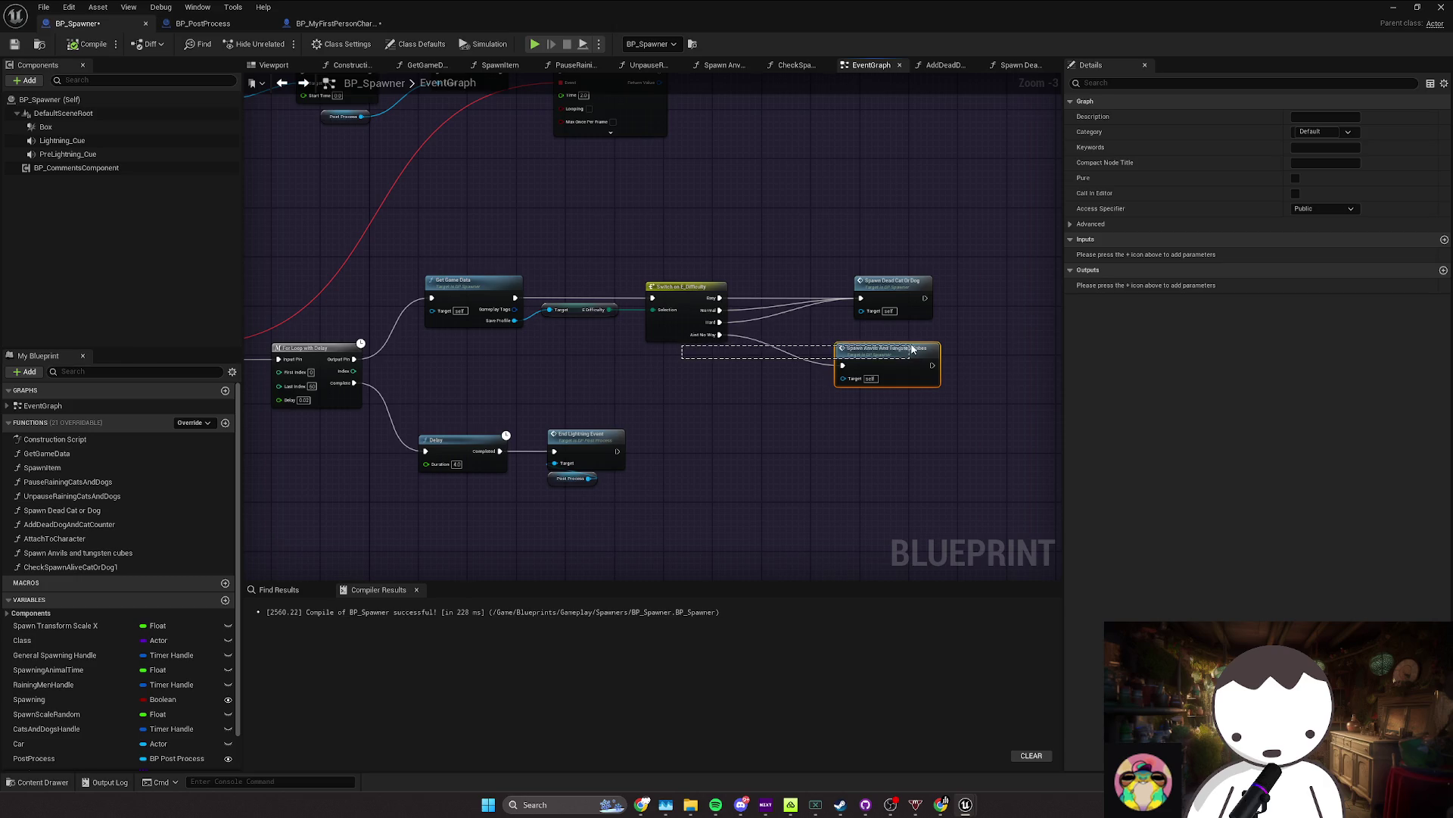
Step: Straighten the Switch on E_Difficulty and E Difficulty getter wires with Q
key("q")
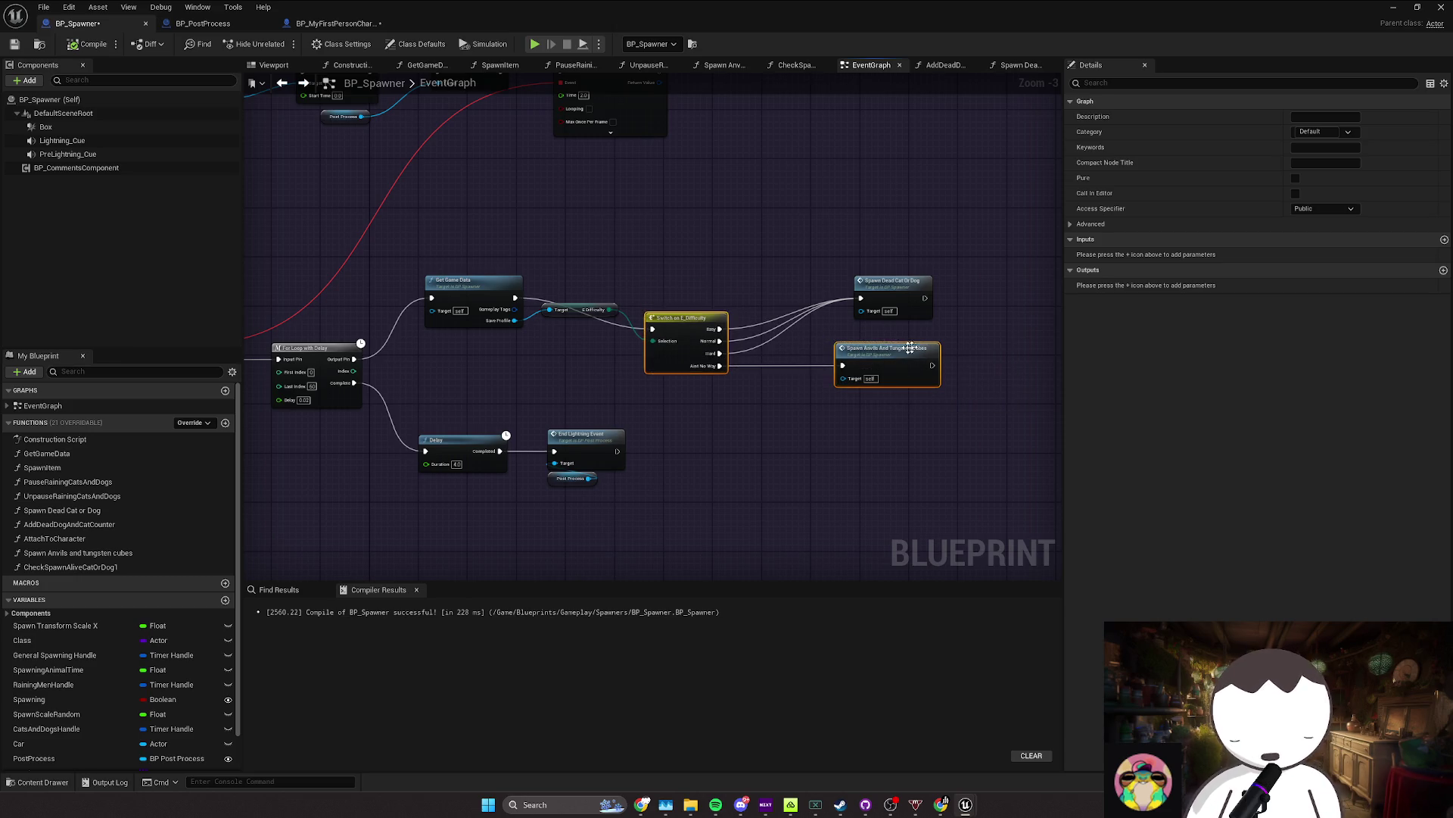
left_click(699, 323)
left_click_drag(679, 310, 680, 279)
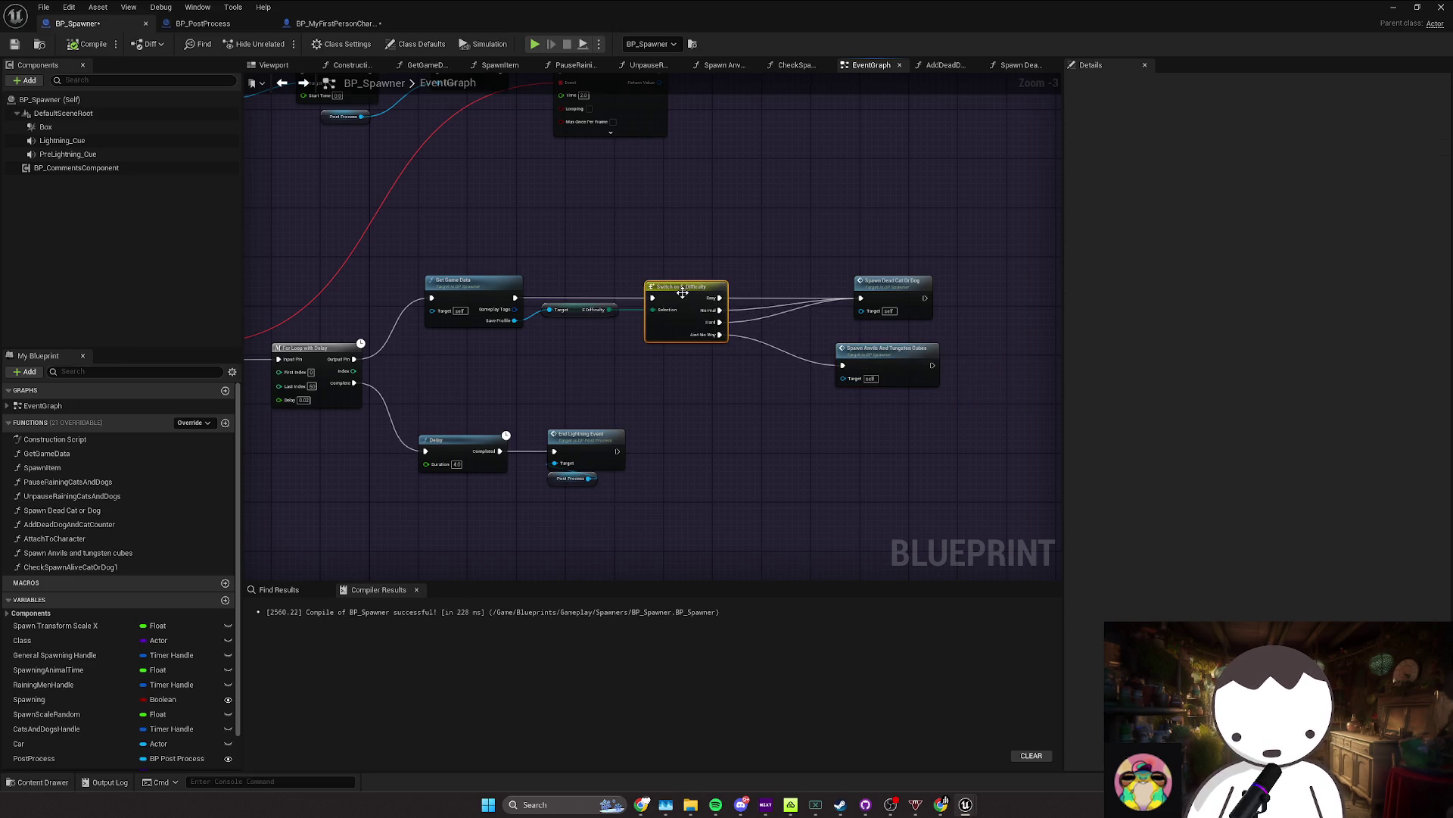
left_click(575, 316)
left_click(477, 288, "ctrl")
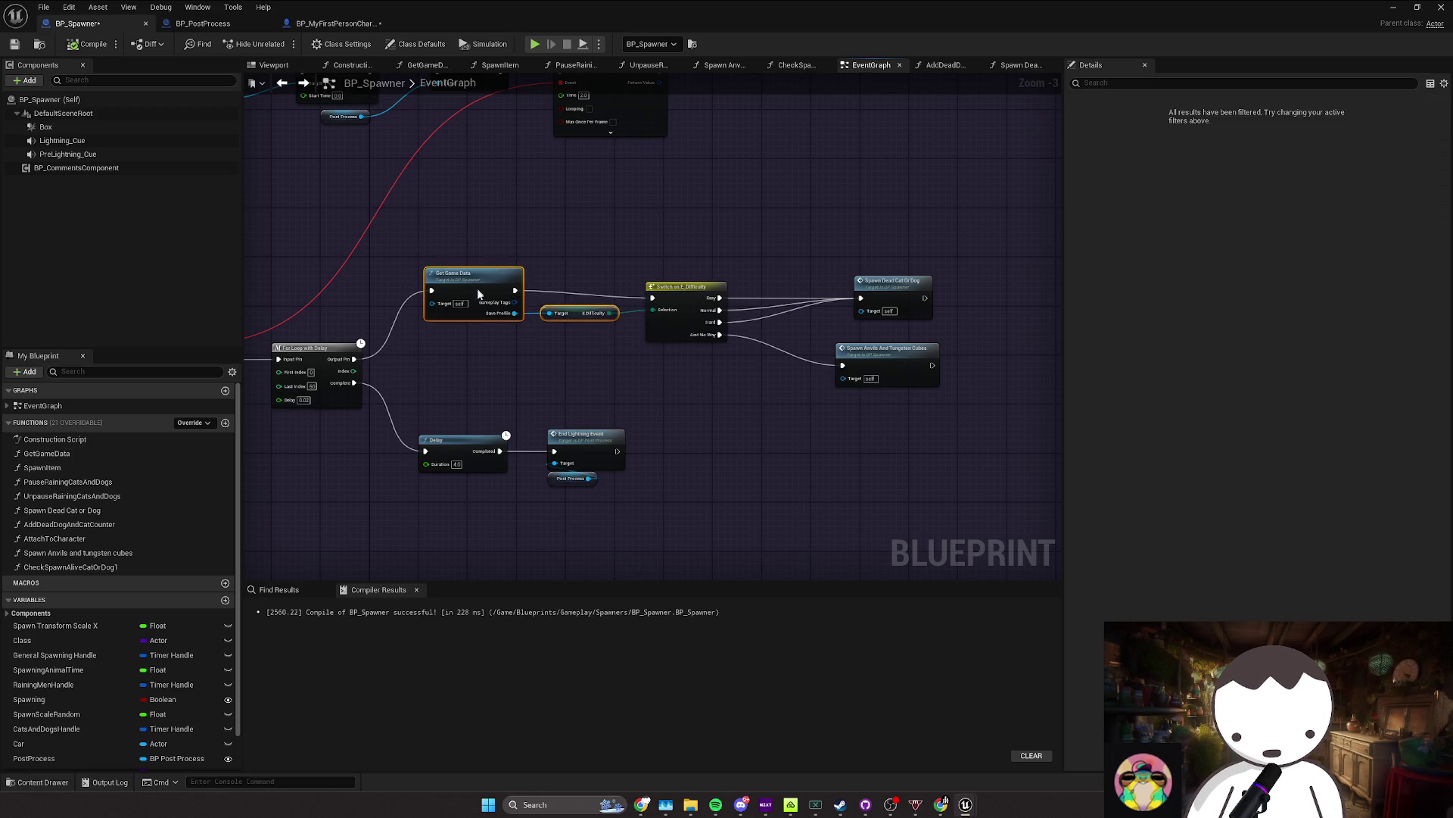
key("q")
Step: Shift the Spawn Anvils And Tungsten Cubes and Spawn Dead Cat Or Dog nodes left into line
left_click_drag(560, 270, 796, 329)
left_click(893, 360)
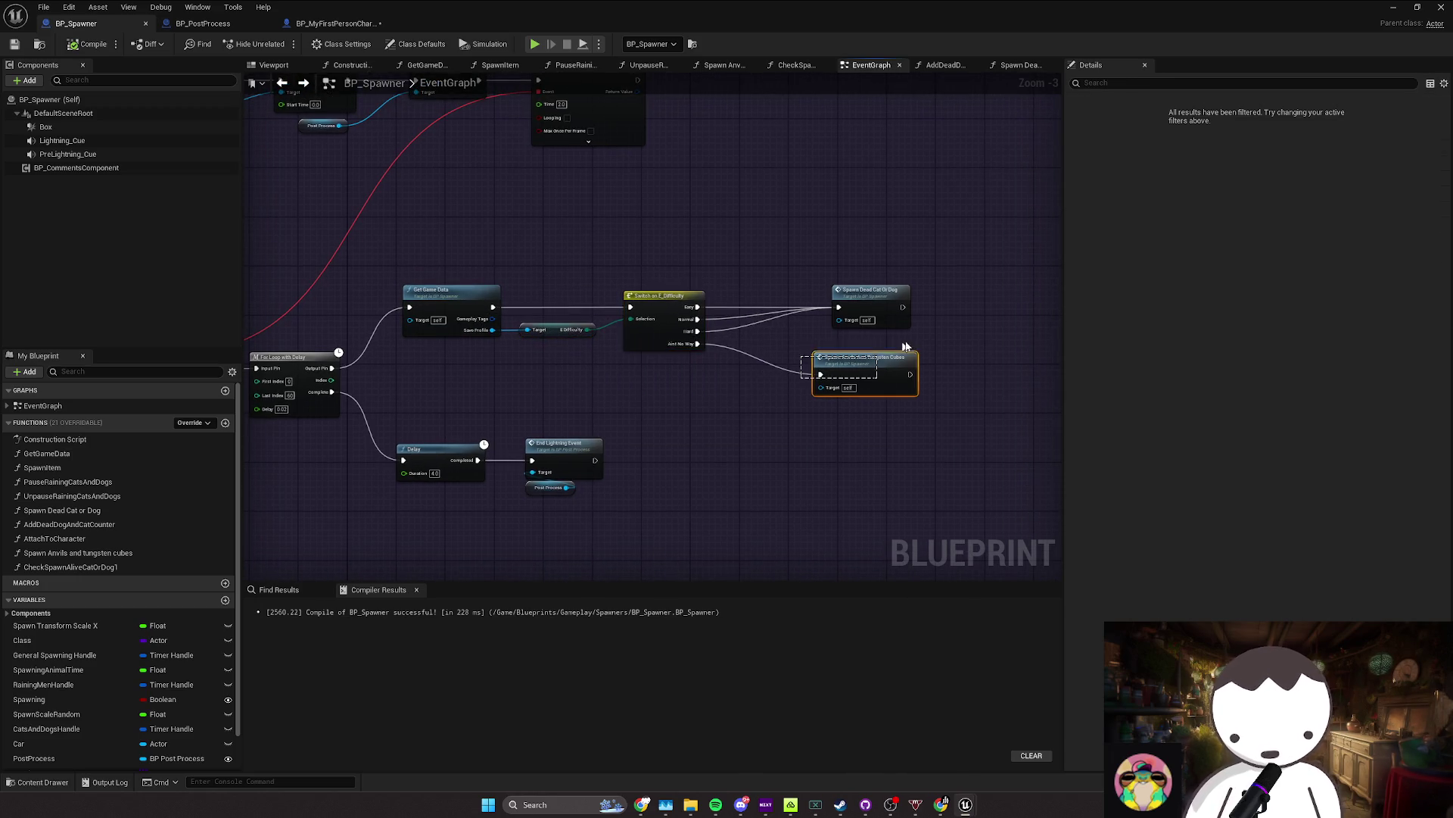
left_click_drag(873, 361, 855, 361)
left_click_drag(871, 294, 826, 294)
left_click_drag(830, 354, 824, 354)
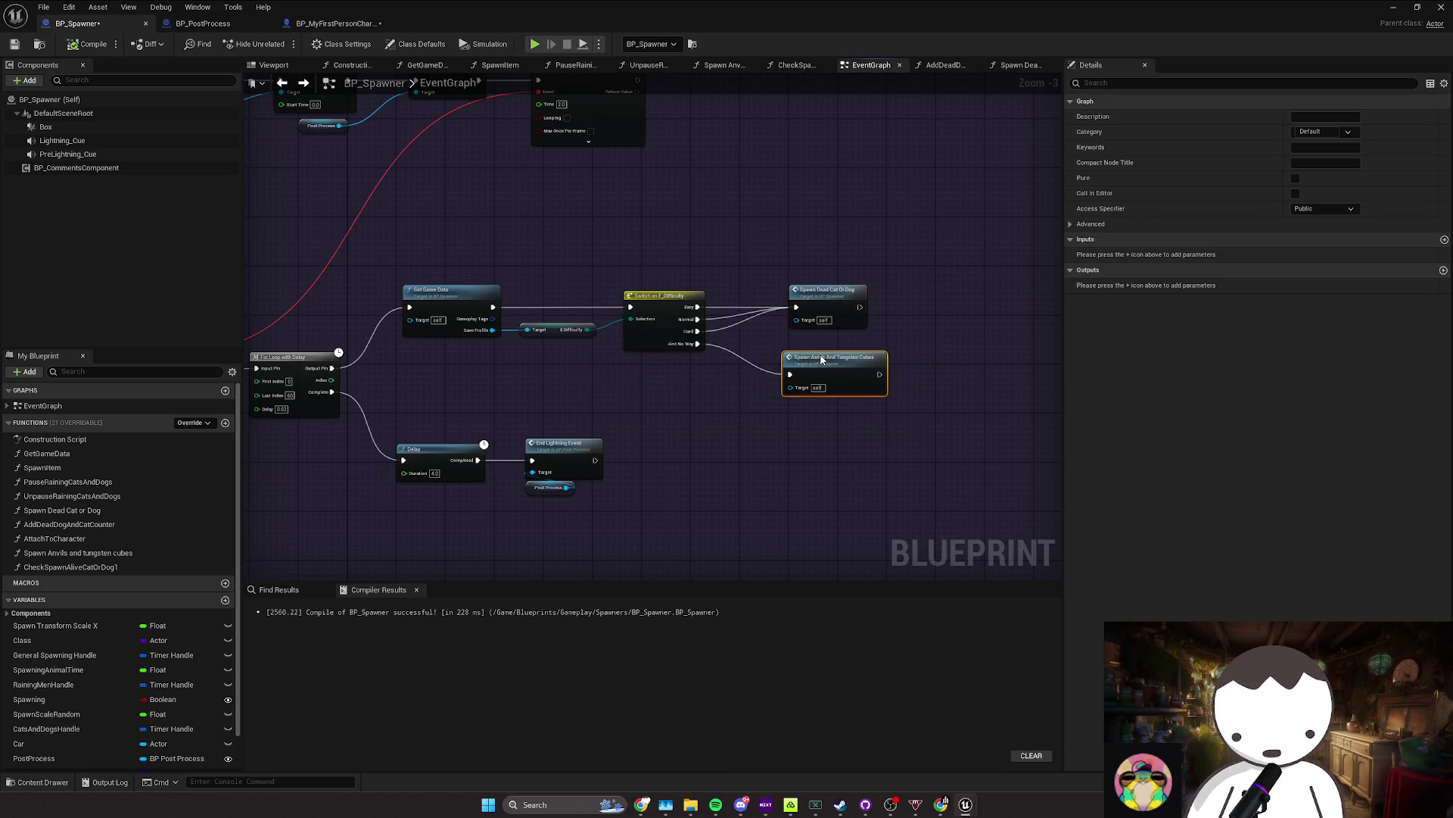
left_click(916, 412)
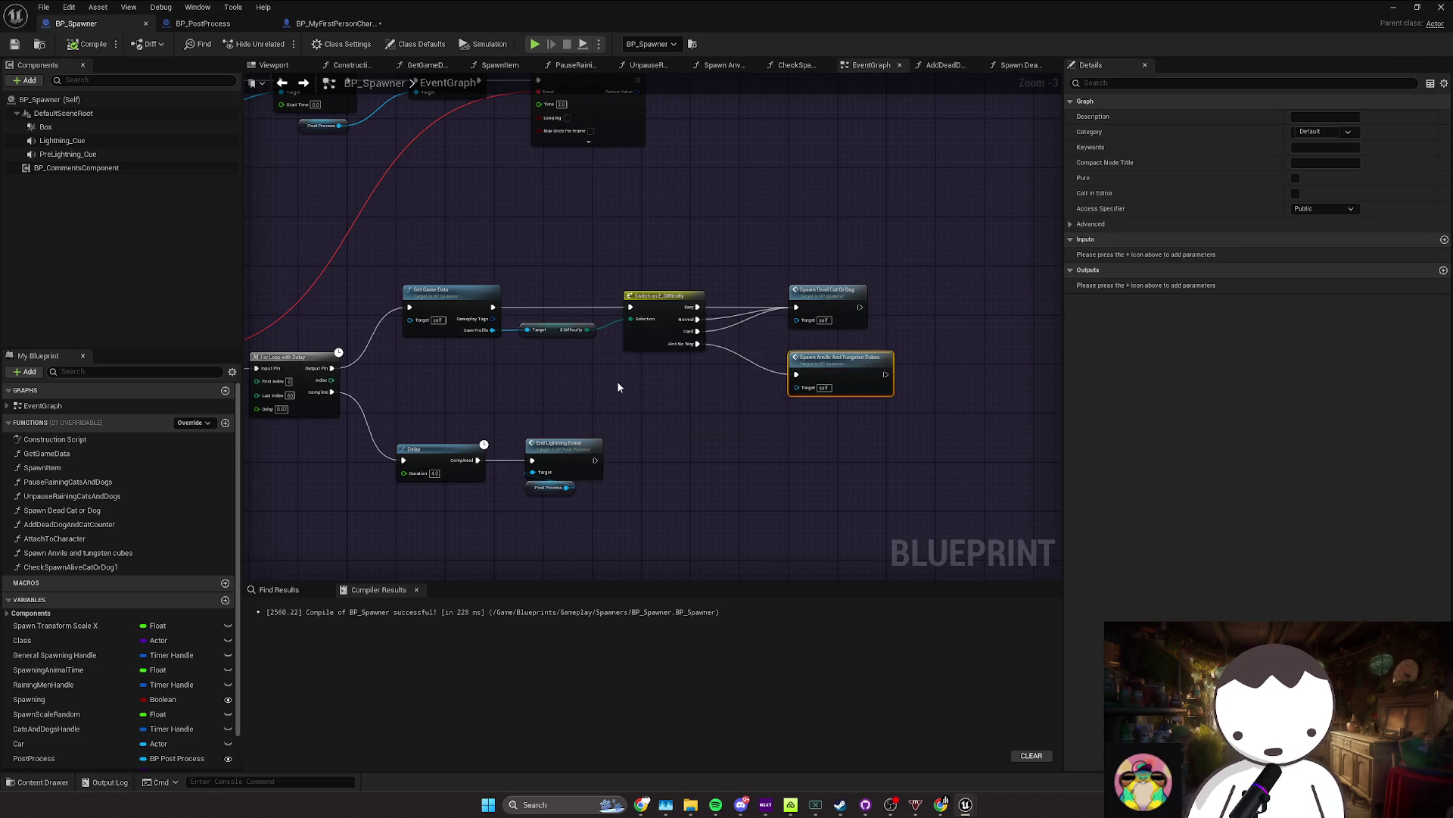
Step: Fine-tune the spawn node positions and reselect Get Game Data and the E Difficulty getter
mouse_move(579, 407)
left_mouse_down()
mouse_move(536, 426)
mouse_move(854, 413)
mouse_move(620, 415)
left_mouse_up()
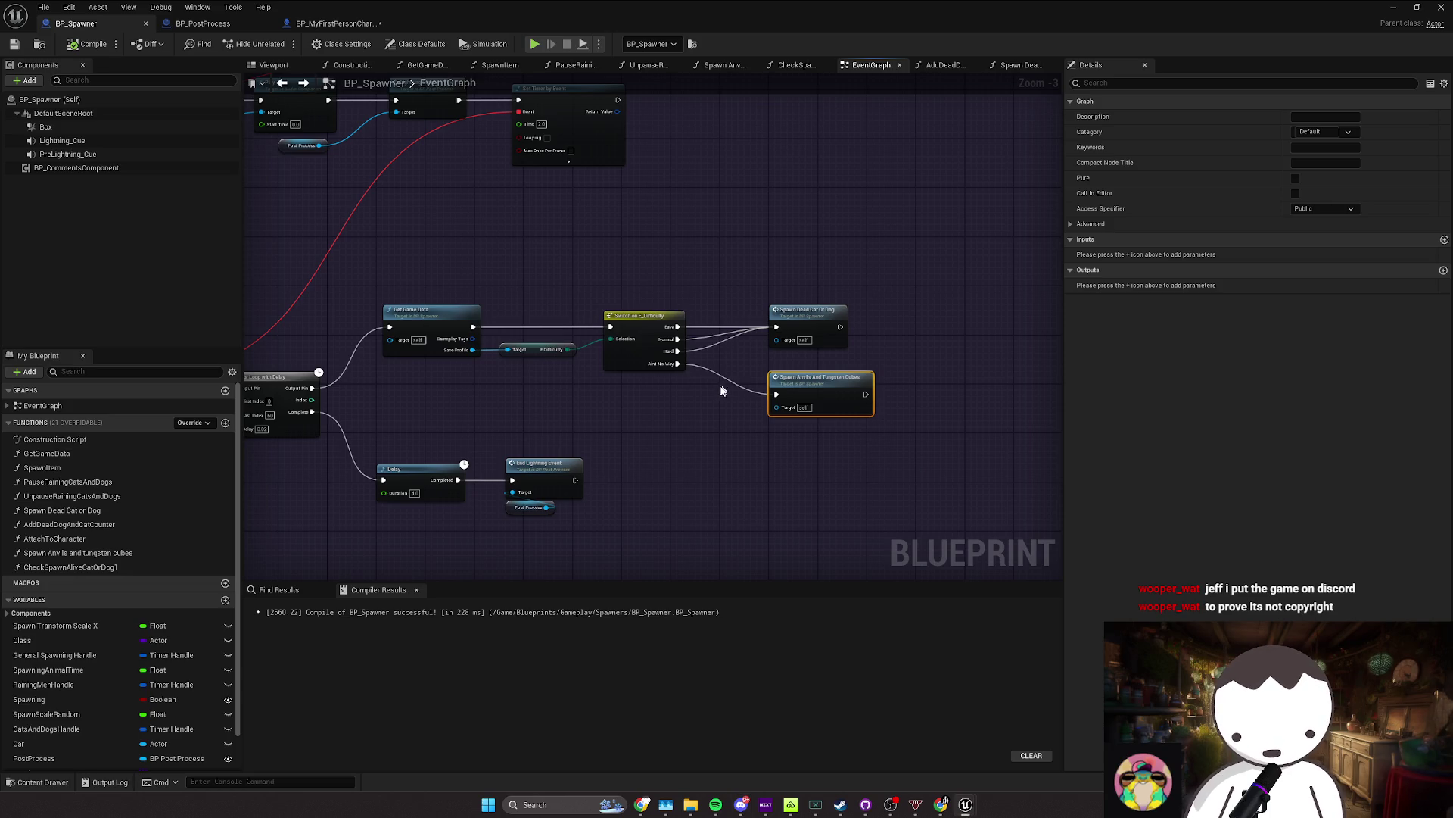
left_click_drag(720, 383, 676, 412)
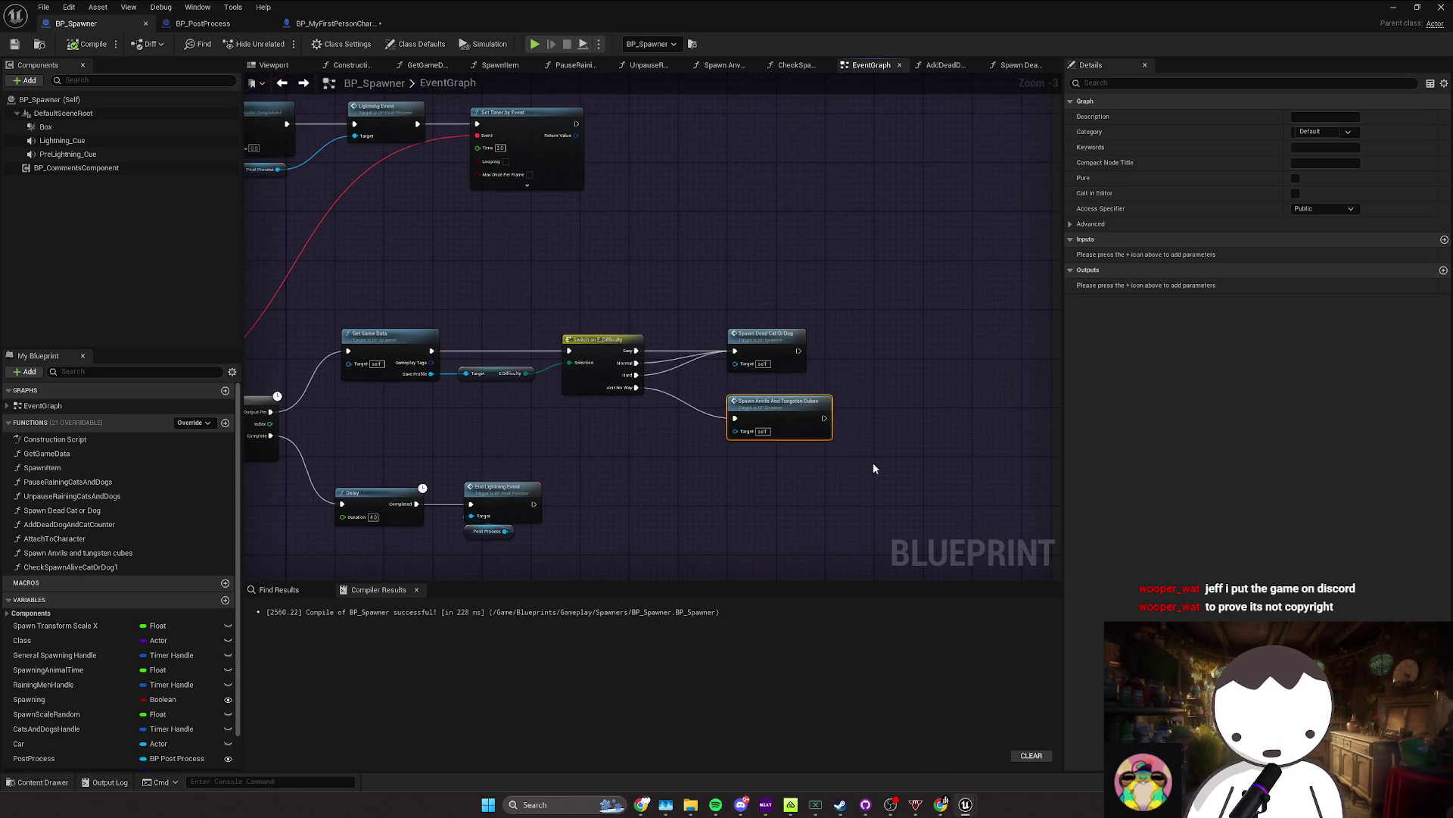
left_click(848, 458)
mouse_move(828, 457)
left_mouse_down()
mouse_move(718, 457)
mouse_move(610, 387)
mouse_move(627, 398)
left_mouse_up()
left_click_drag(660, 330, 642, 330)
left_click(638, 405)
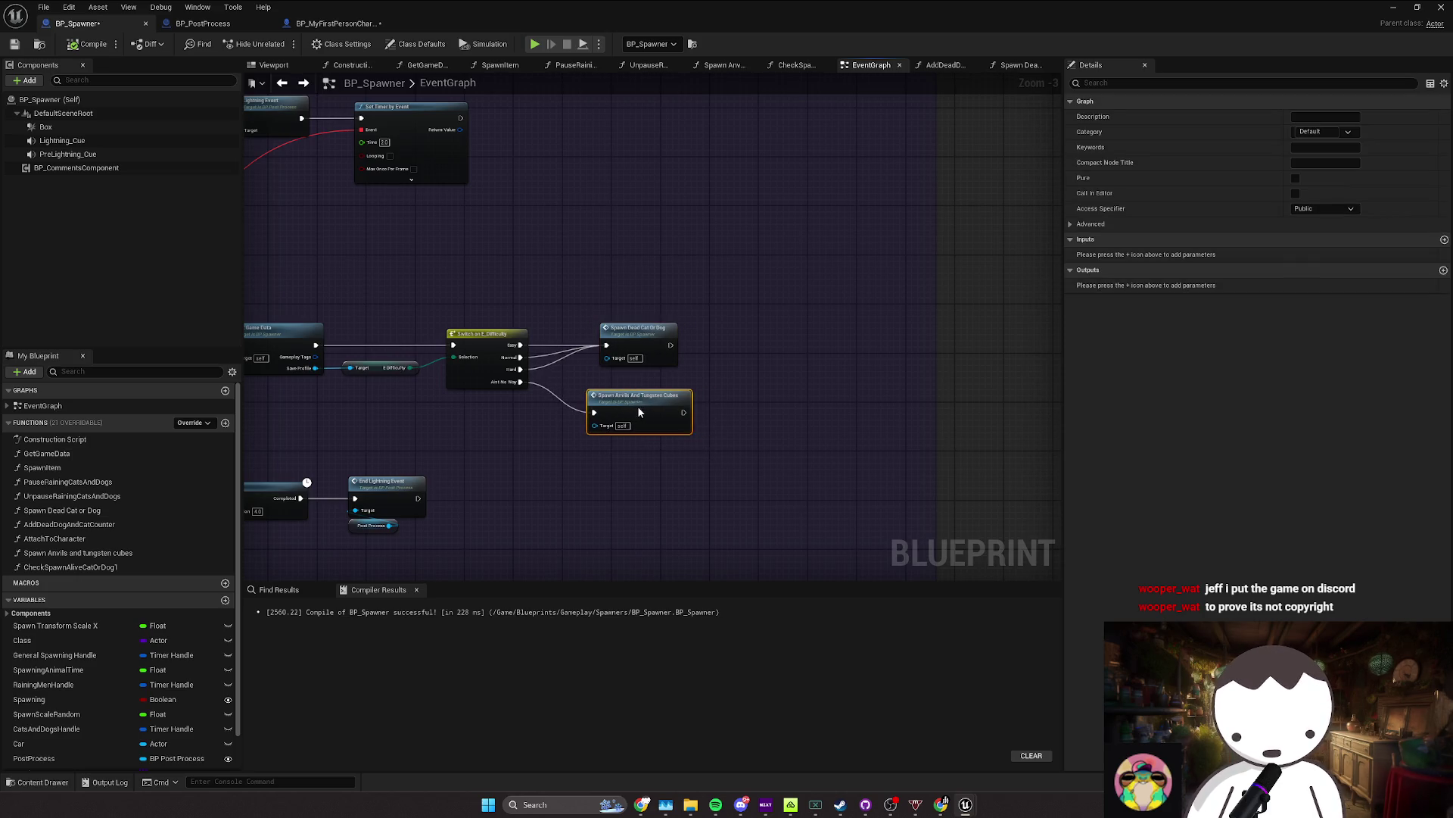
scroll(642, 336, "up", 1)
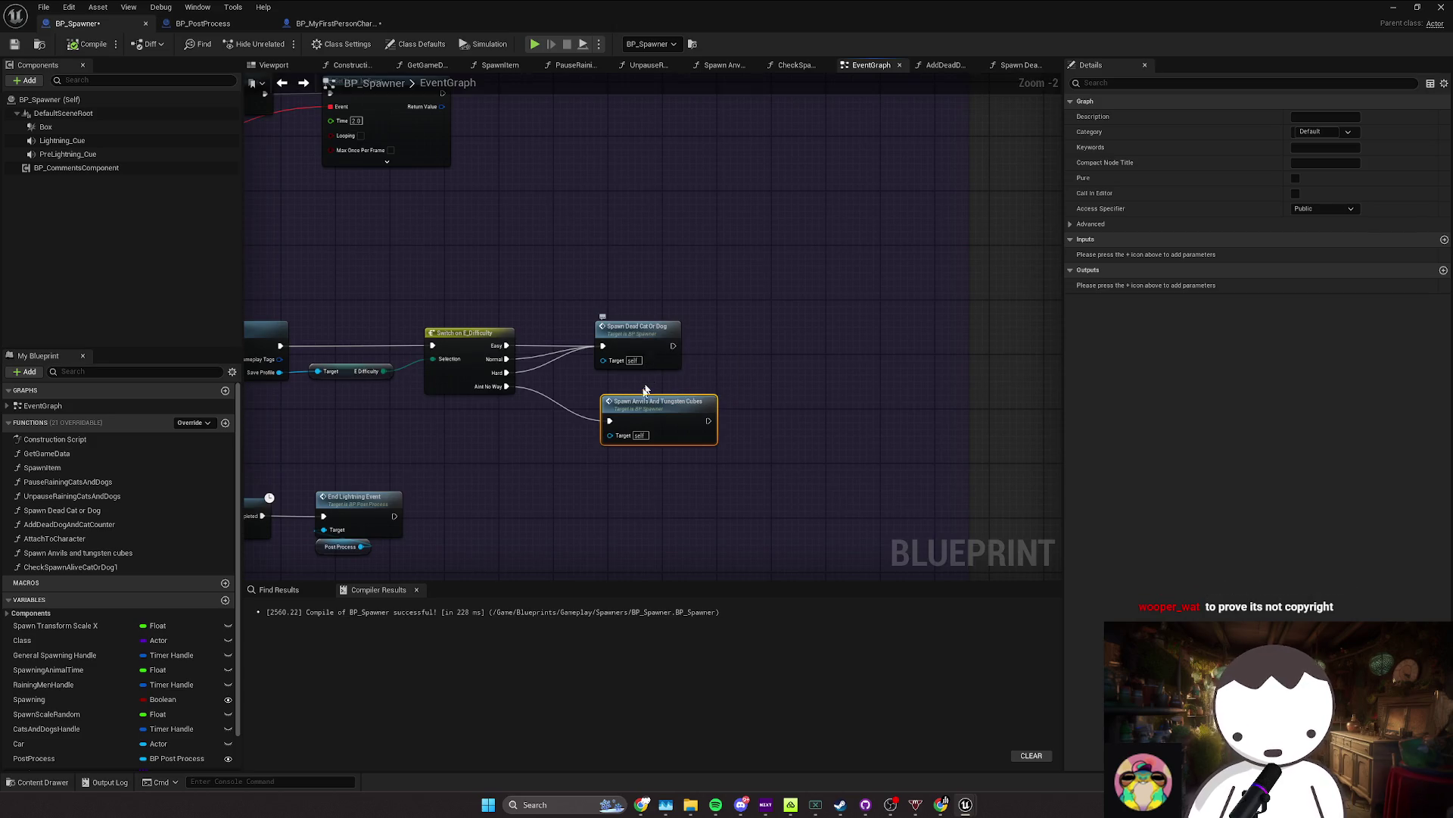
left_click_drag(642, 337, 945, 337)
left_click(650, 364)
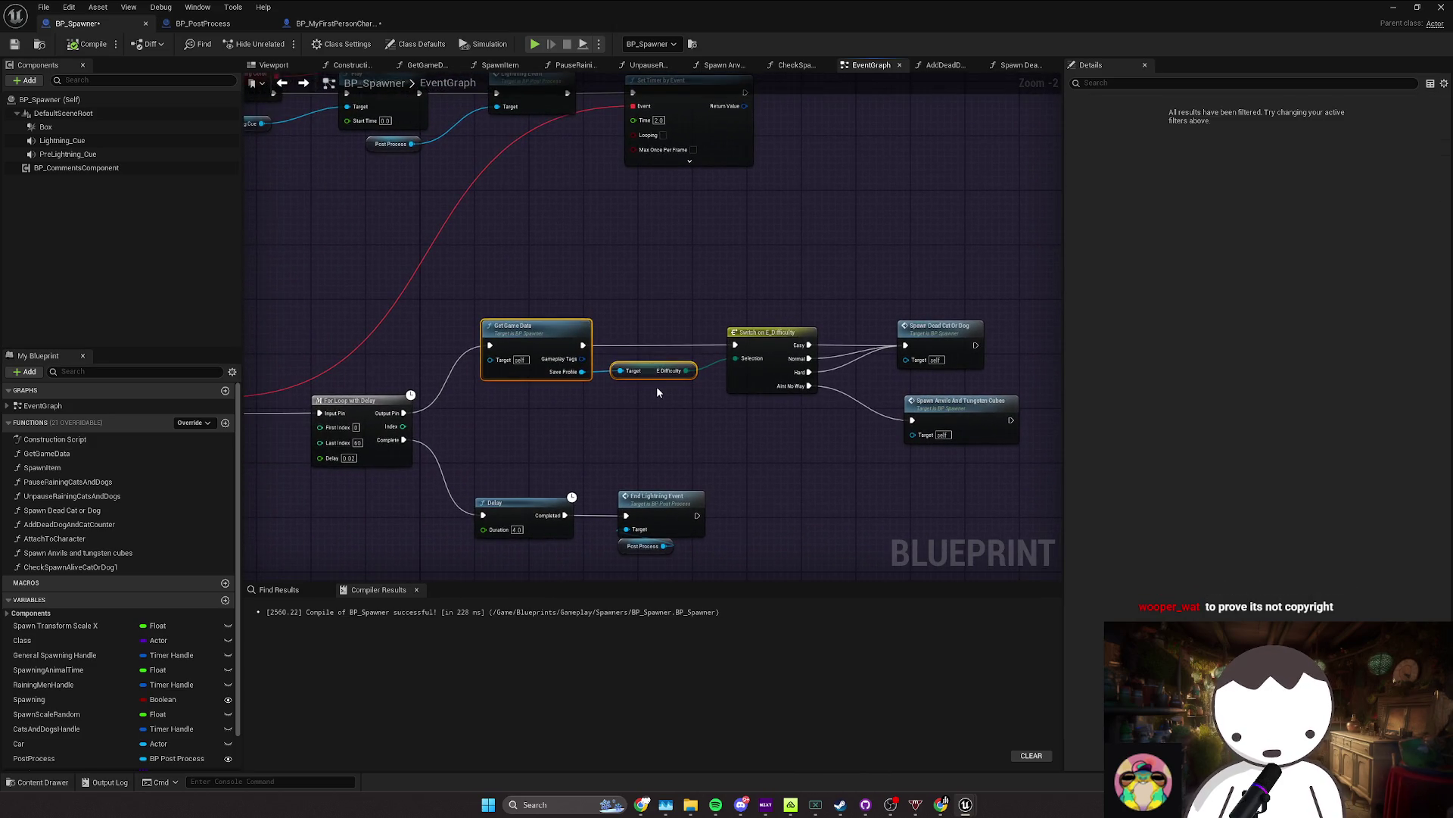
left_click_drag(657, 386, 615, 384)
Step: Open the Spawn Dead Cat or Dog function and check the Pet Class default entries
double_click(879, 327)
left_click_drag(707, 336, 680, 340)
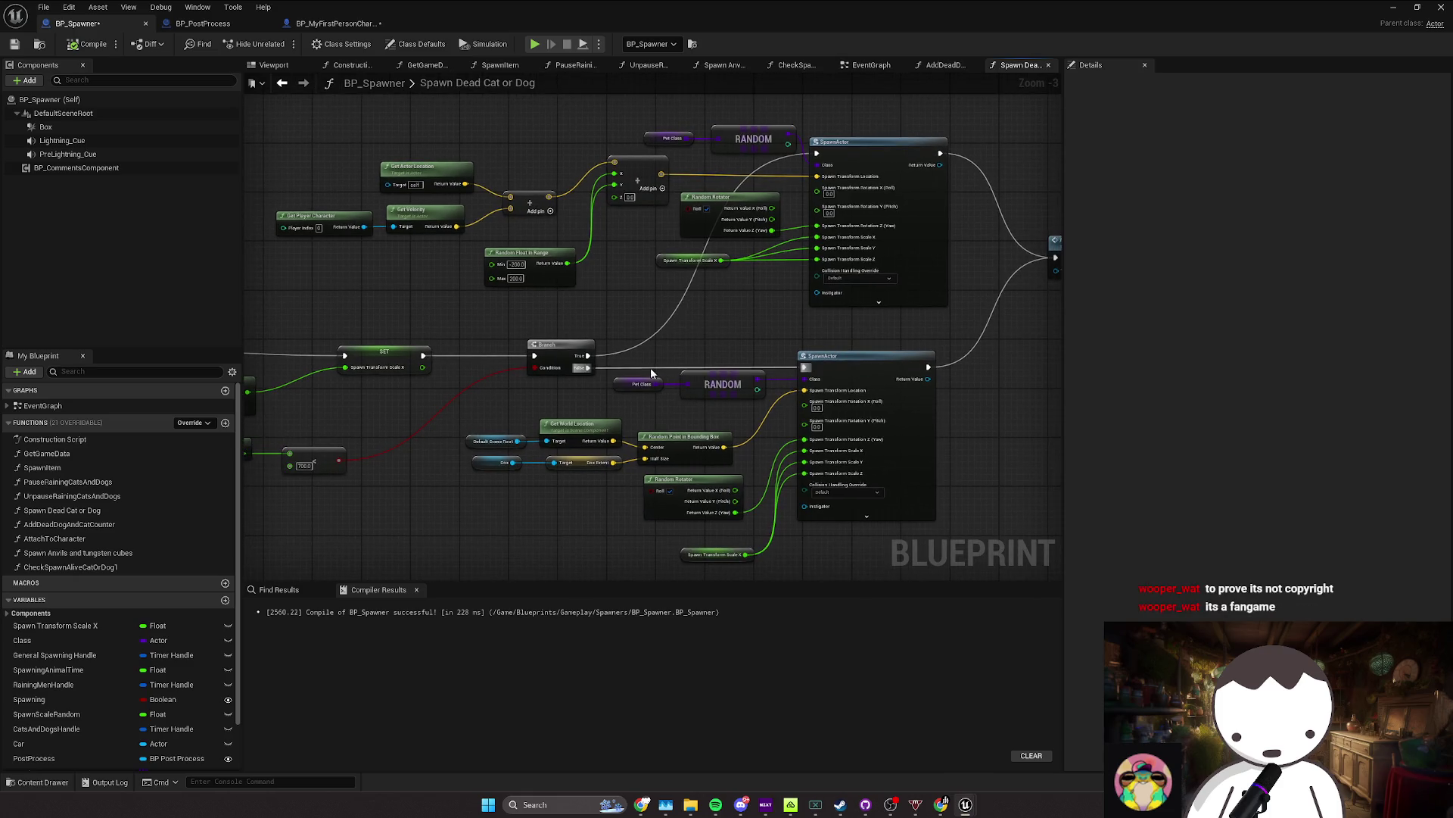
left_click(641, 384)
left_click(1077, 302)
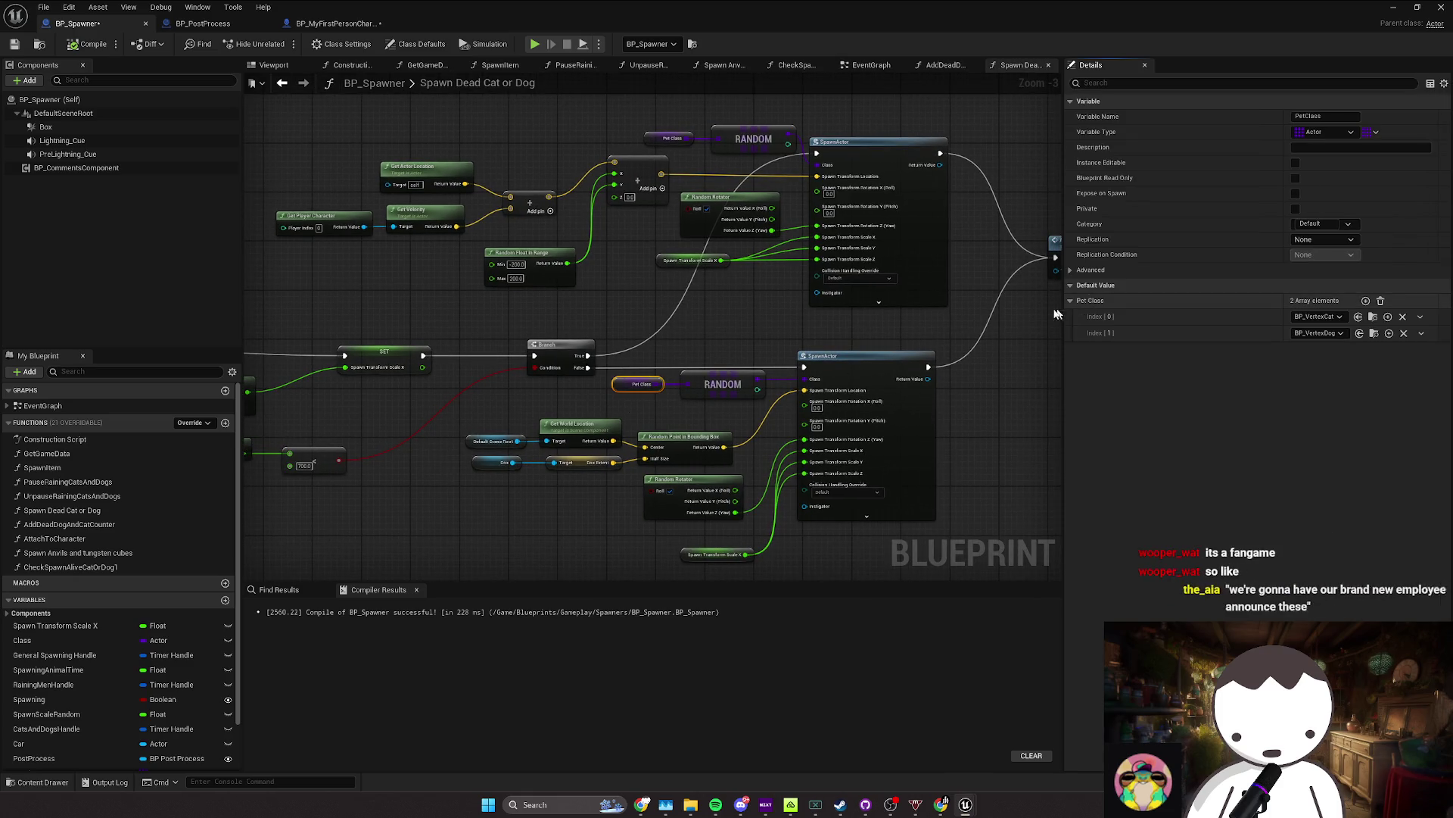
left_click_drag(949, 320, 875, 334)
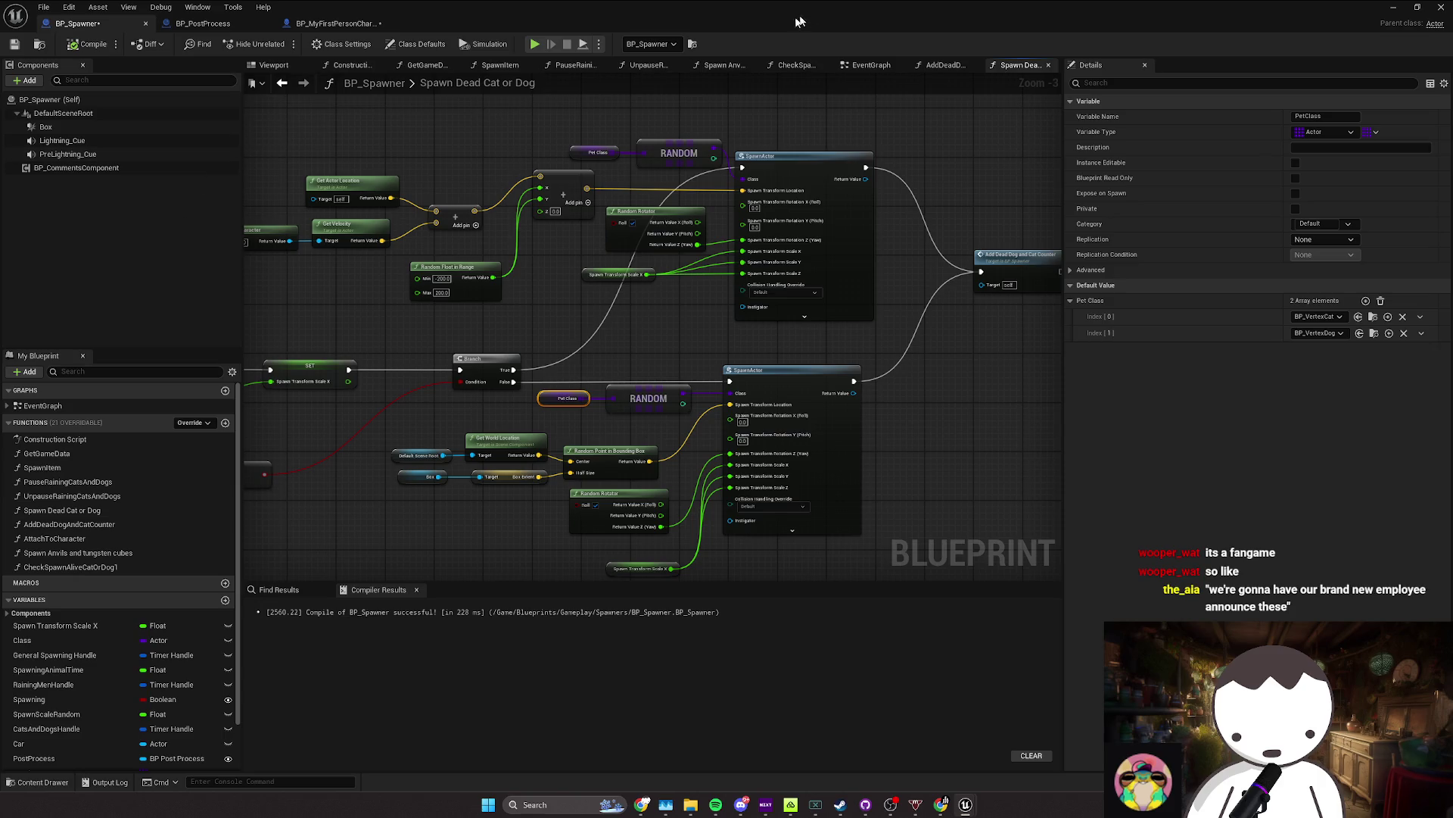
Step: Find BP_Spawner in the level via 'spawner', enable Spawning, and play-test walking forward
key("alt+Tab")
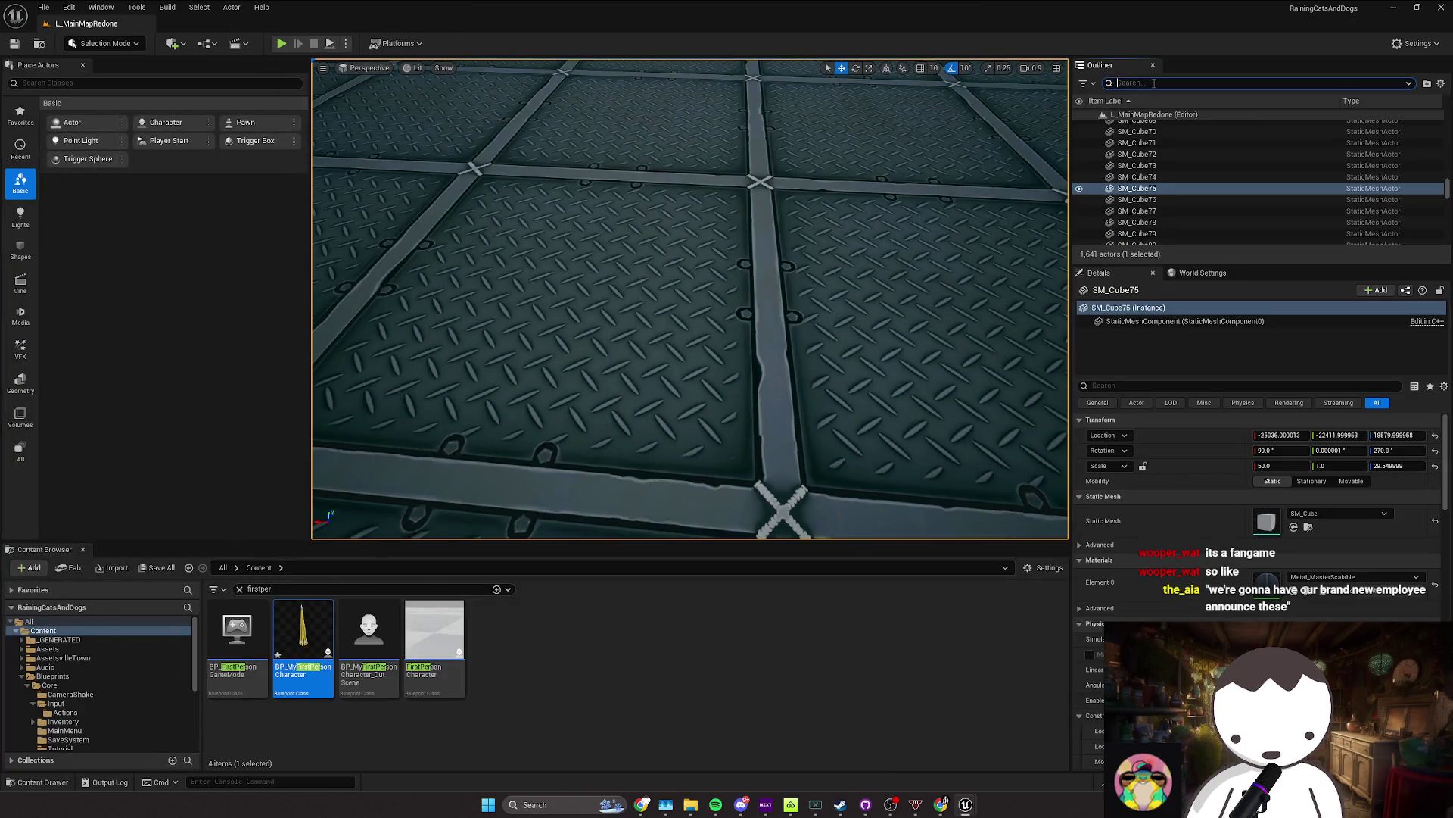
type("spawner")
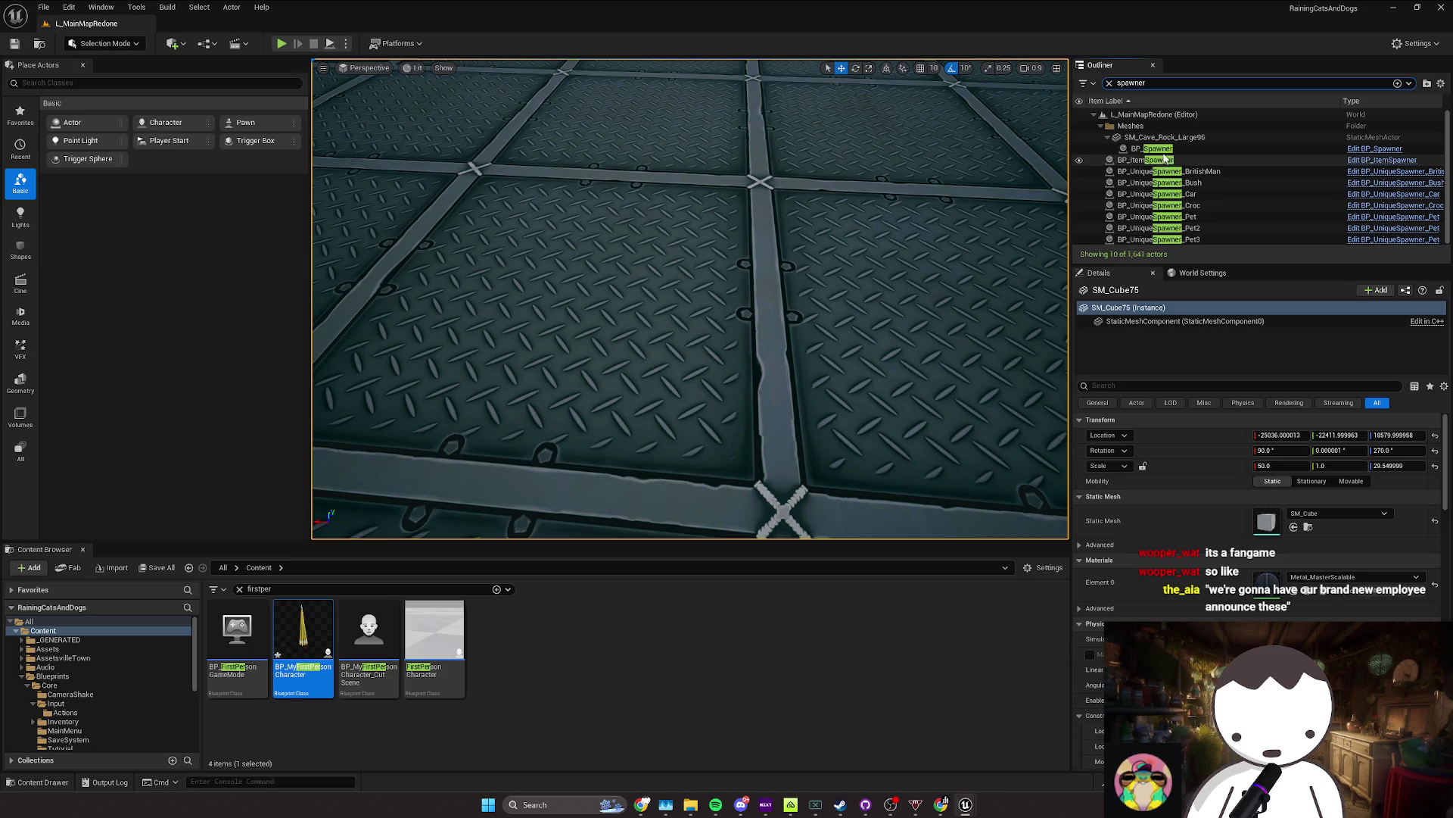
key("Return")
left_click(1258, 497)
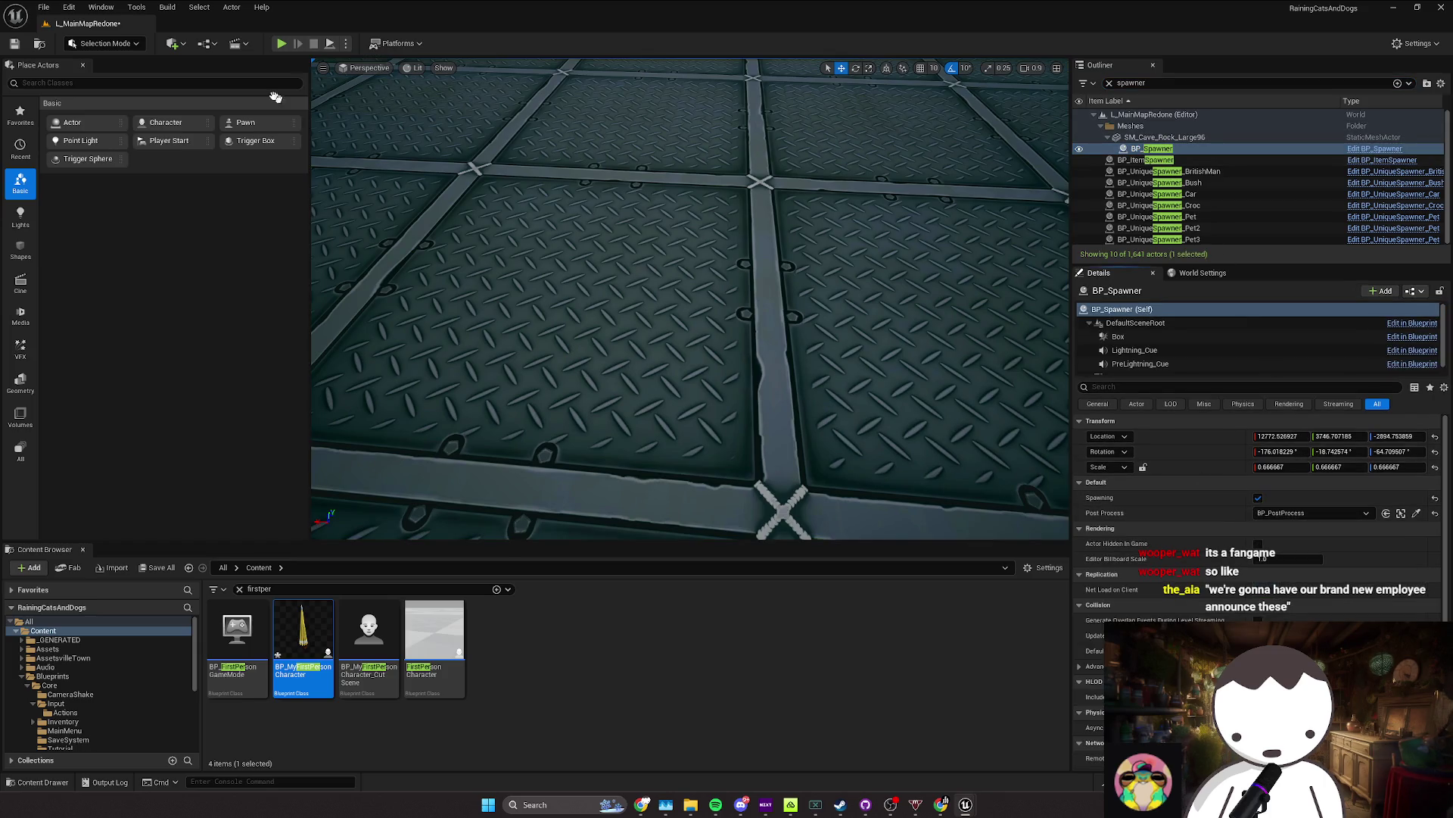
left_click(282, 44)
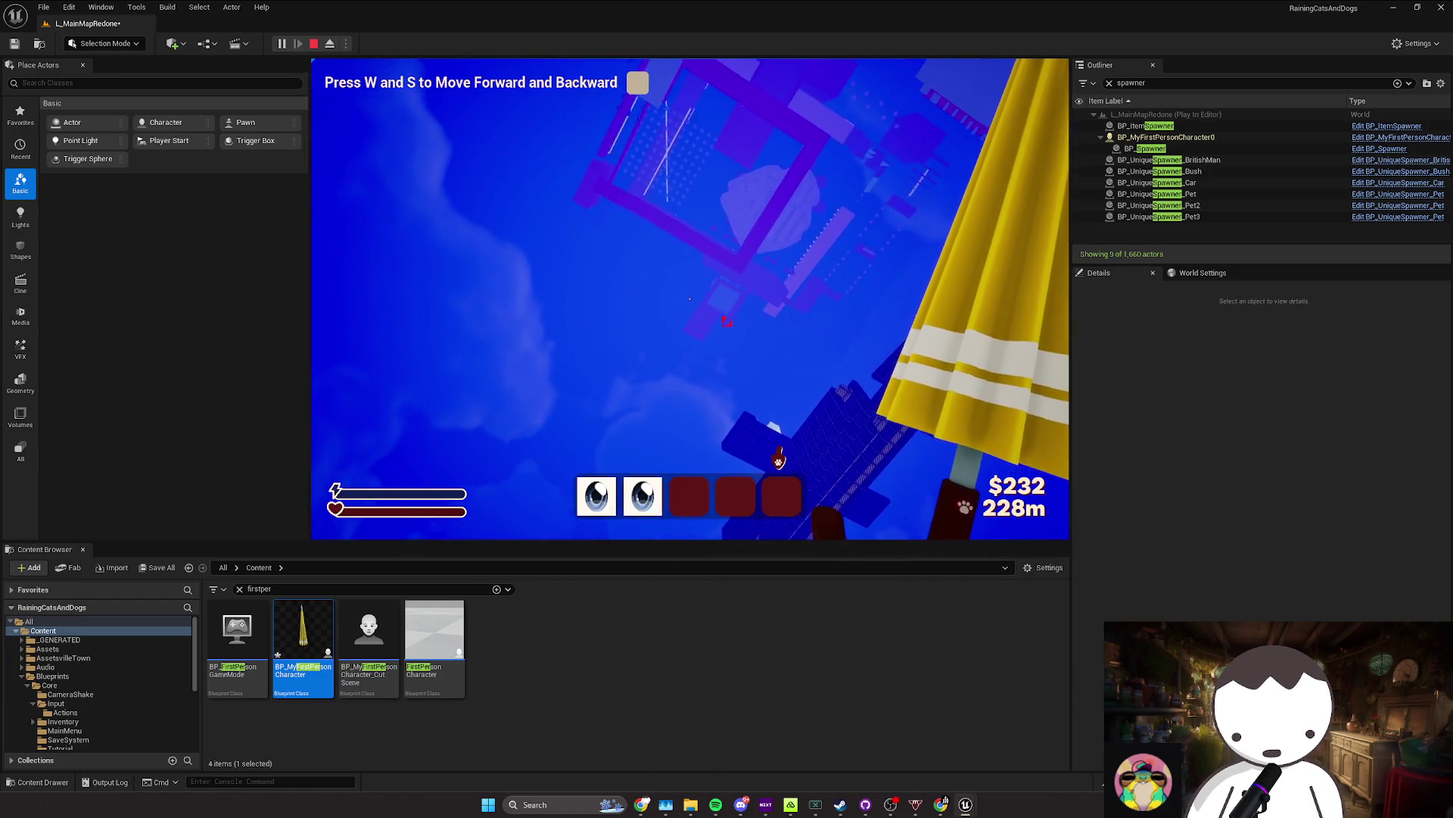
key("w")
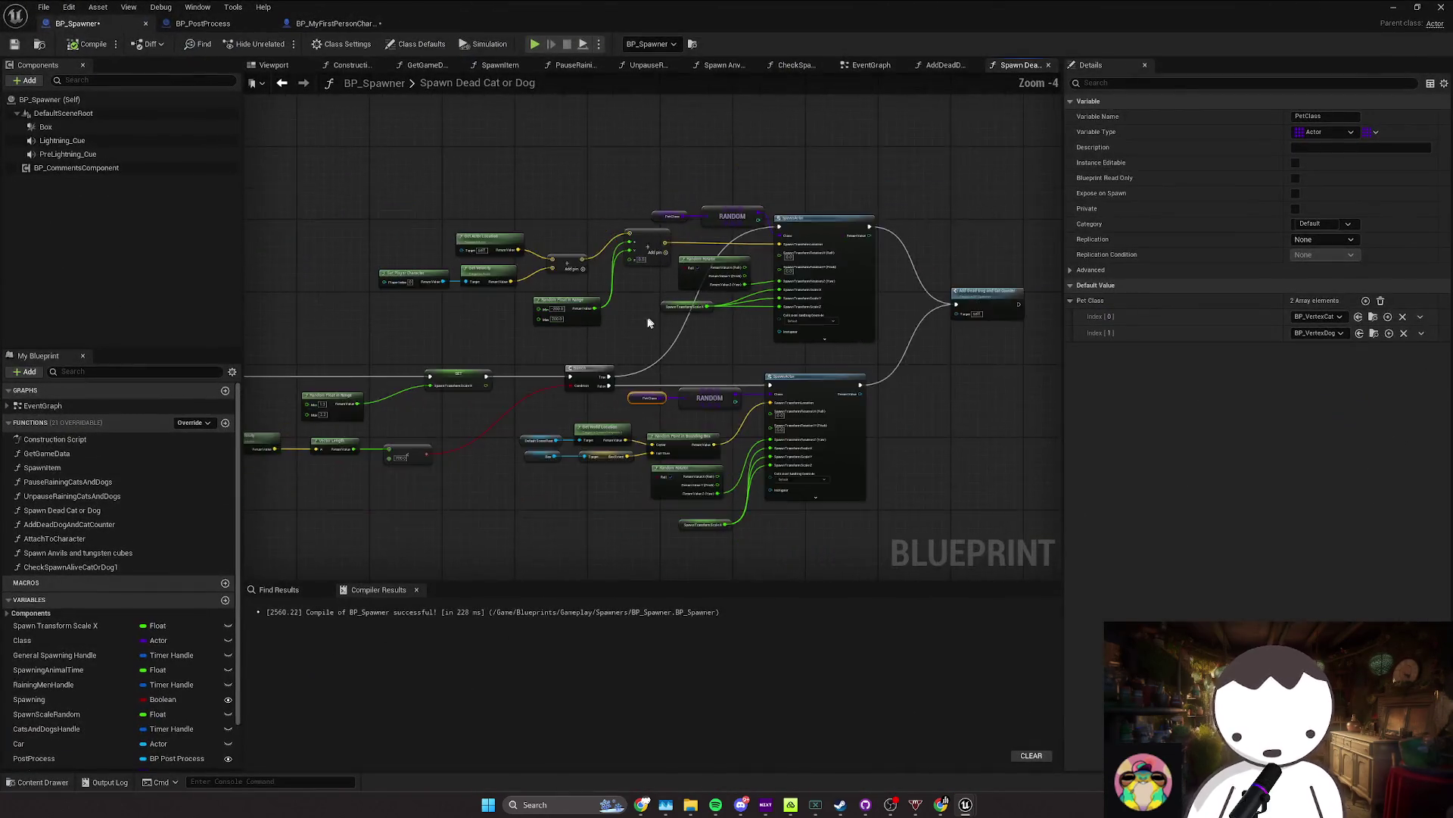
mouse_move(649, 323)
left_mouse_down()
mouse_move(754, 254)
mouse_move(697, 289)
left_mouse_up()
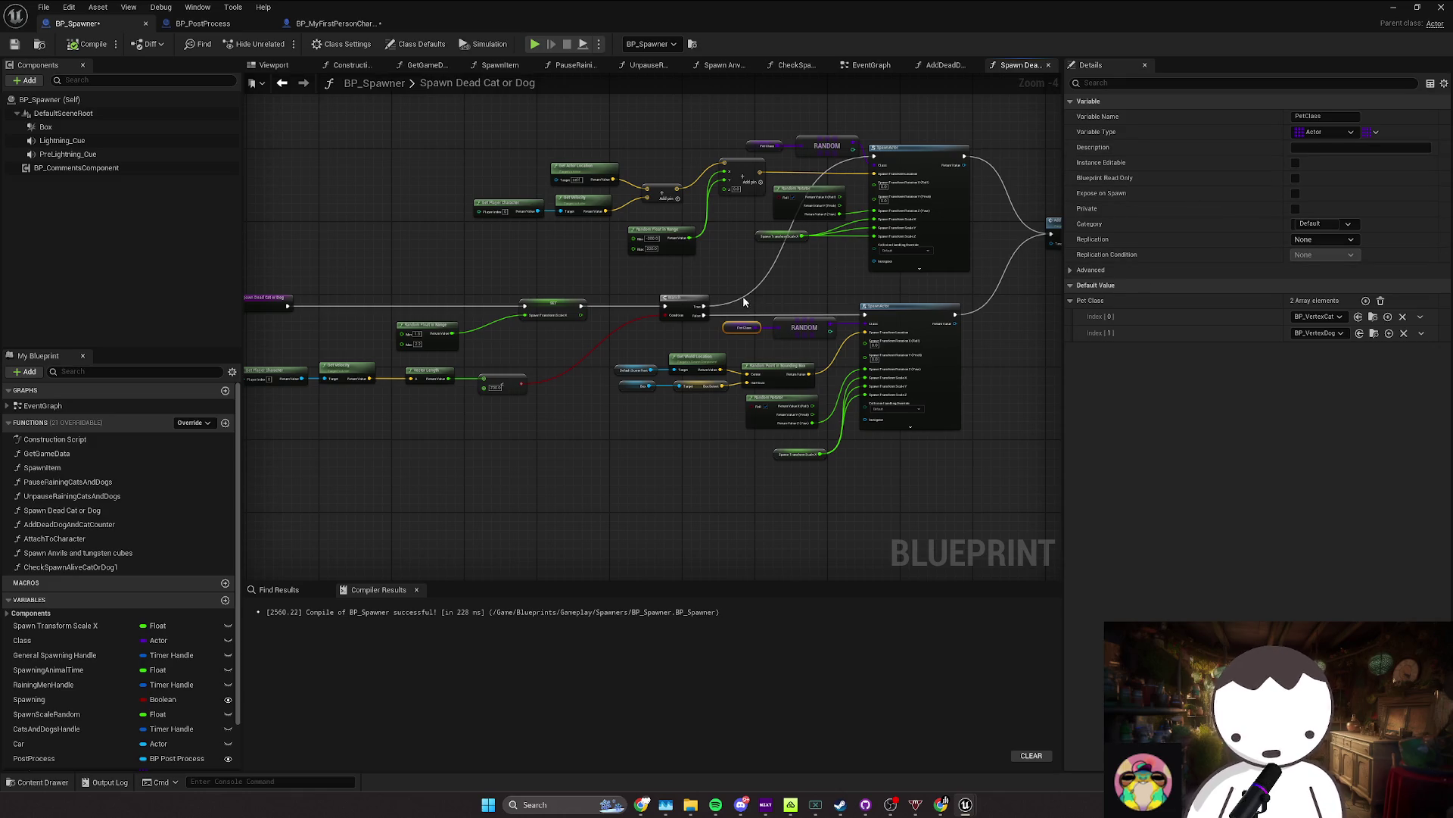
key("alt+Left")
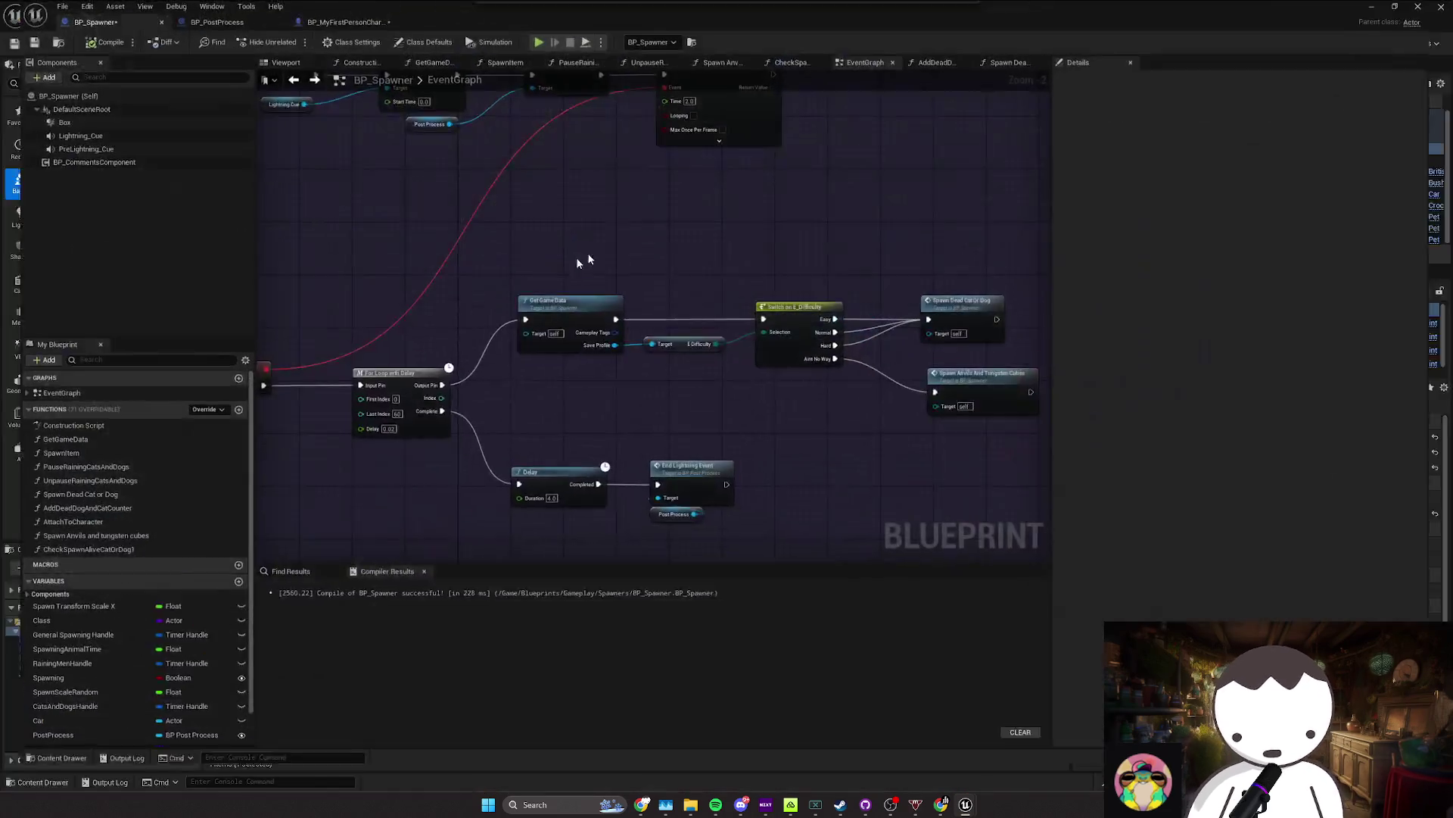
scroll(671, 280, "up", 1)
scroll(646, 343, "down", 2)
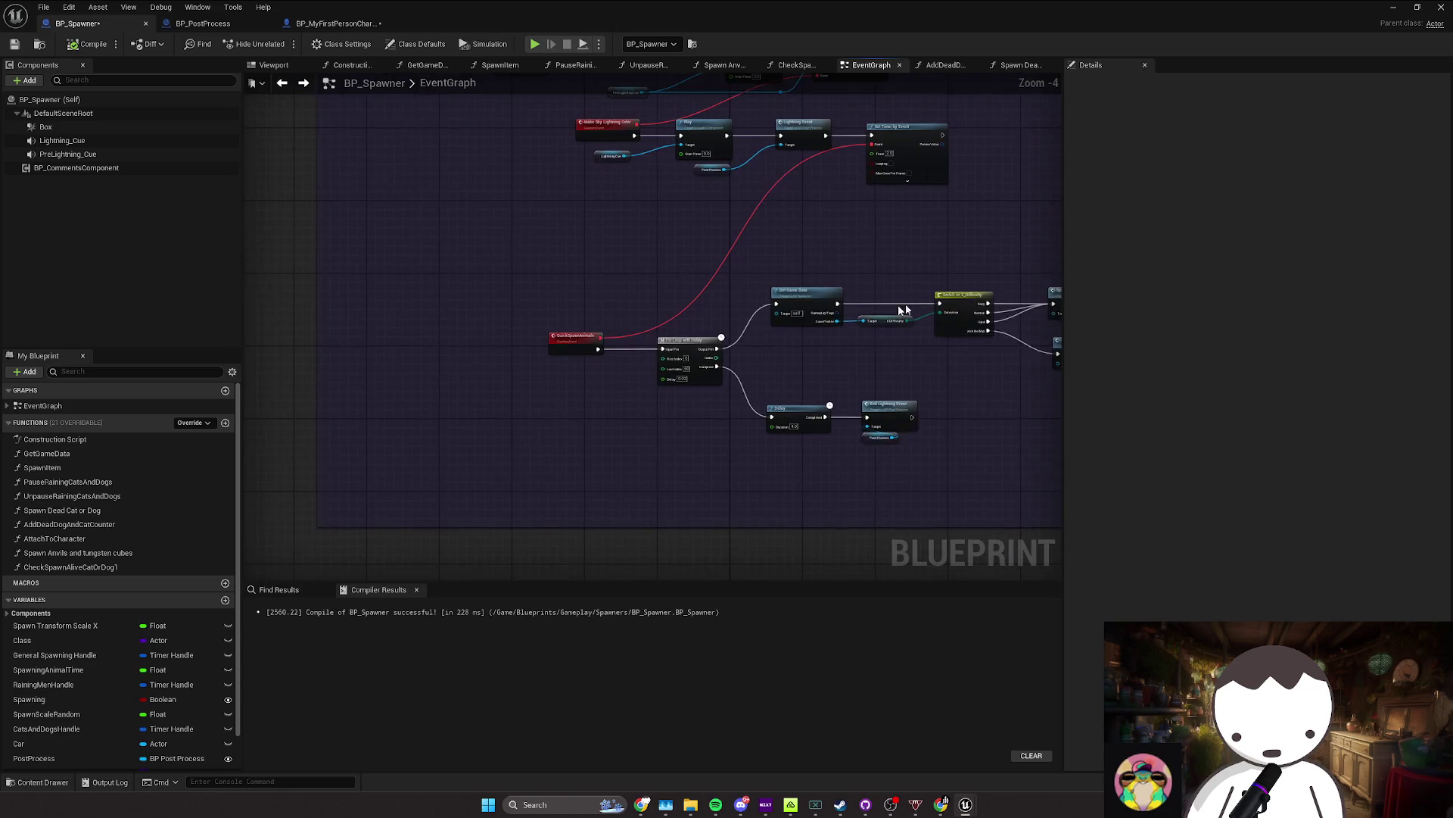
double_click(804, 319)
key("alt+Left")
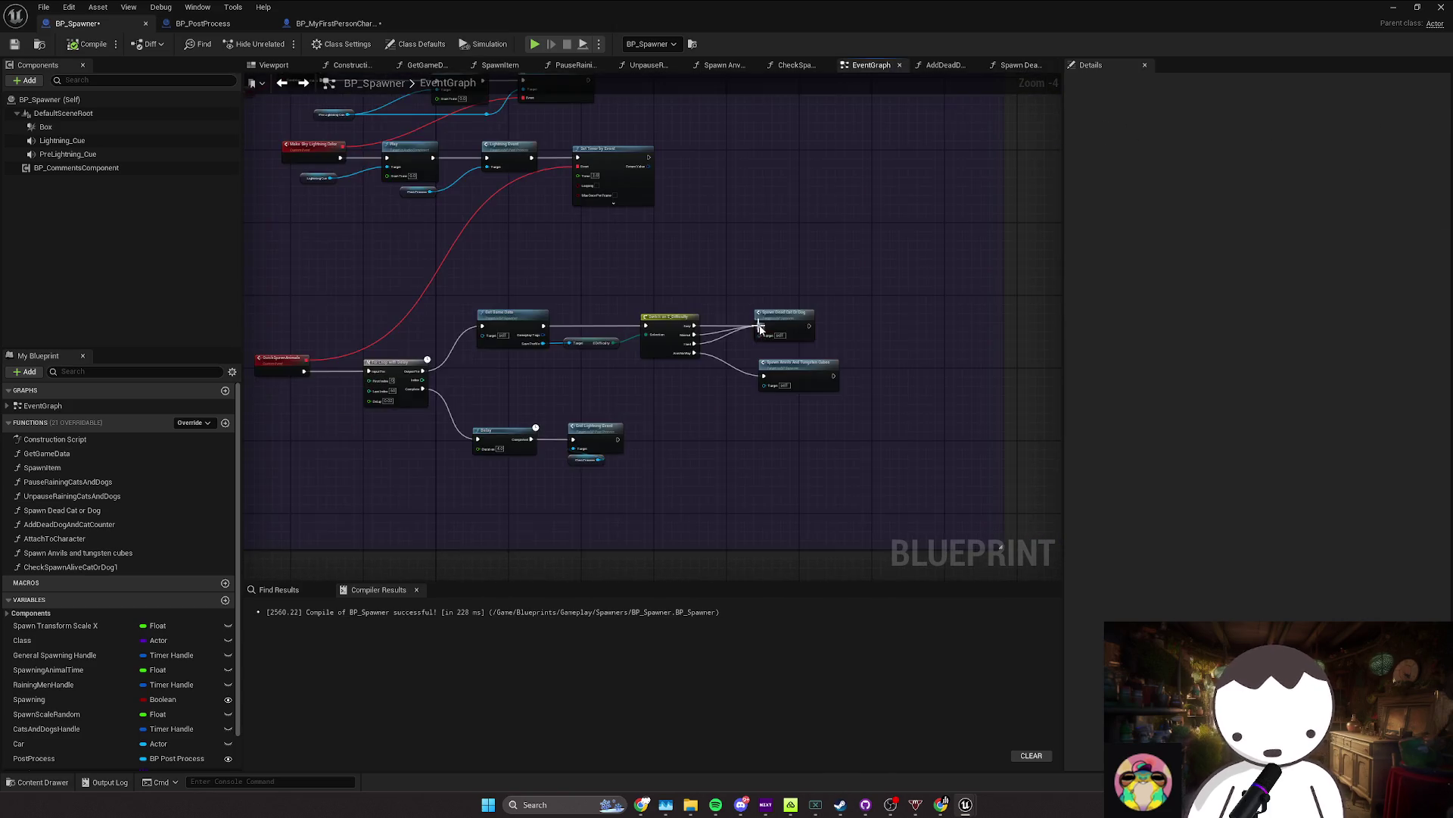
scroll(725, 344, "down", 4)
scroll(462, 377, "up", 5)
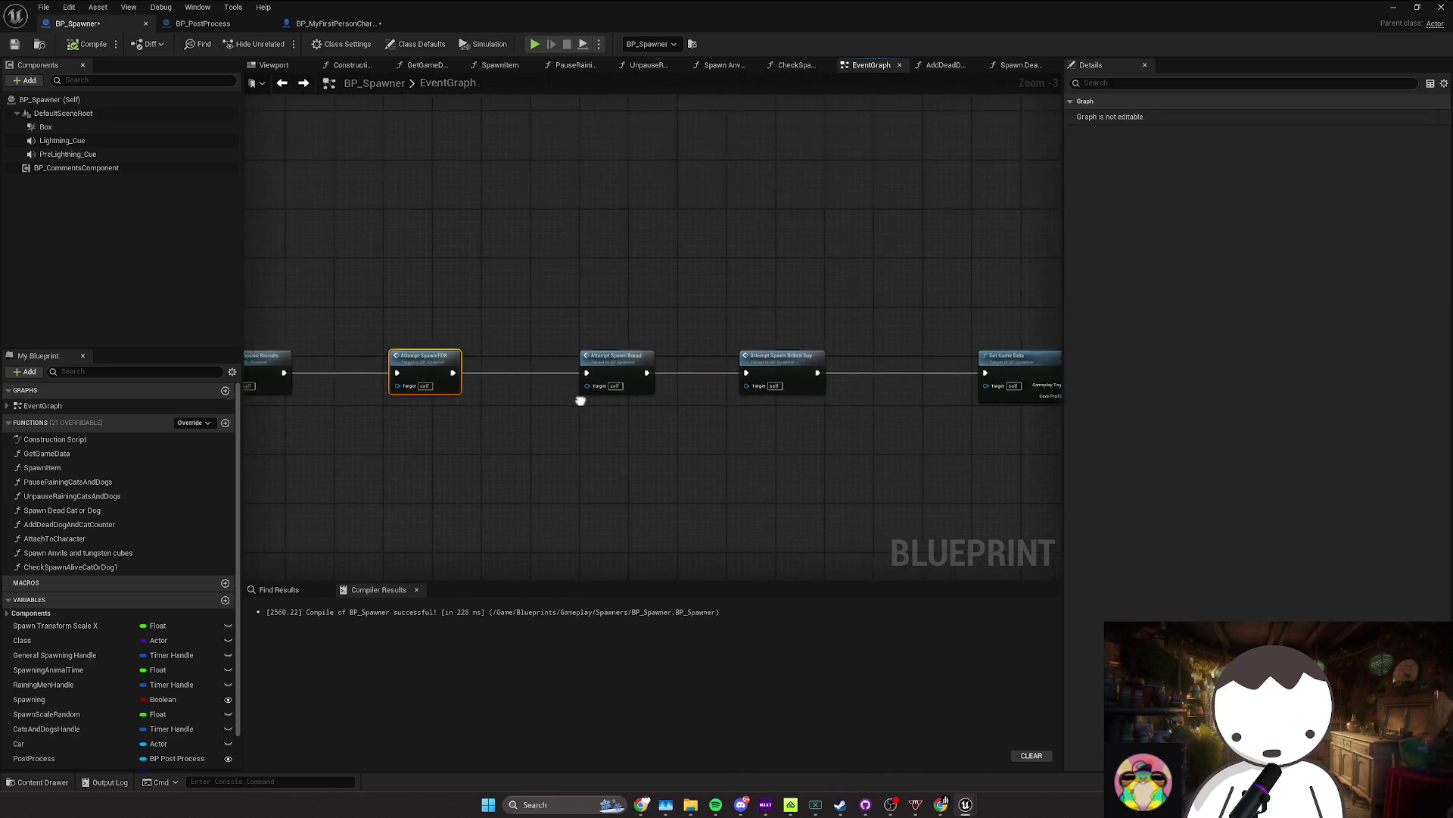
scroll(776, 325, "down", 4)
scroll(685, 365, "up", 4)
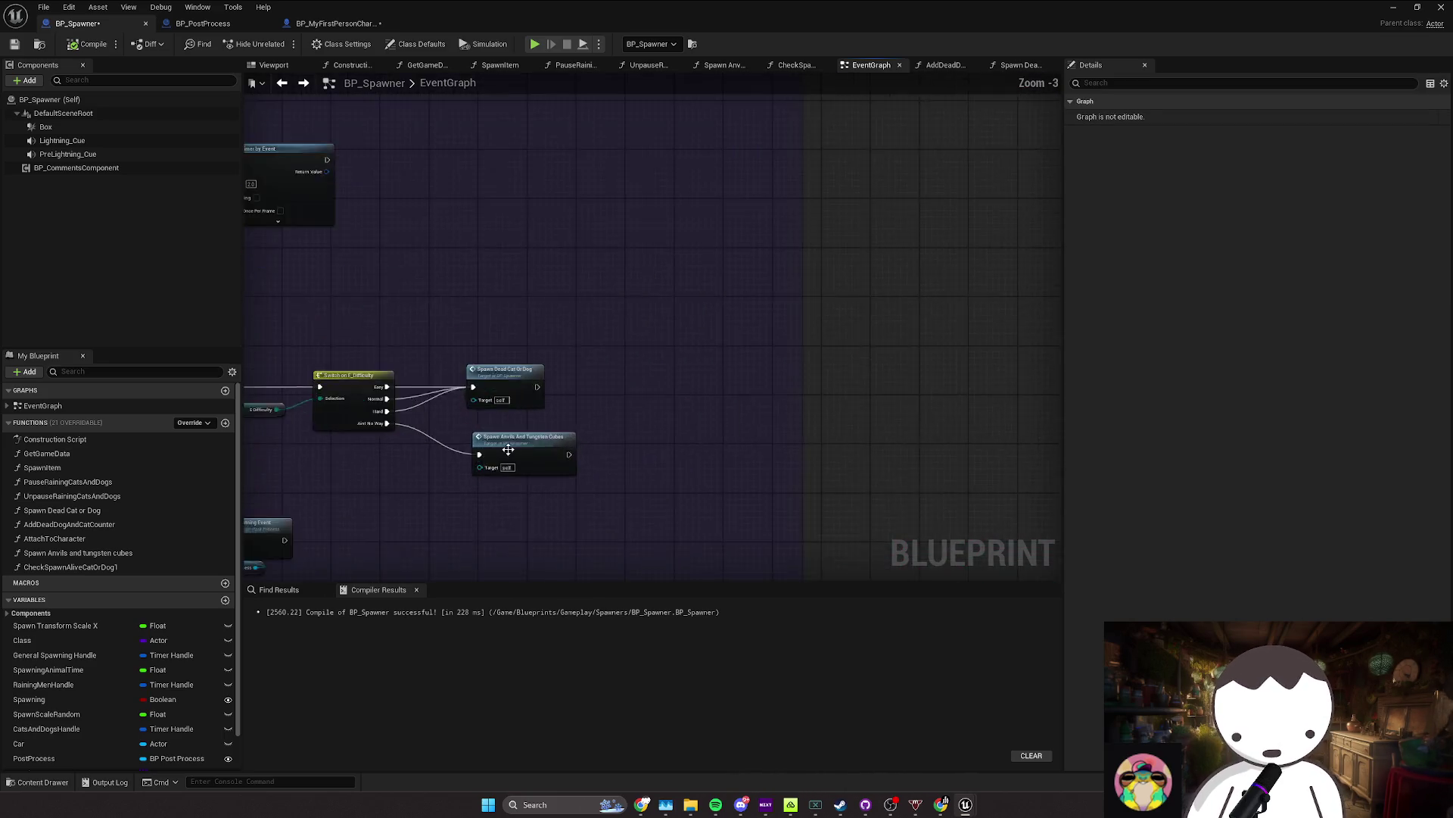
left_click(726, 363)
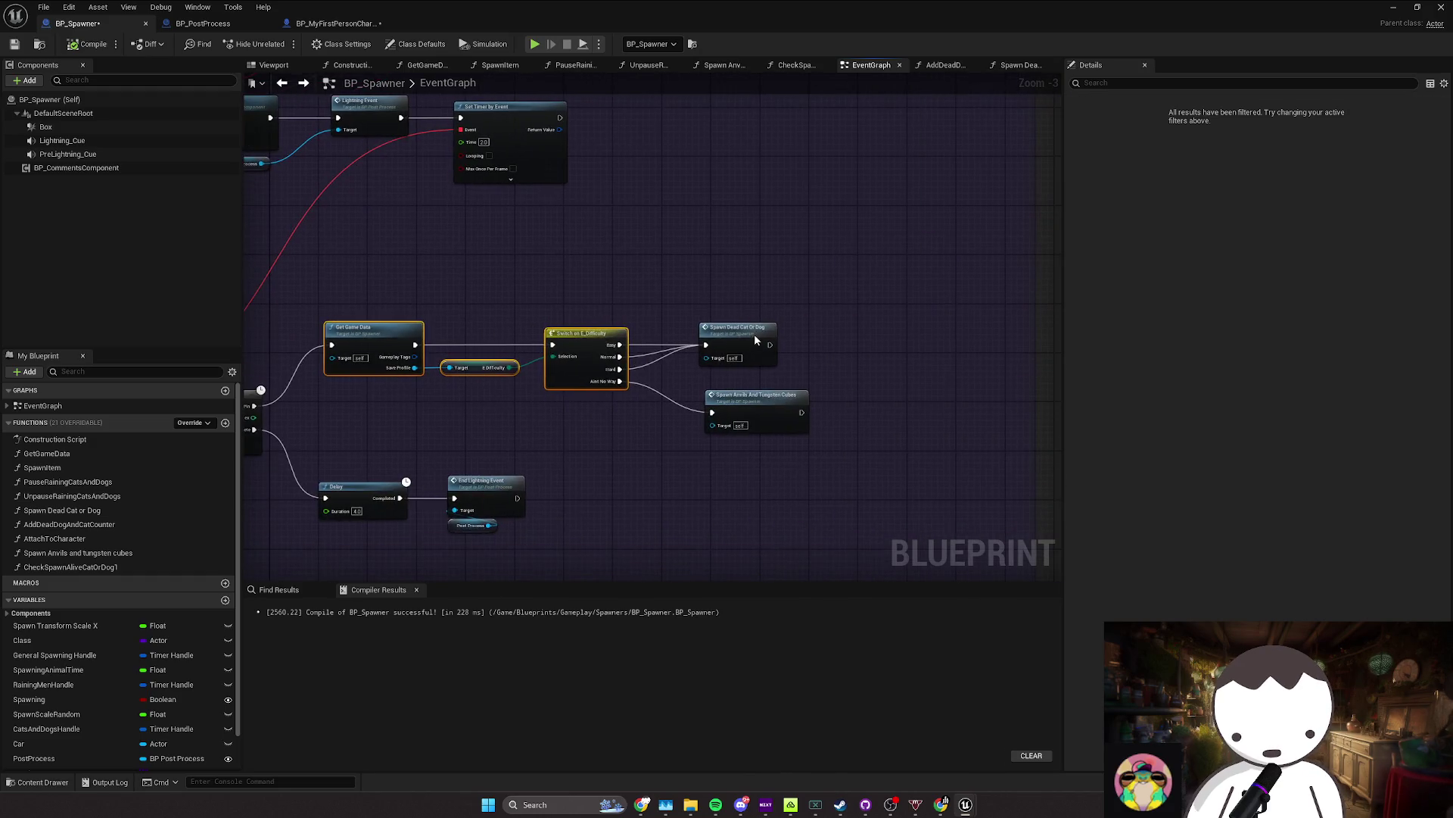
double_click(754, 334)
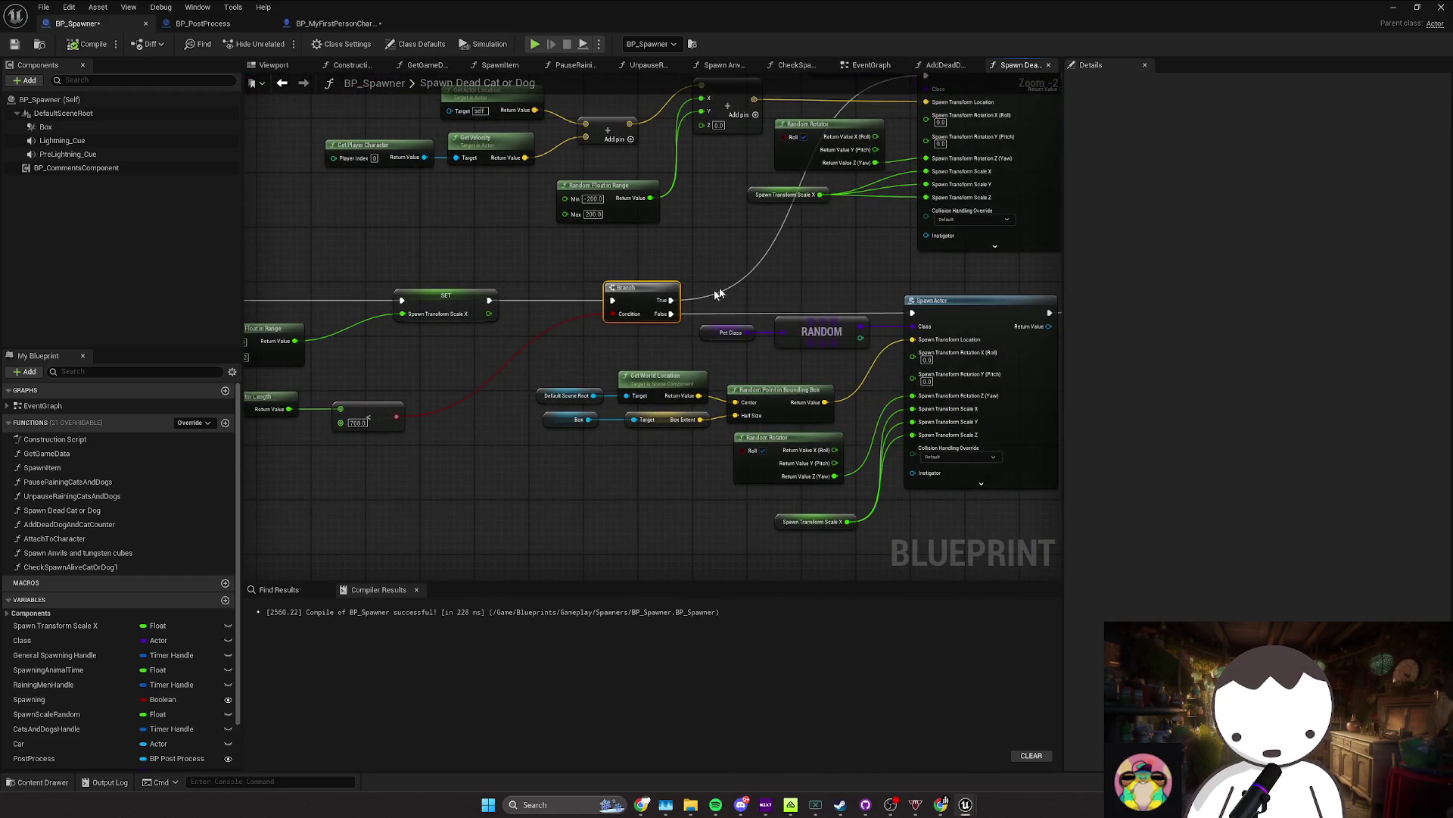
mouse_move(718, 293)
left_mouse_down()
mouse_move(616, 343)
mouse_move(636, 379)
mouse_move(679, 314)
left_mouse_up()
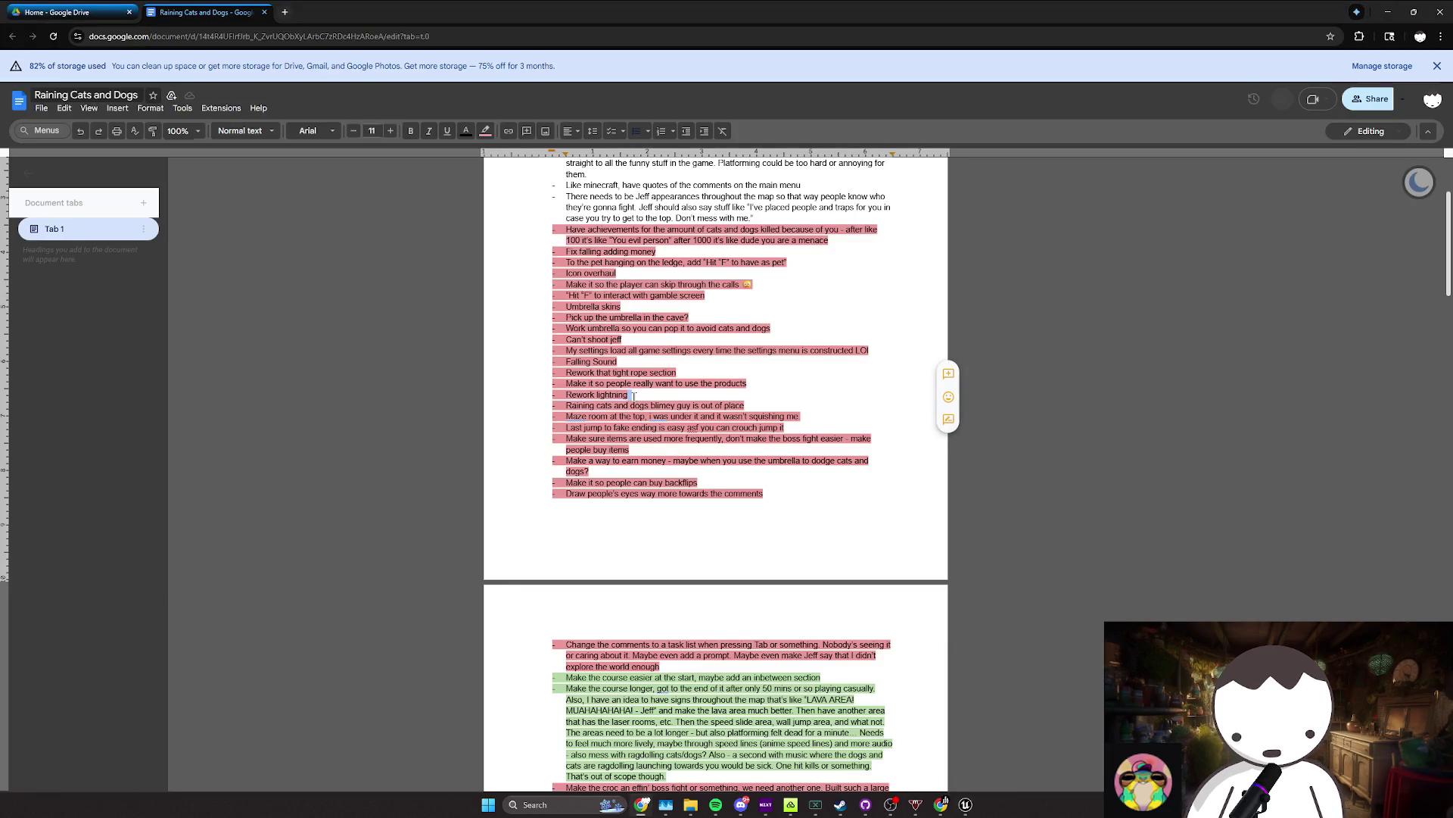
Step: Review the task notes about the blimey guy, Maze room, Last jump and Make sure items
left_click_drag(744, 406, 578, 416)
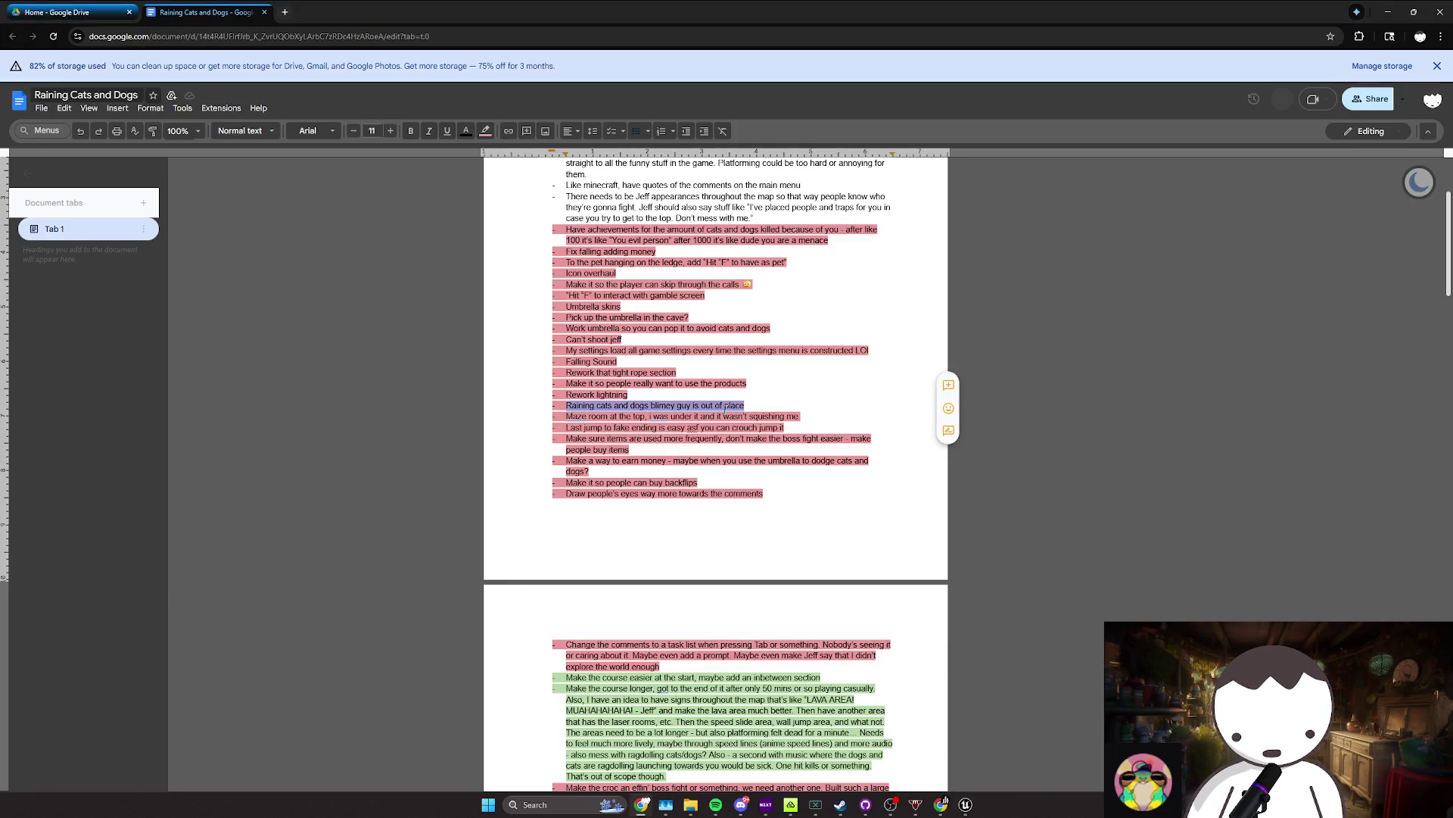
left_click_drag(801, 416, 599, 418)
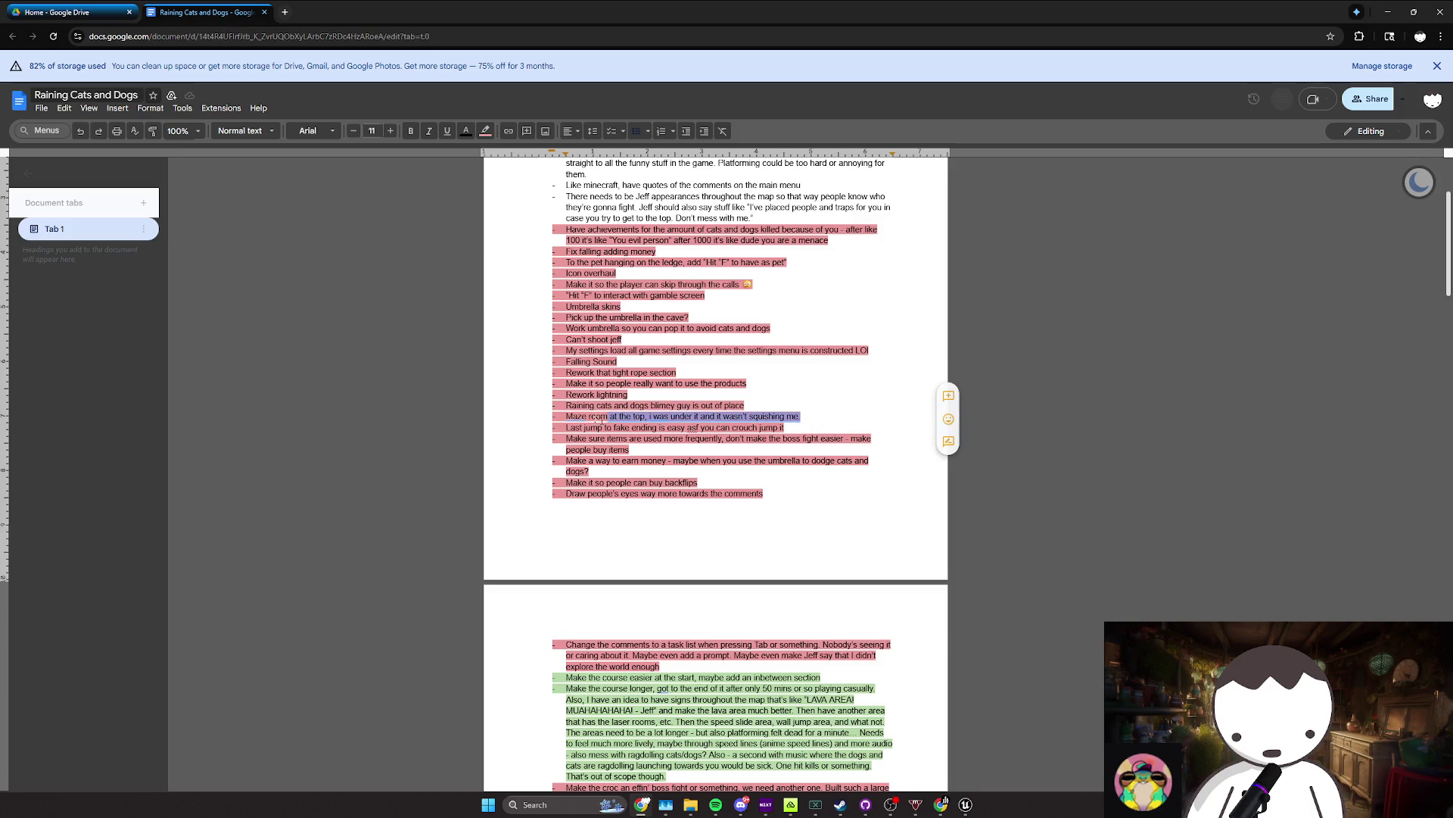
scroll(783, 371, "down", 1)
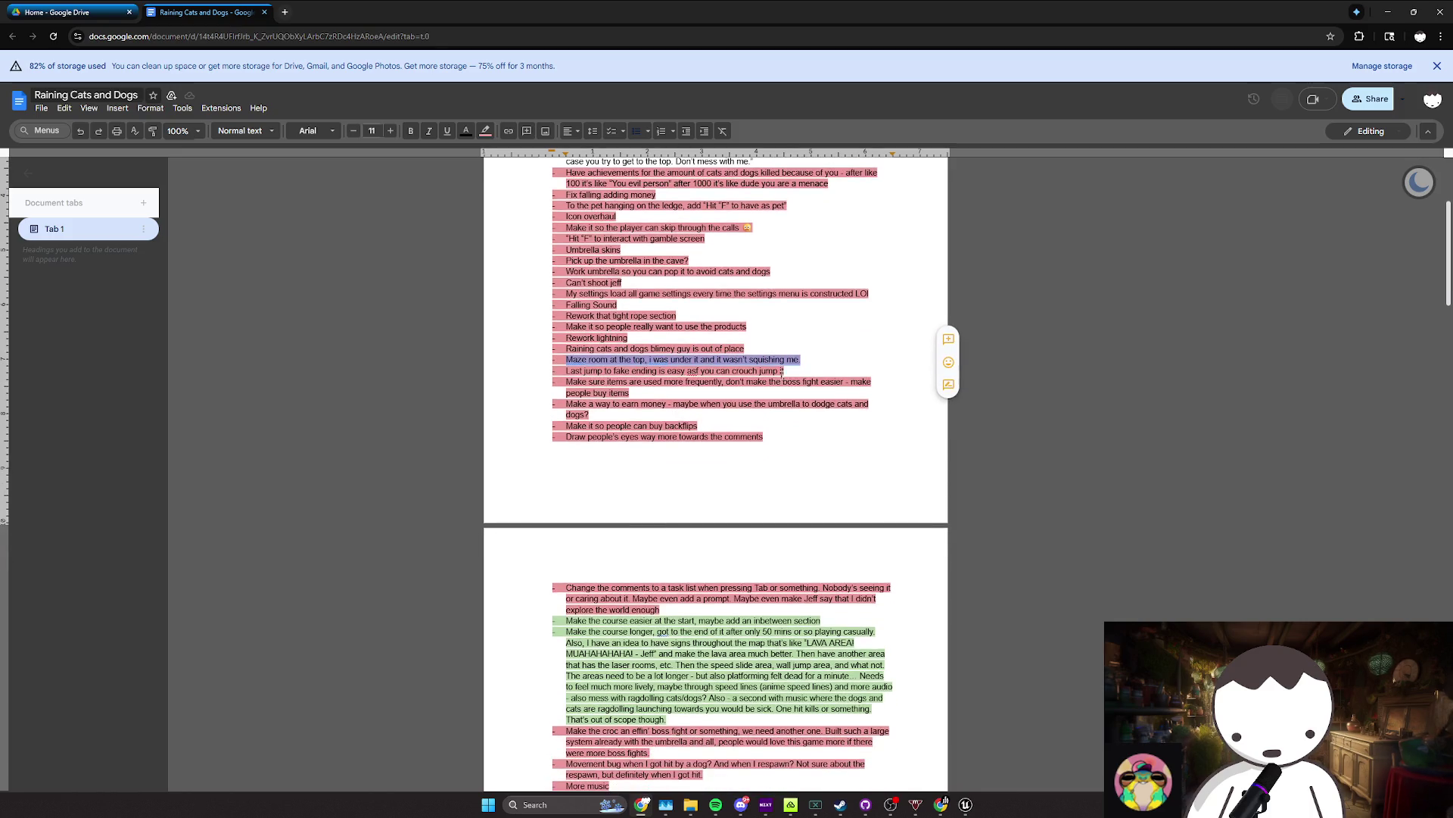
left_click_drag(784, 371, 649, 360)
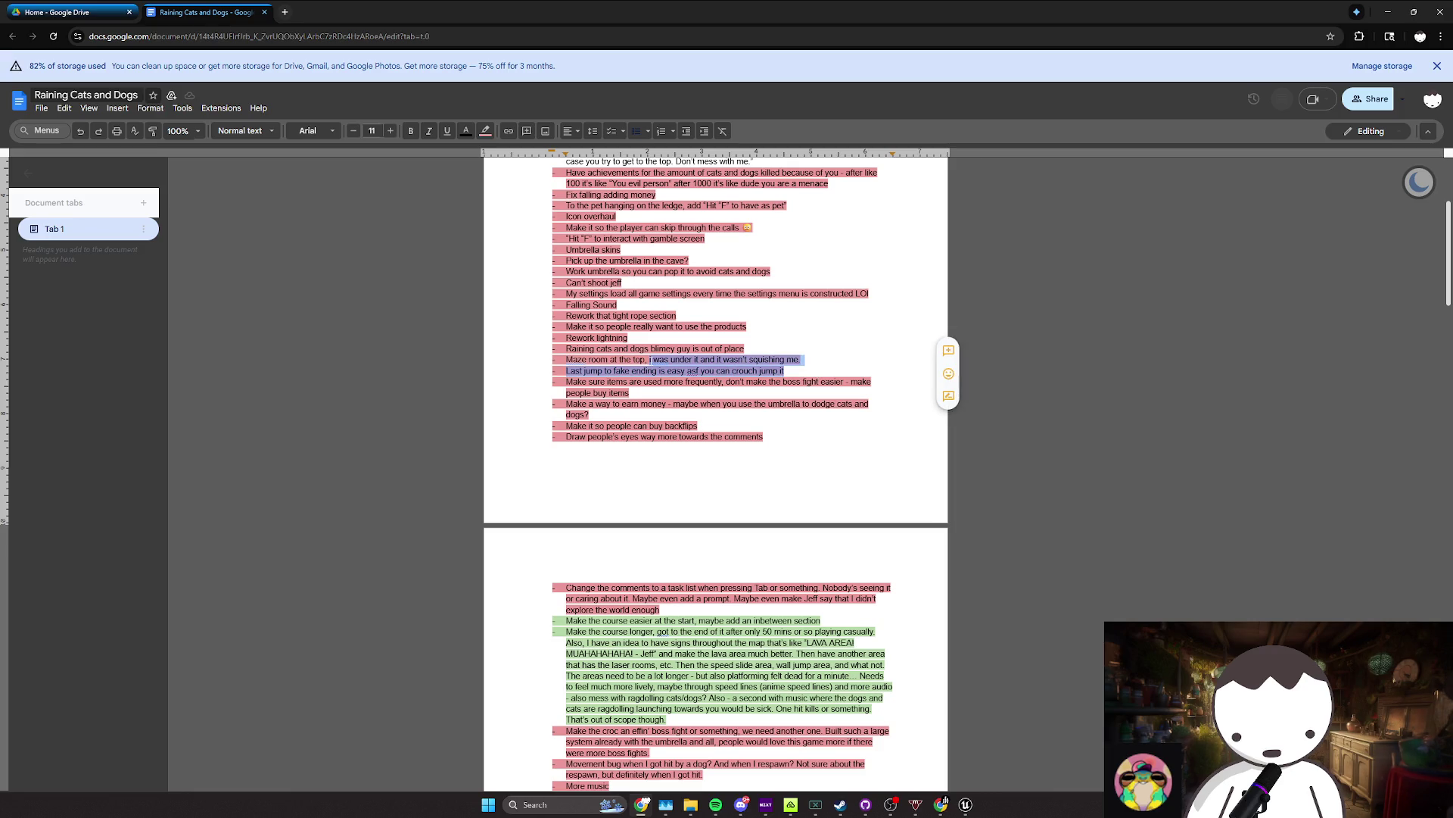
double_click(636, 382)
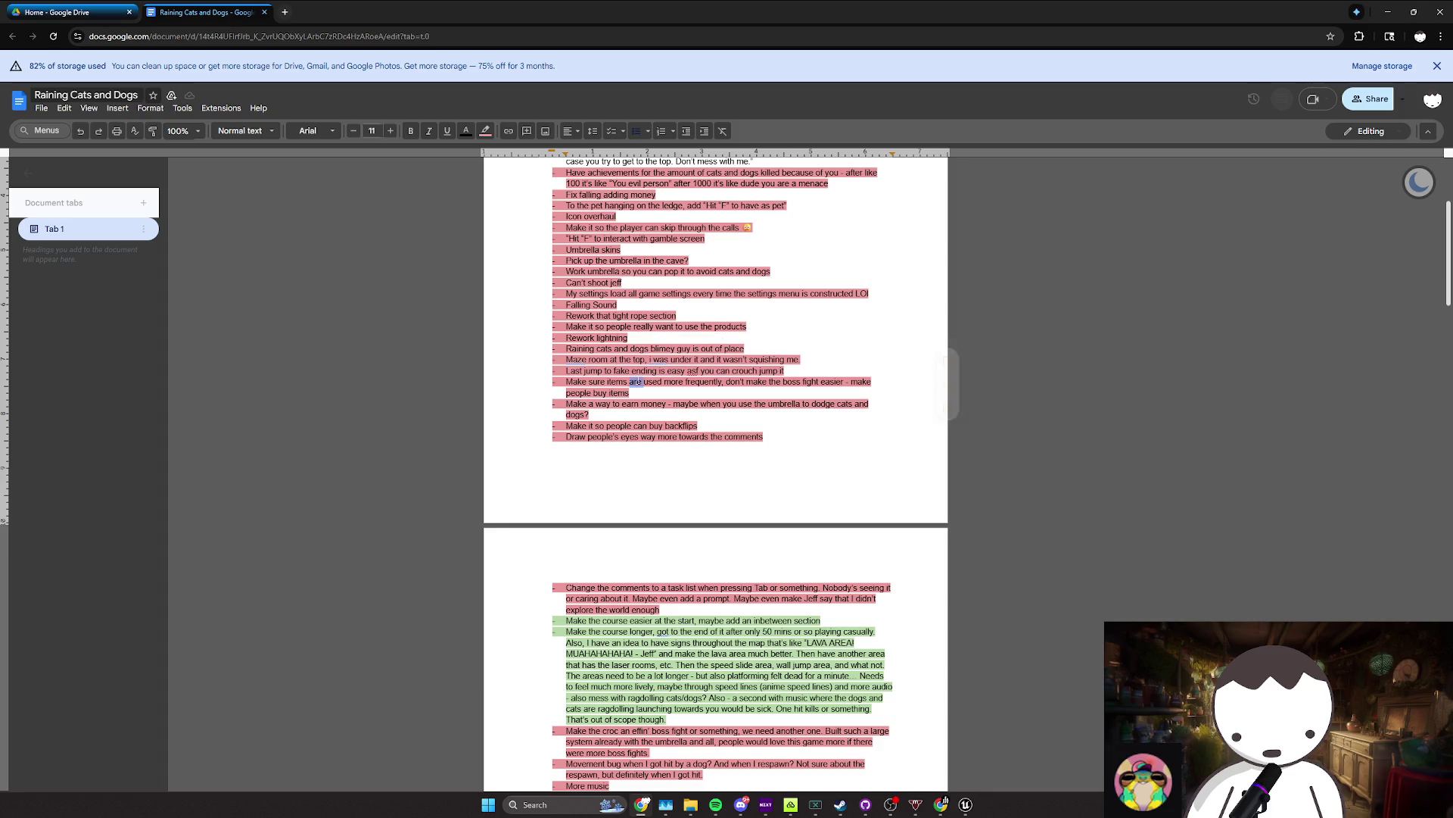
left_click_drag(629, 371, 784, 371)
triple_click(606, 387)
left_click(630, 393)
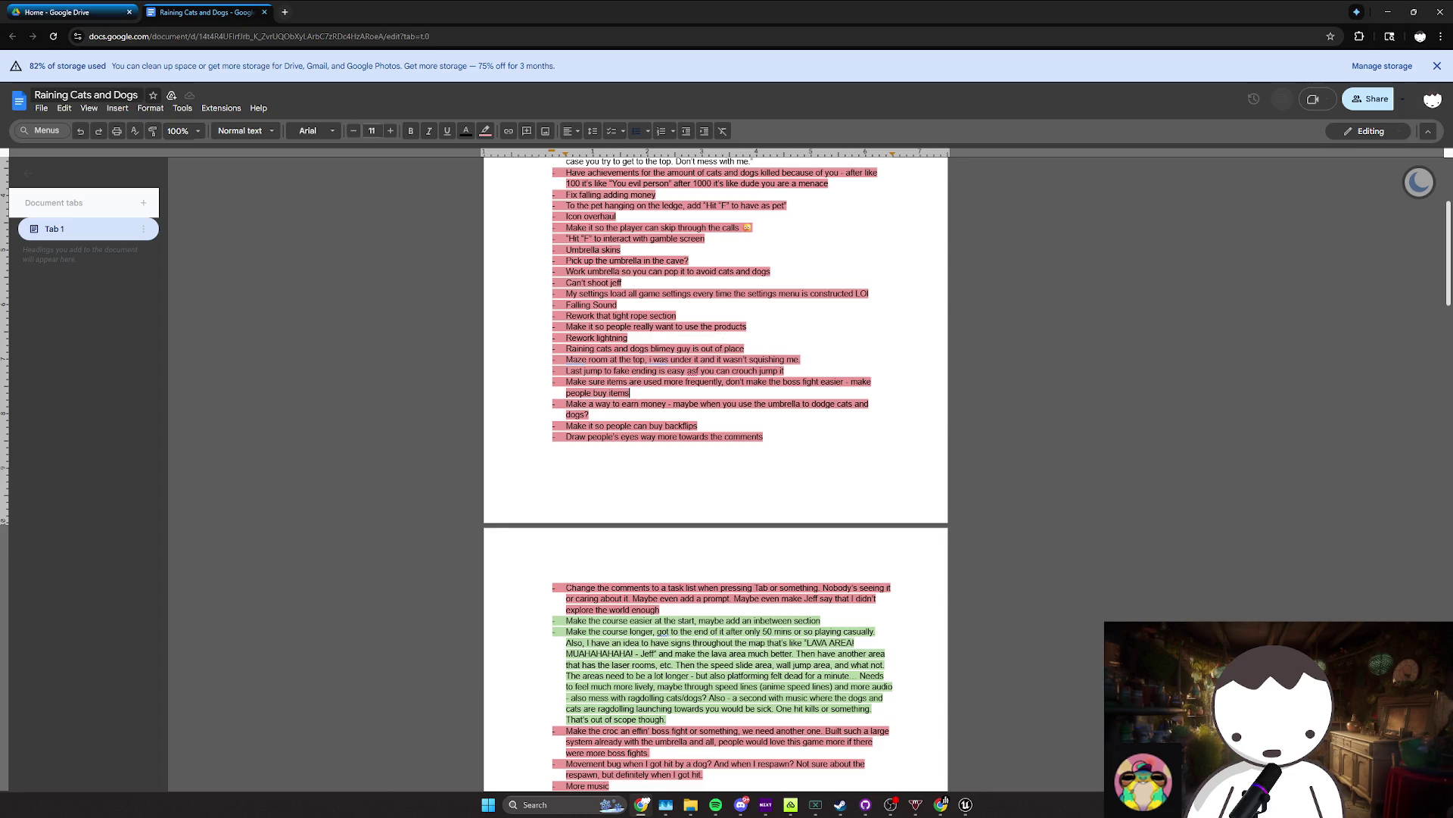
triple_click(630, 393)
left_click(614, 393)
mouse_move(613, 393)
left_mouse_down()
mouse_move(569, 370)
mouse_move(612, 381)
left_mouse_up()
left_click(613, 393)
left_click(569, 371)
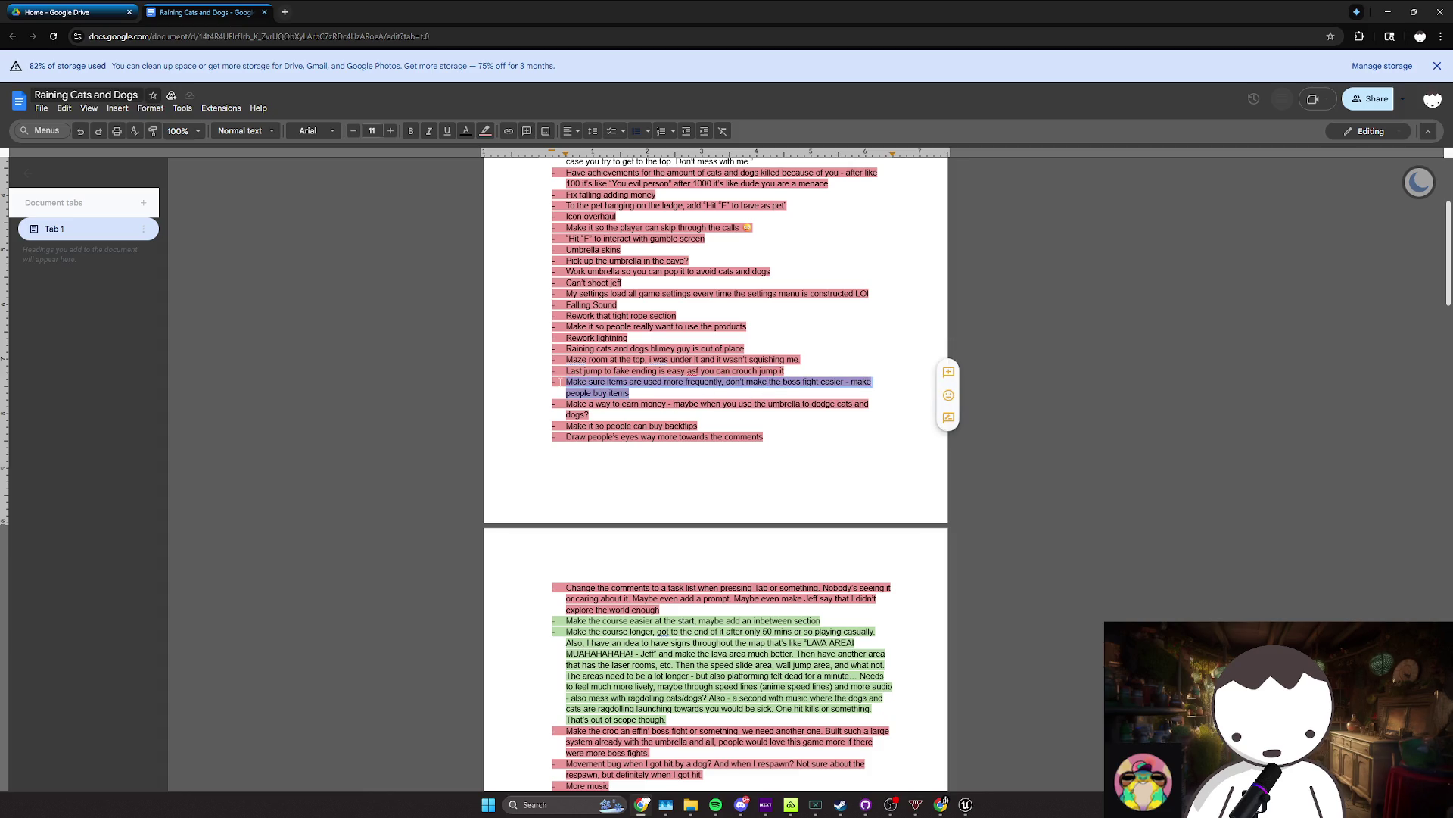
Step: Review the earn money and buy backflips items, then return to the Unreal Editor
scroll(715, 454, "down", 1)
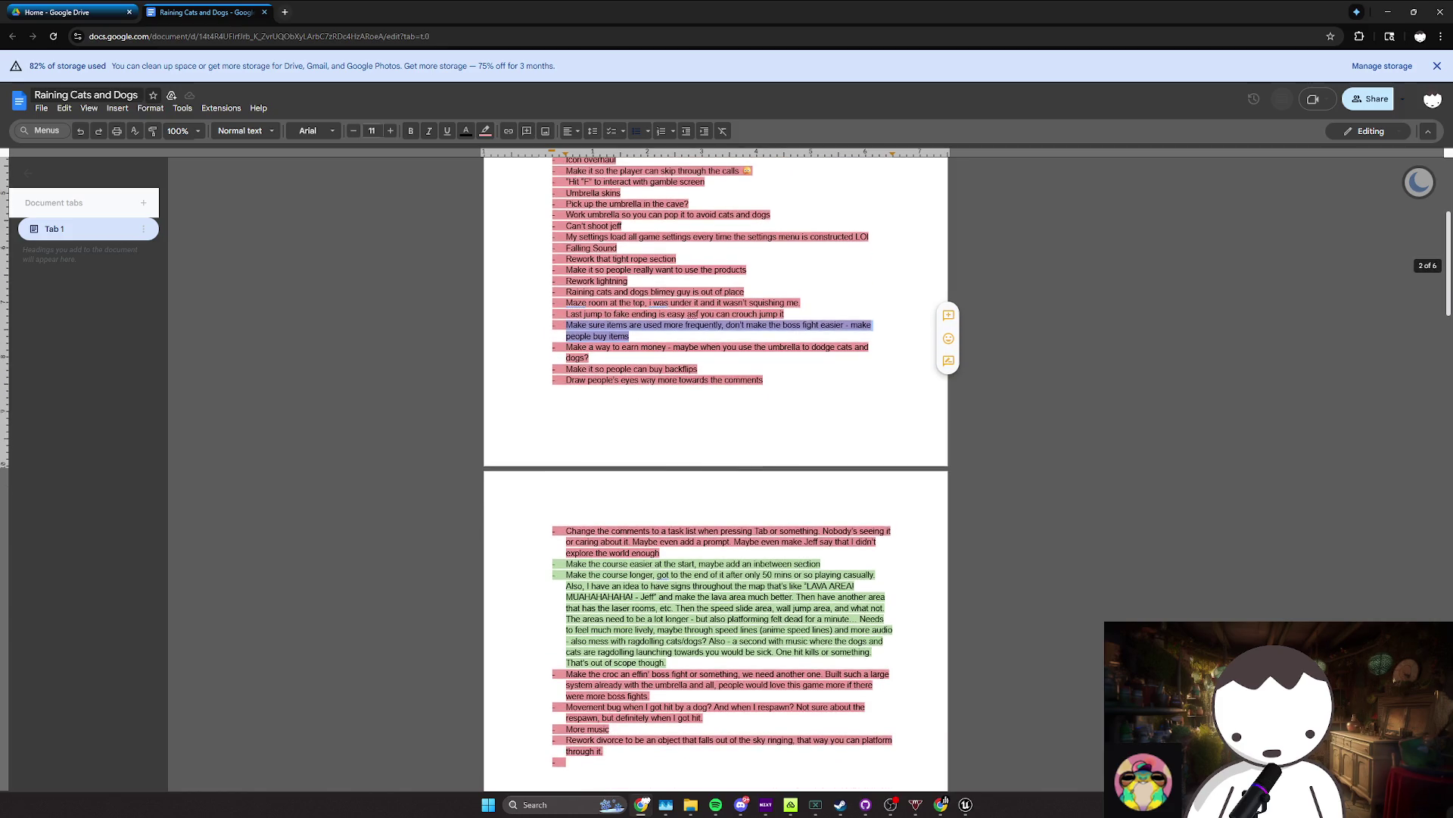
scroll(715, 454, "down", 1)
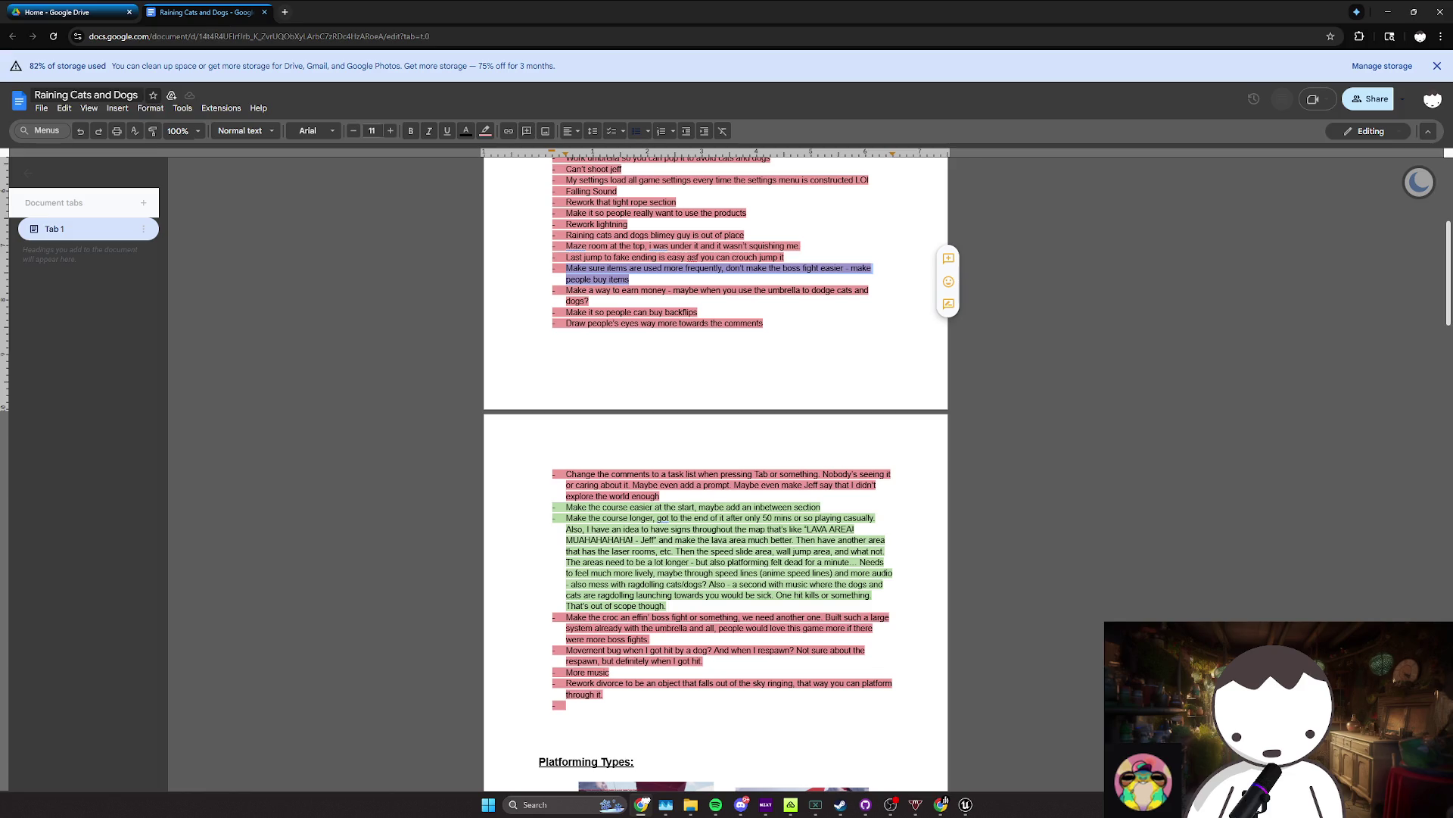
left_click(589, 300)
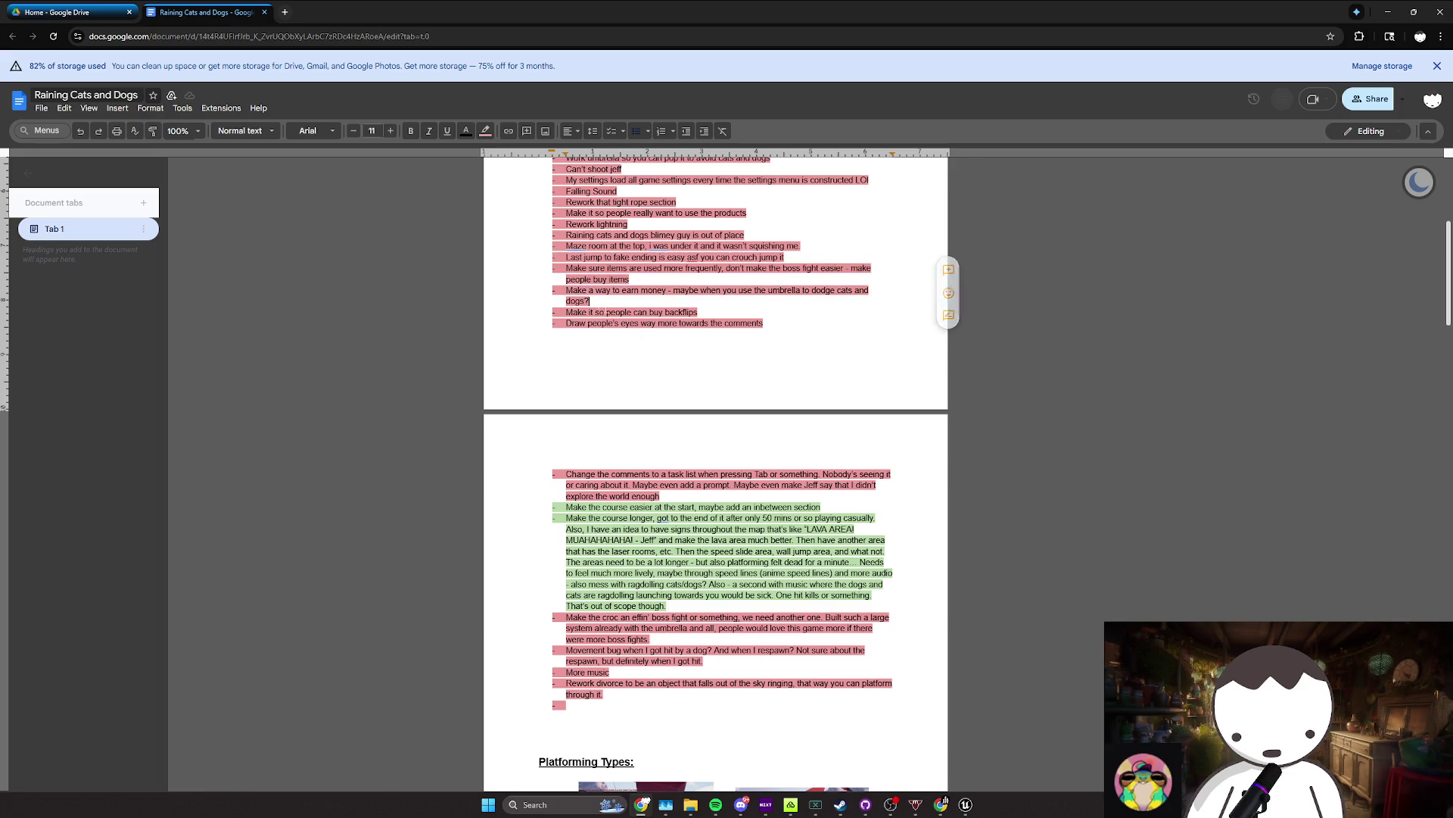
triple_click(590, 301)
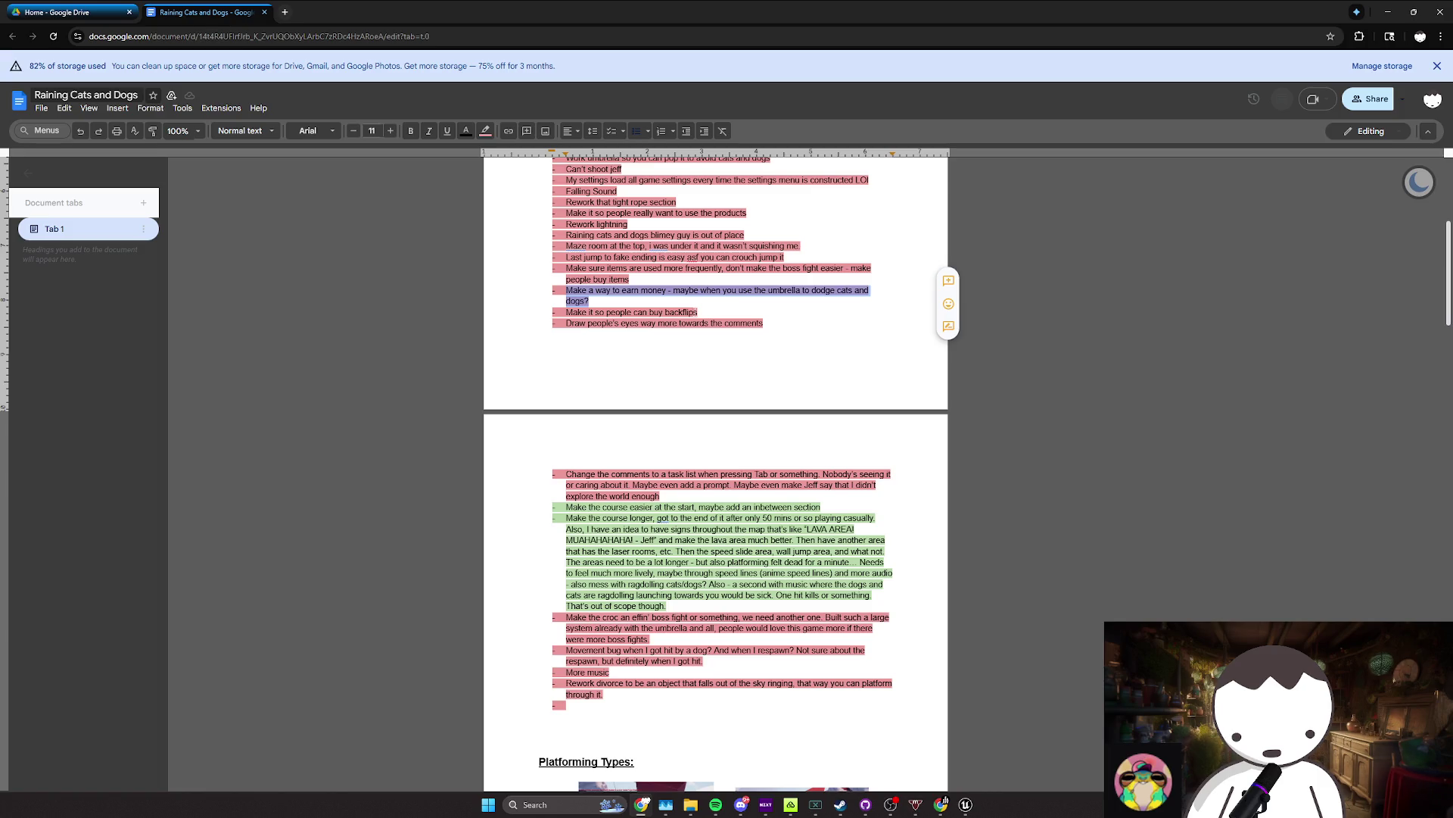
left_click_drag(589, 301, 670, 306)
triple_click(589, 301)
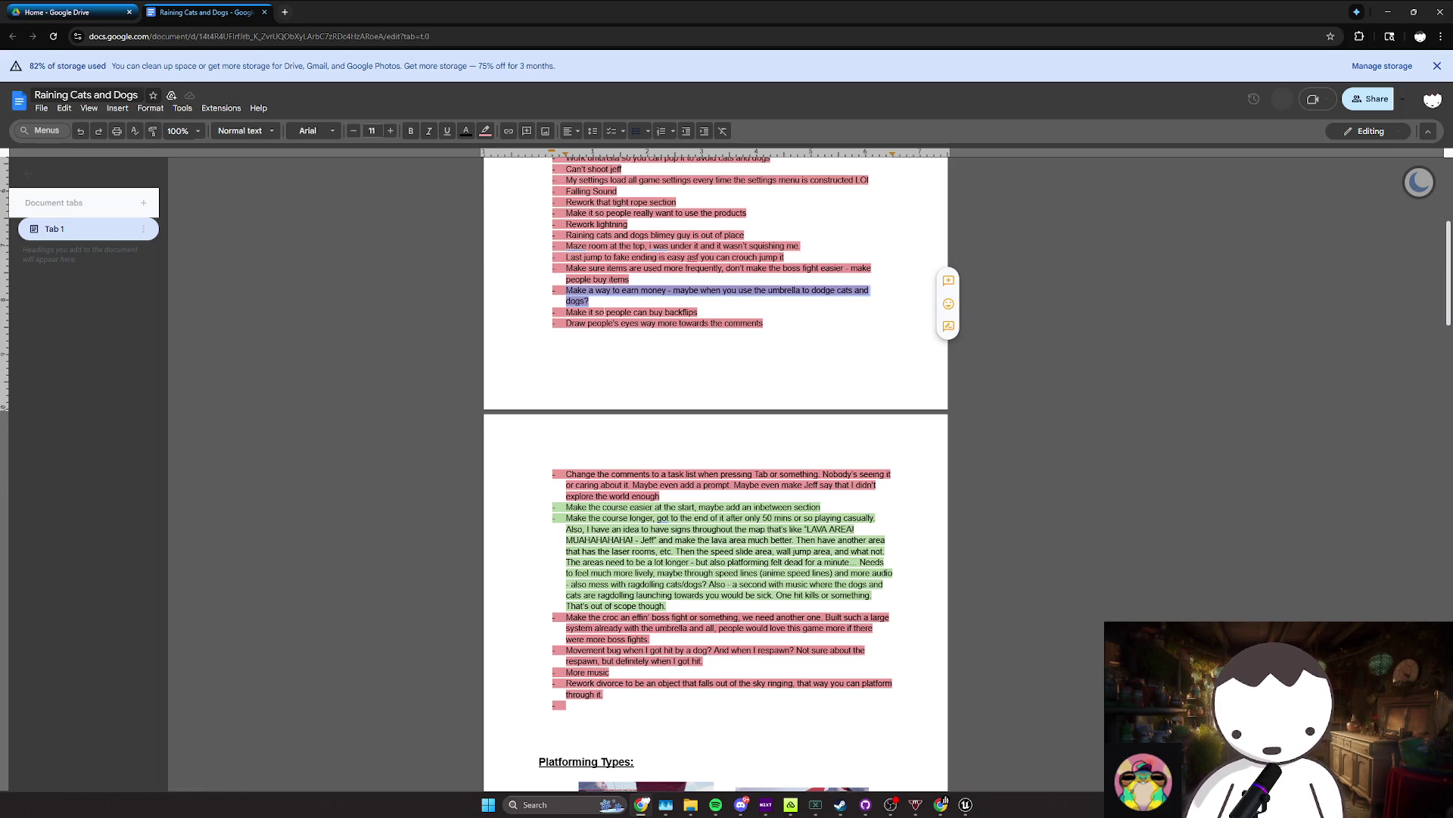
scroll(689, 310, "up", 1)
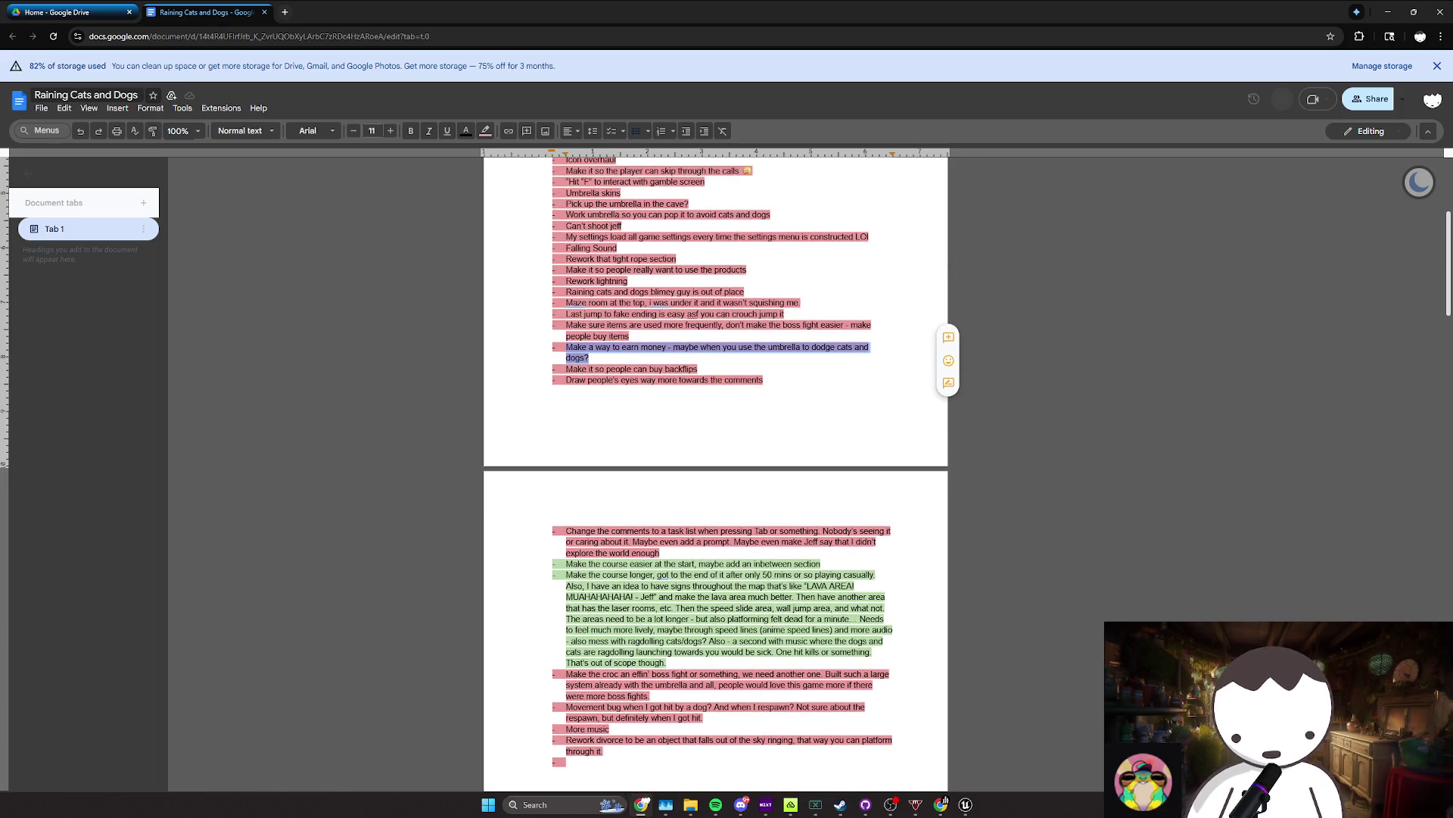
left_click_drag(701, 312, 689, 309)
left_click(573, 368)
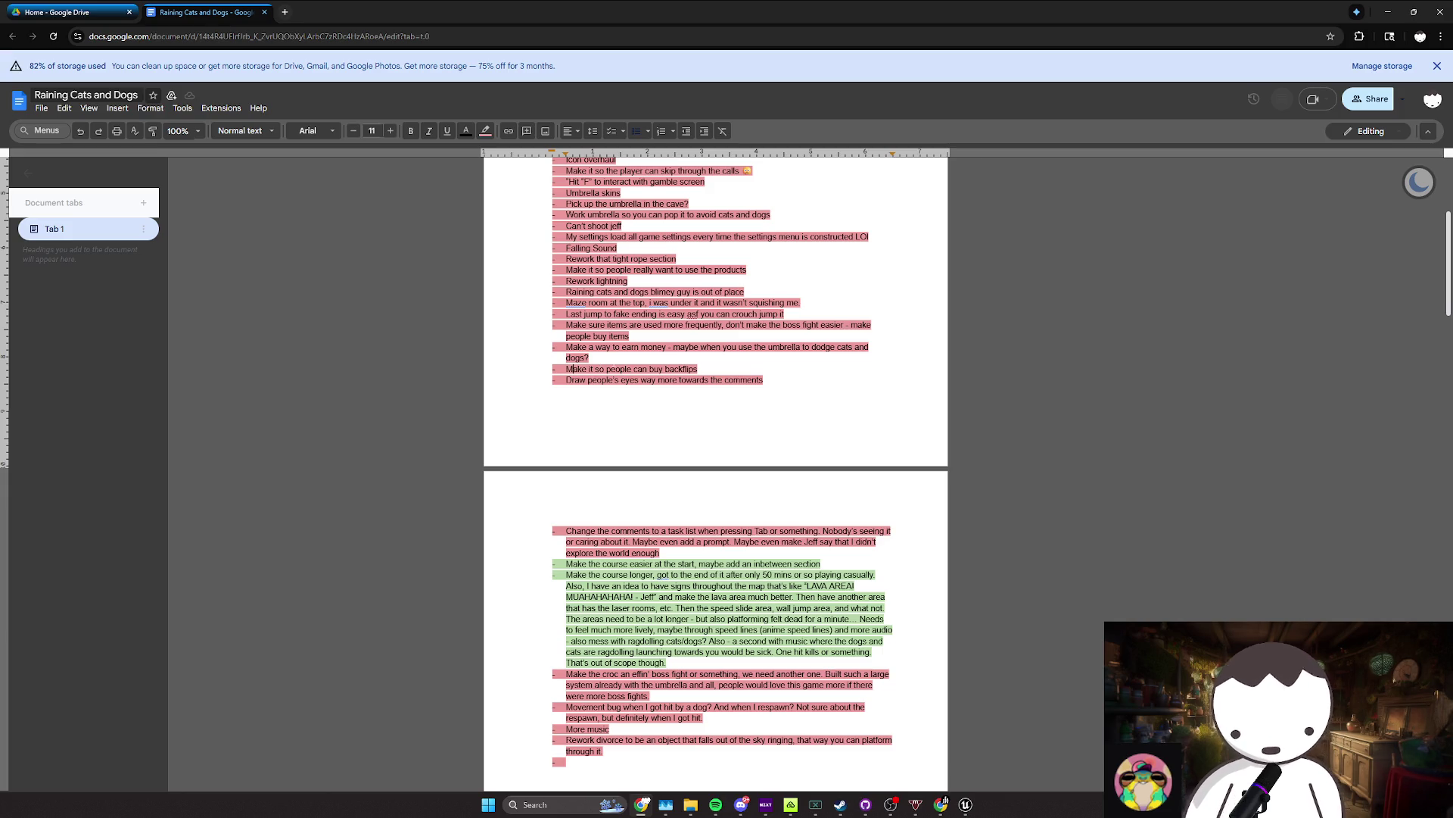
mouse_move(697, 369)
left_mouse_down()
mouse_move(638, 369)
mouse_move(666, 369)
left_mouse_up()
left_click(660, 369)
left_click(667, 369)
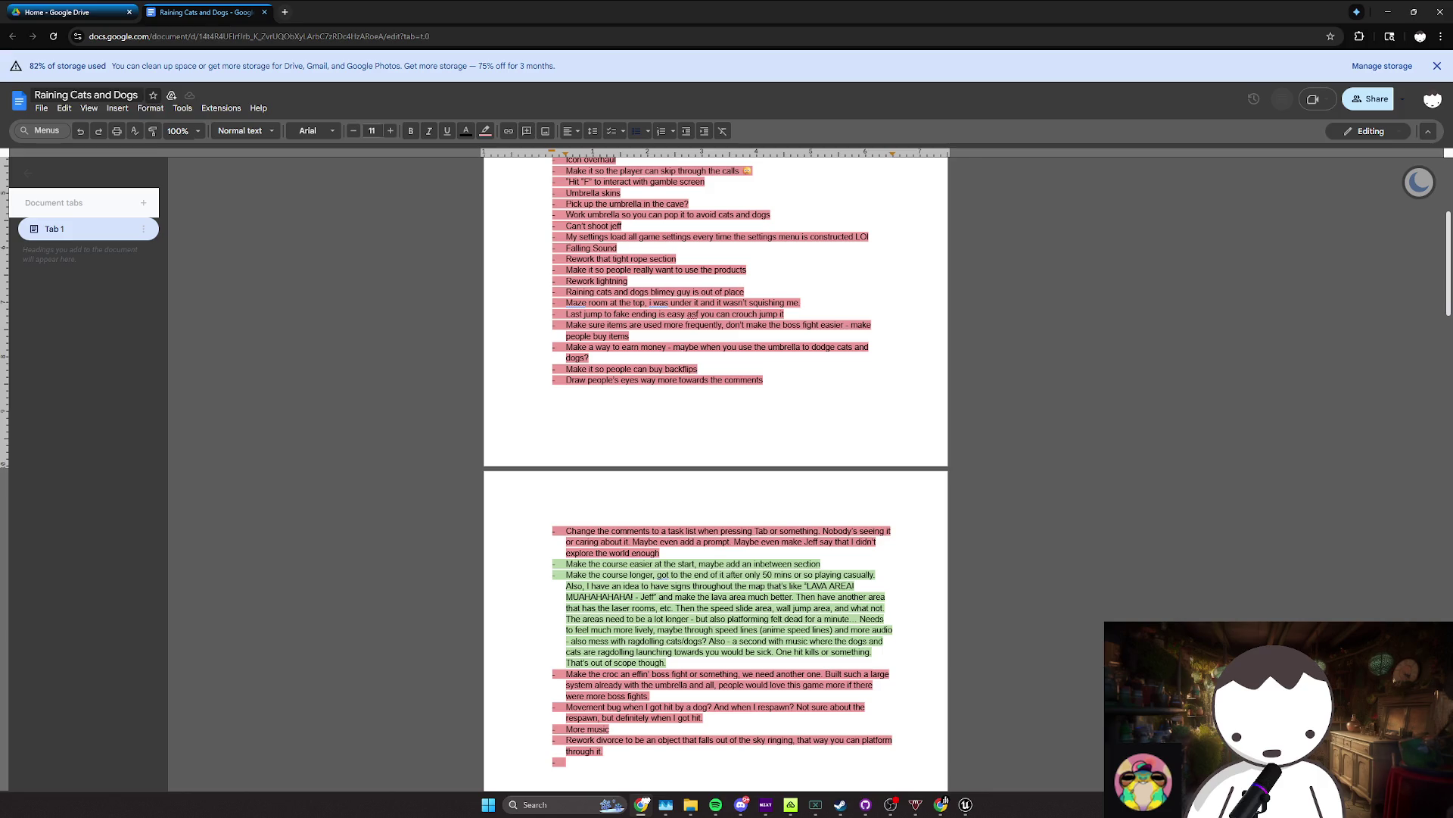
key("alt+Tab")
Step: Close the documentation page opened by F1 and return to the level viewport
key("F1")
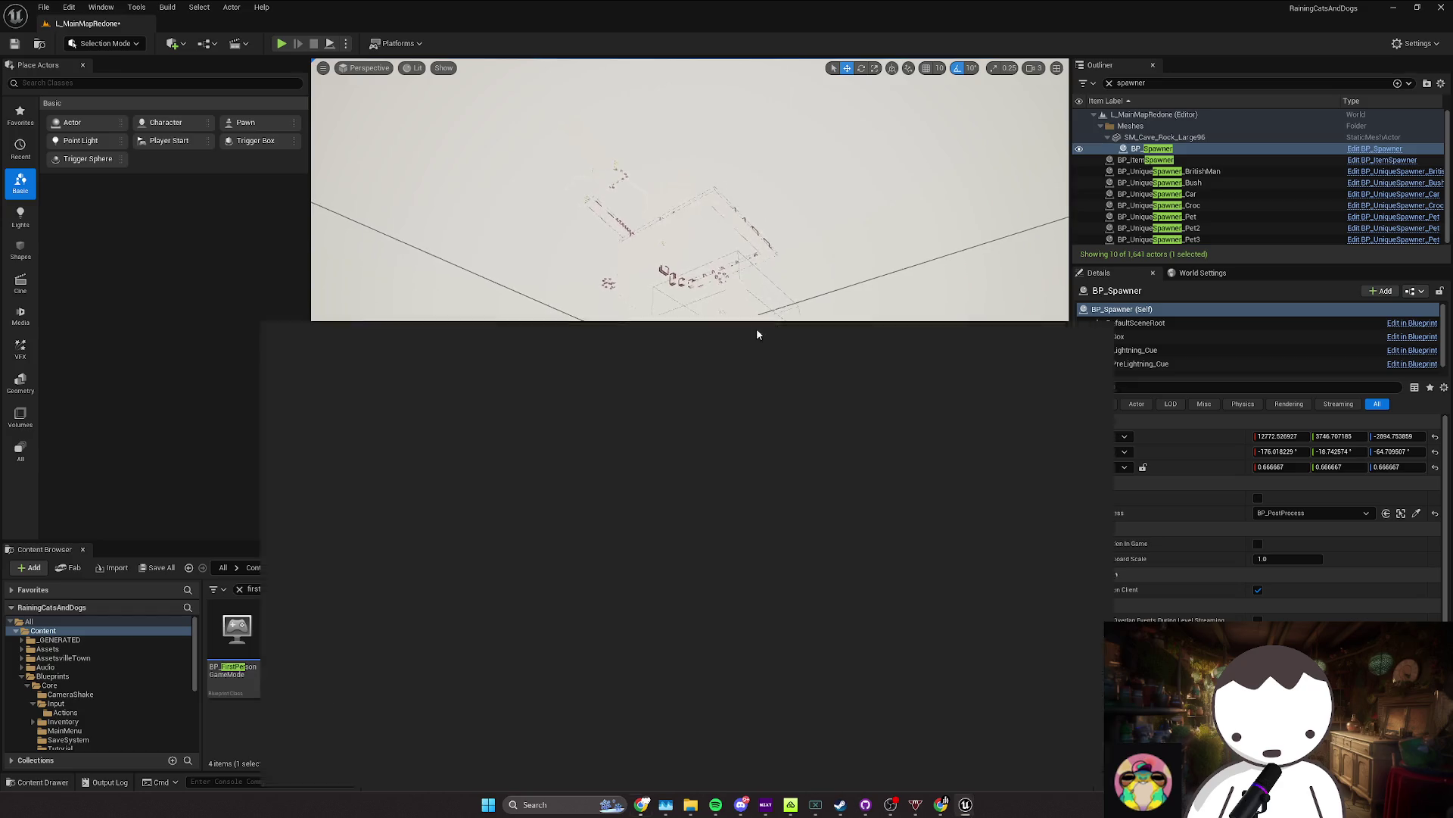
key("ctrl+w")
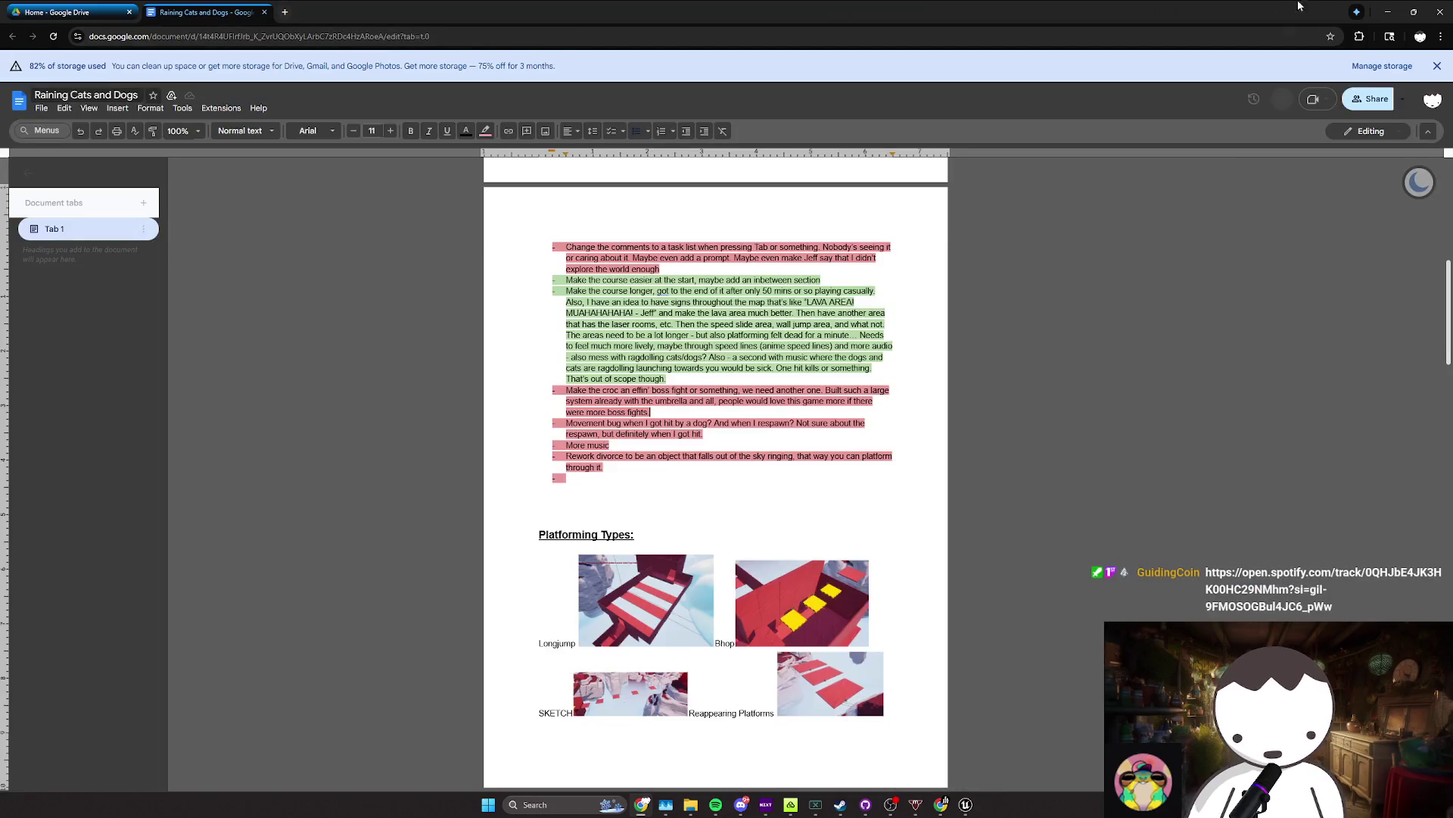
key("alt+Tab")
left_click(413, 69)
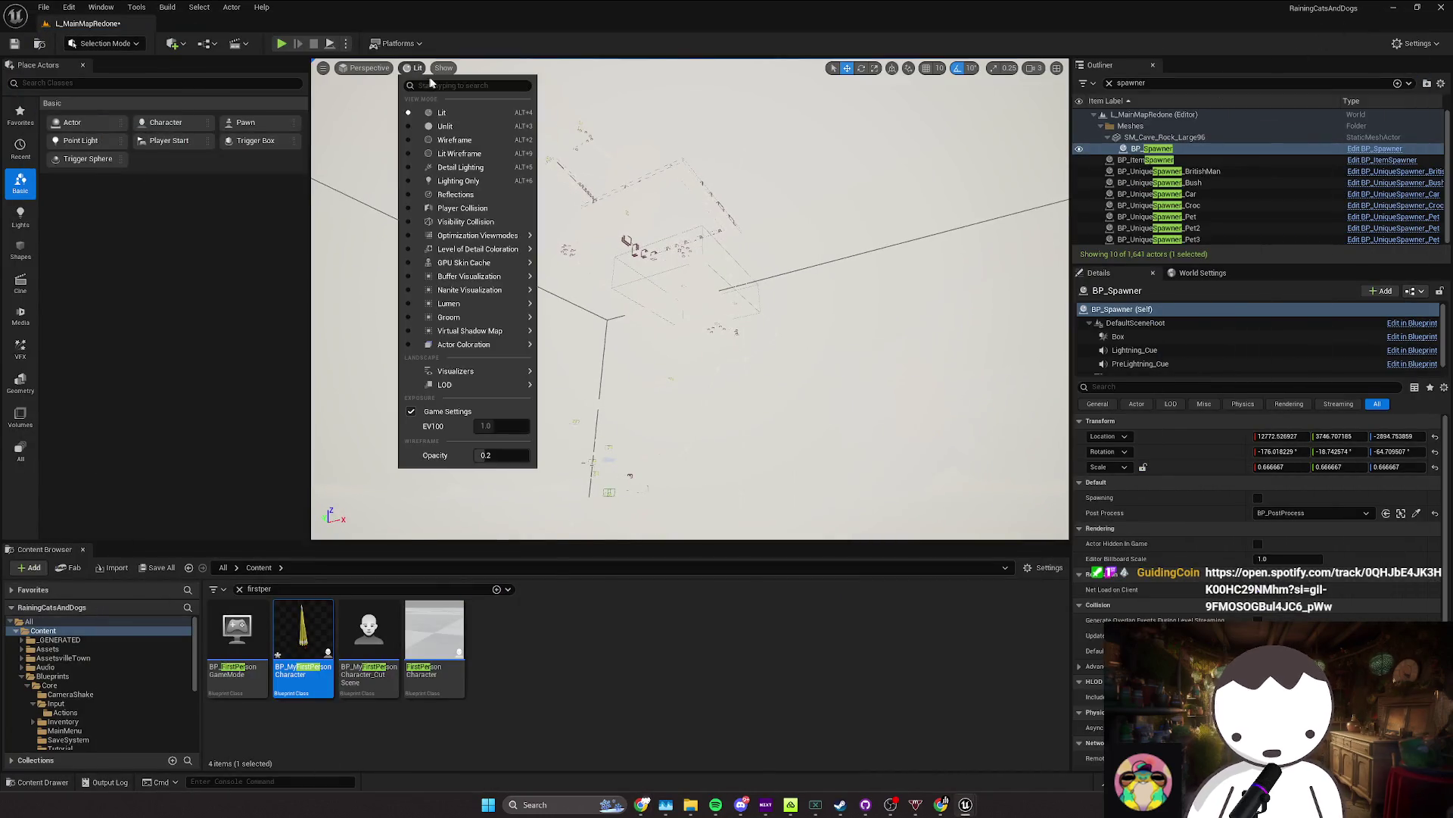
left_click(443, 68)
key("Escape")
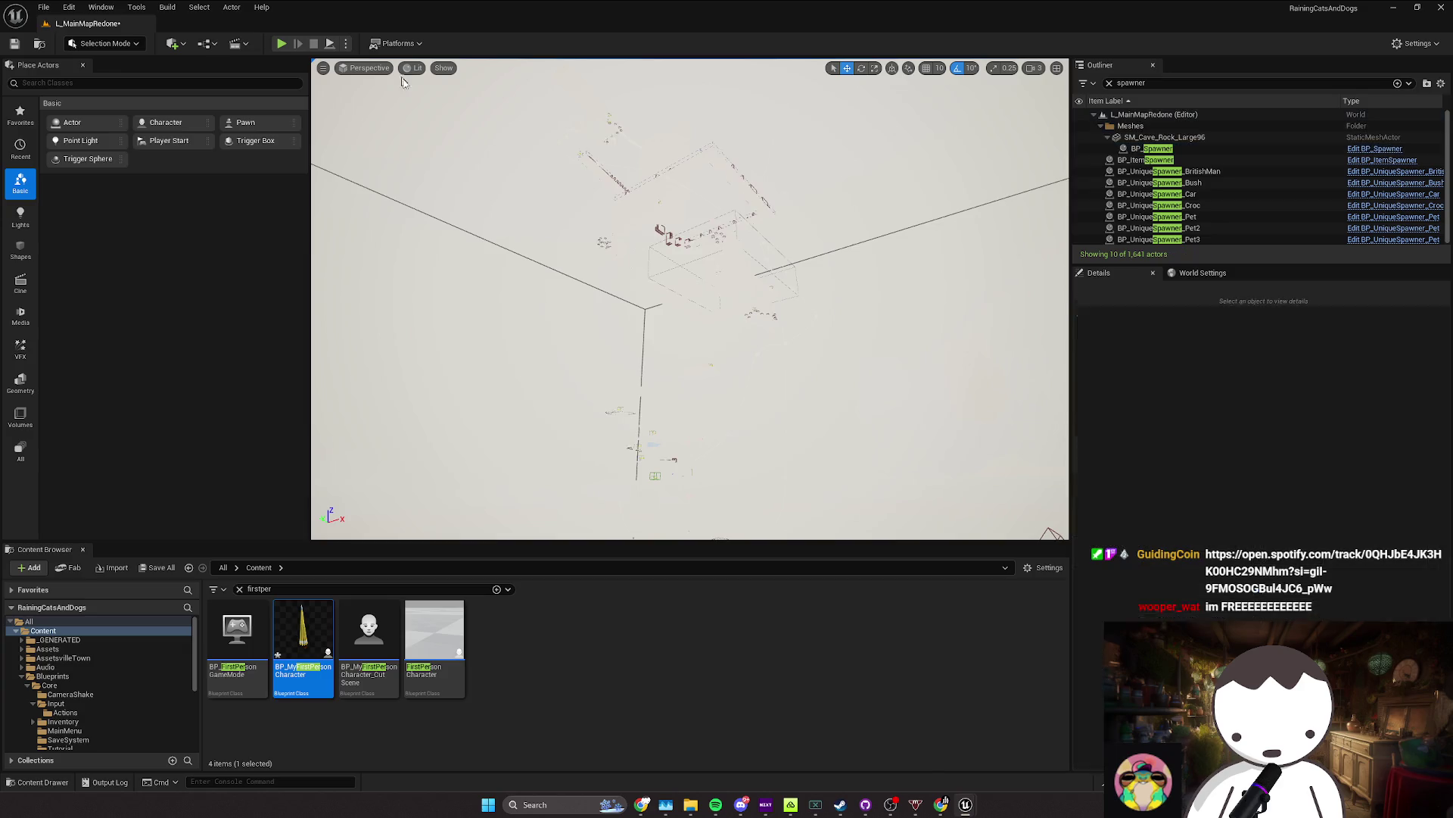
Step: Switch the viewport to Unlit, then Wireframe, and box-select the course geometry
left_click(413, 67)
left_click(432, 125)
left_click(451, 67)
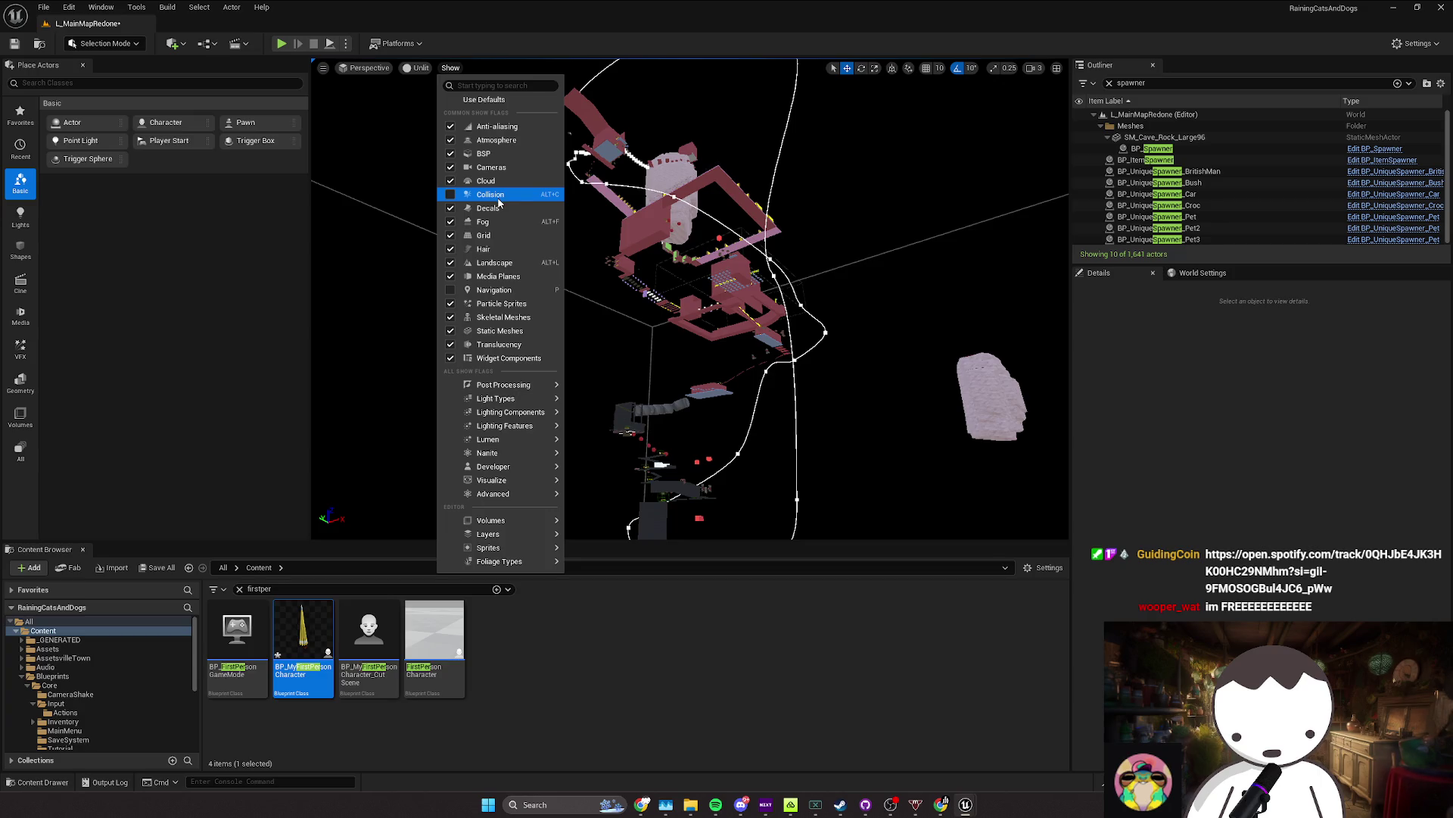
left_click(416, 67)
left_click(458, 142)
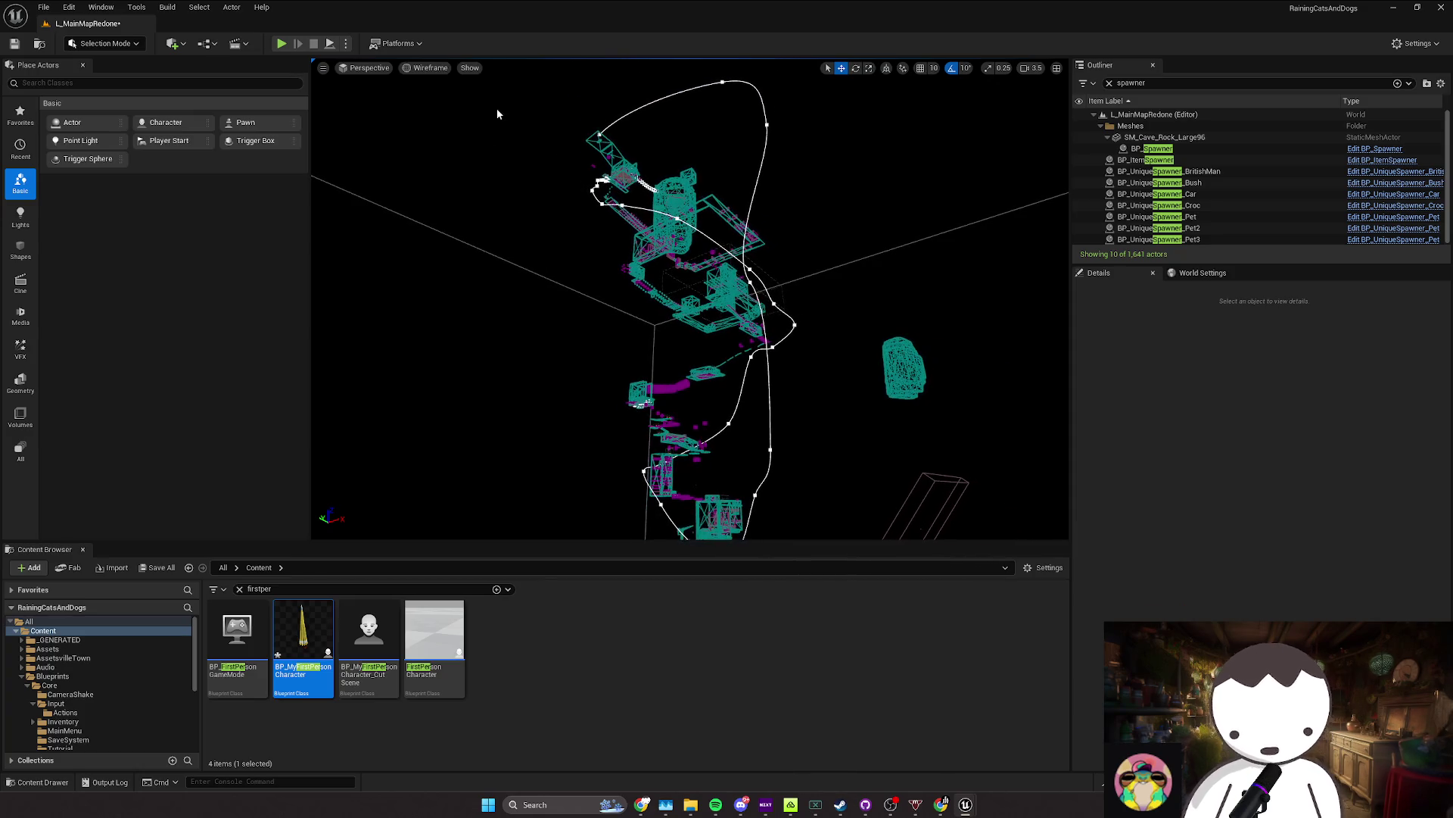
mouse_move(497, 108)
left_mouse_down()
mouse_move(992, 474)
mouse_move(994, 503)
mouse_move(331, 148)
left_mouse_up()
scroll(994, 504, "up", 2)
scroll(939, 462, "down", 1)
Step: Return the viewport to Lit rendering and move the view toward the red room
left_click(428, 68)
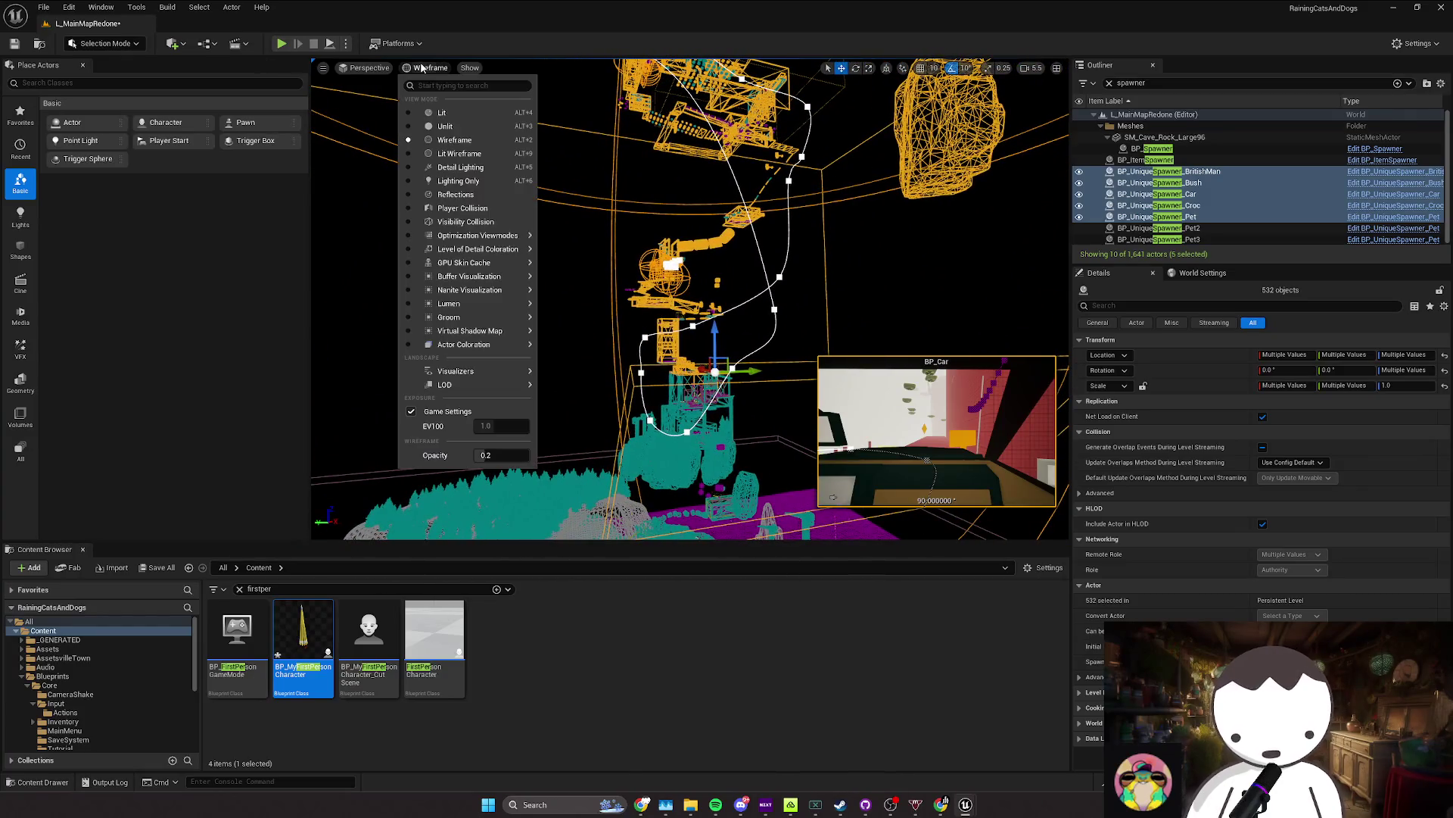
left_click(435, 108)
mouse_move(435, 108)
left_mouse_down()
mouse_move(676, 247)
mouse_move(643, 231)
mouse_move(569, 281)
mouse_move(545, 257)
mouse_move(825, 263)
left_mouse_up()
key("Escape")
scroll(659, 239, "down", 2)
scroll(570, 281, "up", 1)
scroll(681, 265, "down", 1)
Step: Frame the red room pieces, look around the room, and save L_MainMapRedone with Ctrl+S
key("f")
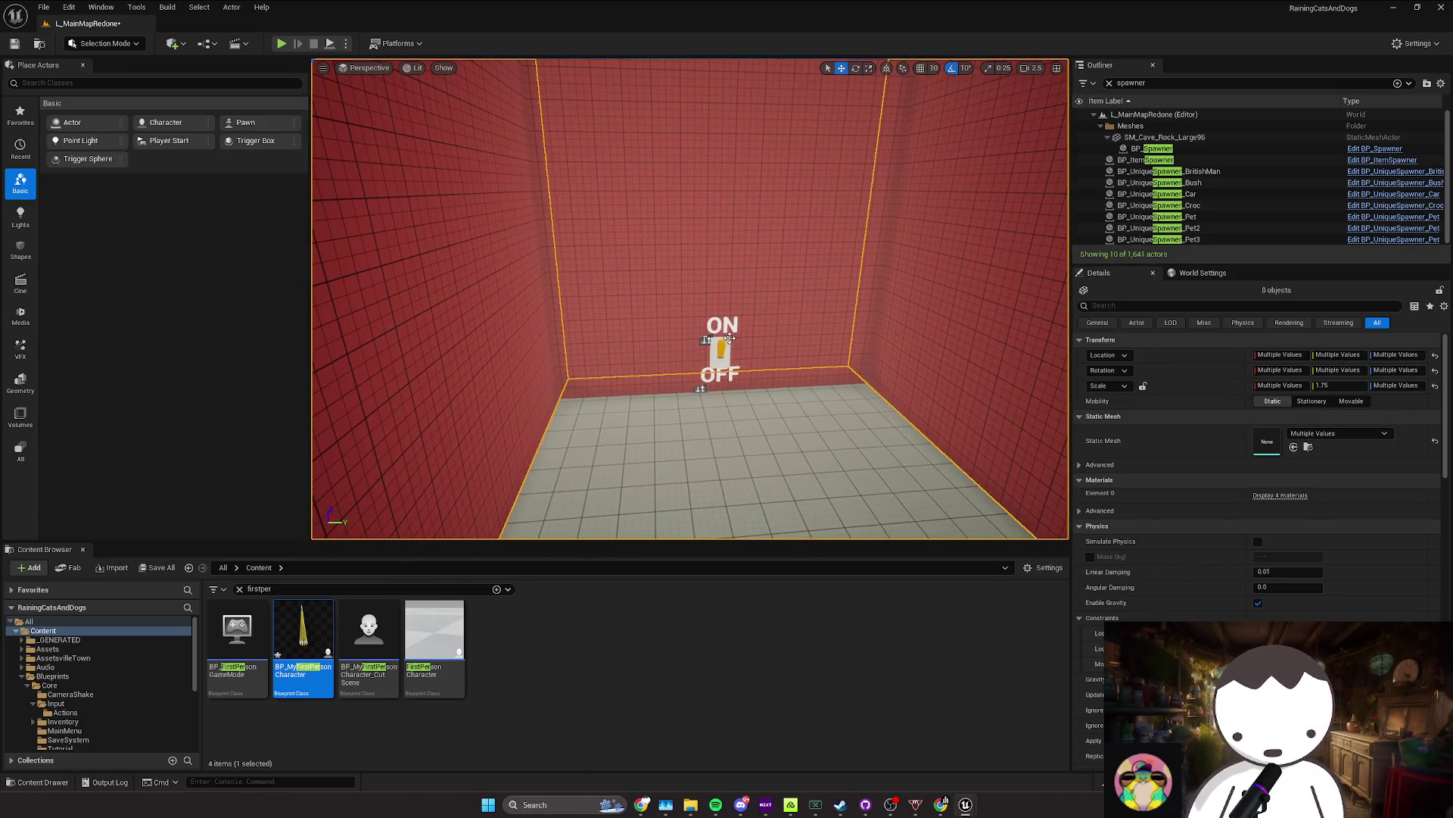
left_click(729, 339, "ctrl")
key("f")
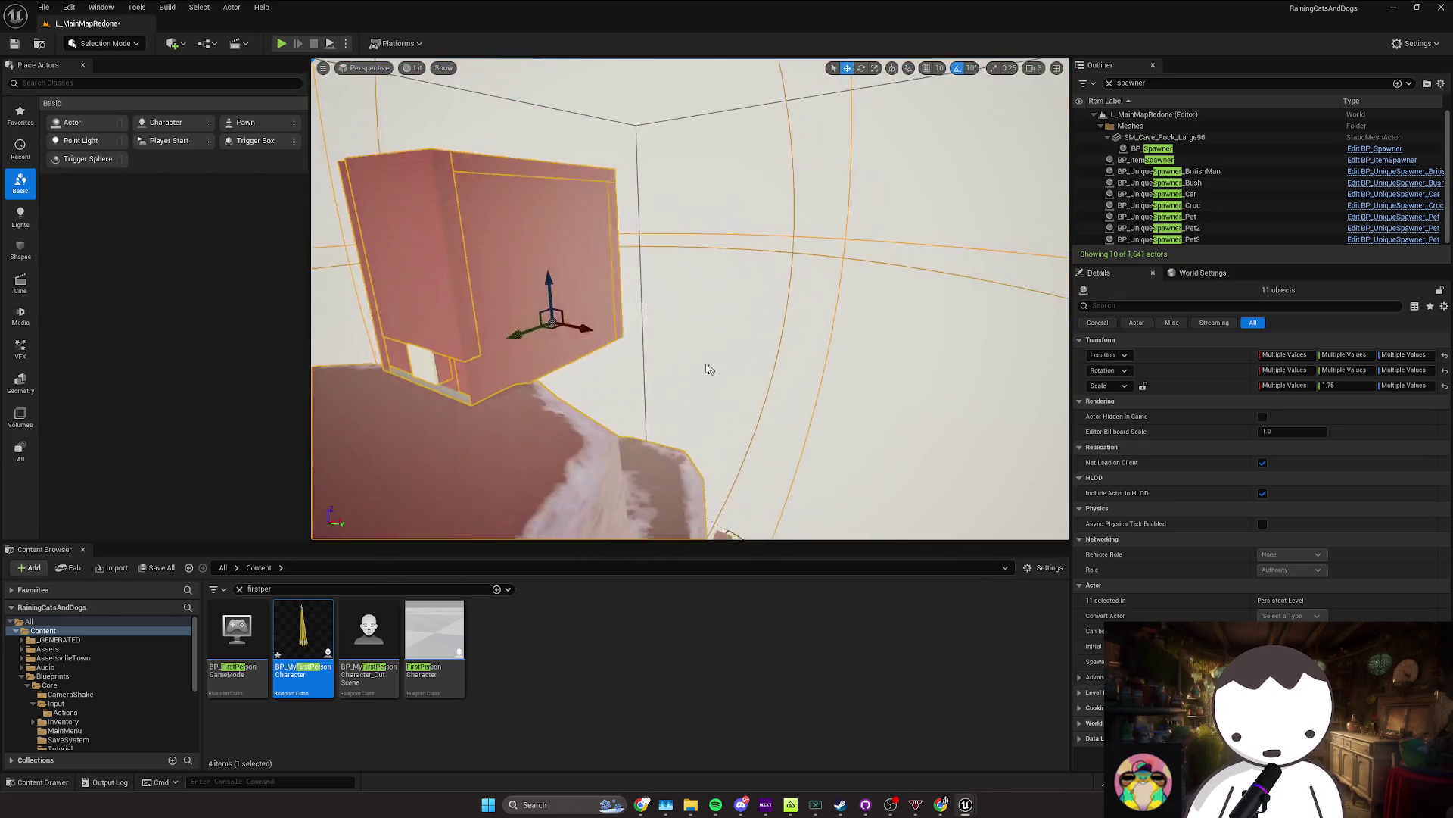
key("Escape")
scroll(709, 368, "up", 3)
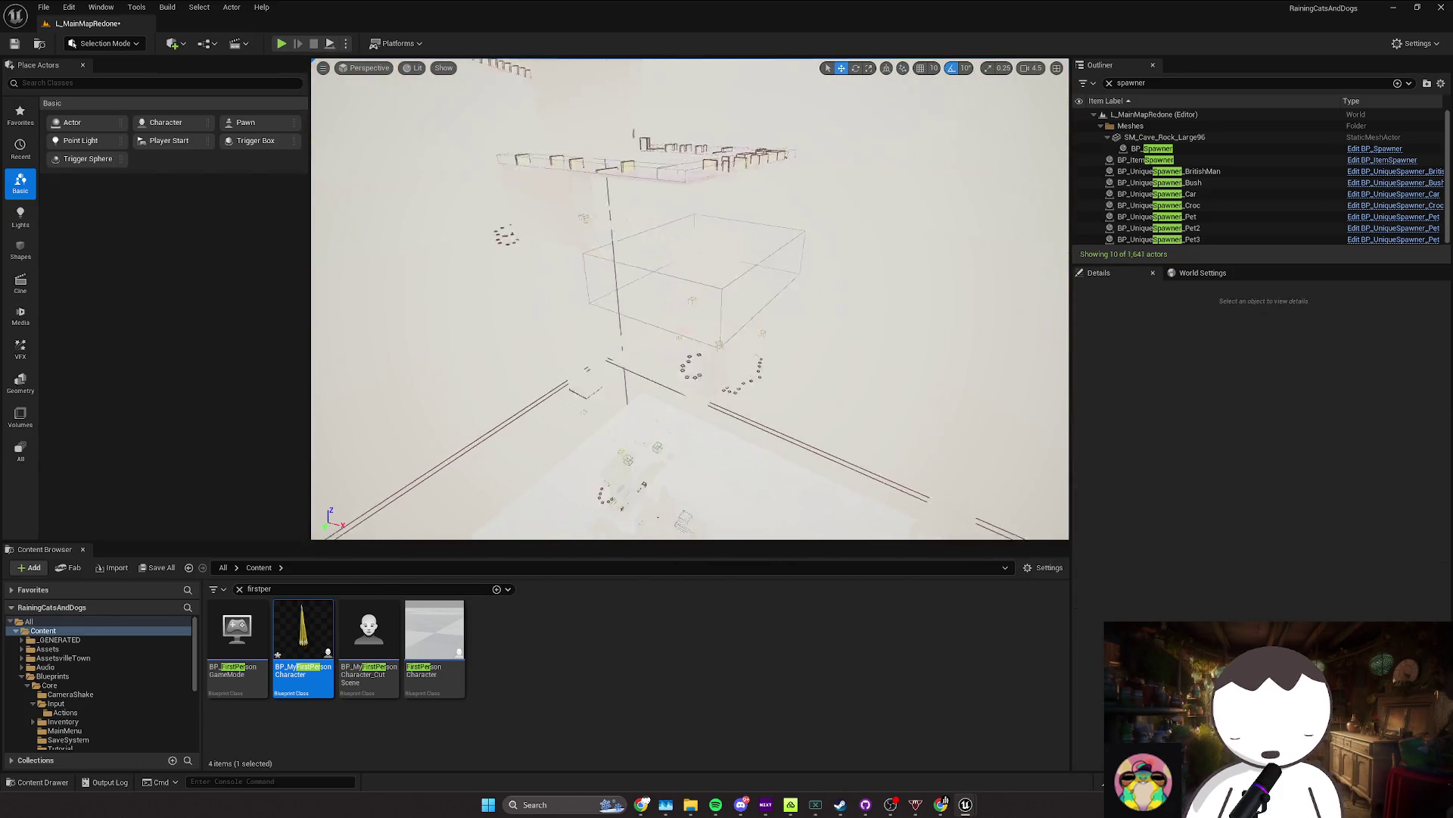
scroll(689, 299, "down", 1)
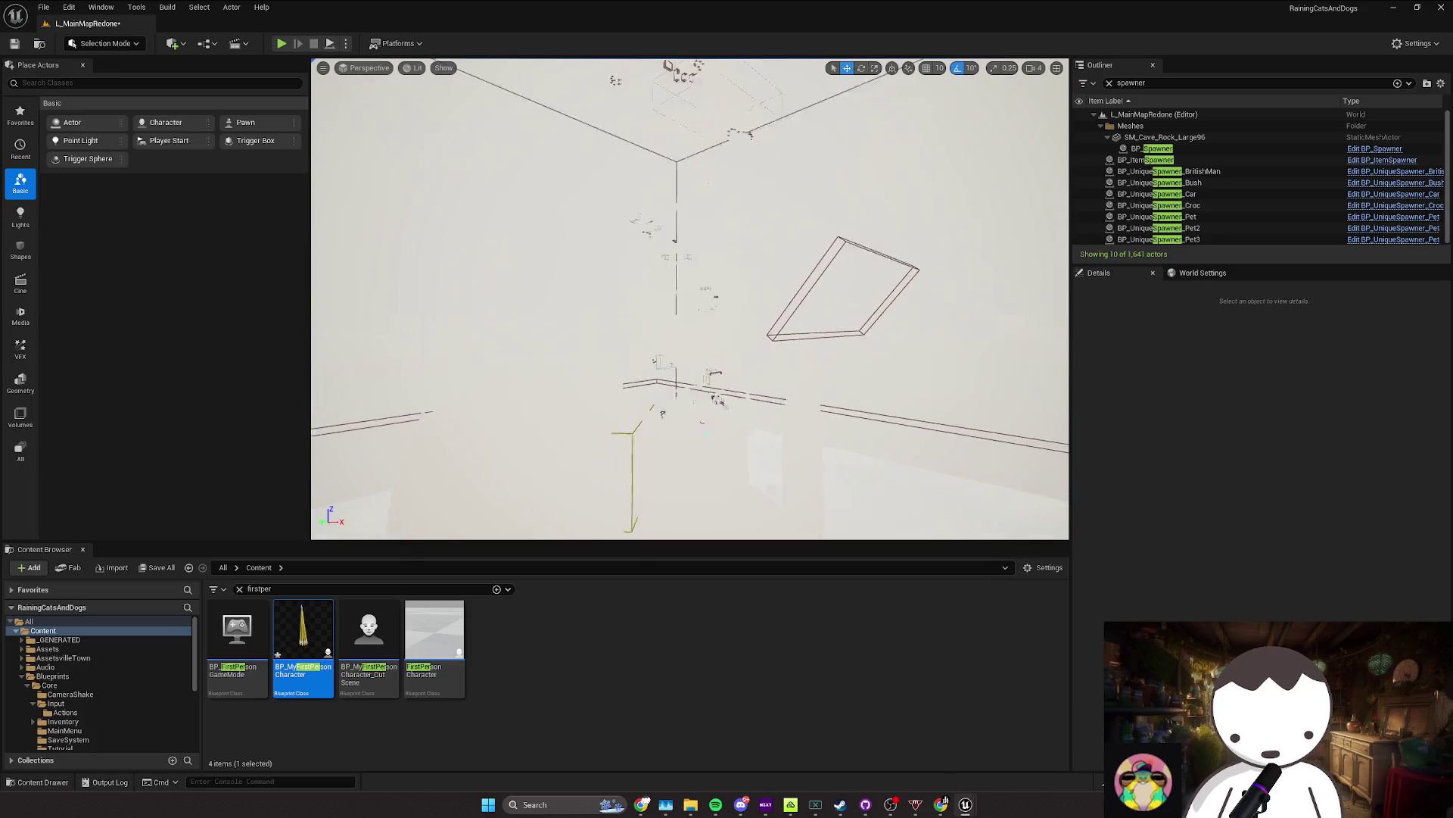
mouse_move(689, 299)
left_mouse_down()
mouse_move(674, 284)
mouse_move(673, 353)
mouse_move(709, 386)
left_mouse_up()
scroll(673, 318, "up", 1)
key("ctrl+s")
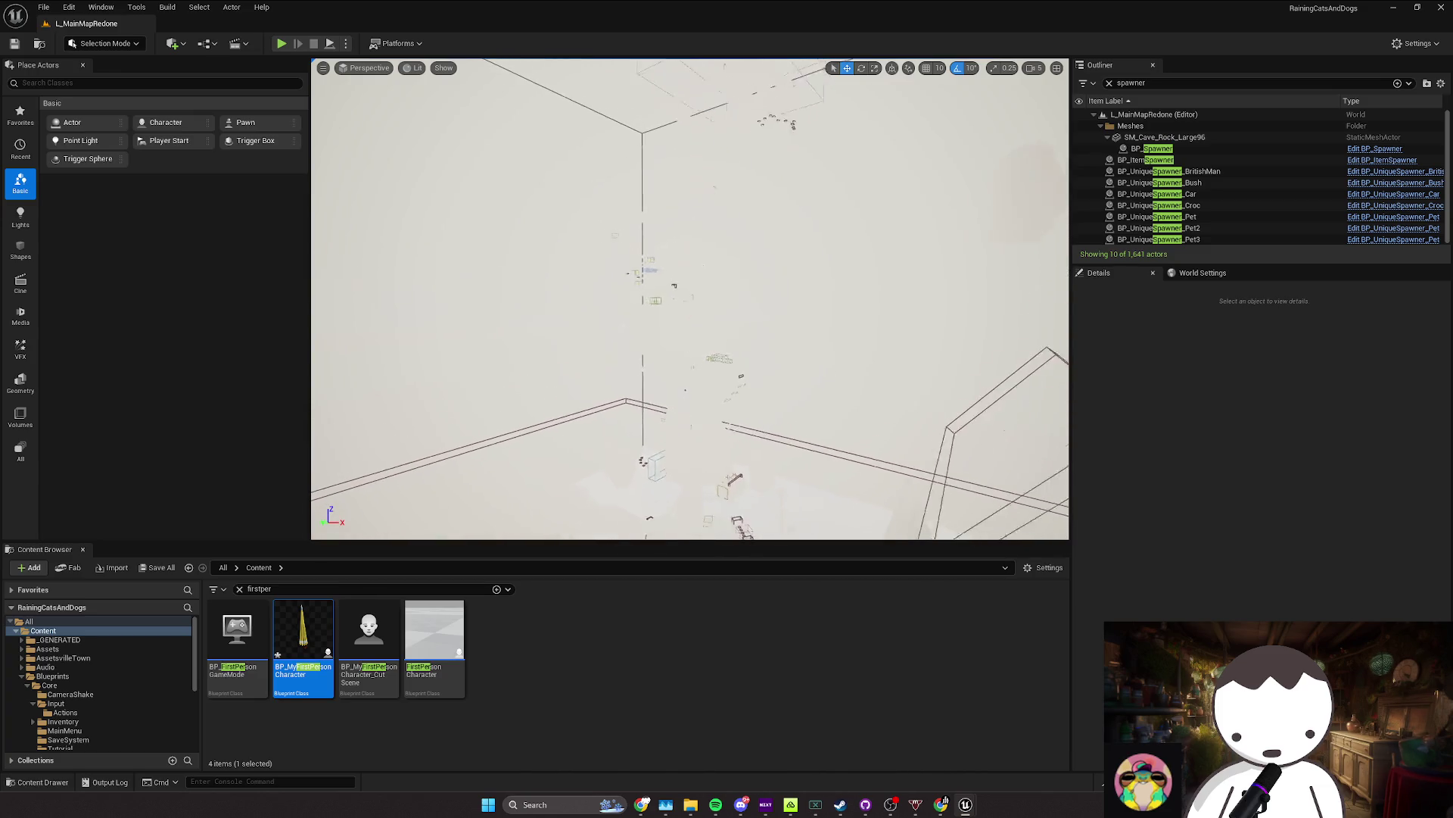
Step: Save L_MainMapRedone again, zoom around the level, then switch to the Raining Cats and Dogs doc
key("ctrl+s")
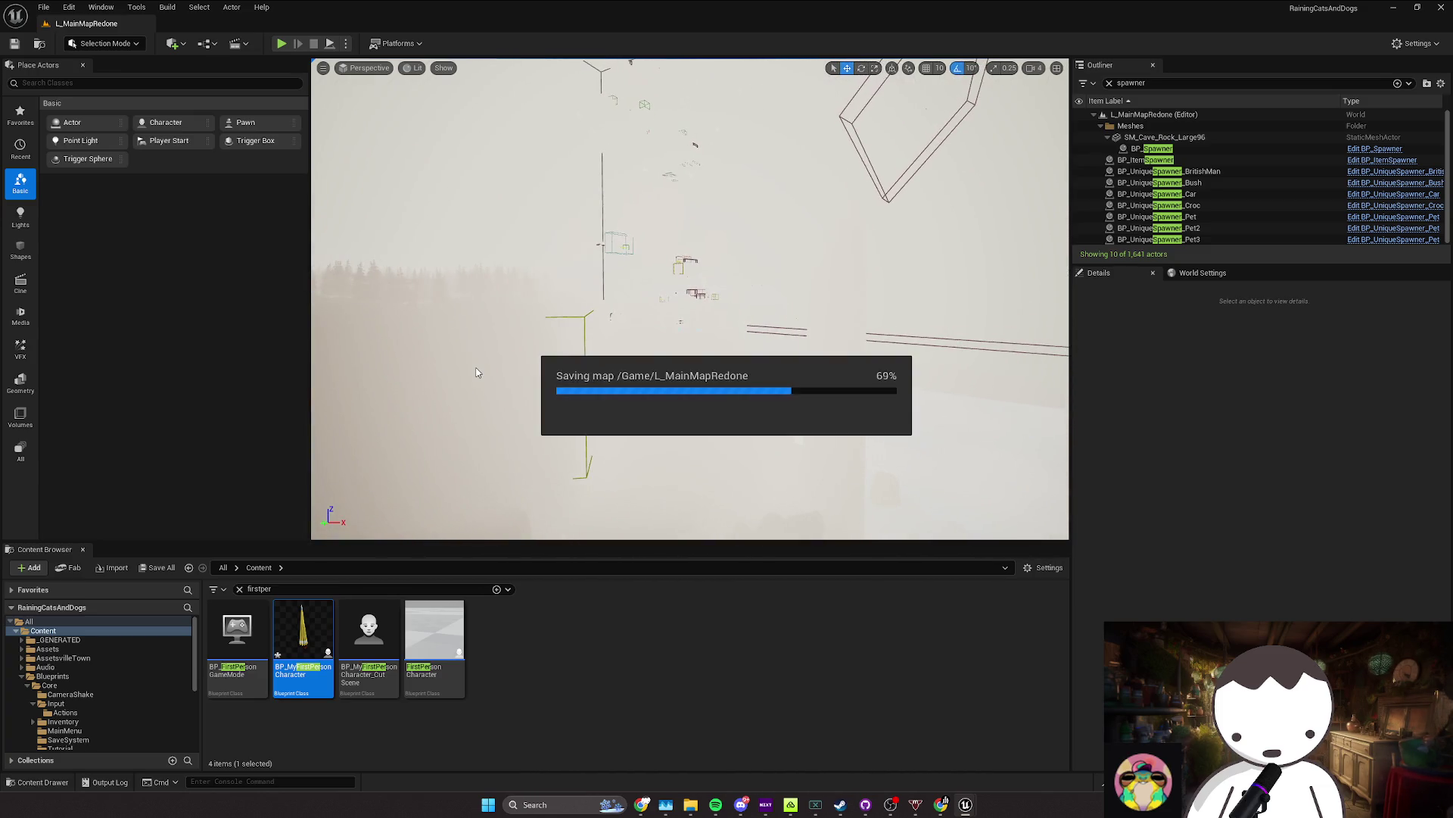
scroll(476, 371, "down", 1)
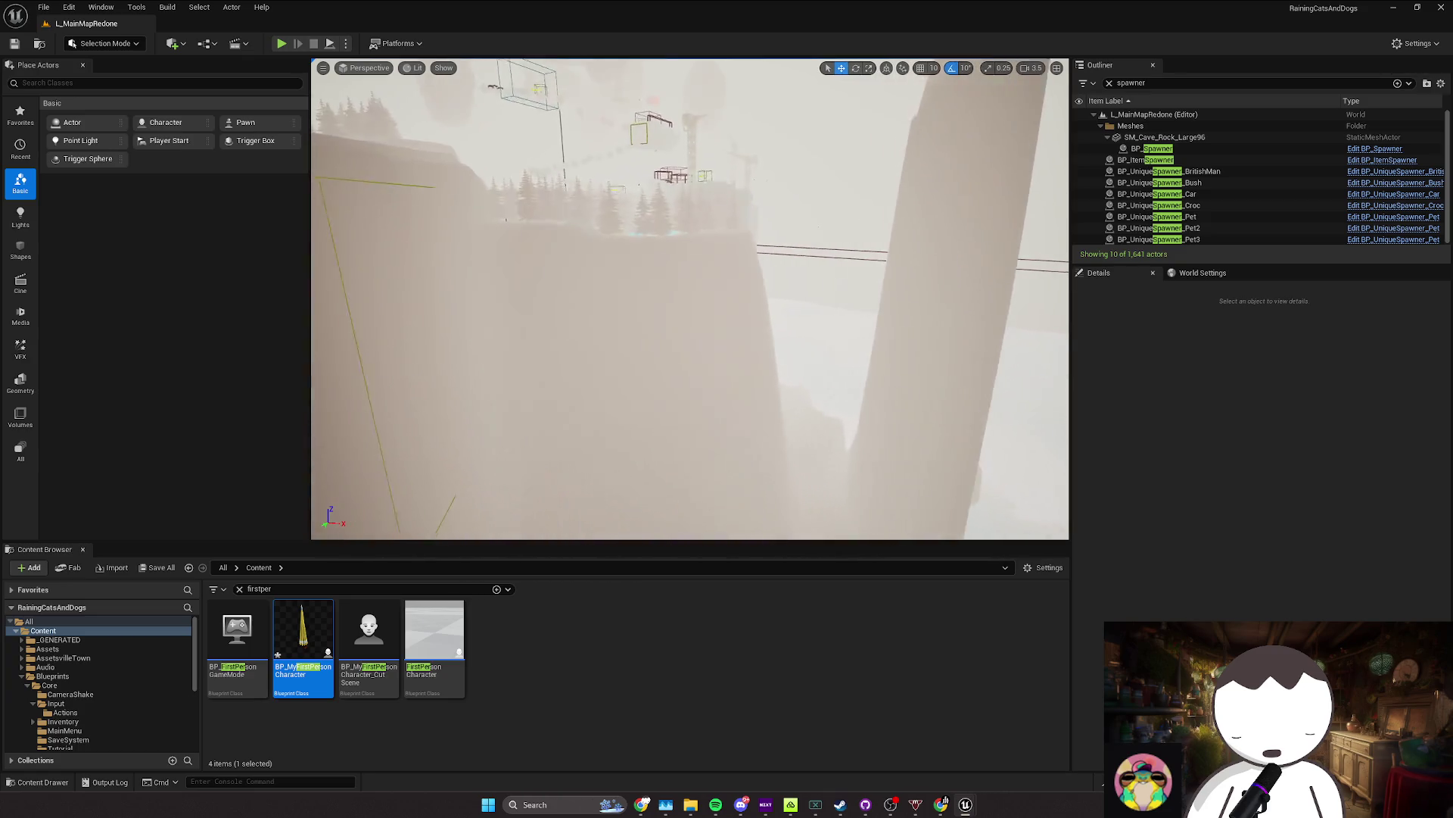
scroll(690, 299, "up", 1)
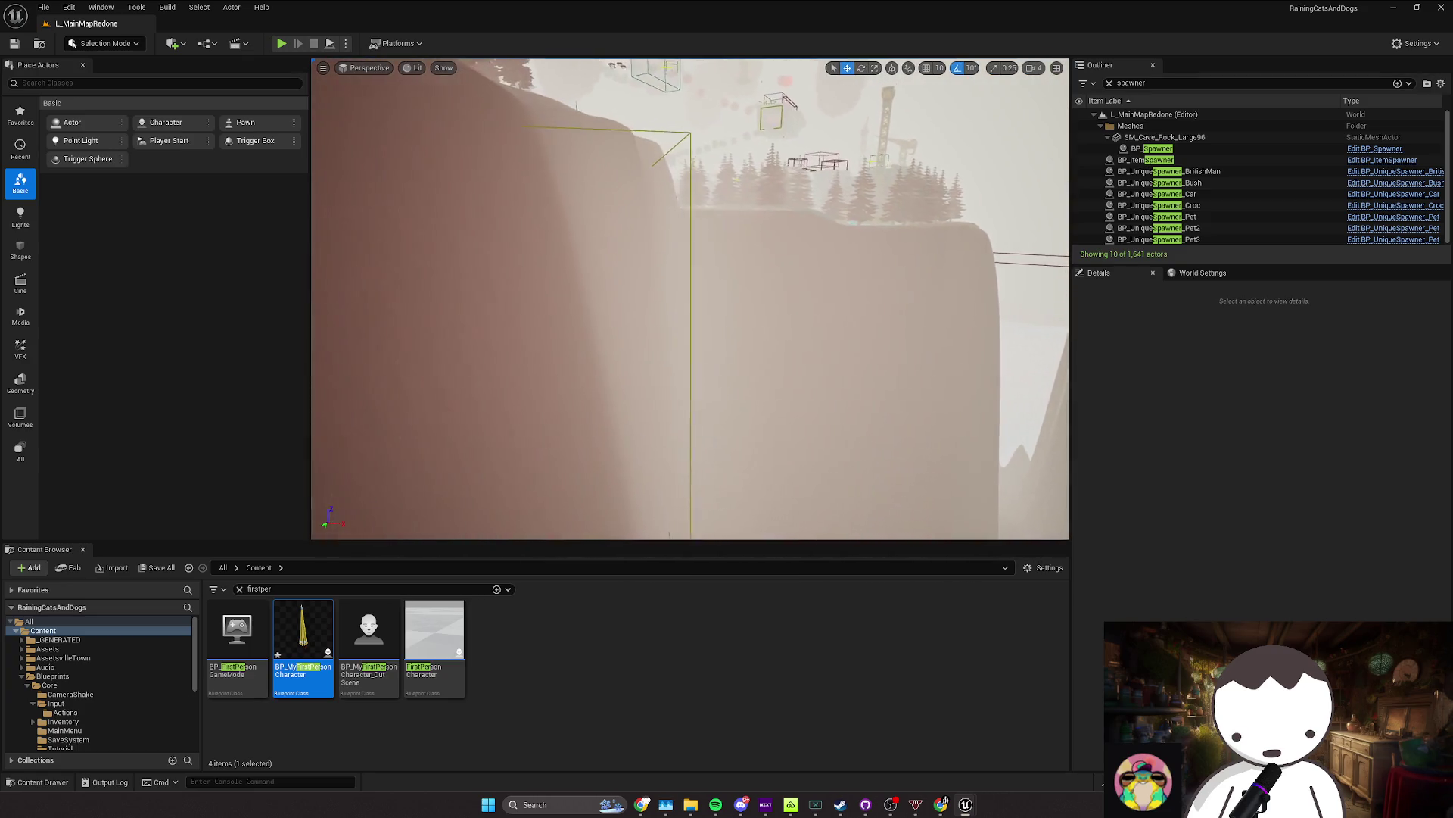
scroll(690, 299, "down", 3)
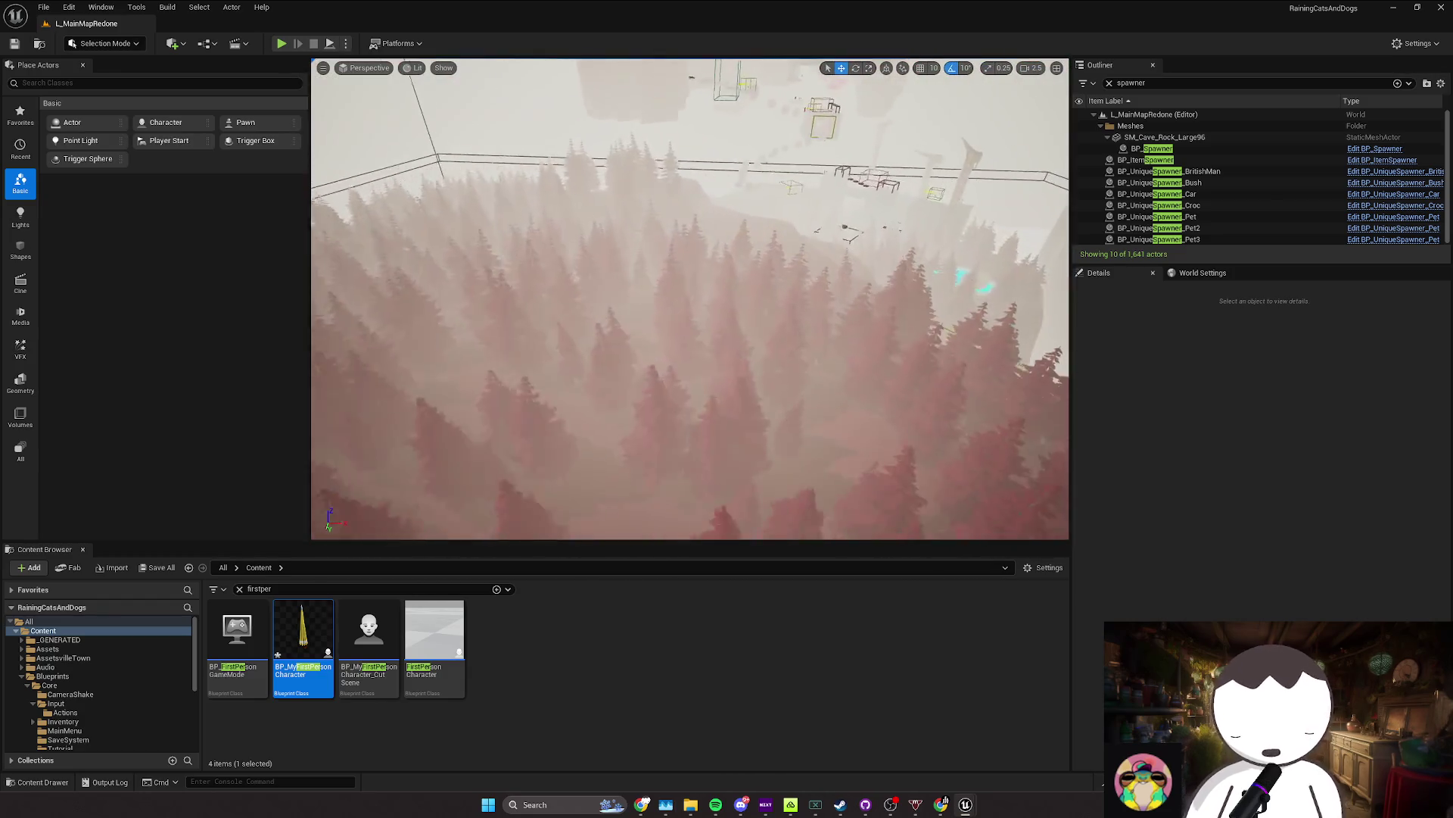
scroll(689, 299, "up", 3)
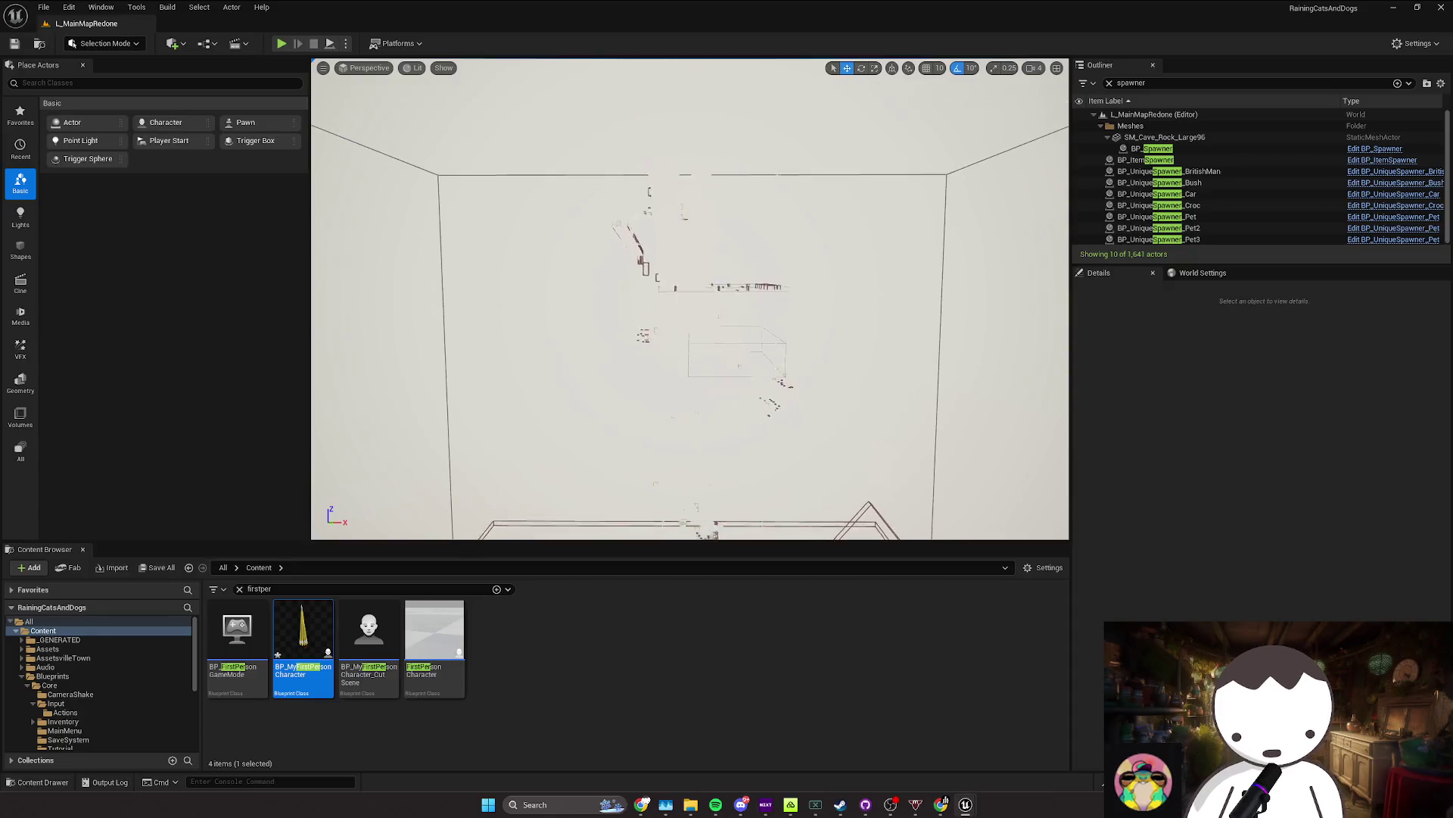
scroll(690, 299, "up", 1)
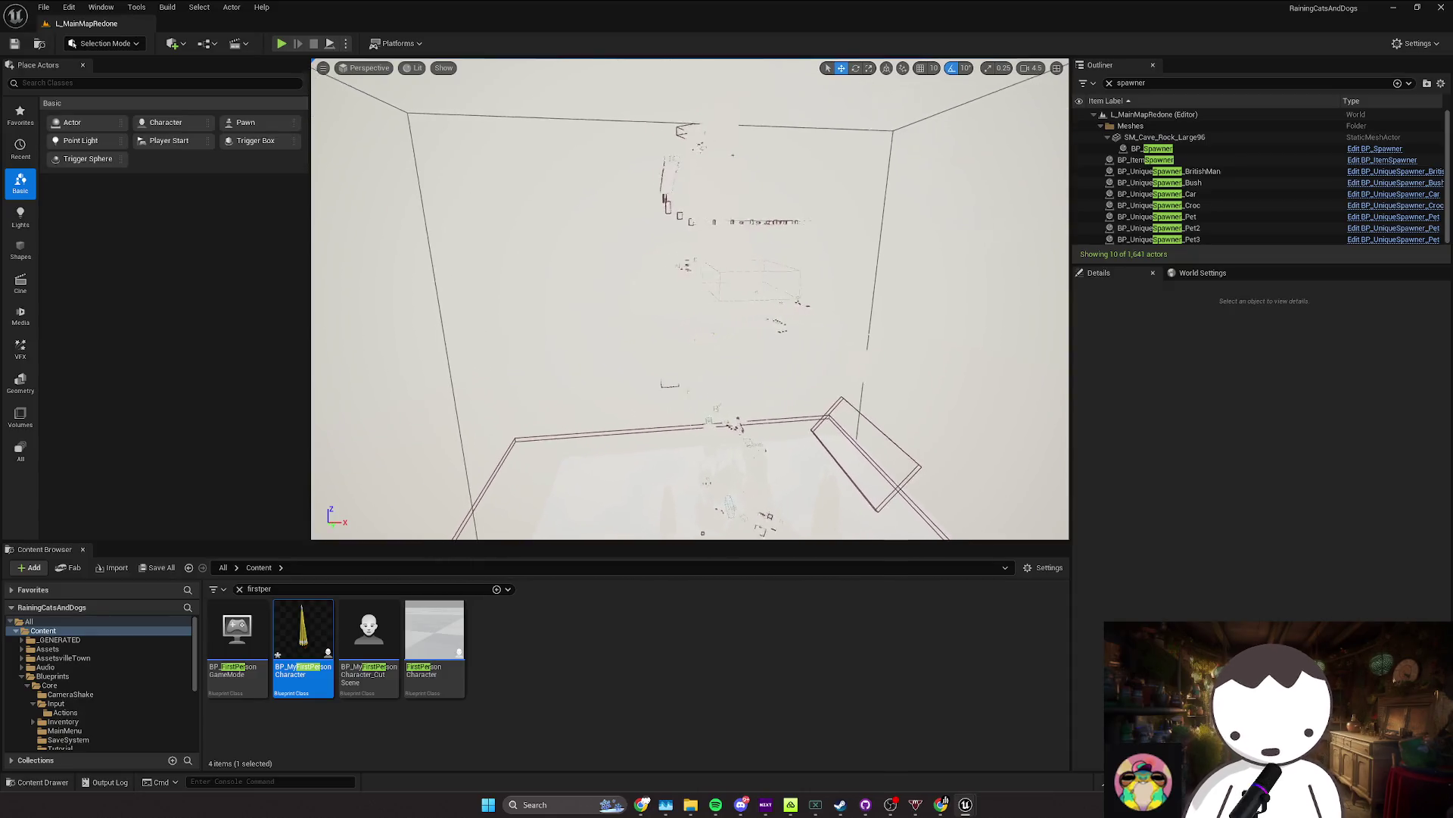
scroll(689, 299, "up", 1)
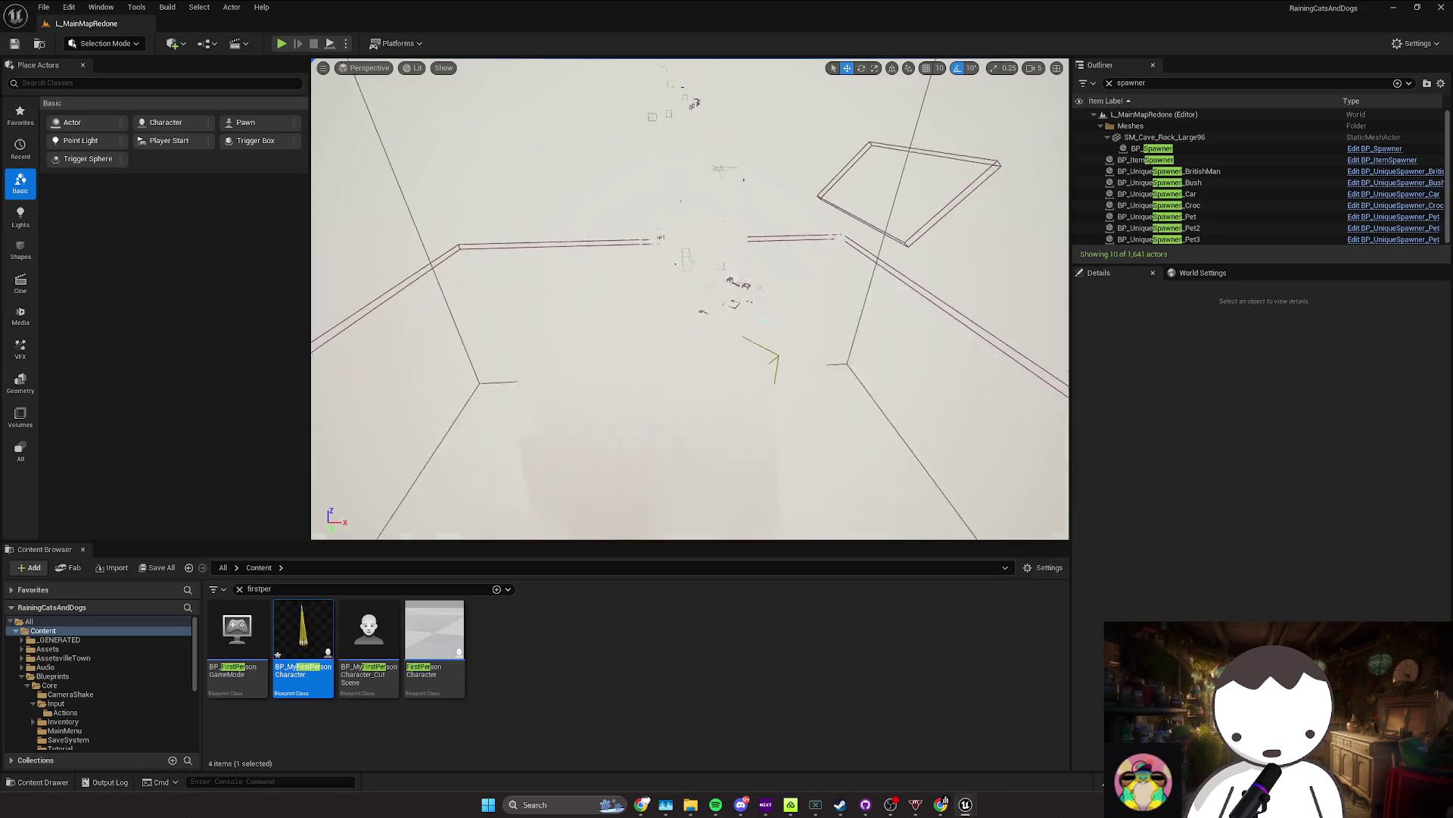
scroll(689, 299, "down", 3)
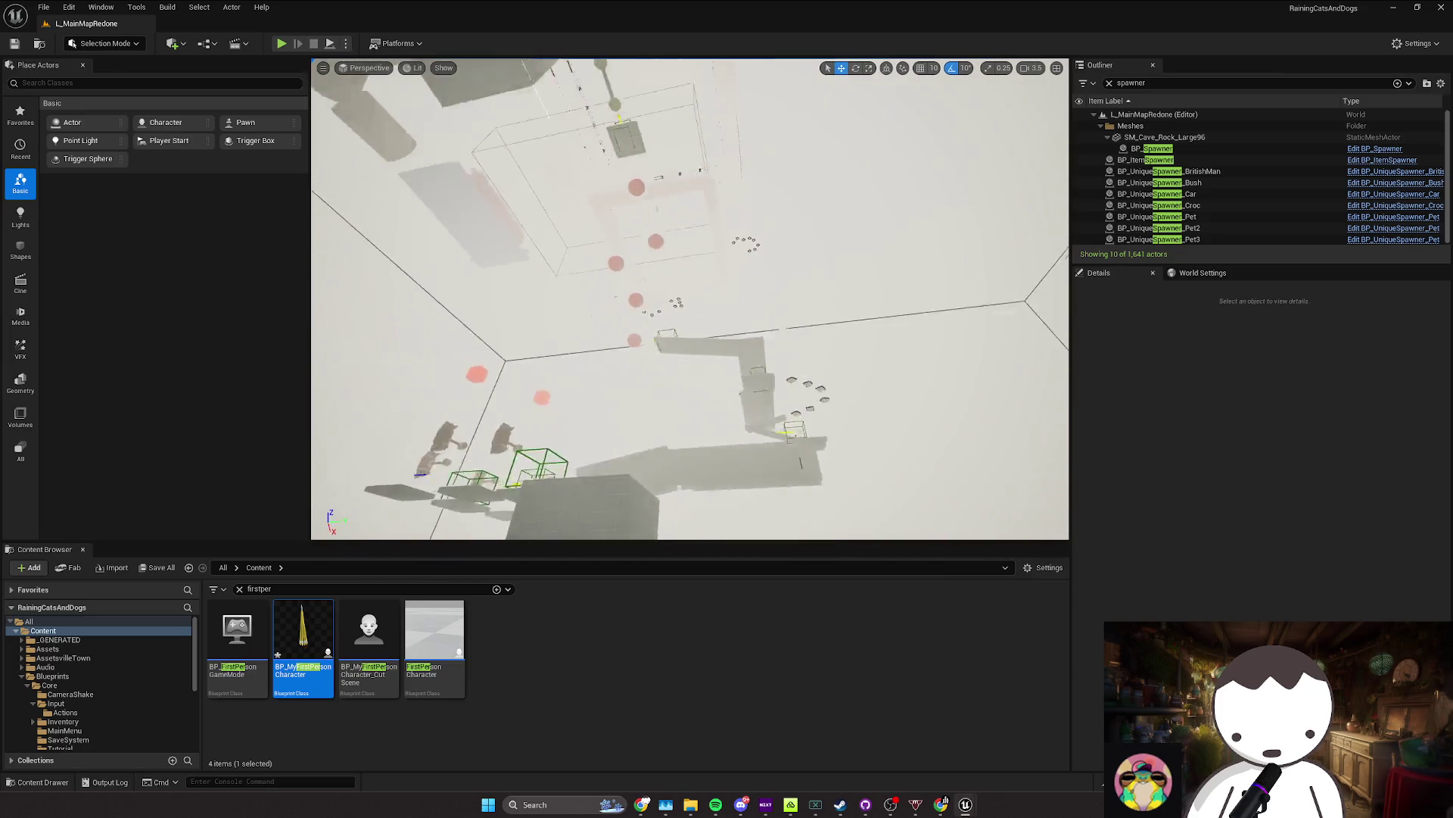
scroll(690, 299, "down", 2)
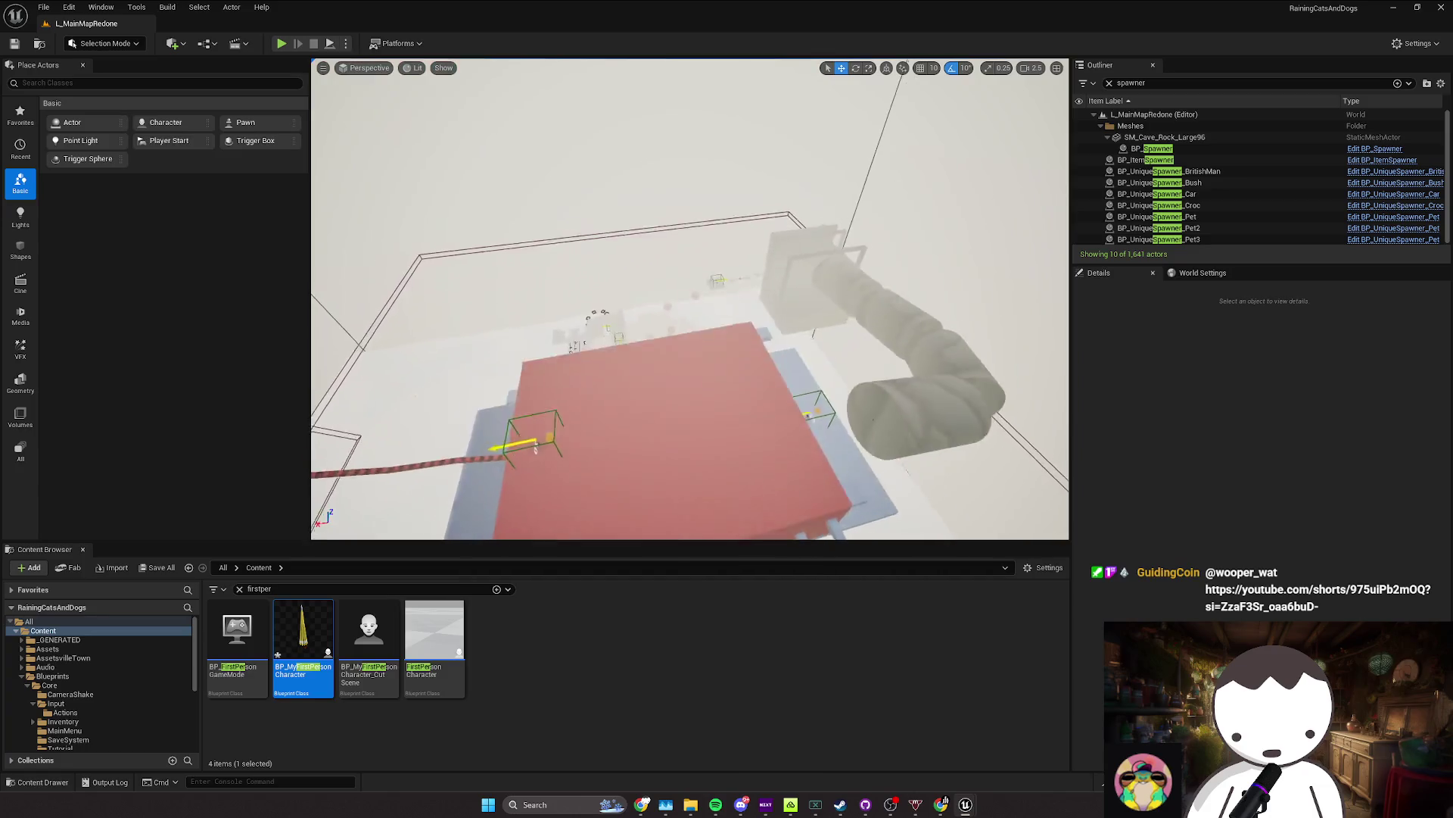
scroll(690, 299, "down", 2)
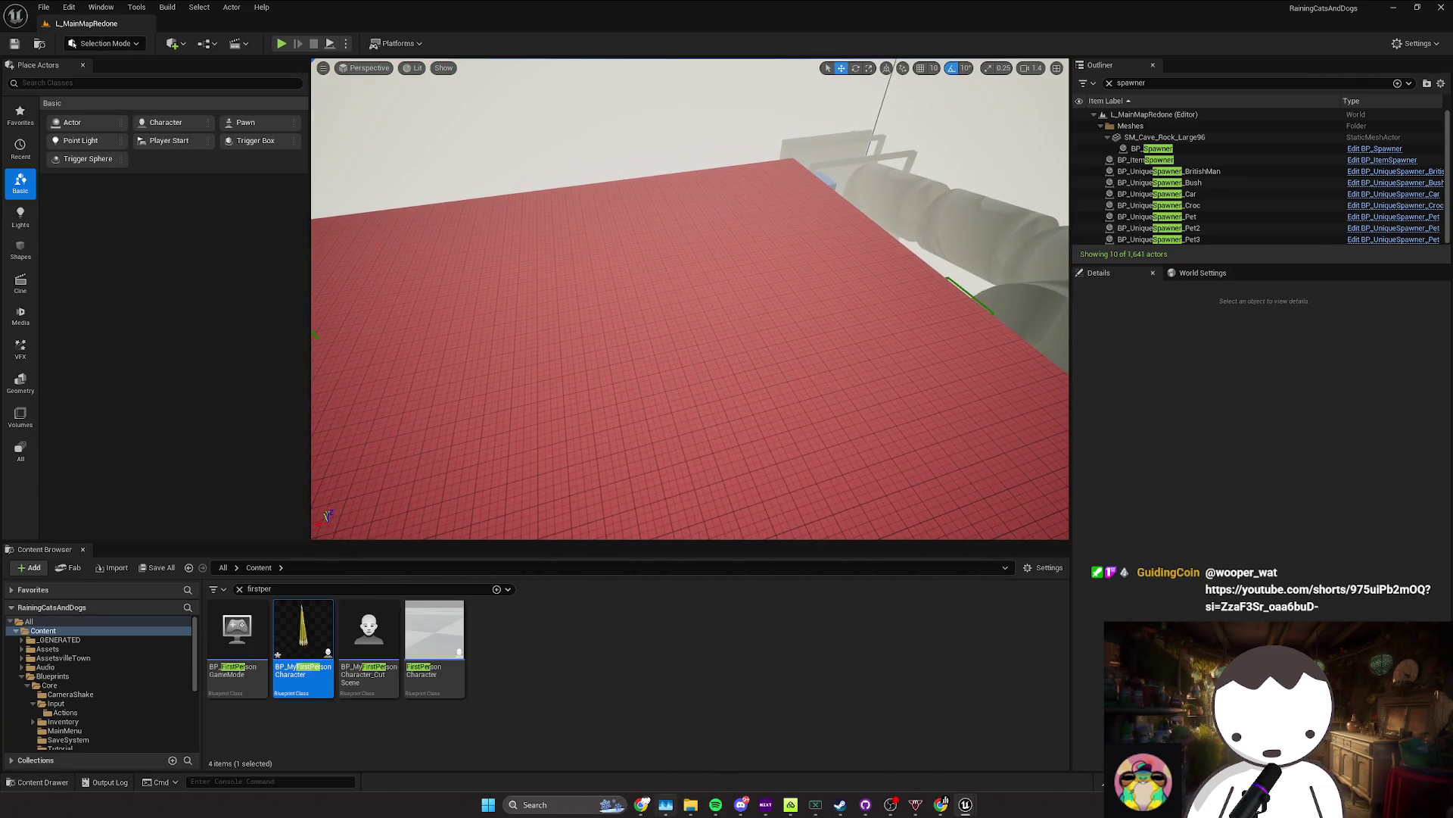
key("alt+Tab")
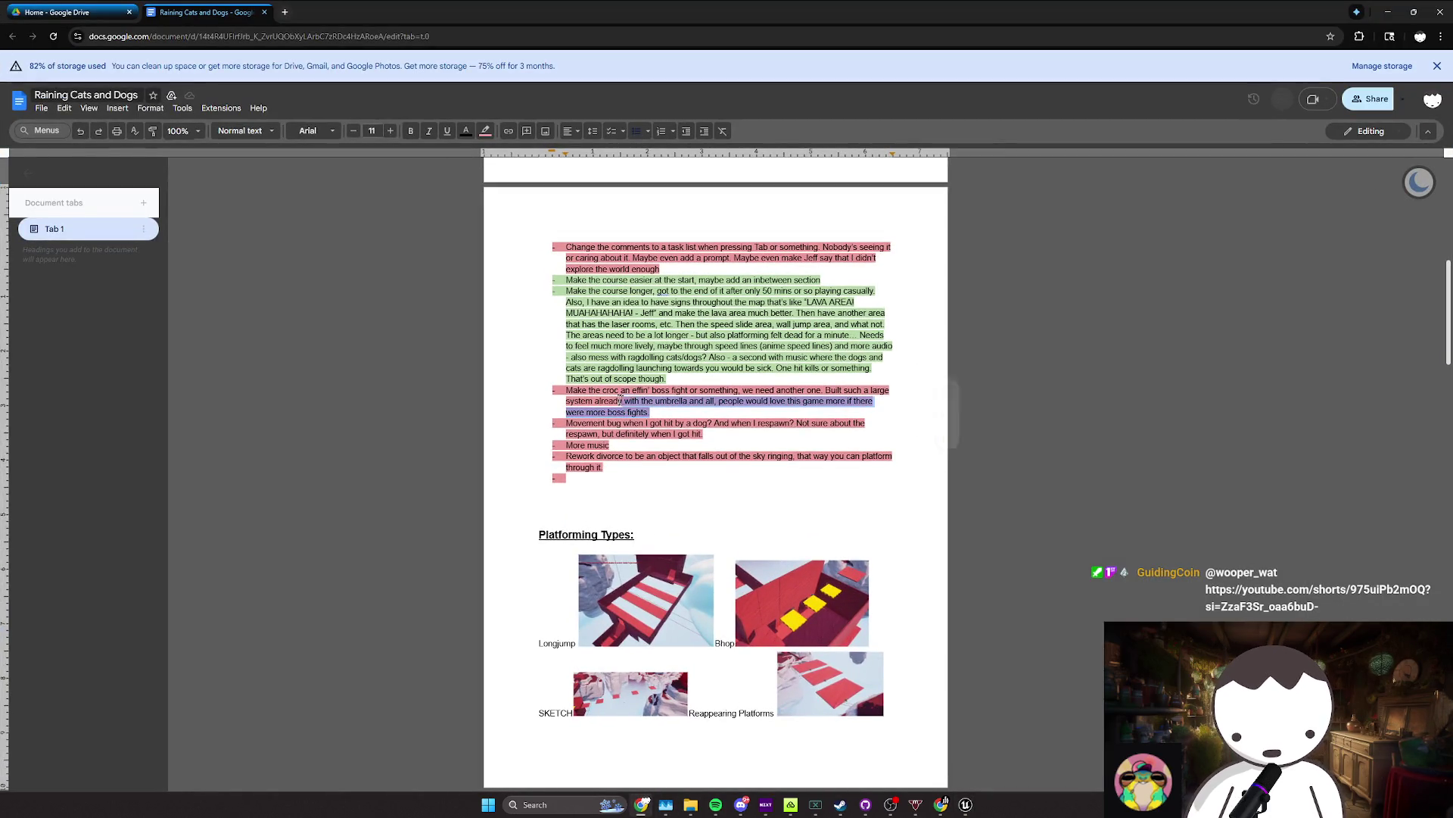
mouse_move(666, 378)
left_mouse_down()
mouse_move(568, 323)
mouse_move(566, 301)
left_mouse_up()
triple_click(573, 391)
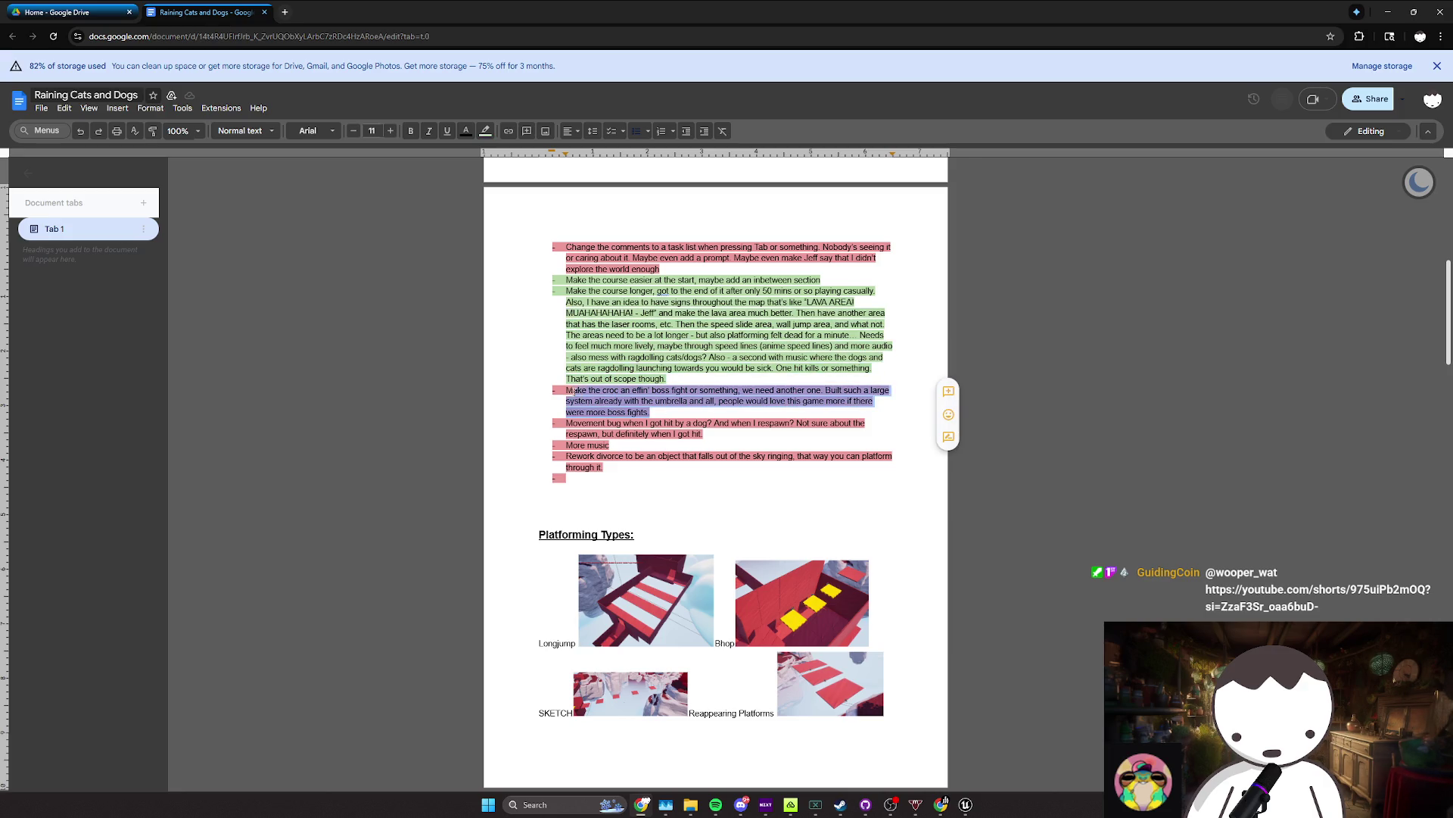
left_click(626, 400)
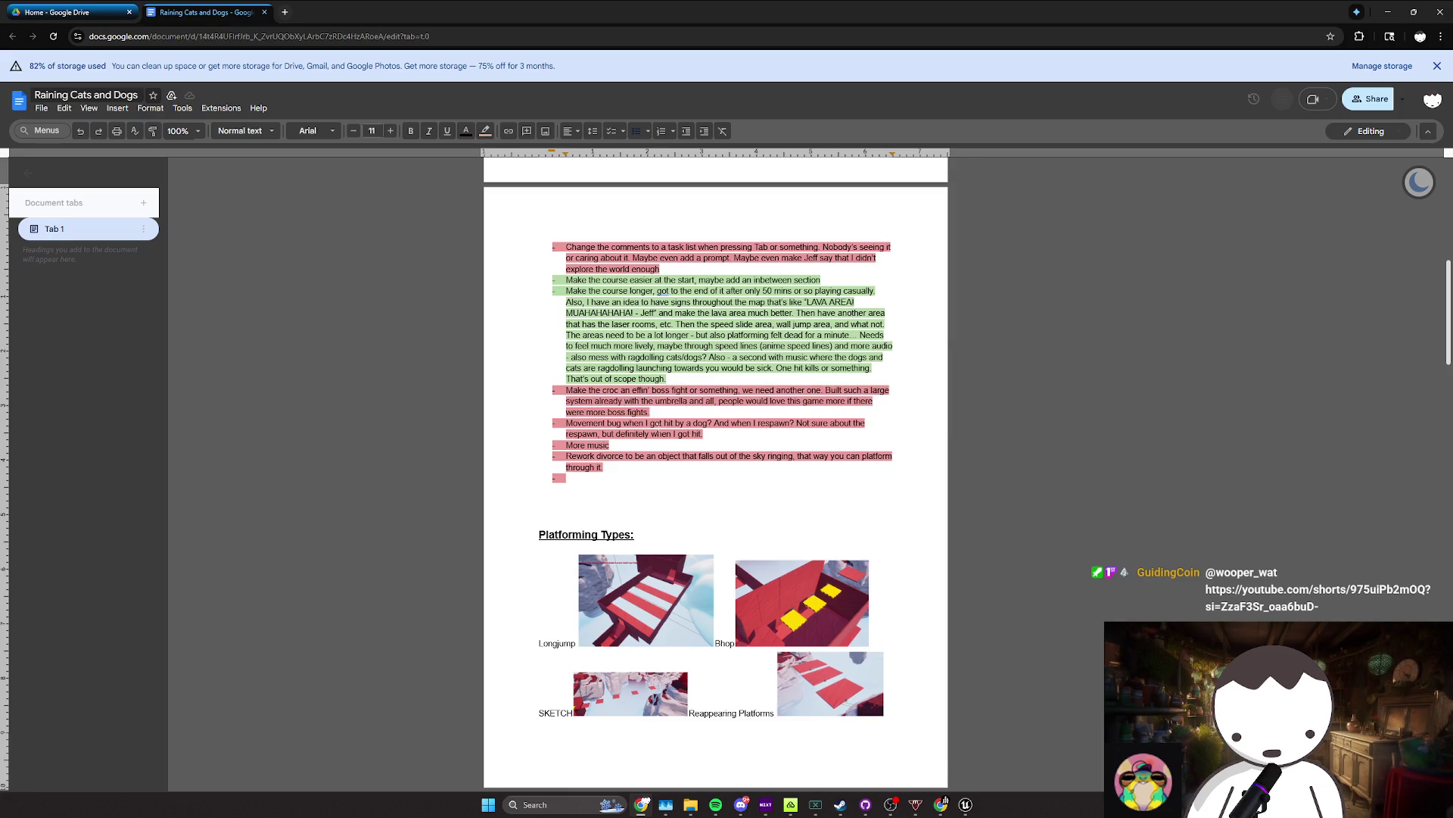
left_click_drag(651, 412, 554, 388)
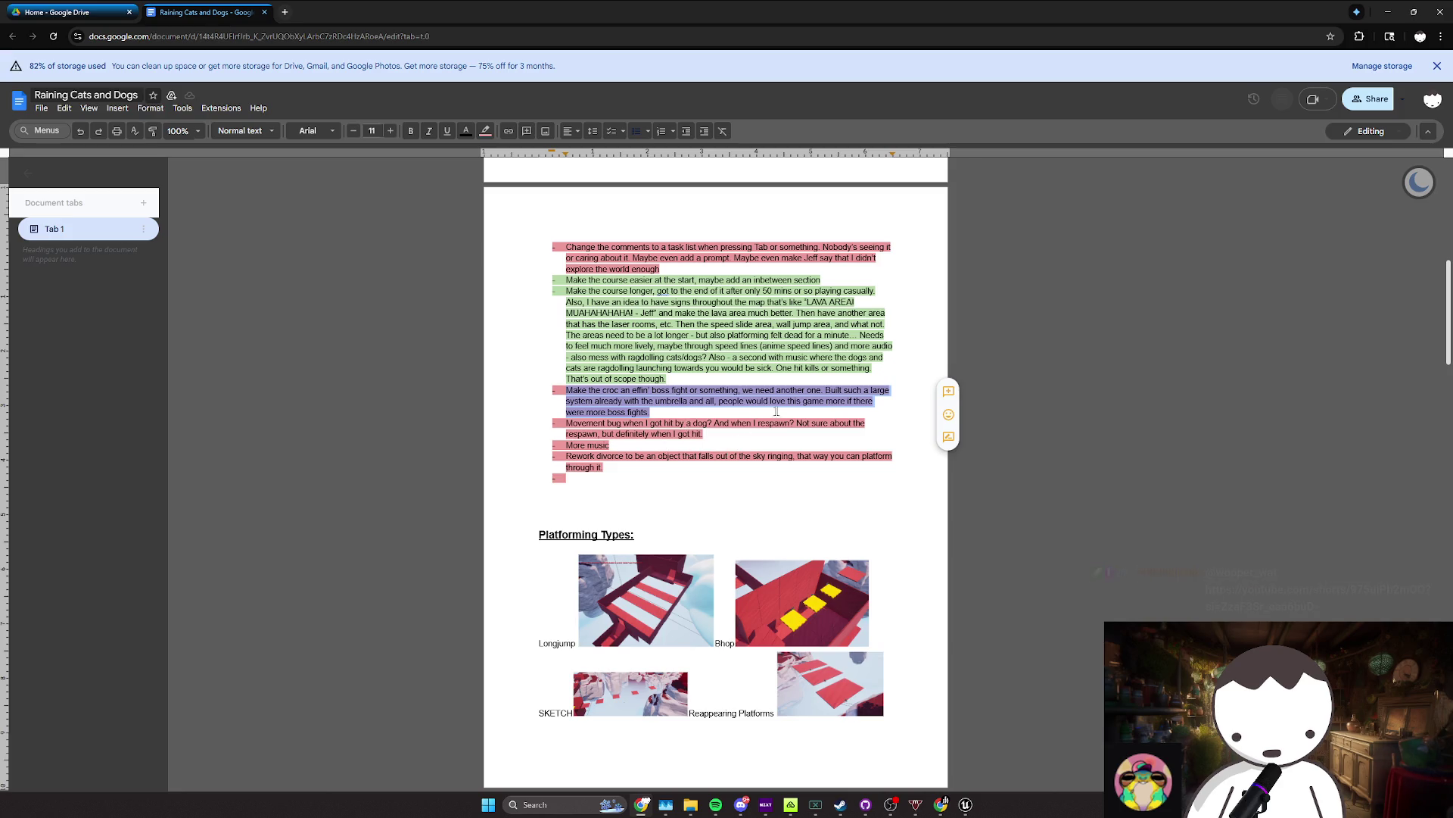
left_click_drag(776, 413, 772, 390)
mouse_move(579, 392)
left_mouse_down()
mouse_move(604, 412)
mouse_move(657, 401)
mouse_move(592, 425)
left_mouse_up()
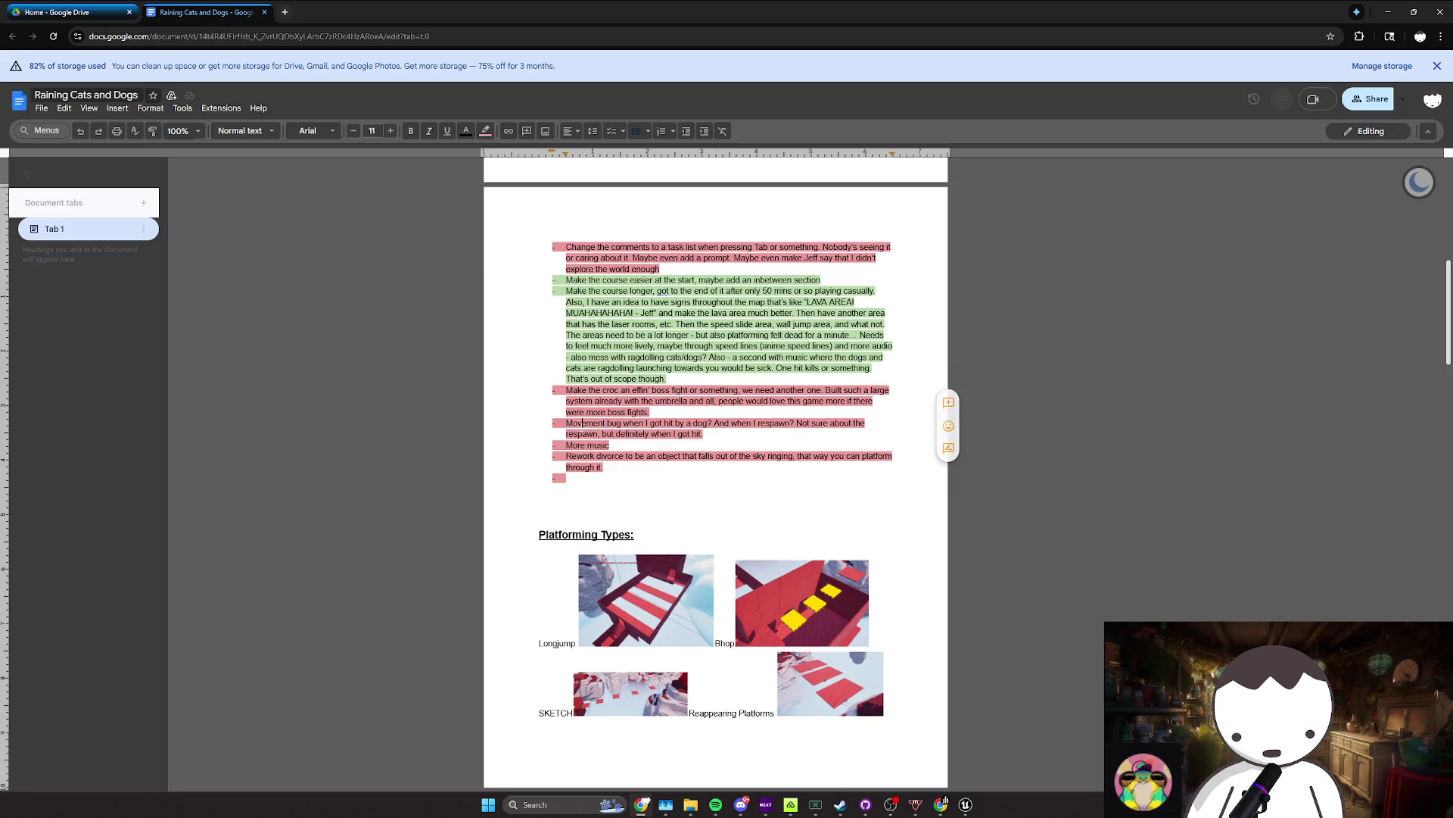
left_click(703, 434)
key("shift+Up")
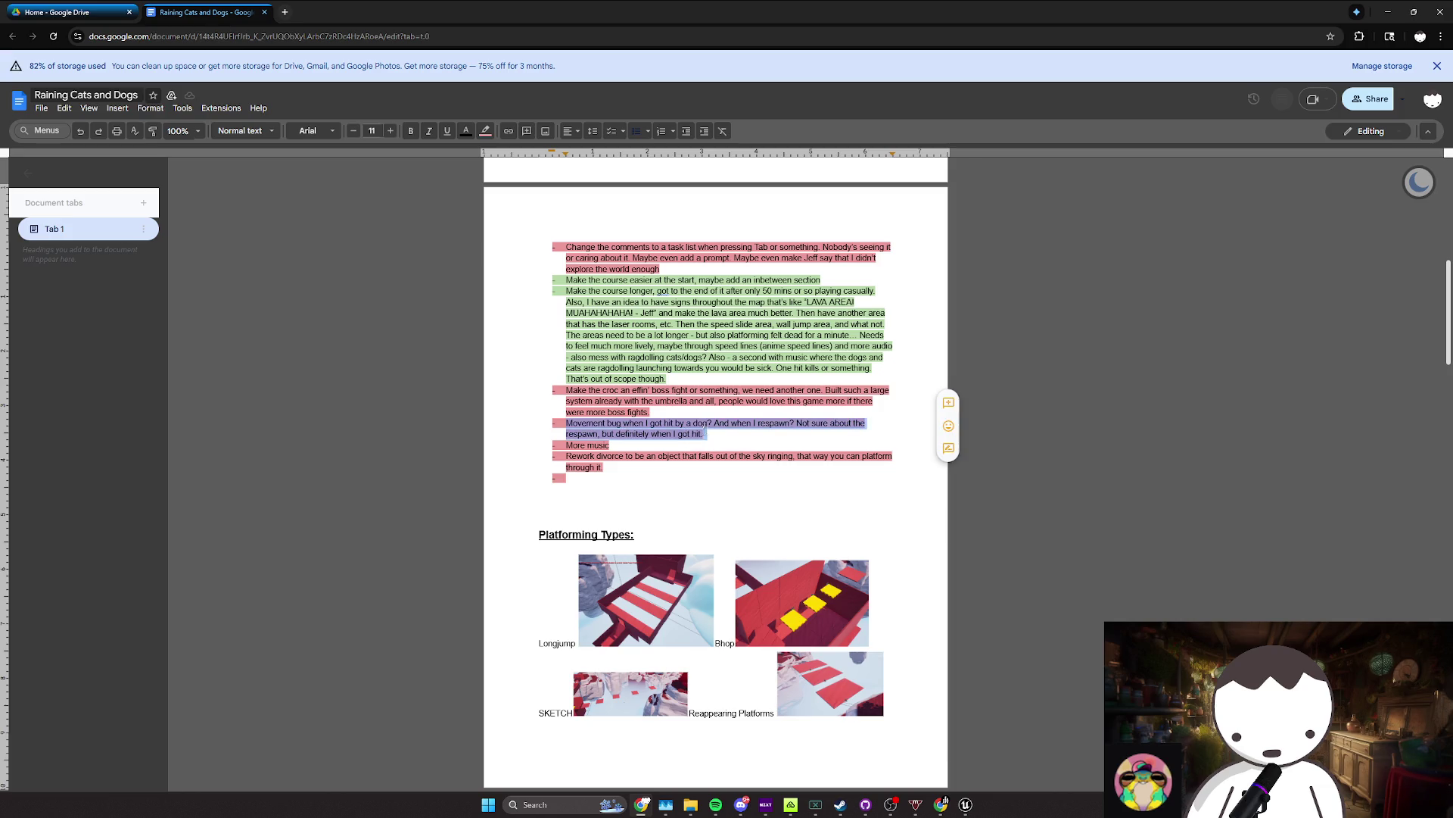
key("shift+Down")
key("shift+Up")
key("shift+Down")
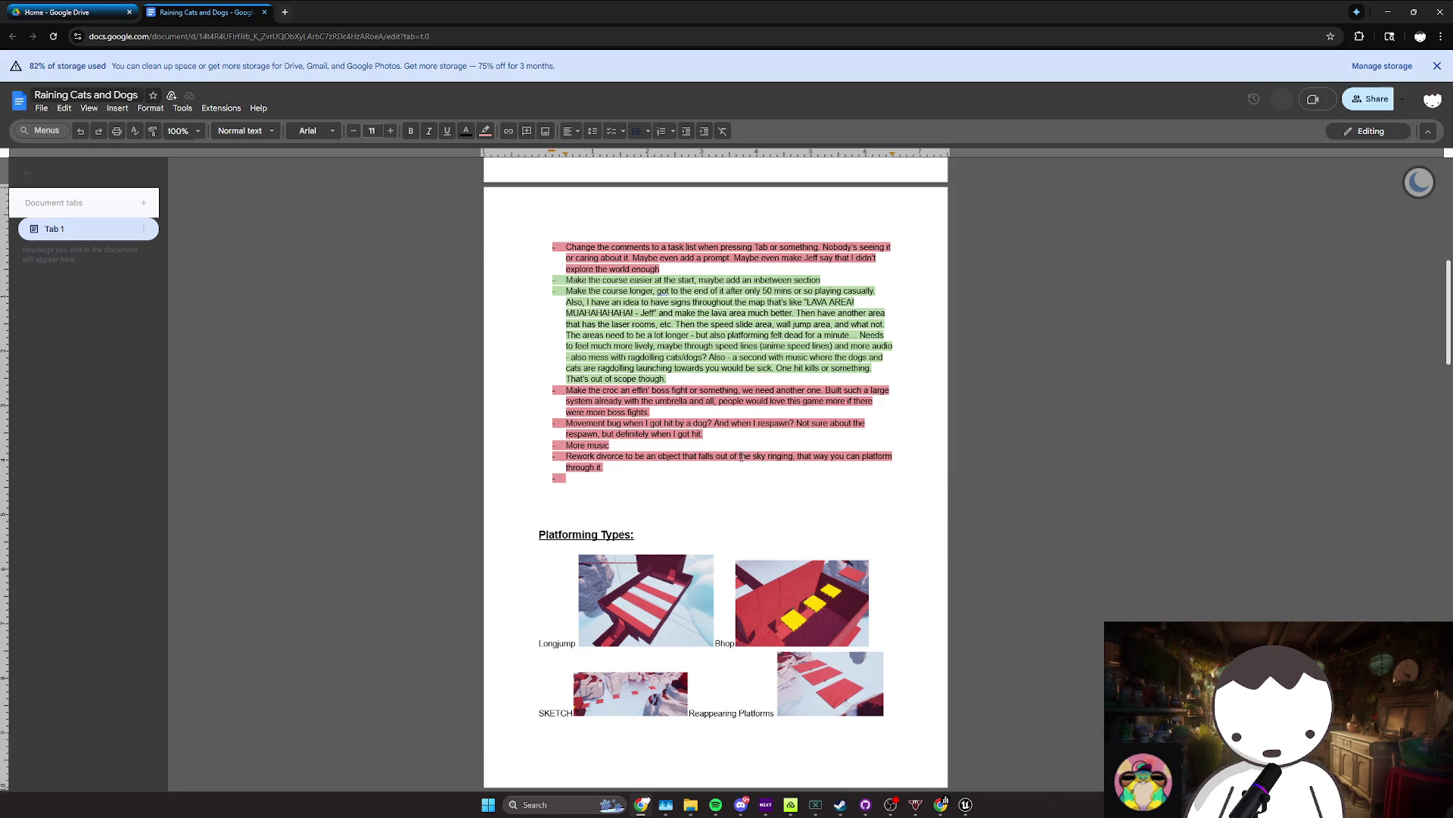
left_click_drag(705, 434, 685, 424)
mouse_move(592, 421)
left_mouse_down()
mouse_move(575, 394)
mouse_move(658, 379)
left_mouse_up()
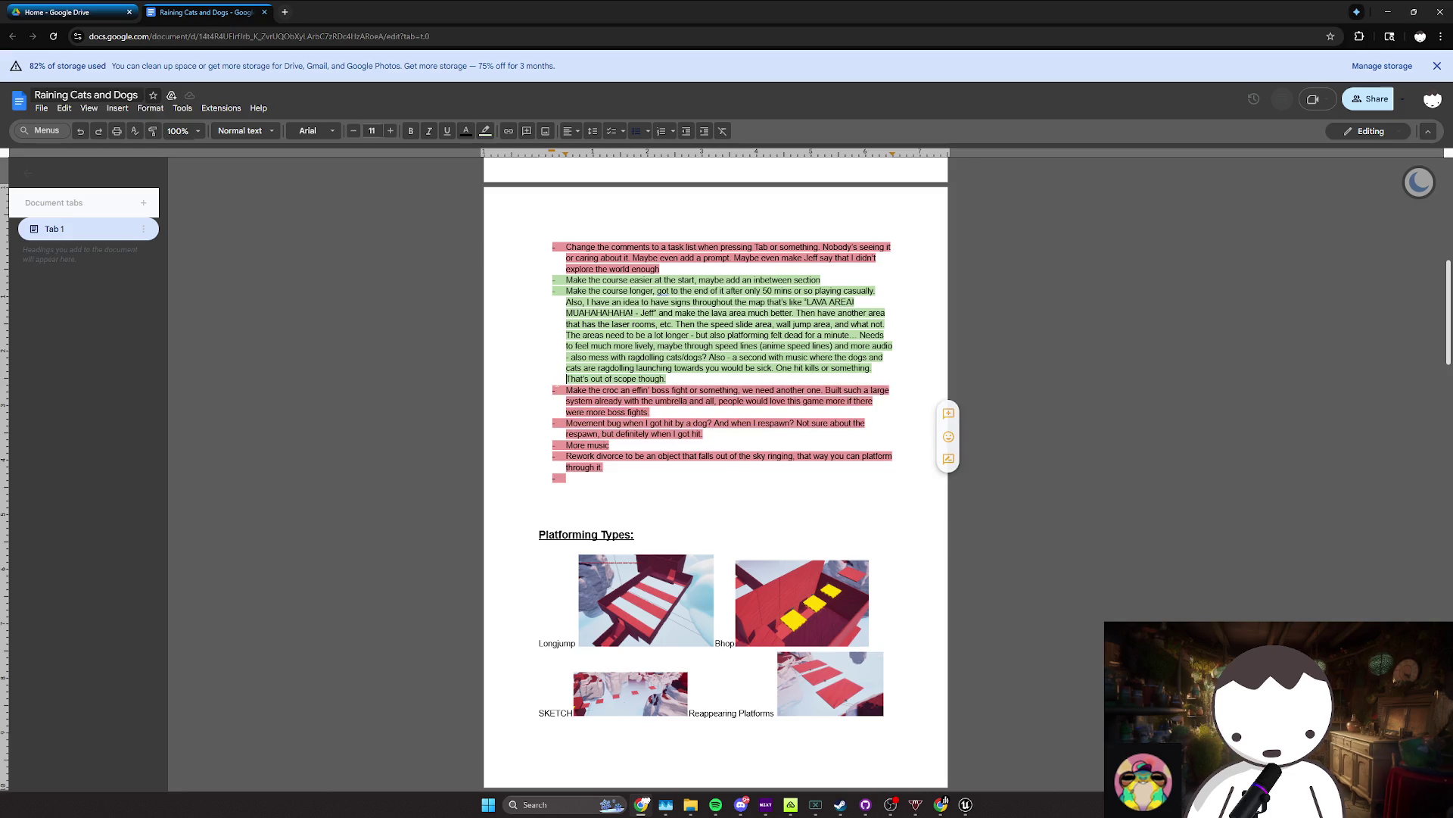
left_click(612, 445)
mouse_move(611, 440)
left_mouse_down()
mouse_move(568, 422)
mouse_move(654, 467)
left_mouse_up()
left_click(598, 445)
triple_click(587, 445)
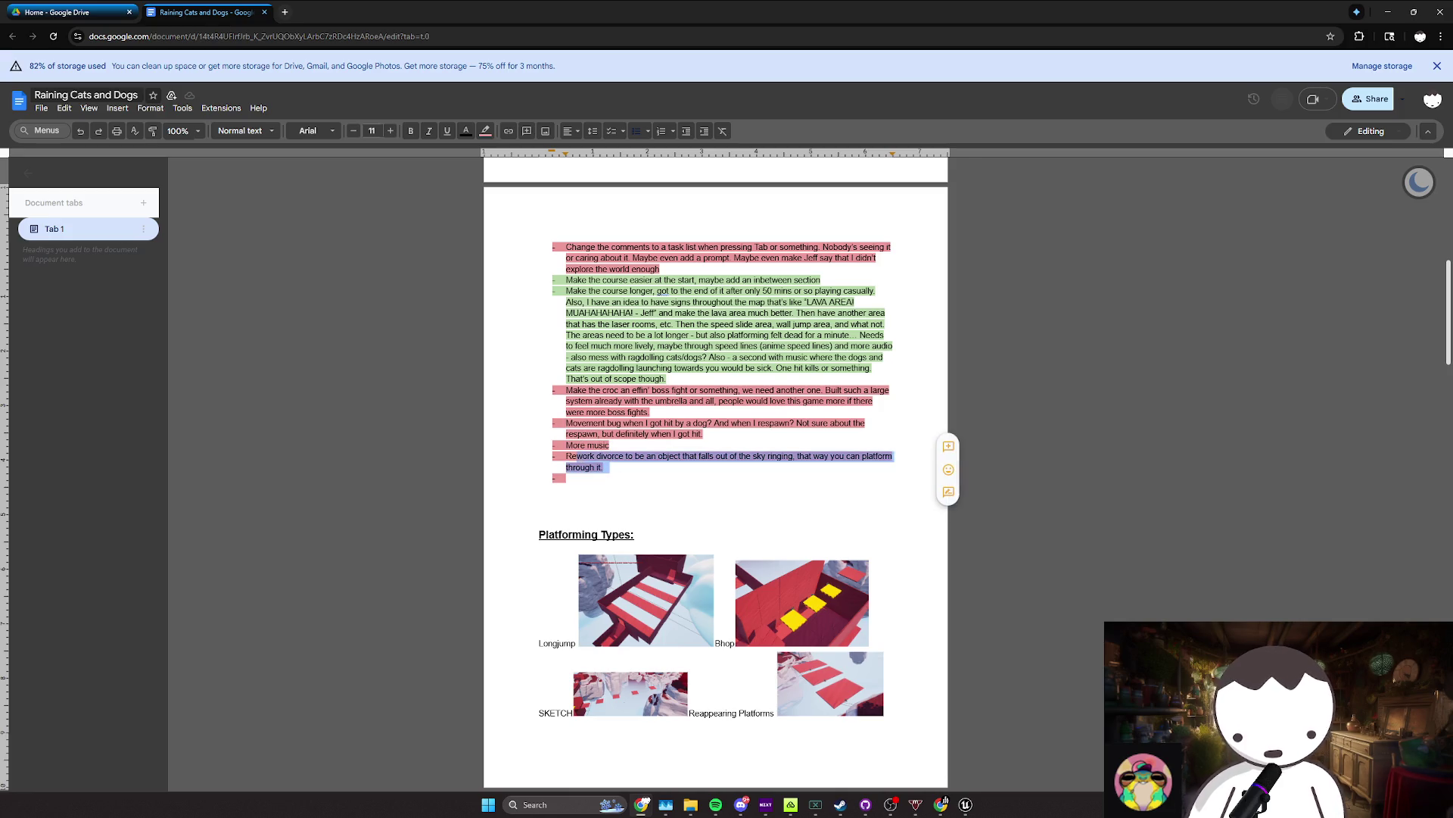
key("ctrl+plus")
key("ctrl+minus")
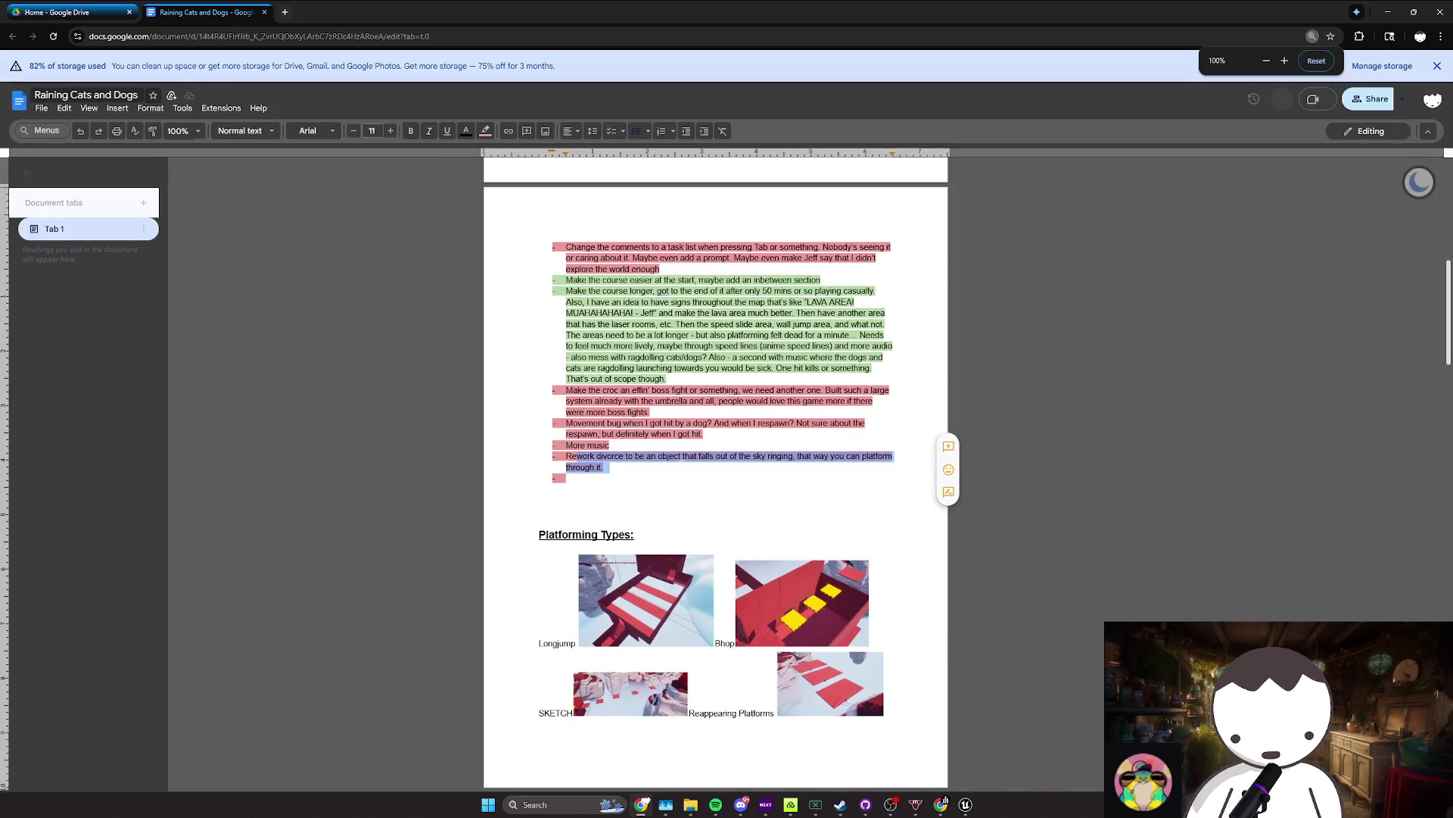
key("Down")
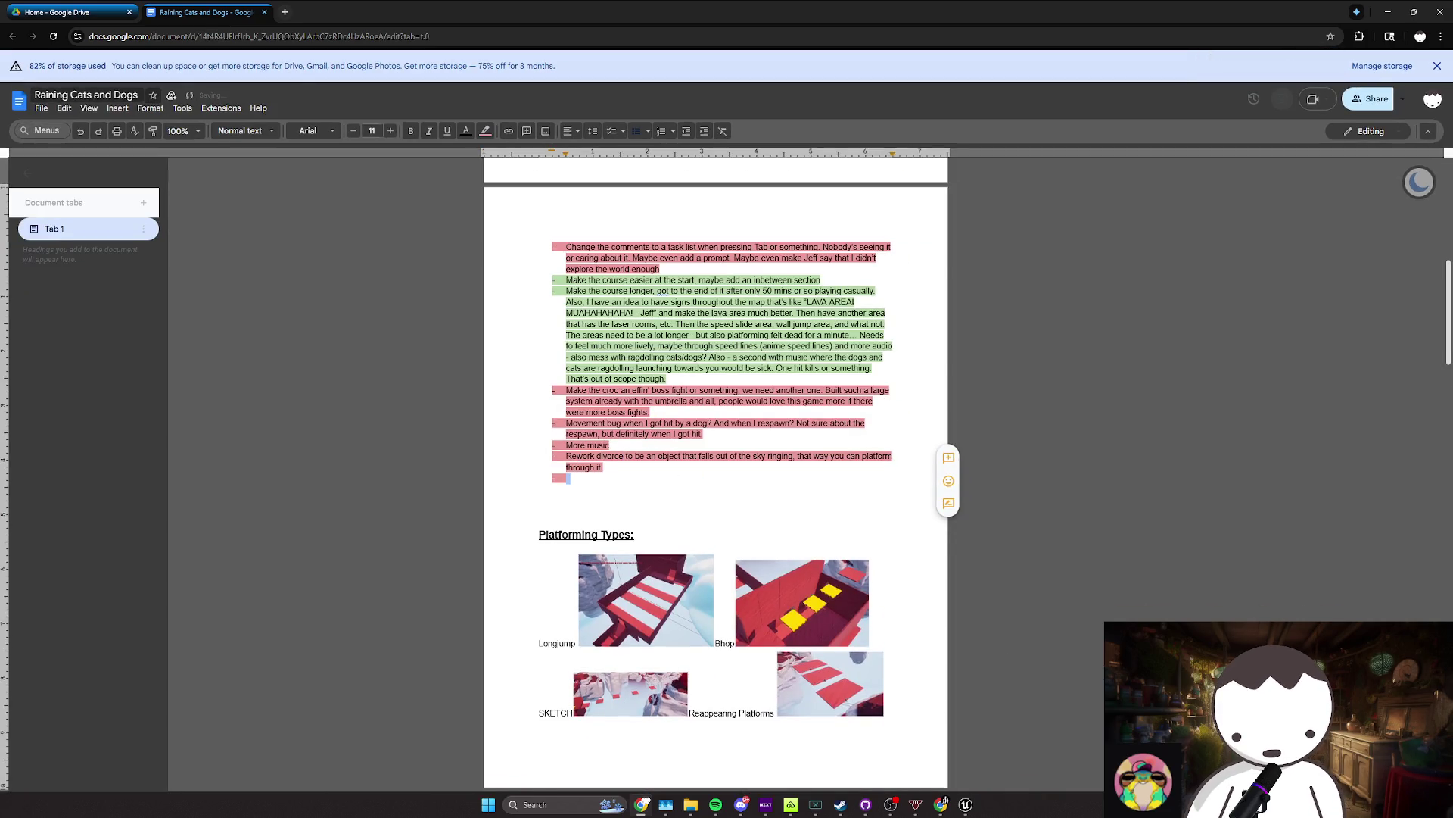
triple_click(620, 471)
left_click(605, 467)
left_click_drag(599, 467, 617, 455)
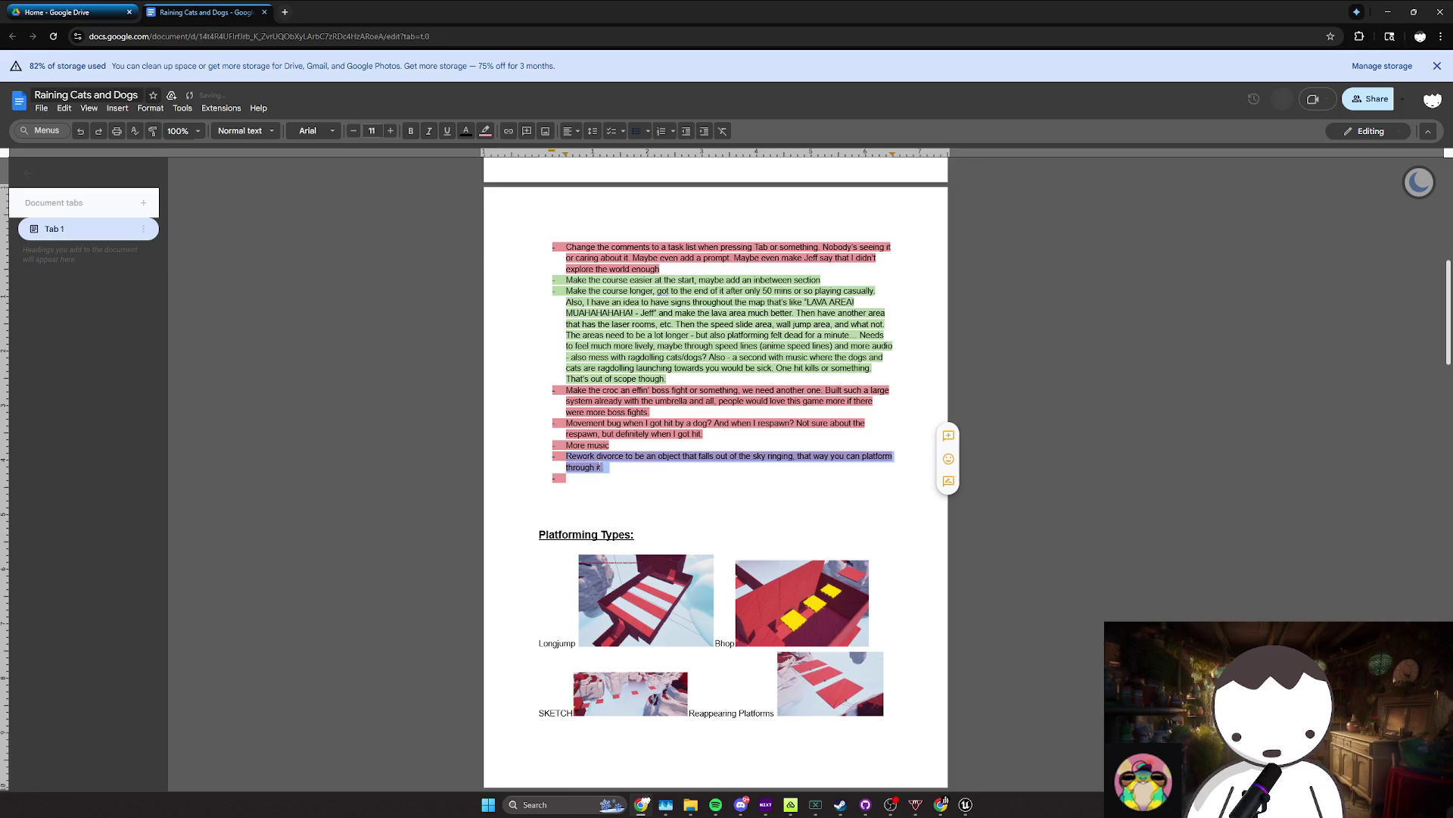
left_click(599, 467)
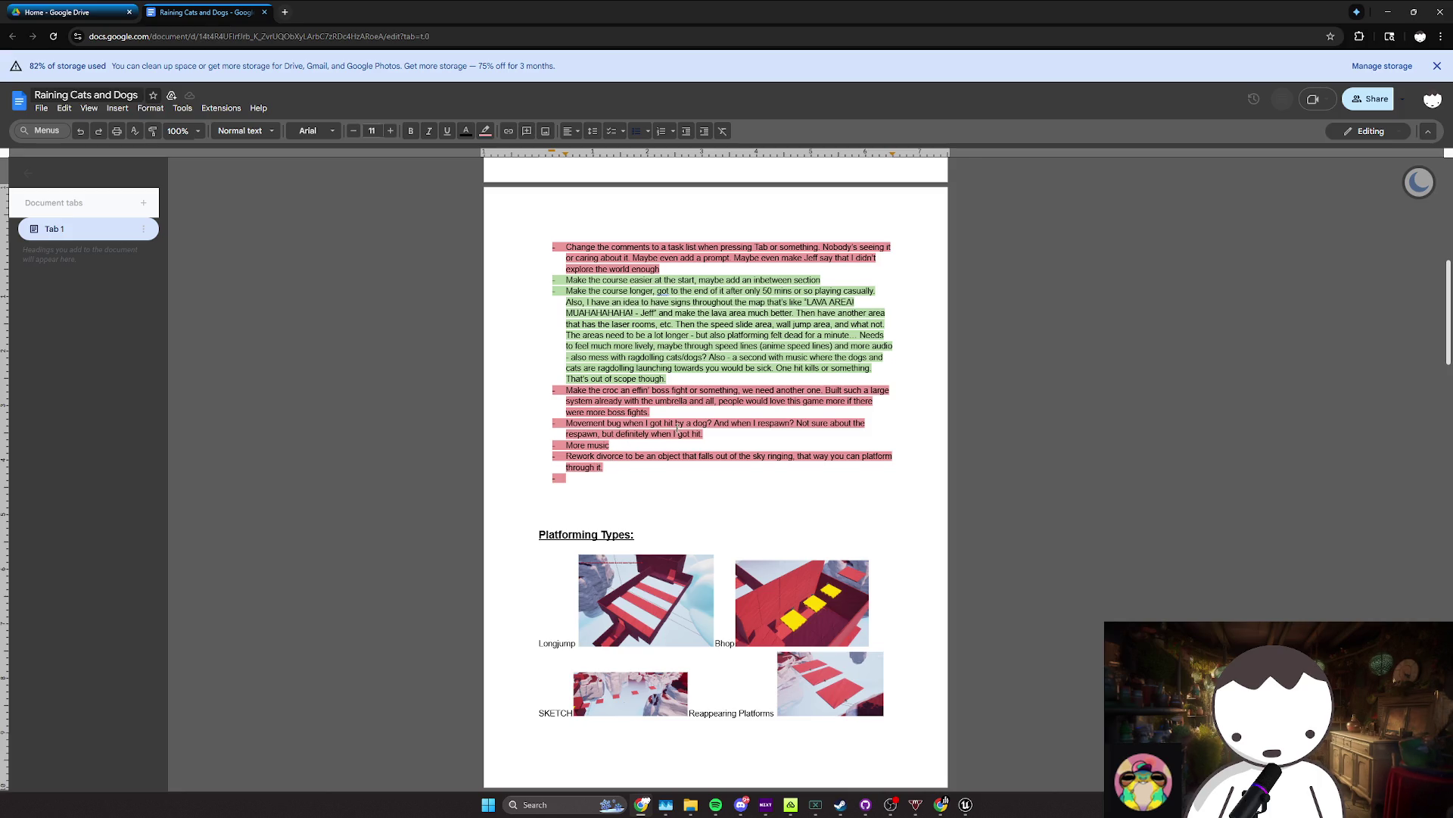
Step: Minimize Chrome after a last look at the design document and open the Blueprints folder
left_click(1387, 12)
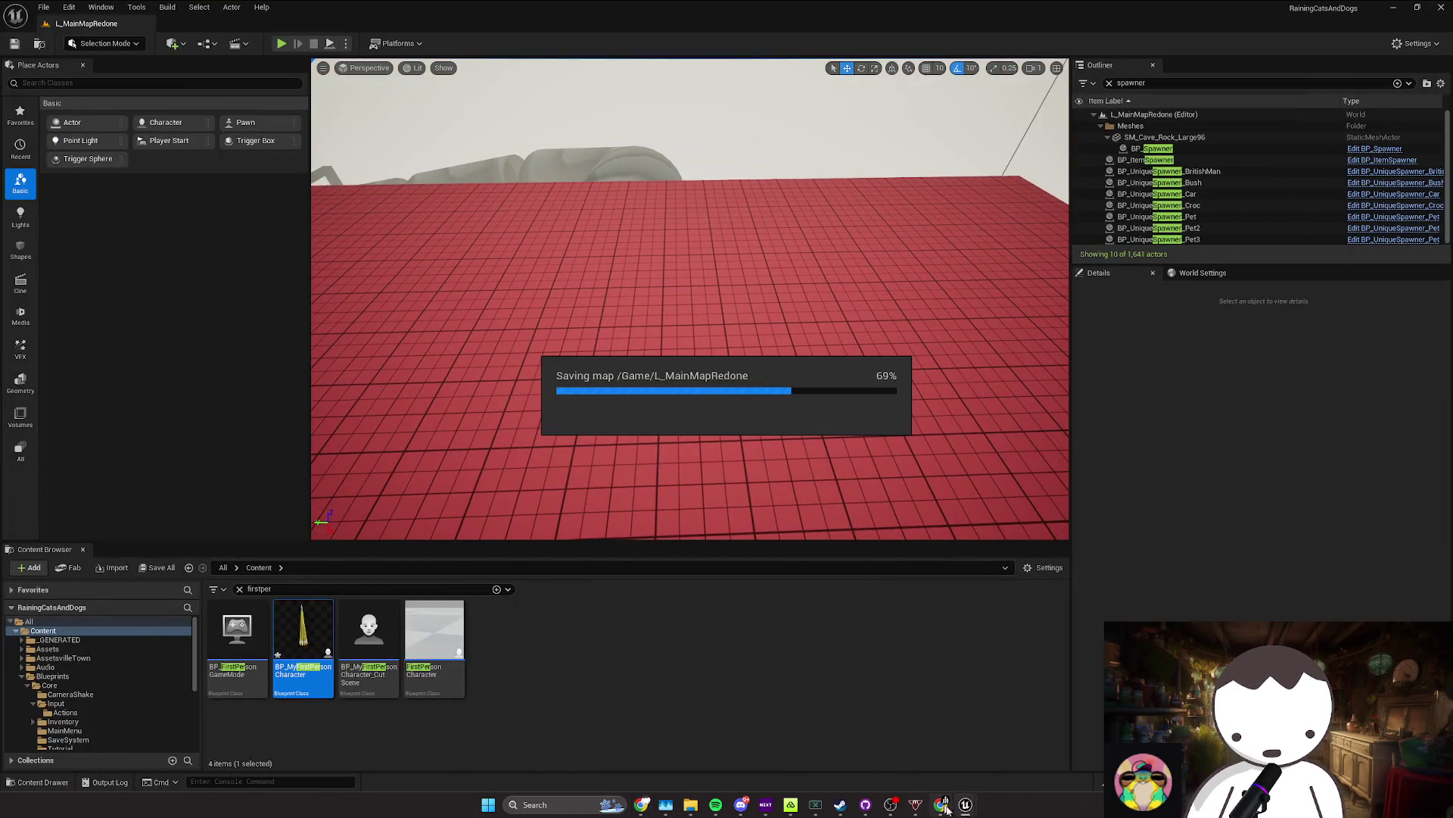
mouse_move(965, 803)
left_click(641, 803)
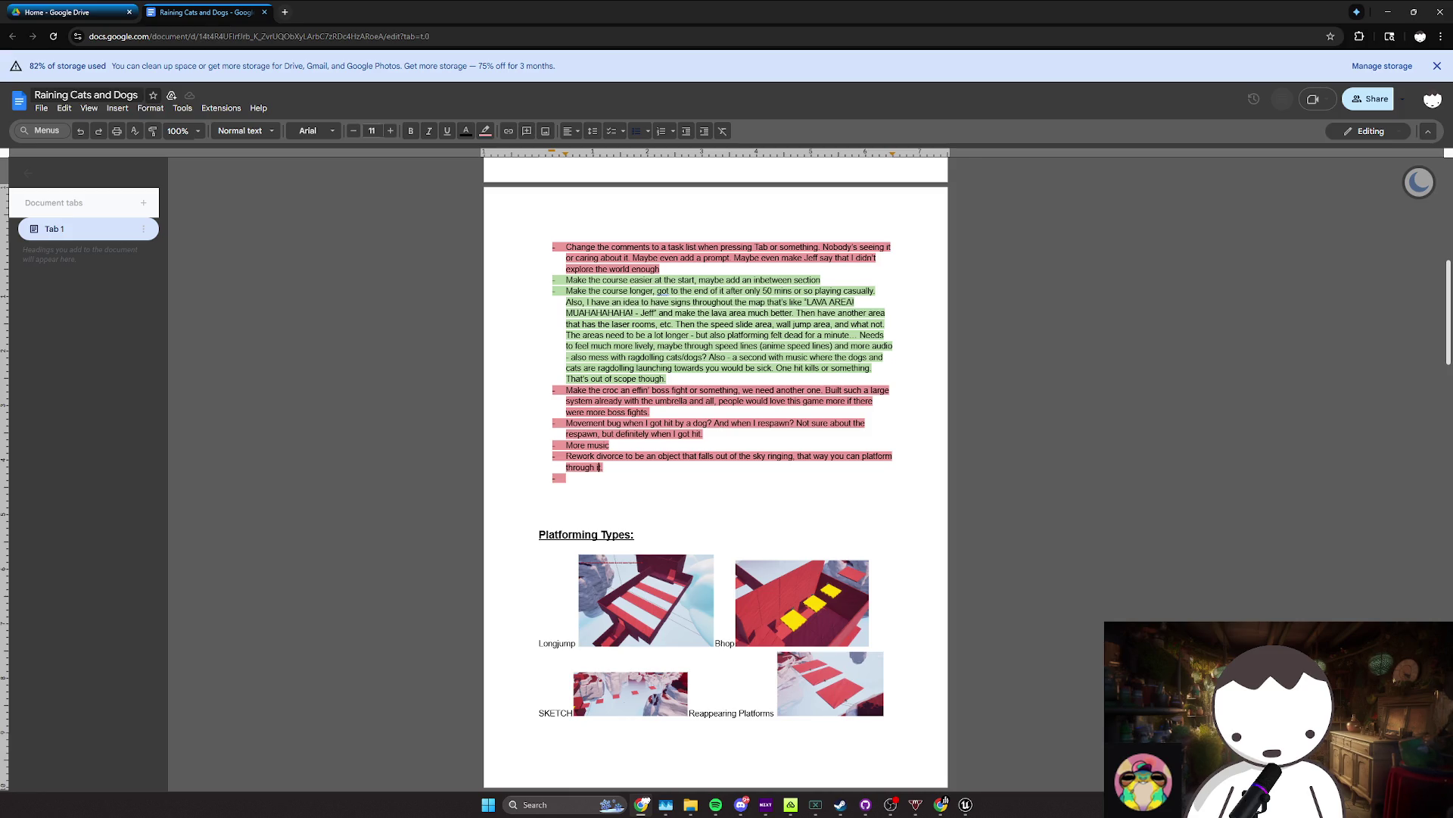
left_click(1391, 12)
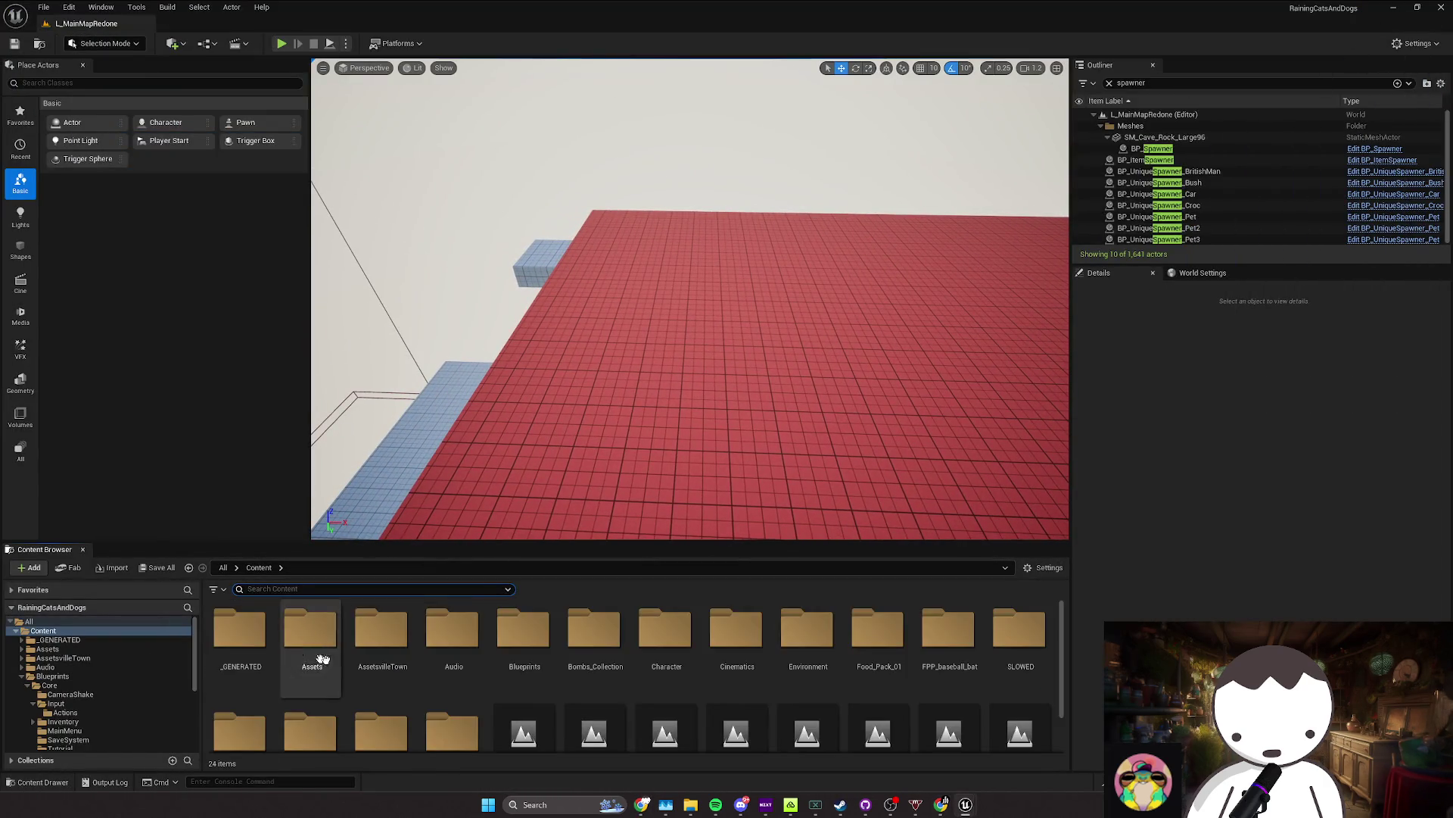
double_click(525, 636)
Step: Browse the Core and Gameplay folders and briefly open the BP_VertexDog blueprint
double_click(237, 632)
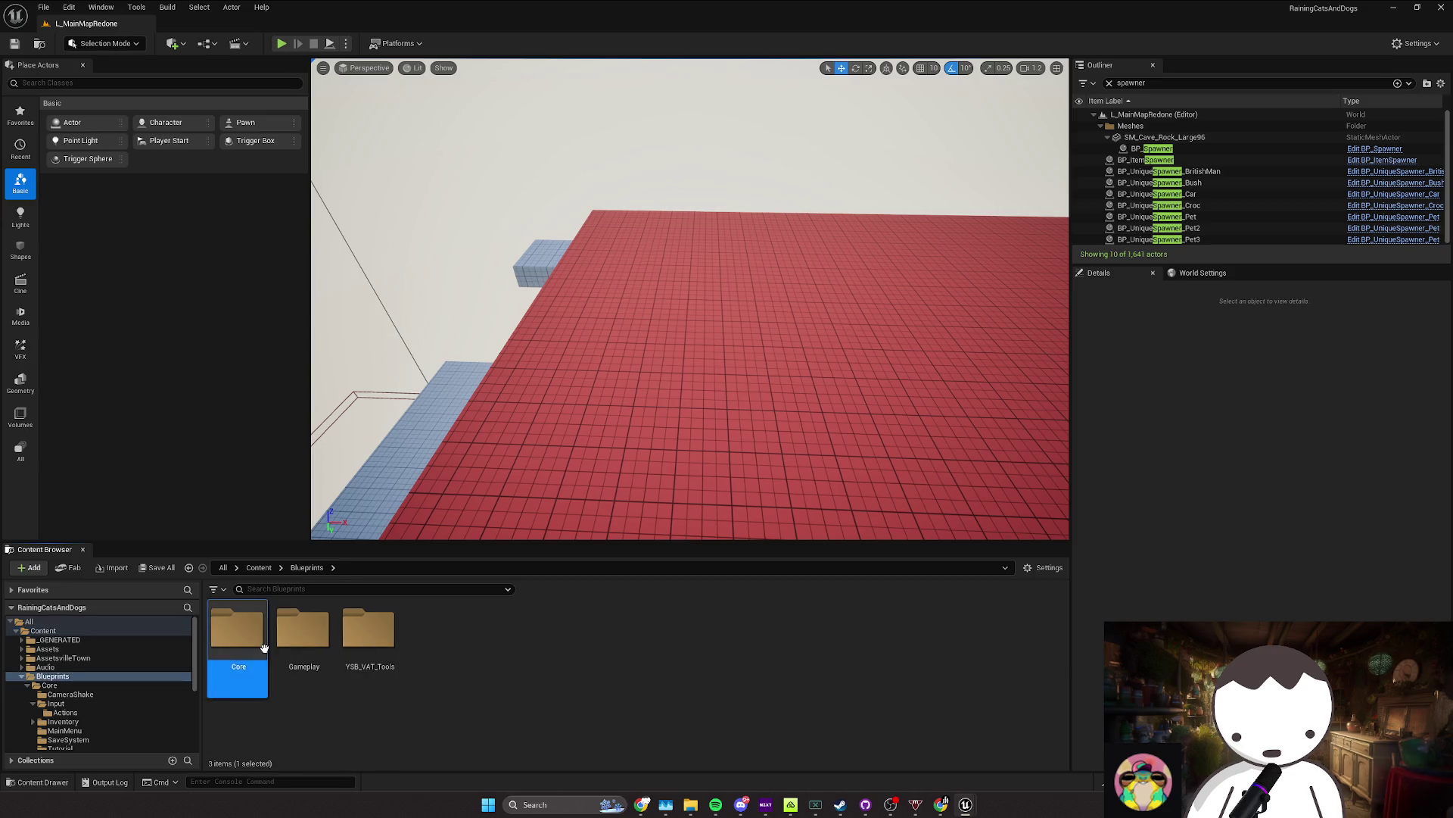
scroll(454, 666, "down", 1)
key("alt+Left")
double_click(329, 669)
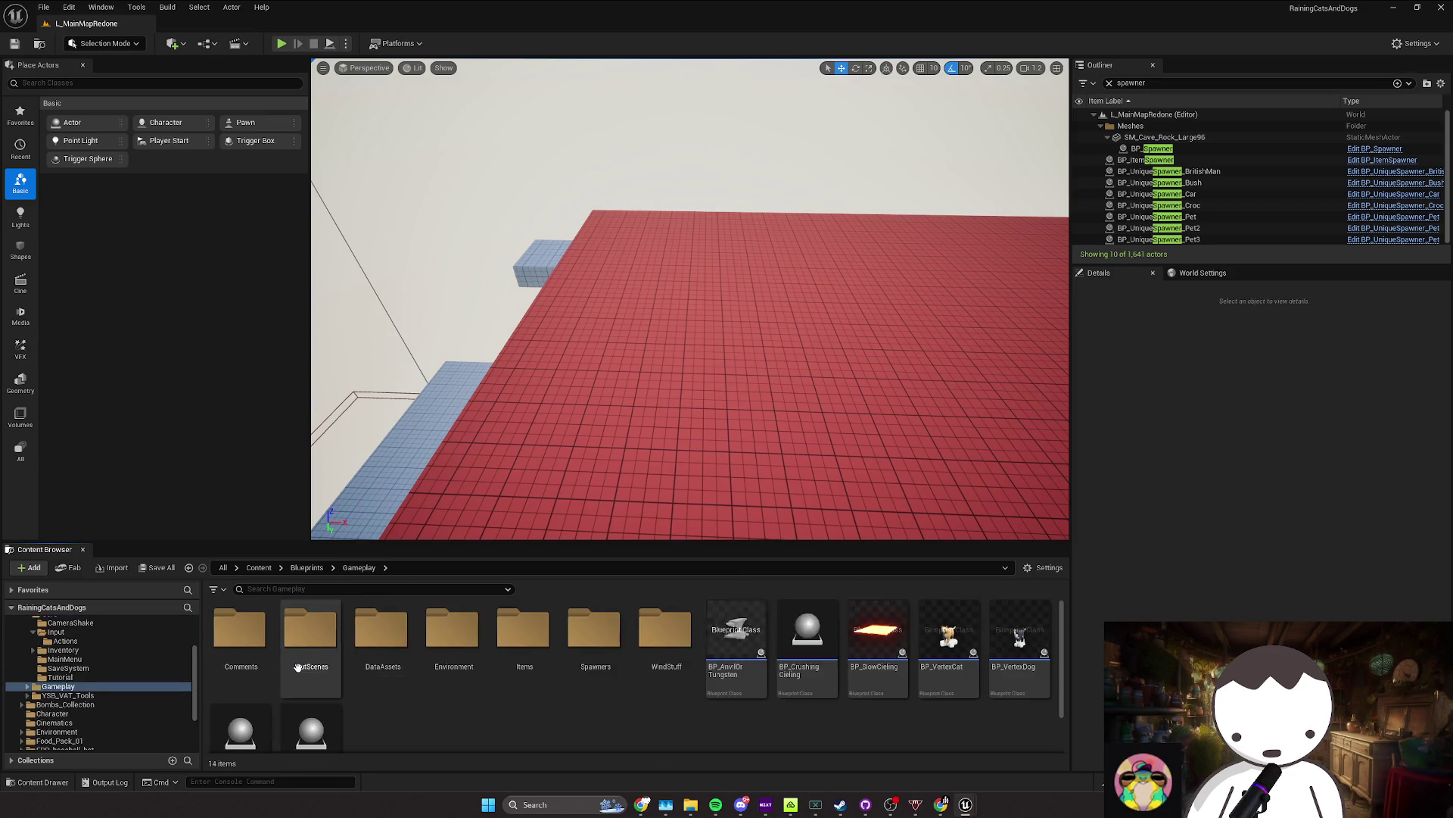
double_click(1022, 694)
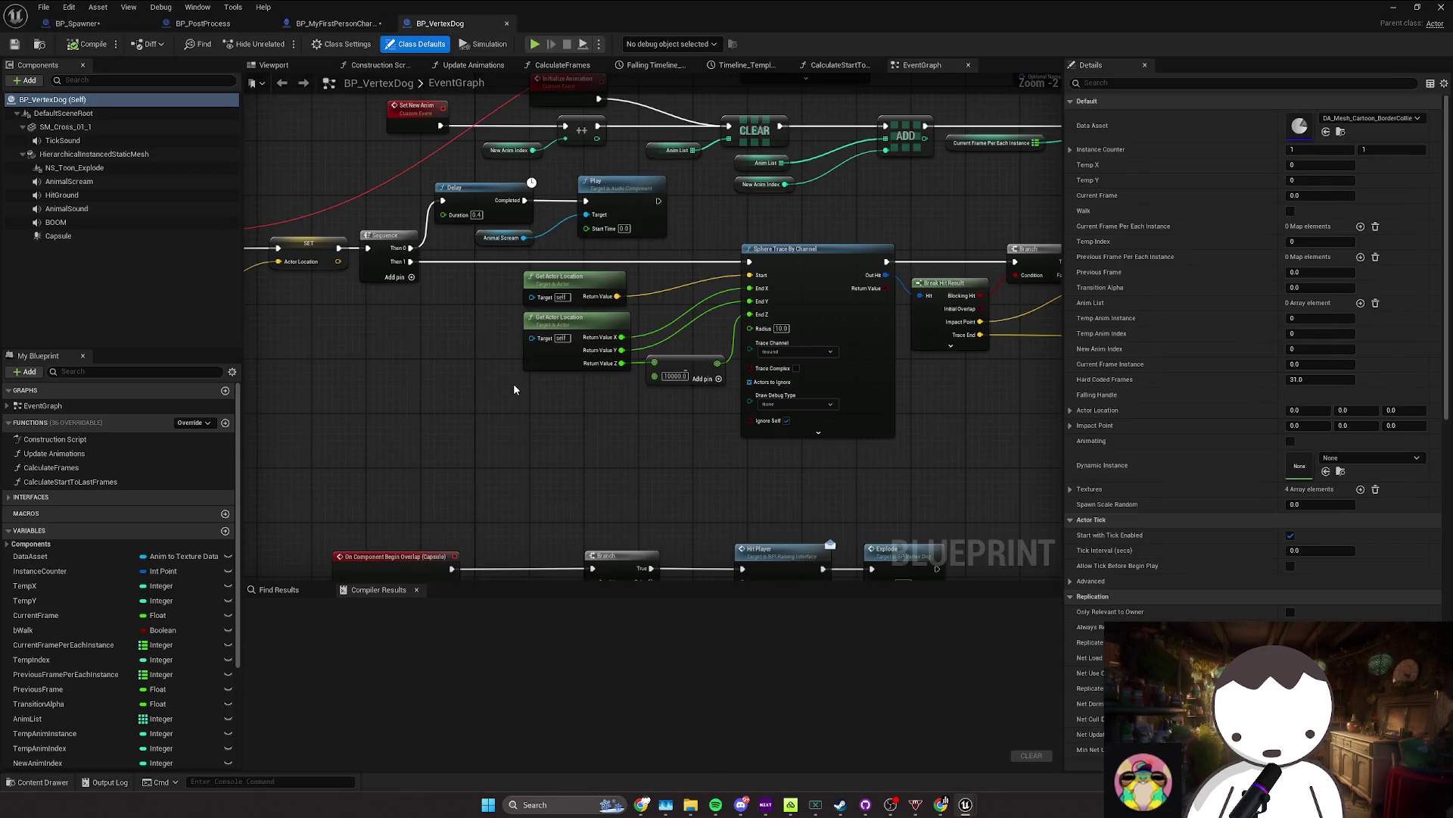
left_click(1395, 7)
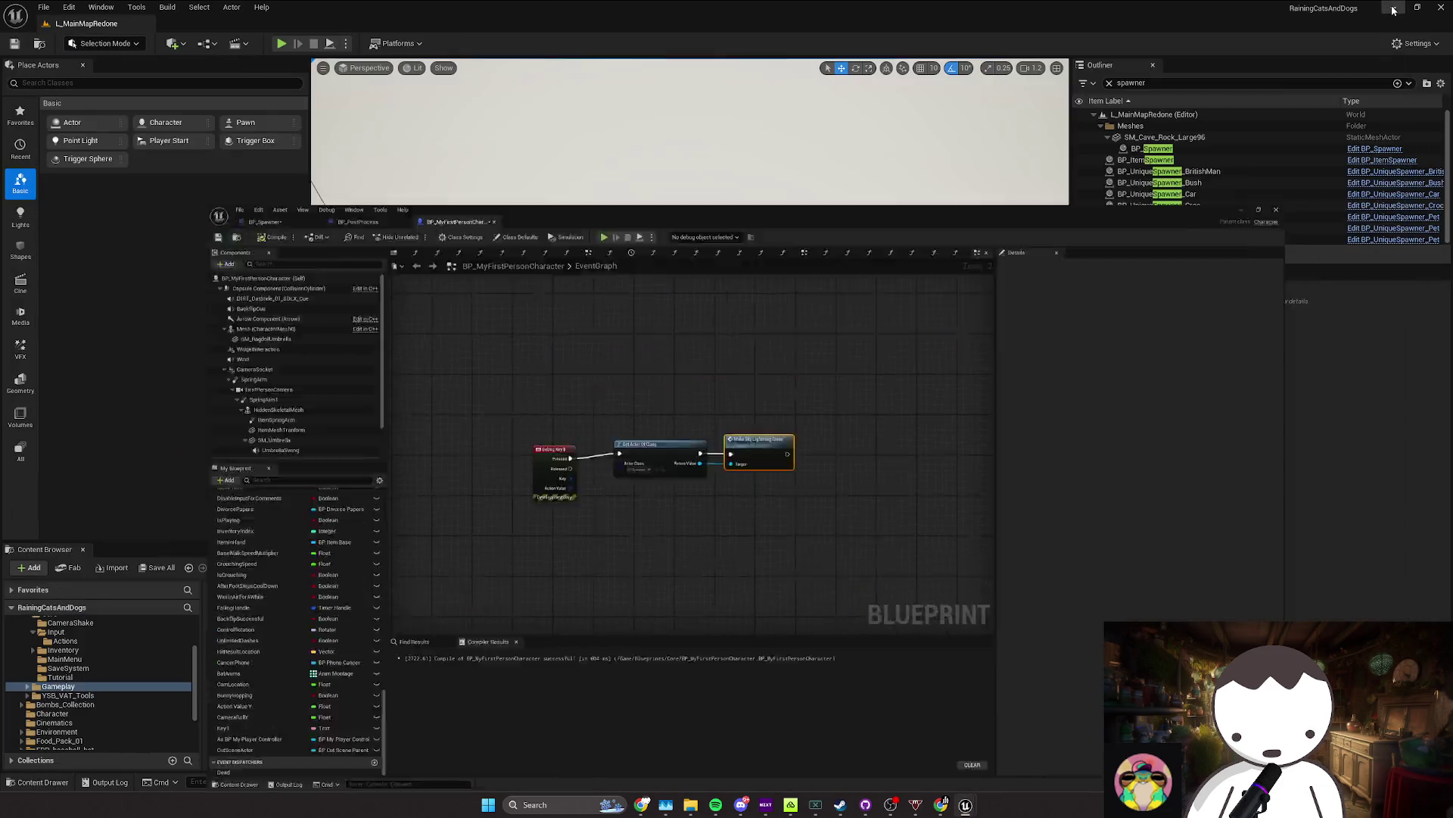
Step: Raise the dog actor higher above the floor and run a quick play test
left_click(900, 413)
mouse_move(904, 414)
left_mouse_down()
mouse_move(927, 340)
mouse_move(757, 310)
mouse_move(770, 129)
mouse_move(307, 44)
left_mouse_up()
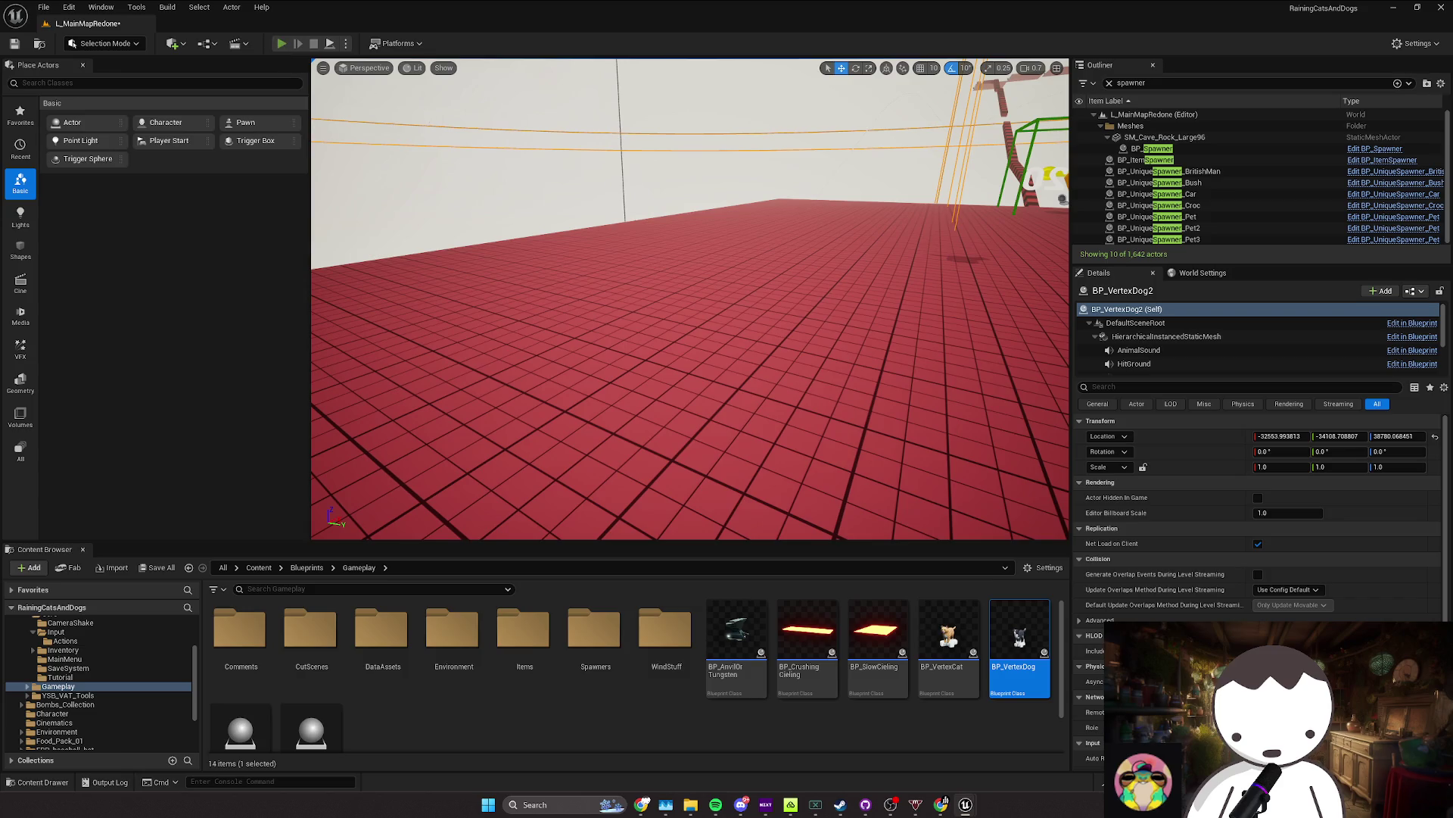
left_click(281, 43)
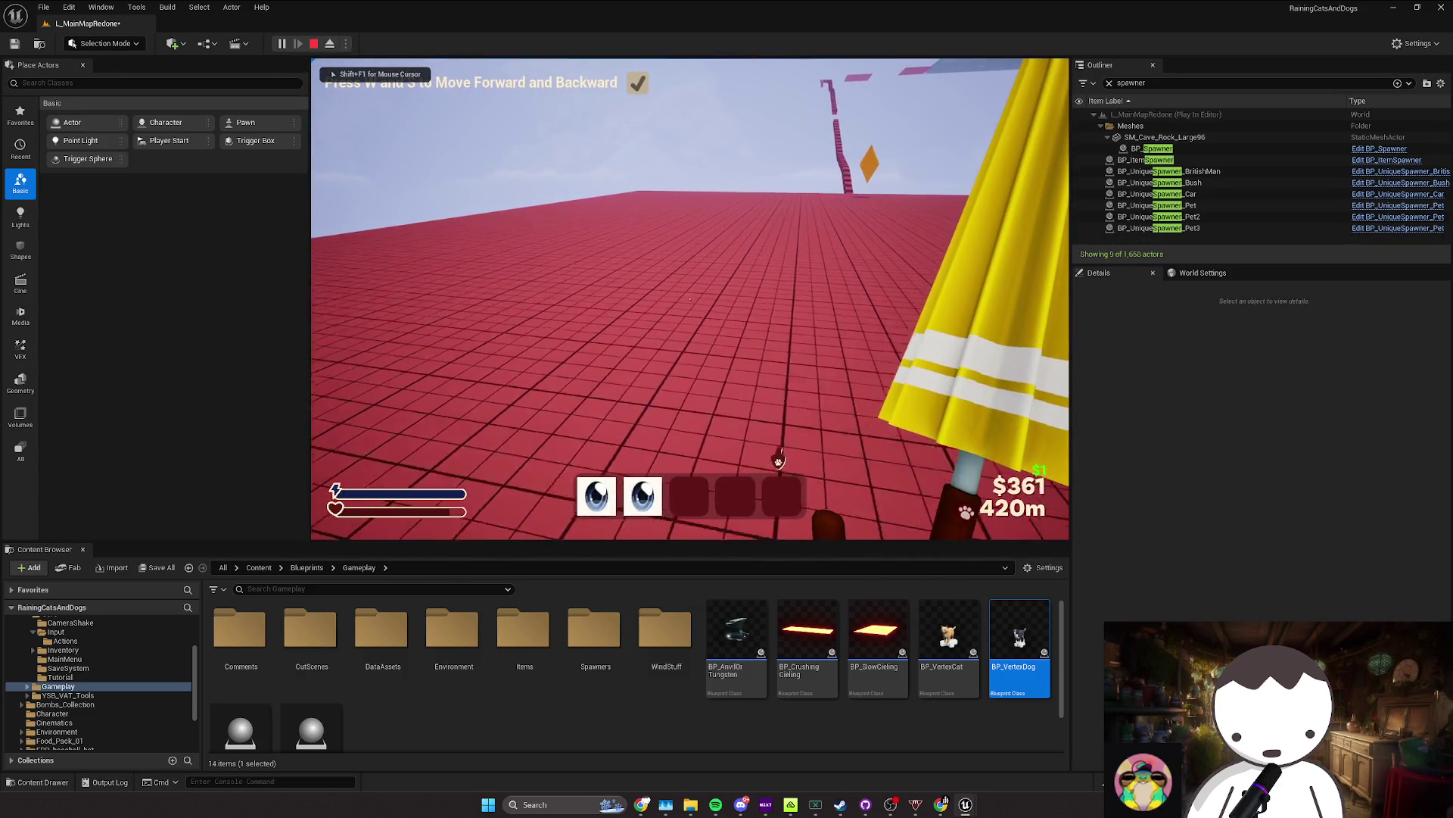
key("Escape")
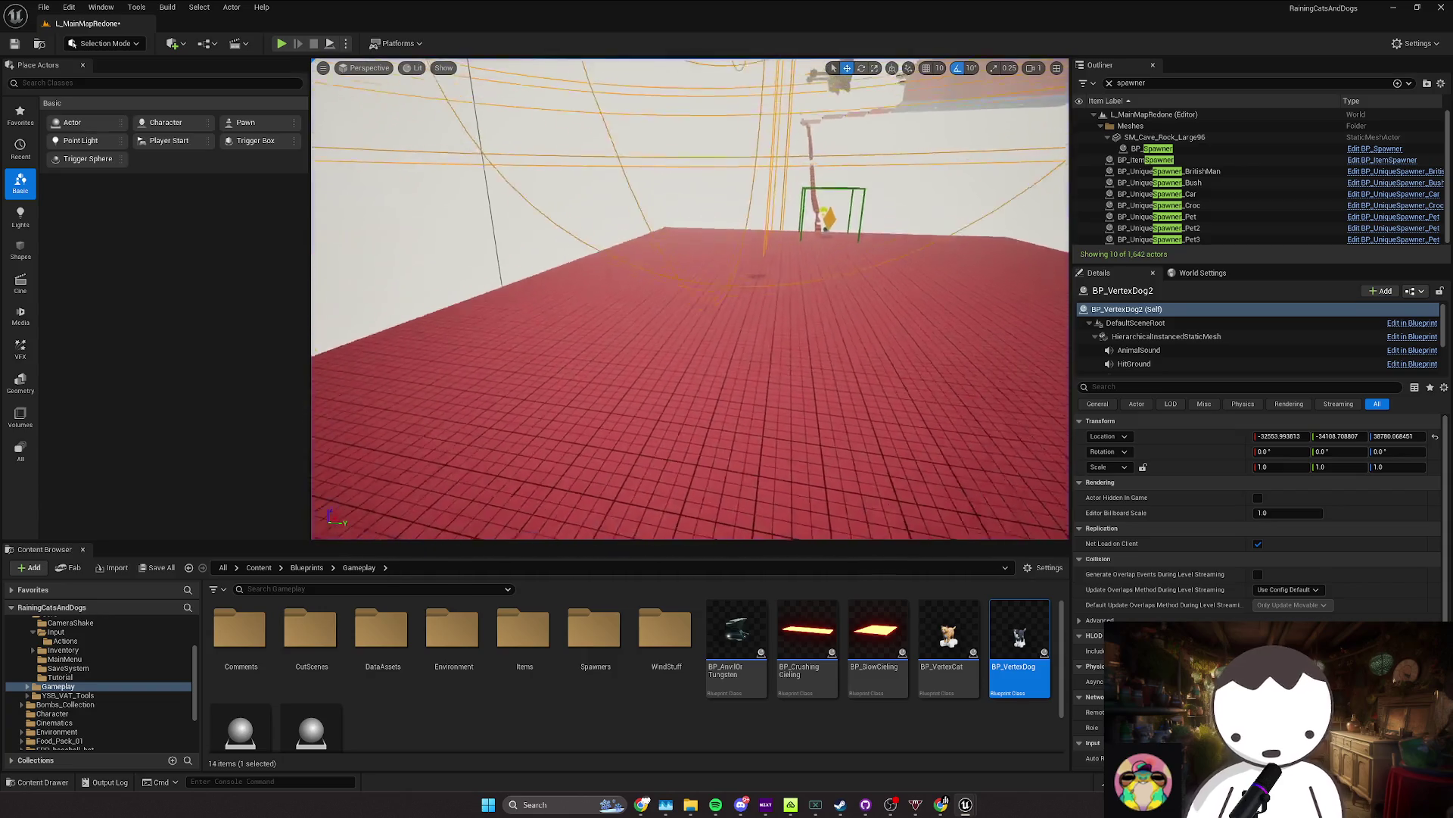
Step: Place a BP_VertexCat into the level near the dog and frame it with F
scroll(708, 243, "down", 1)
left_click_drag(708, 243, 708, 243)
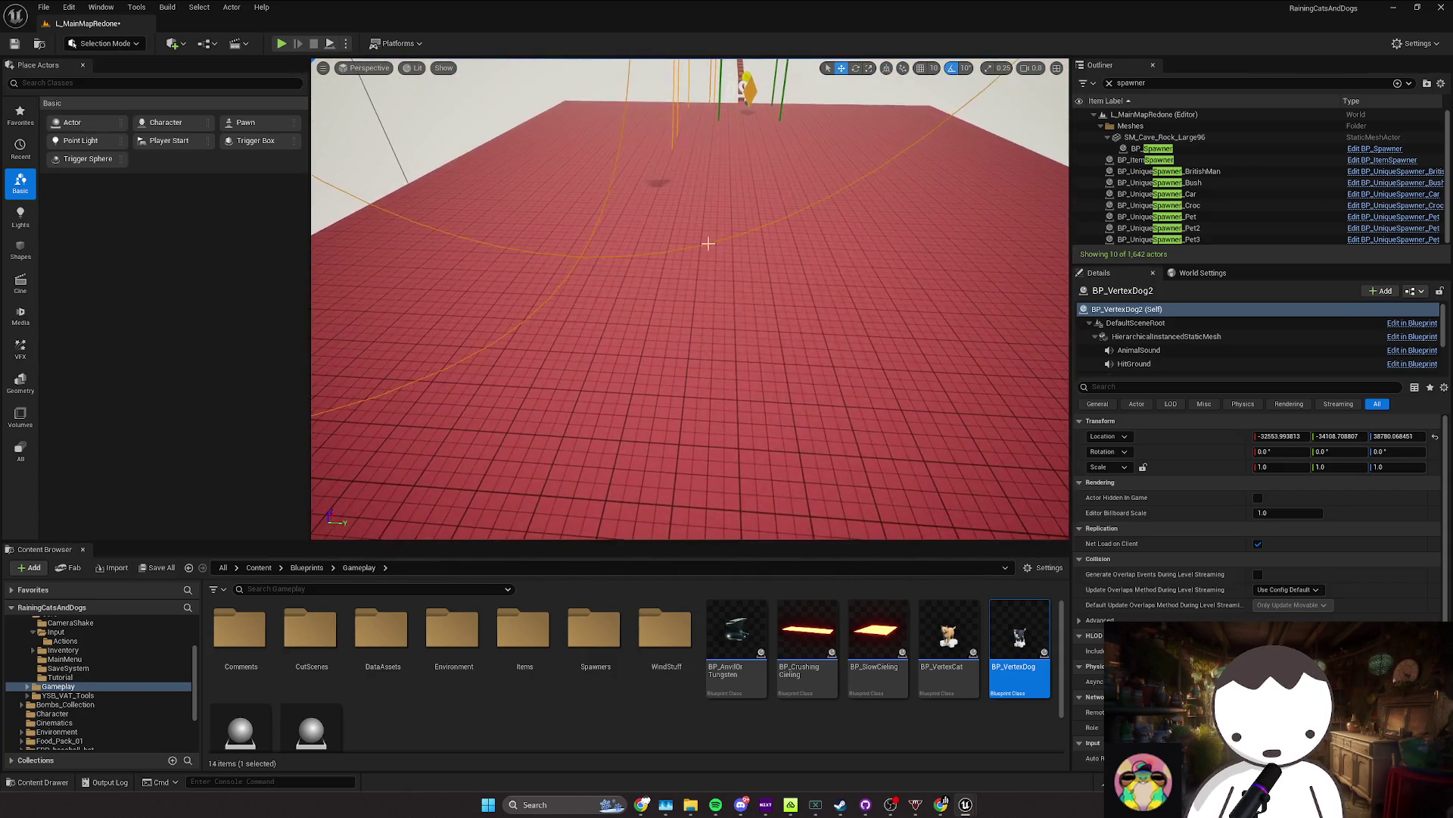
right_click(708, 243)
left_click_drag(767, 461, 767, 461)
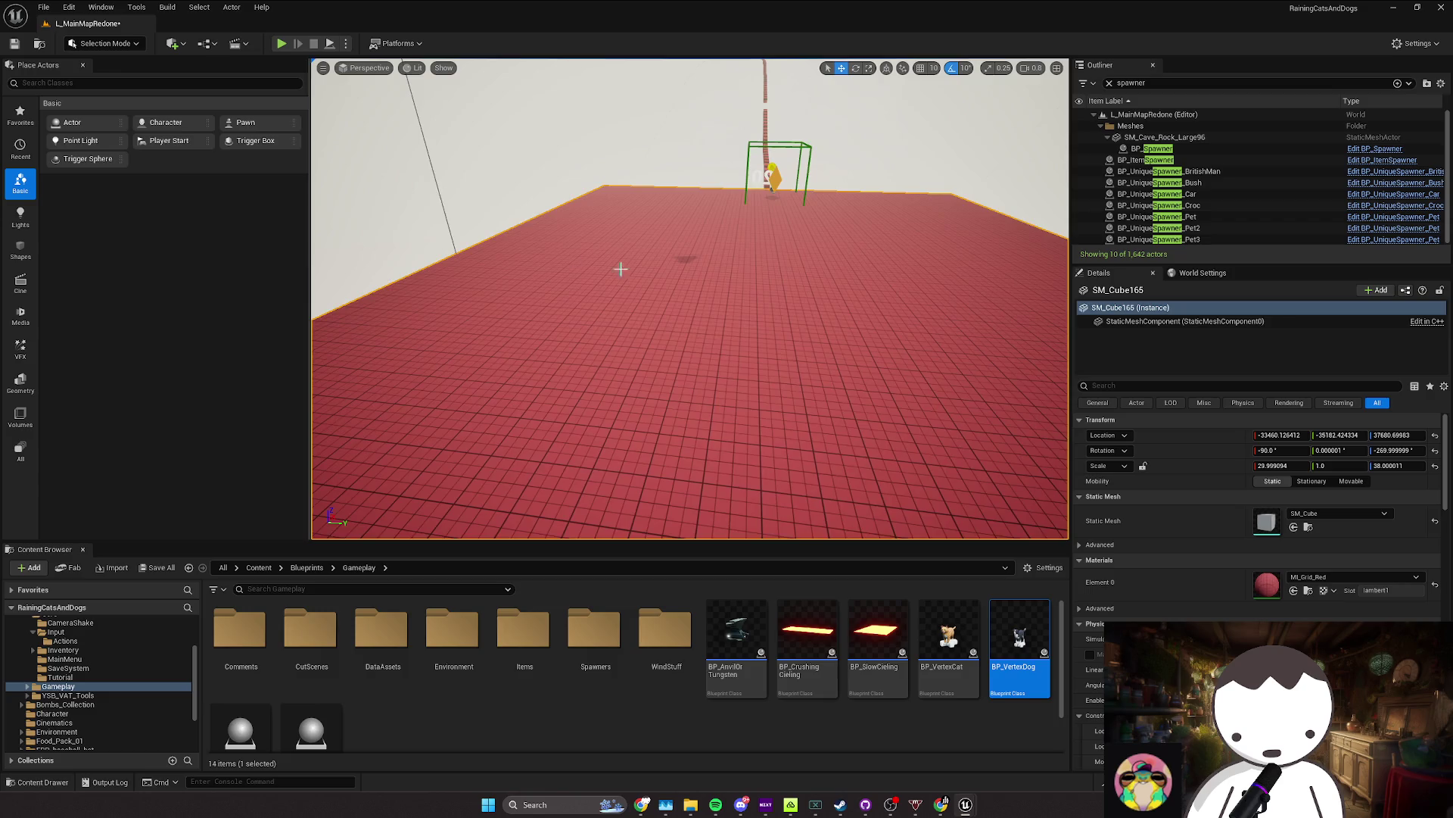
left_click_drag(620, 269, 665, 214)
left_click(653, 189)
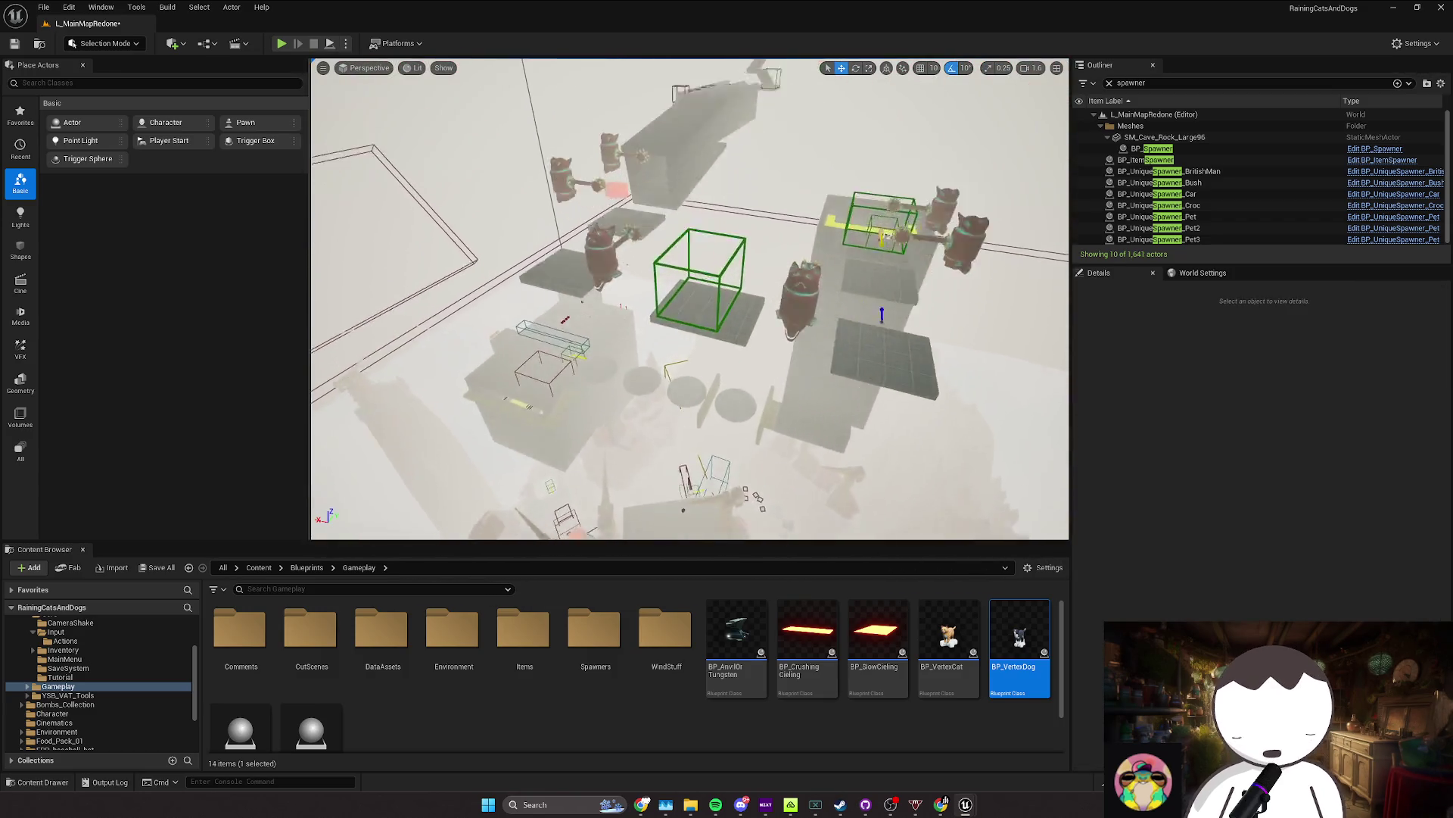
scroll(690, 299, "down", 2)
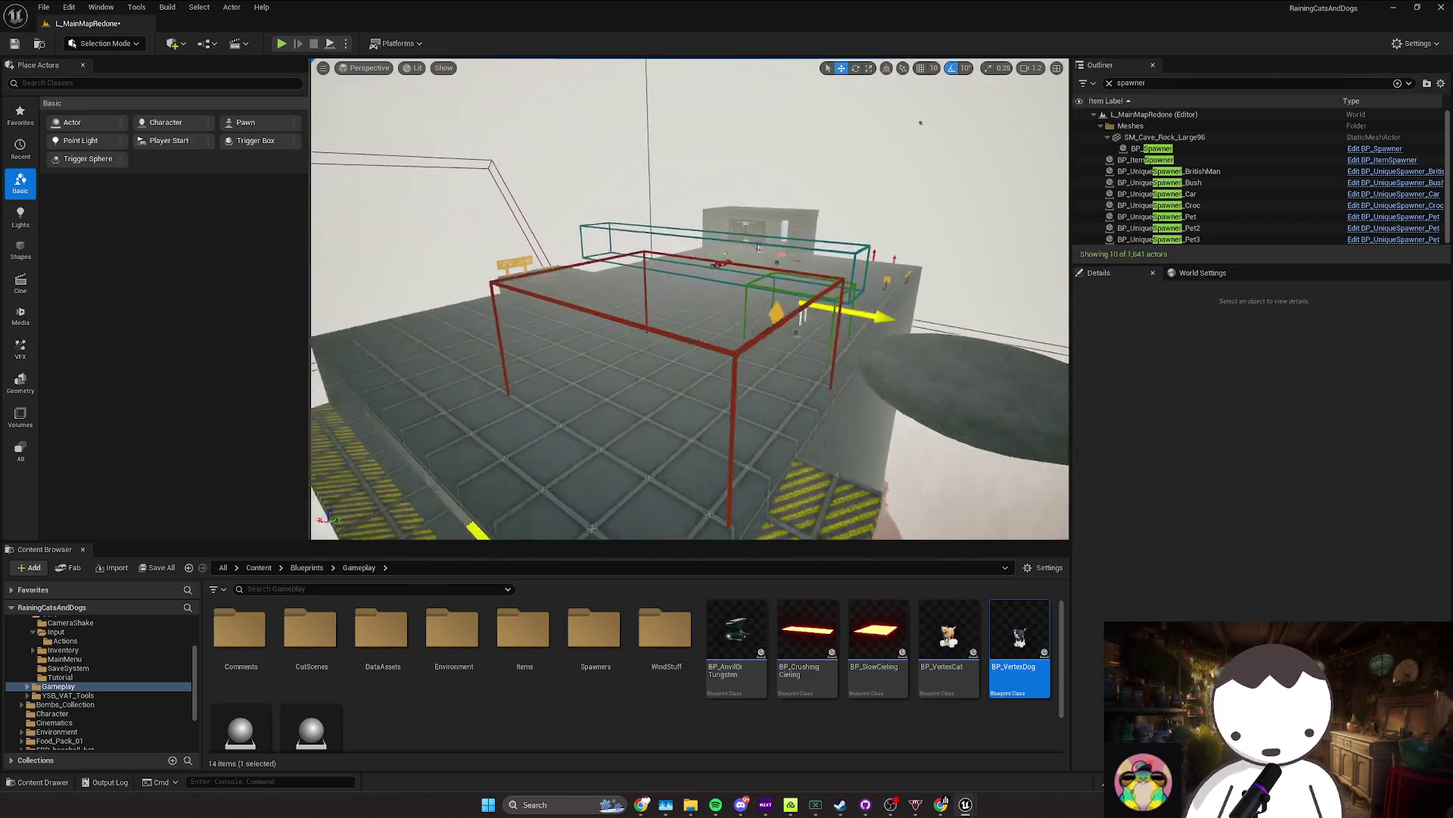
left_click_drag(948, 636, 636, 400)
key("f")
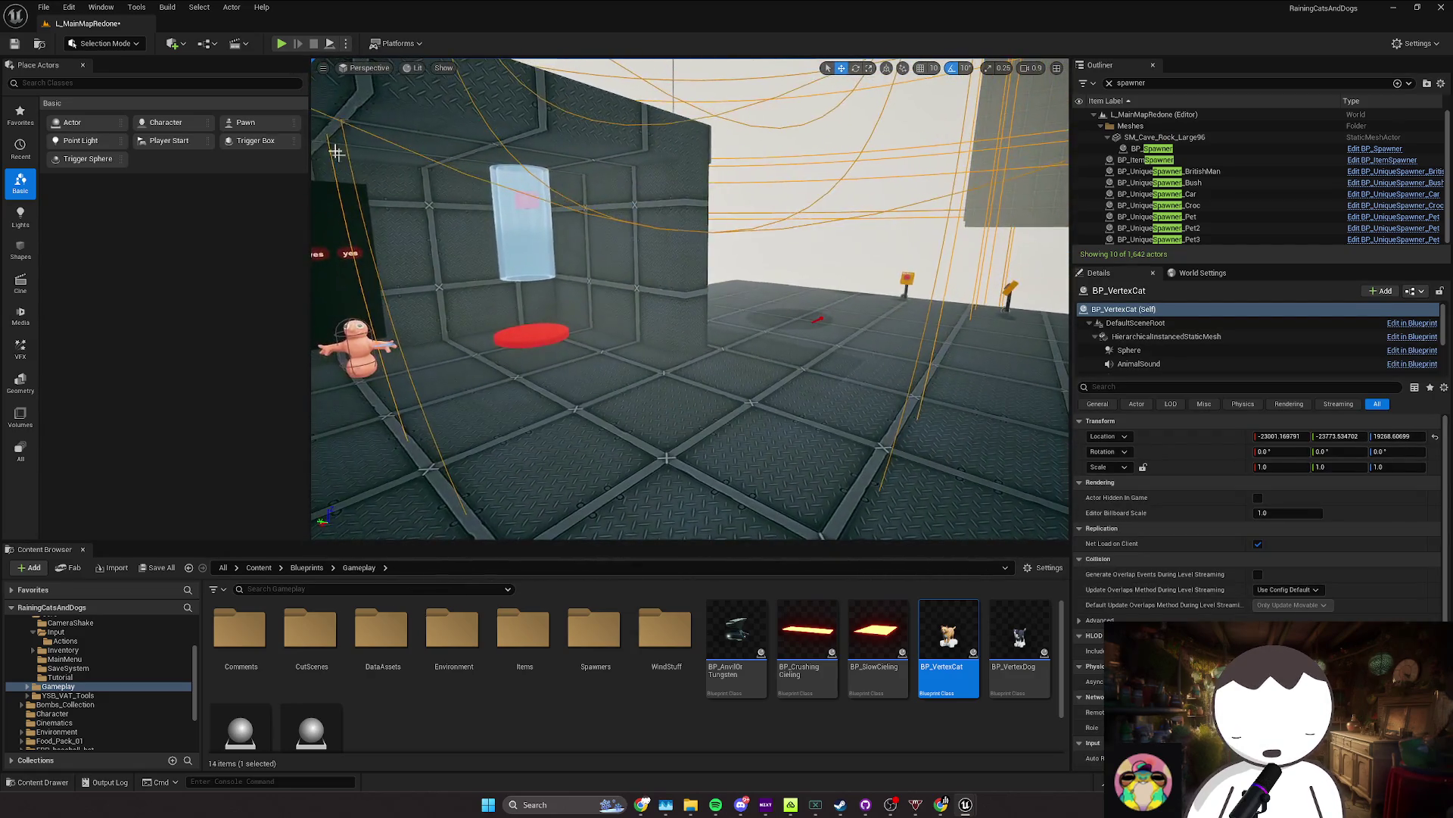
Step: Play-test the level, then delete the gun actors lying on the floor
left_click(281, 47)
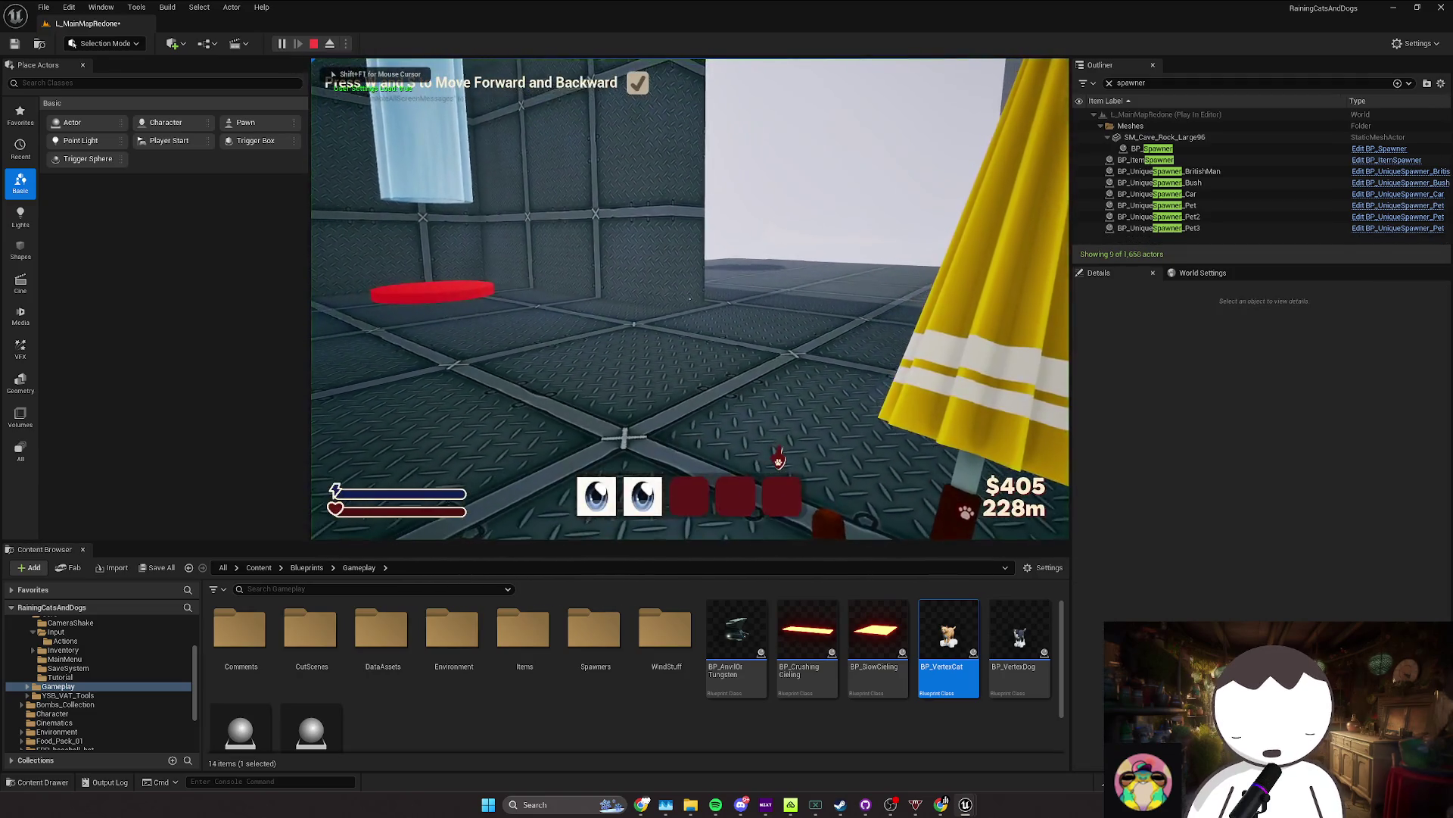
key("Escape")
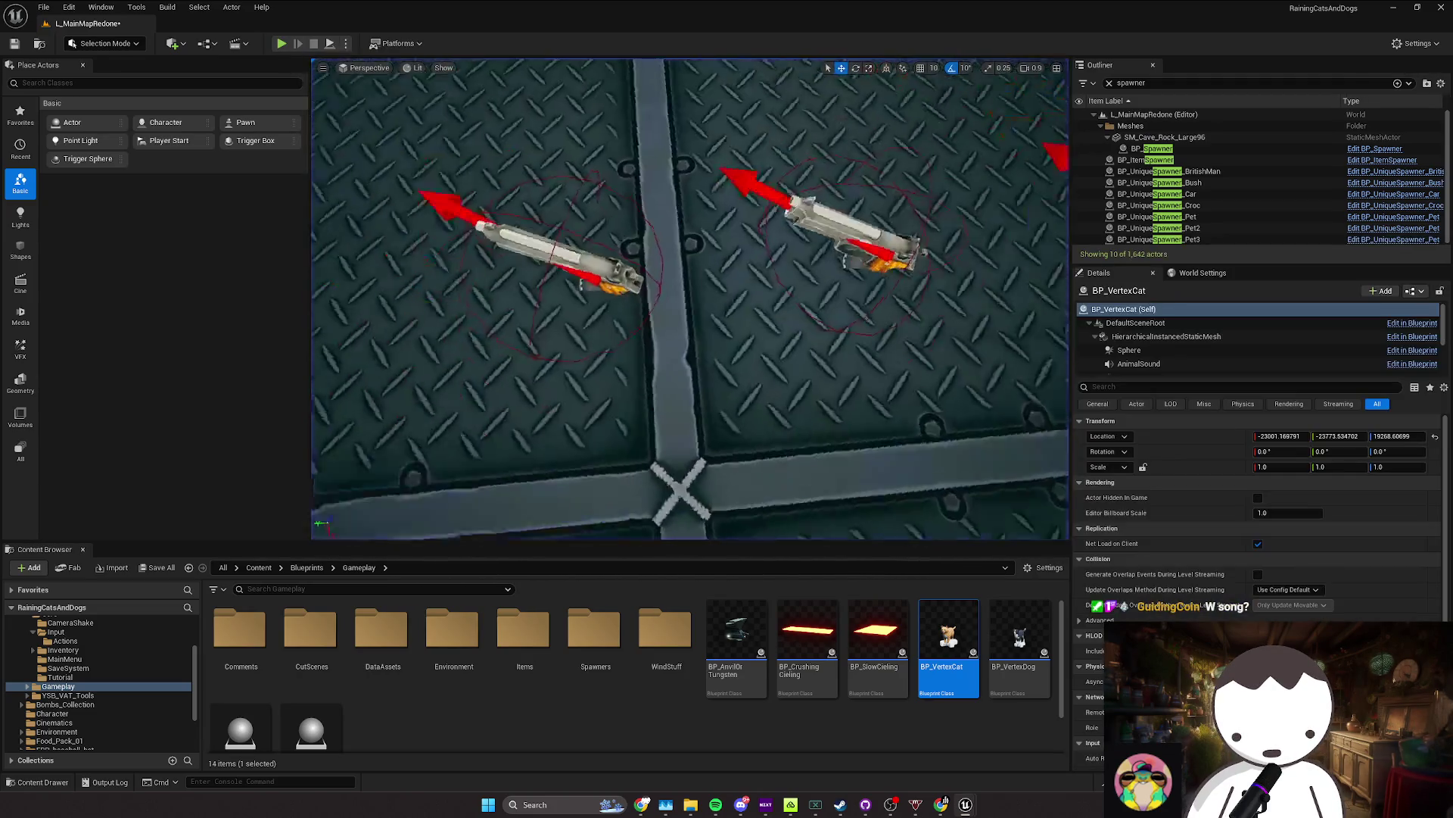
left_click_drag(620, 388, 833, 234)
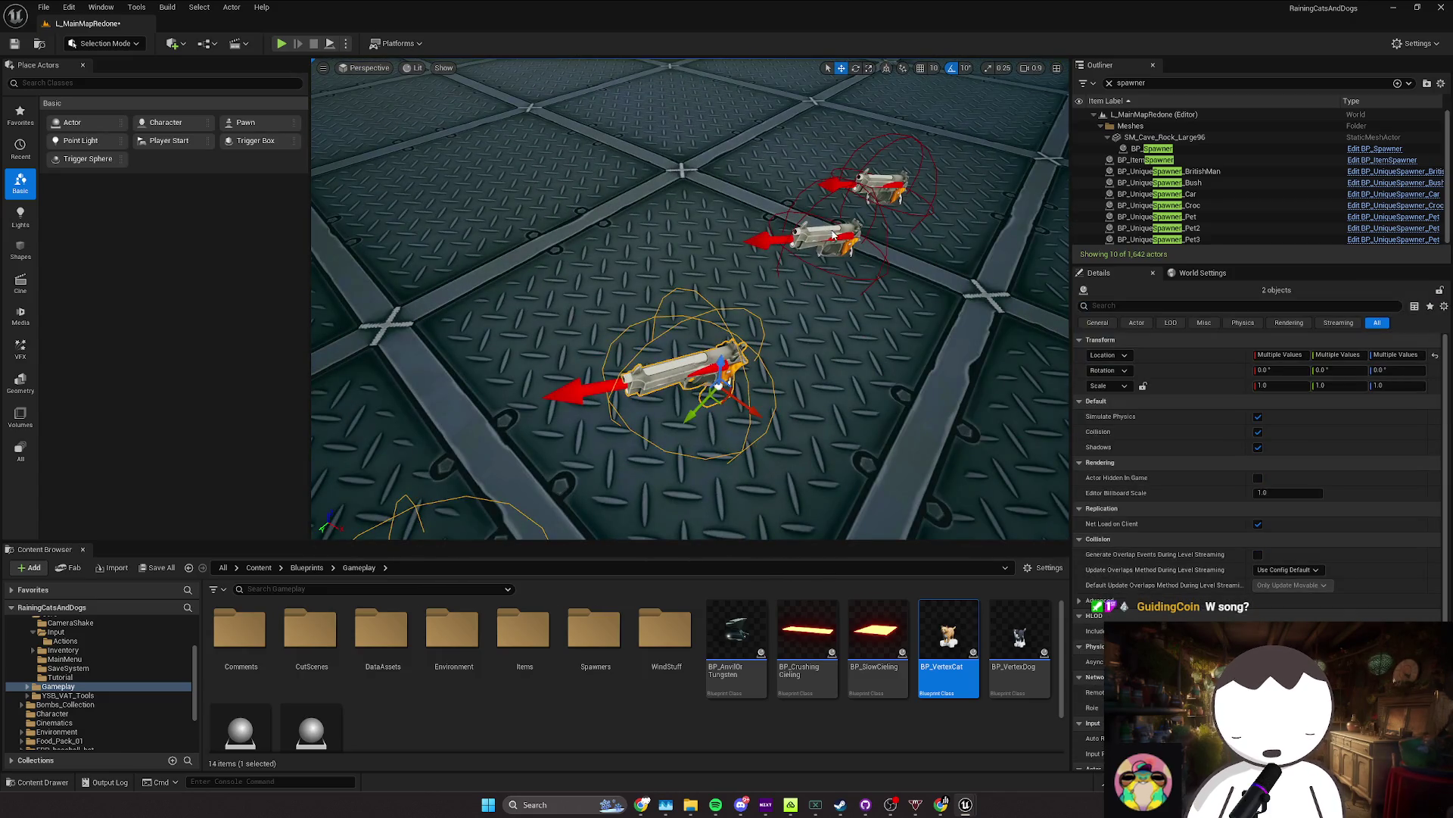
key("Delete")
Step: Play-test the level several more times, then return to the top-level Content folder
left_click(280, 43)
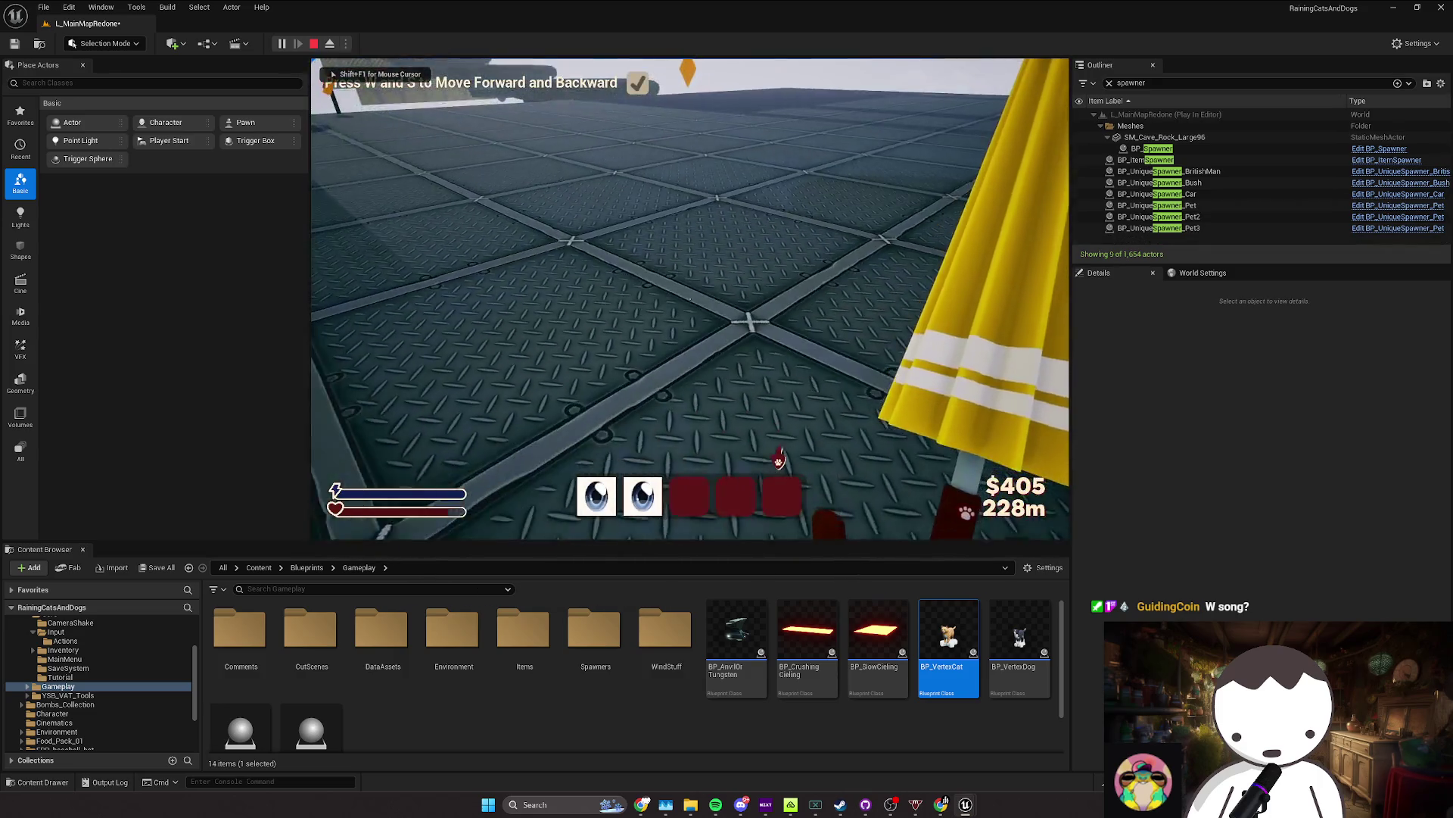
key("Escape")
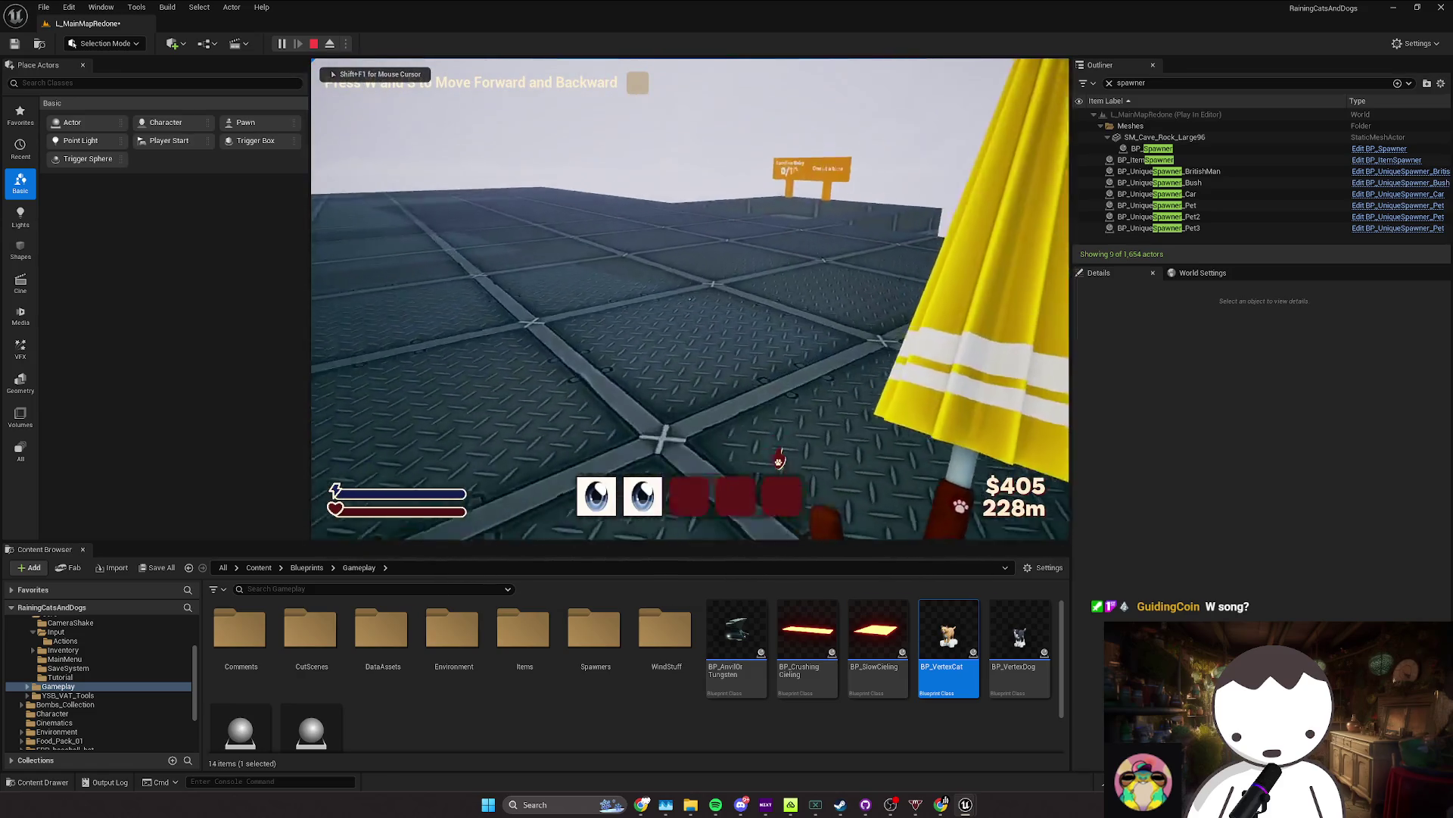
key("Escape")
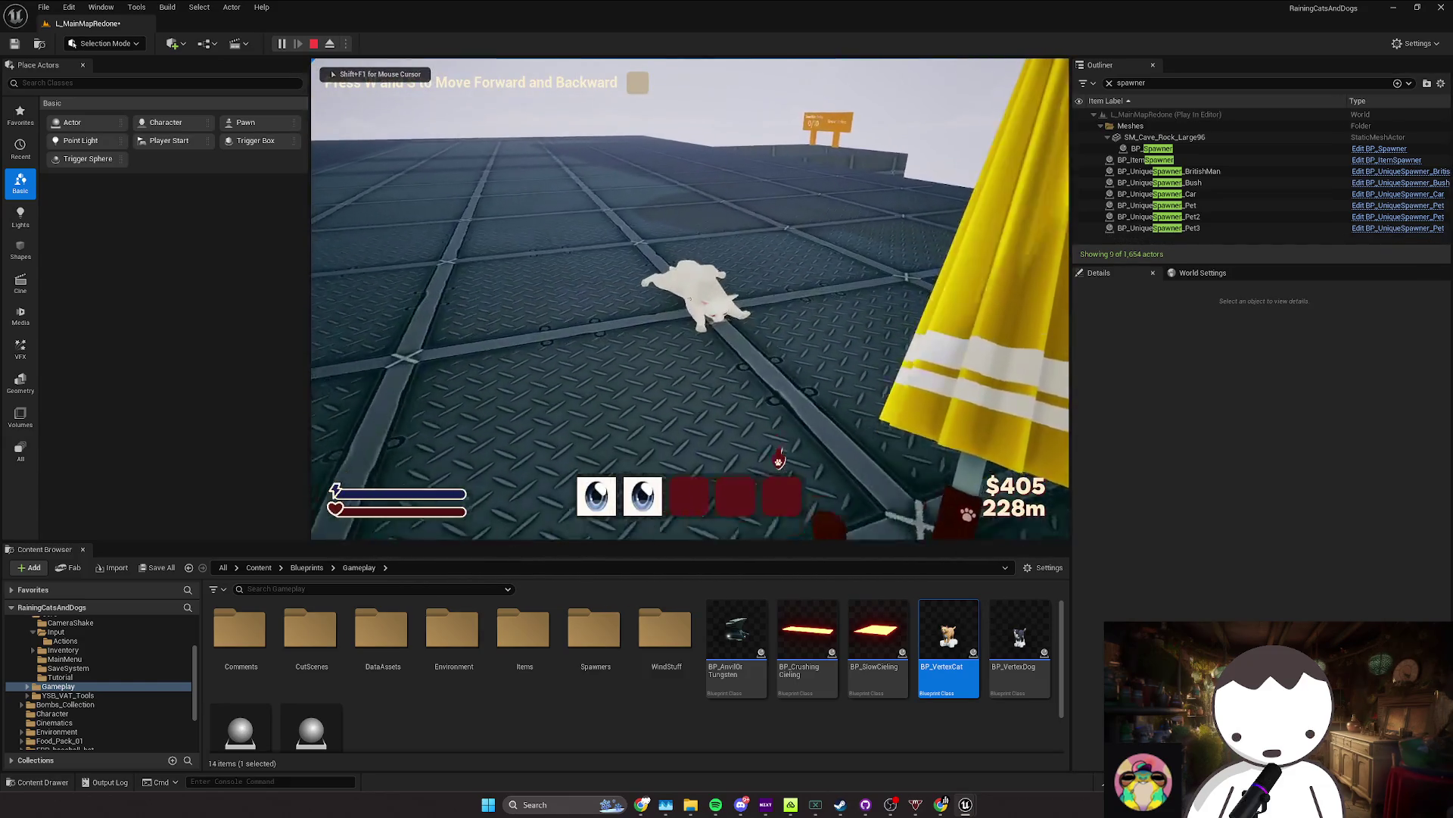
key("Escape")
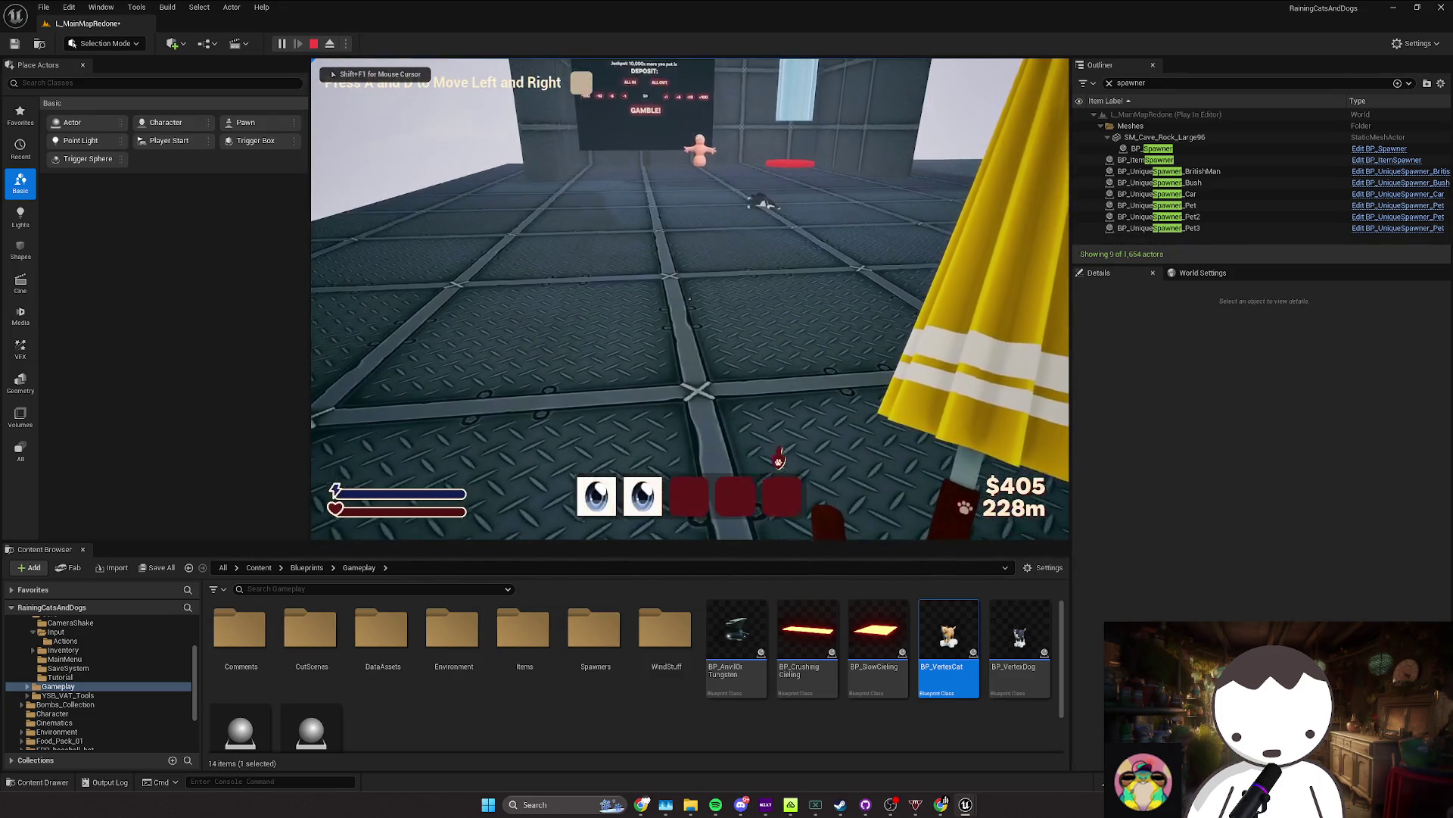
key("Escape")
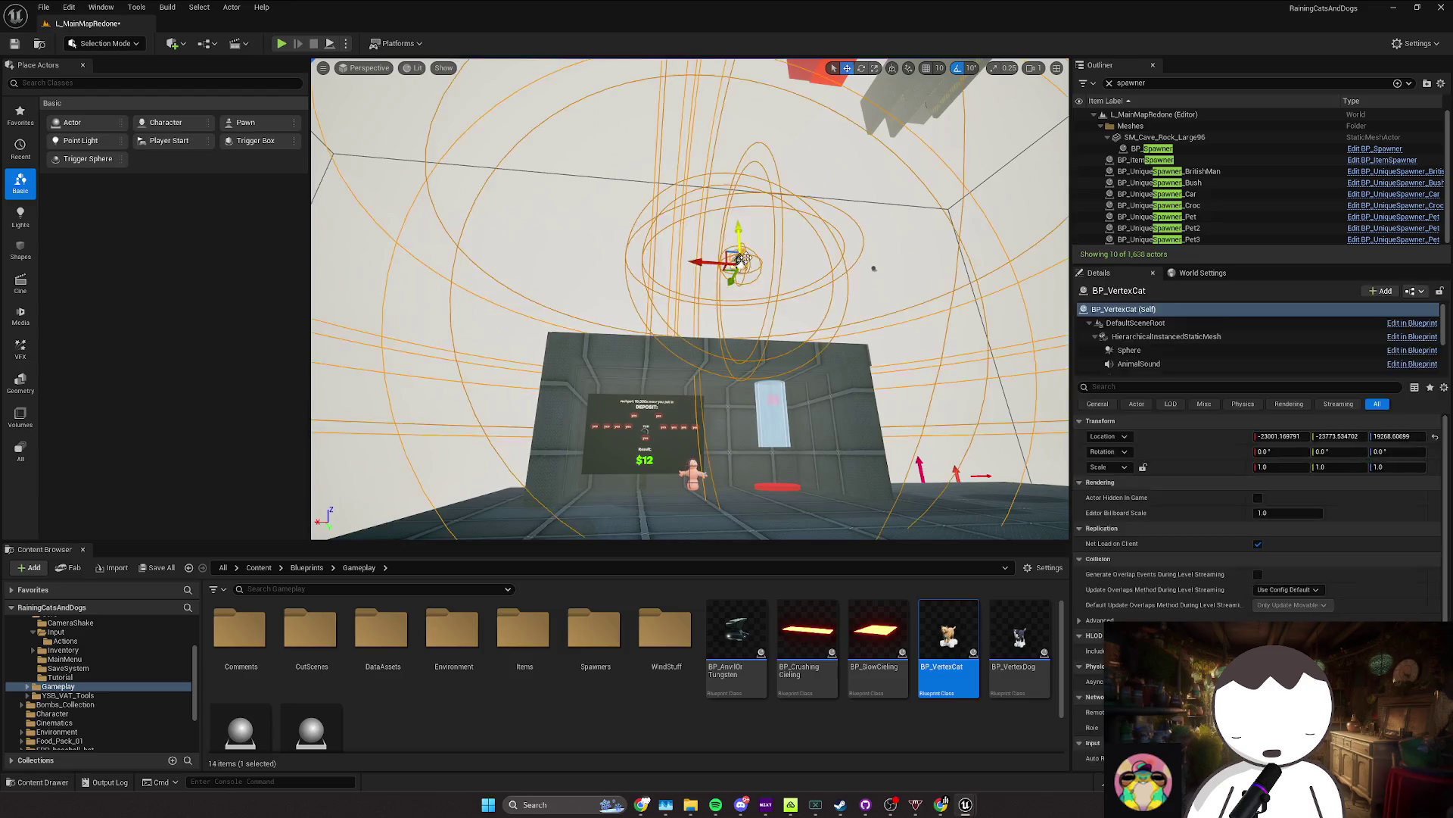
key("Escape")
key("alt+p")
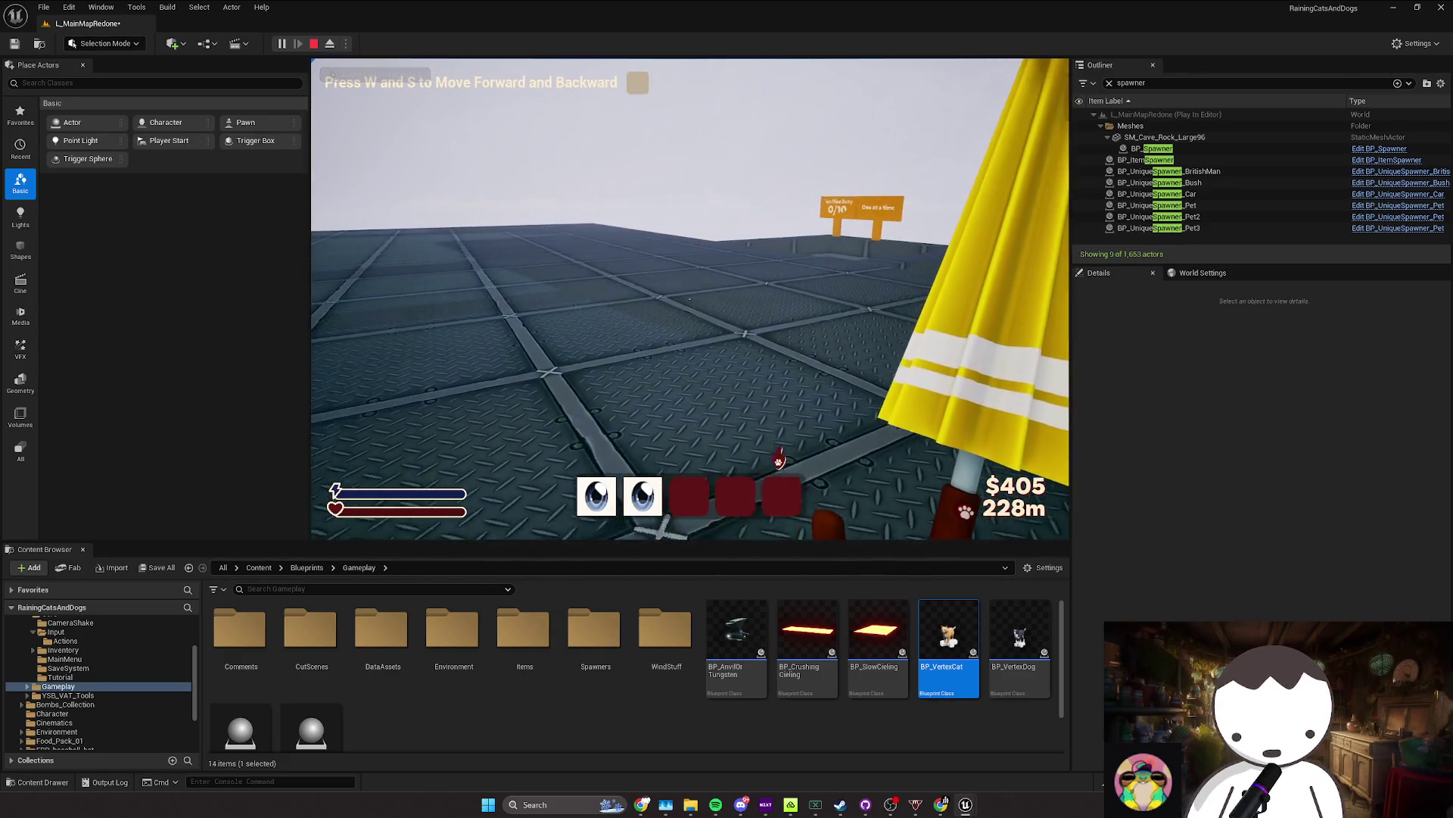
key("w")
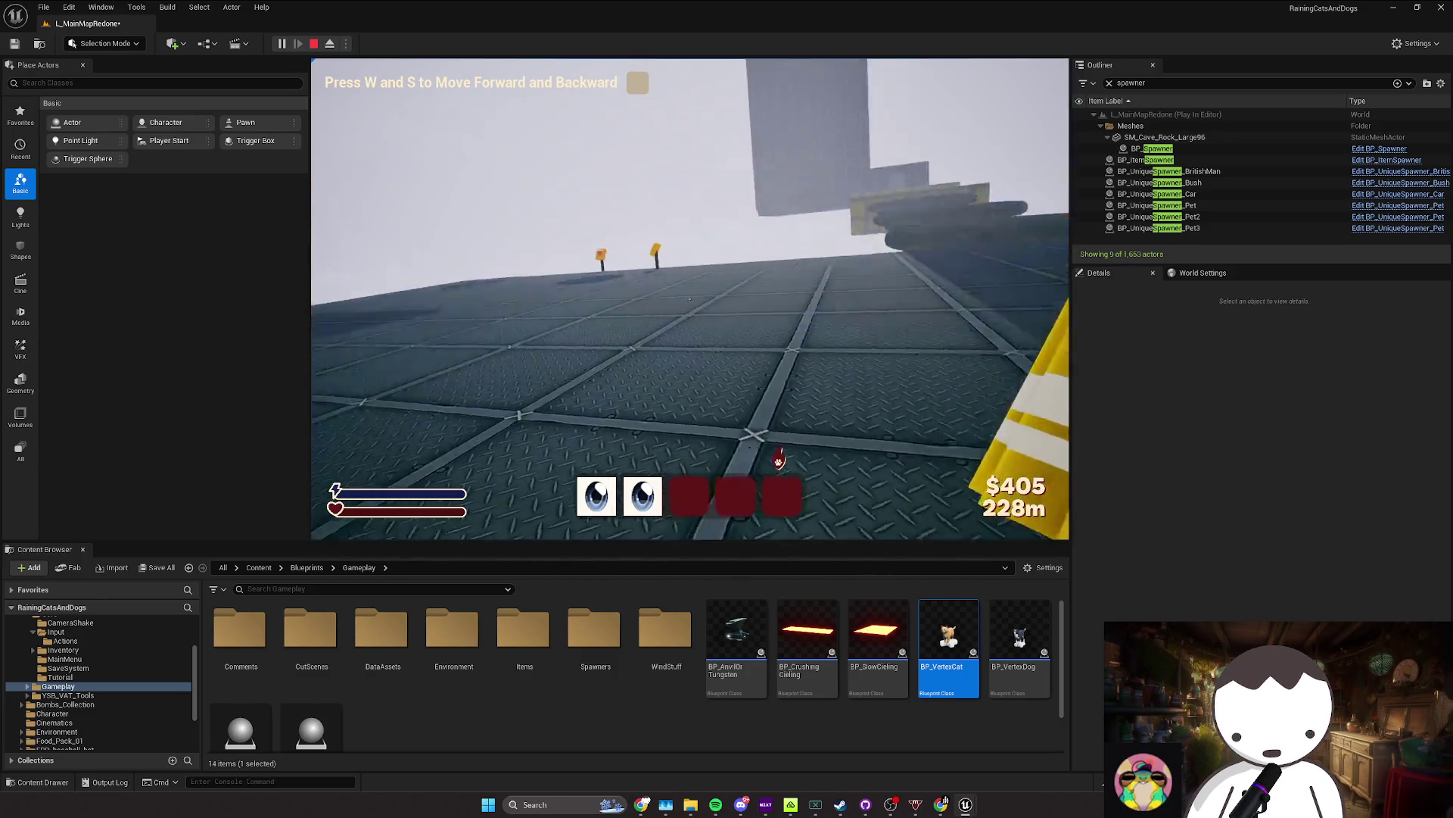
key("w")
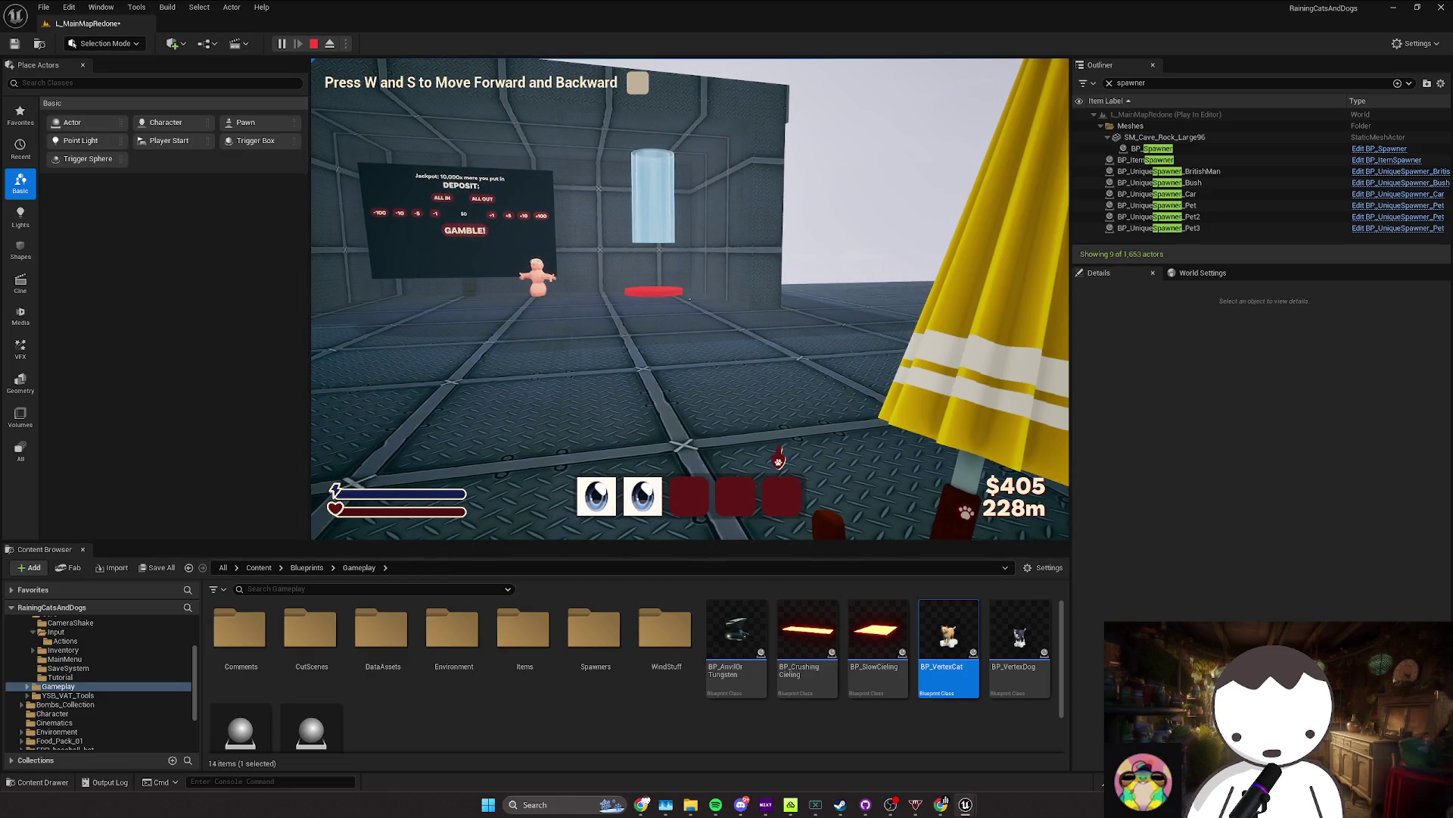
key("Escape")
left_click(260, 569)
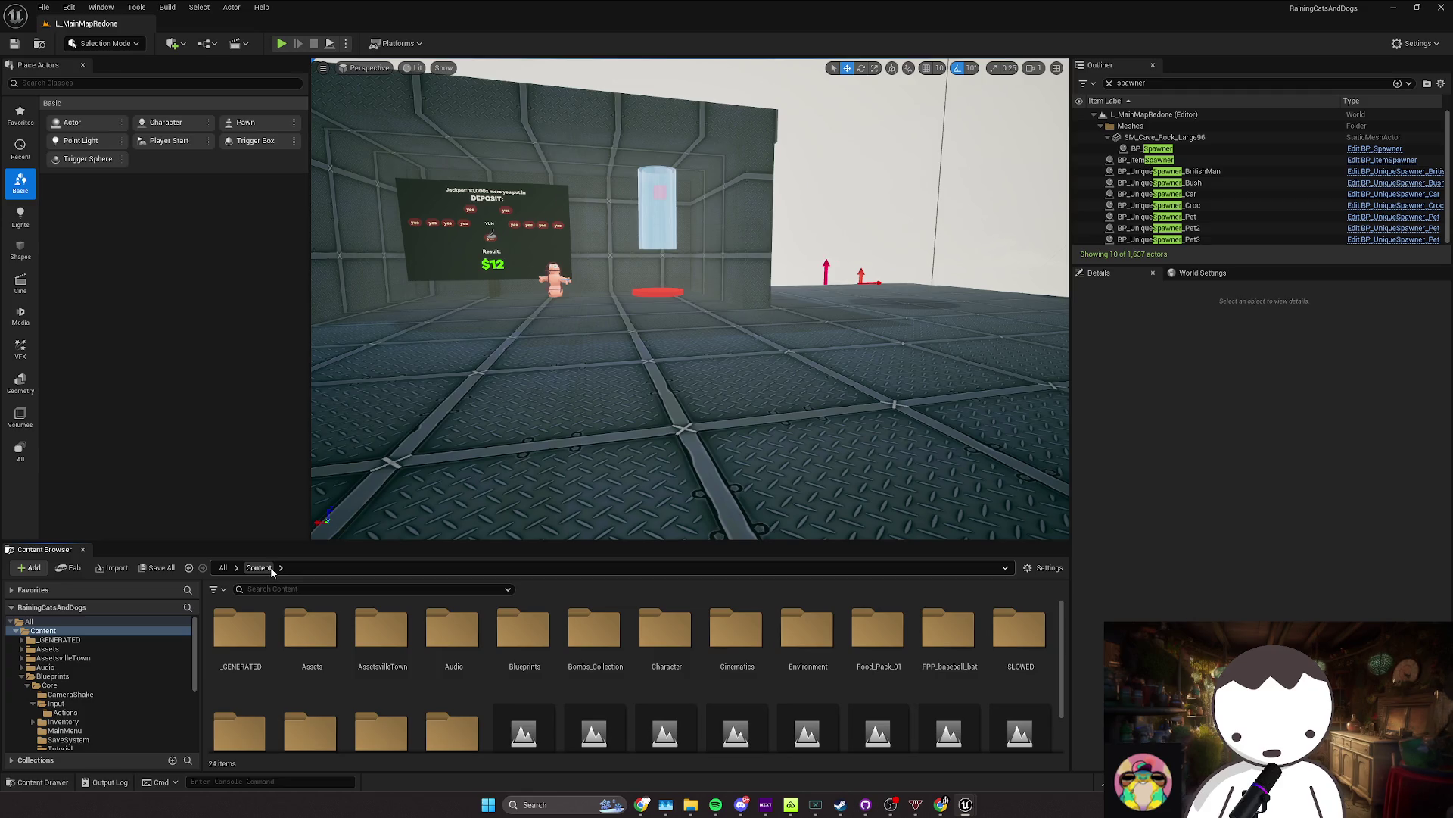
Step: Open BP_MyFirstPersonCharacter from the Blueprints > Core folder
double_click(525, 632)
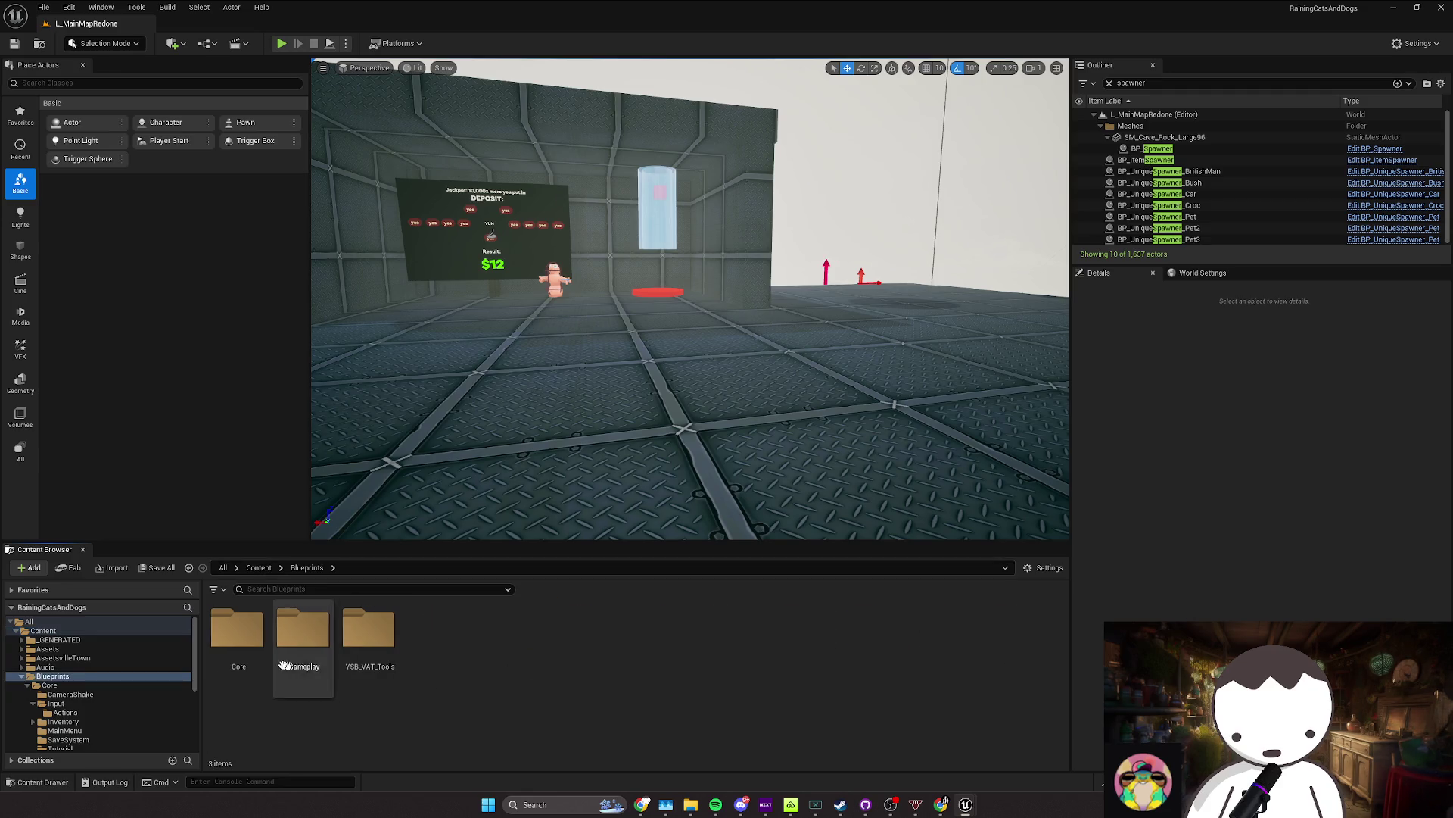
double_click(237, 628)
double_click(876, 636)
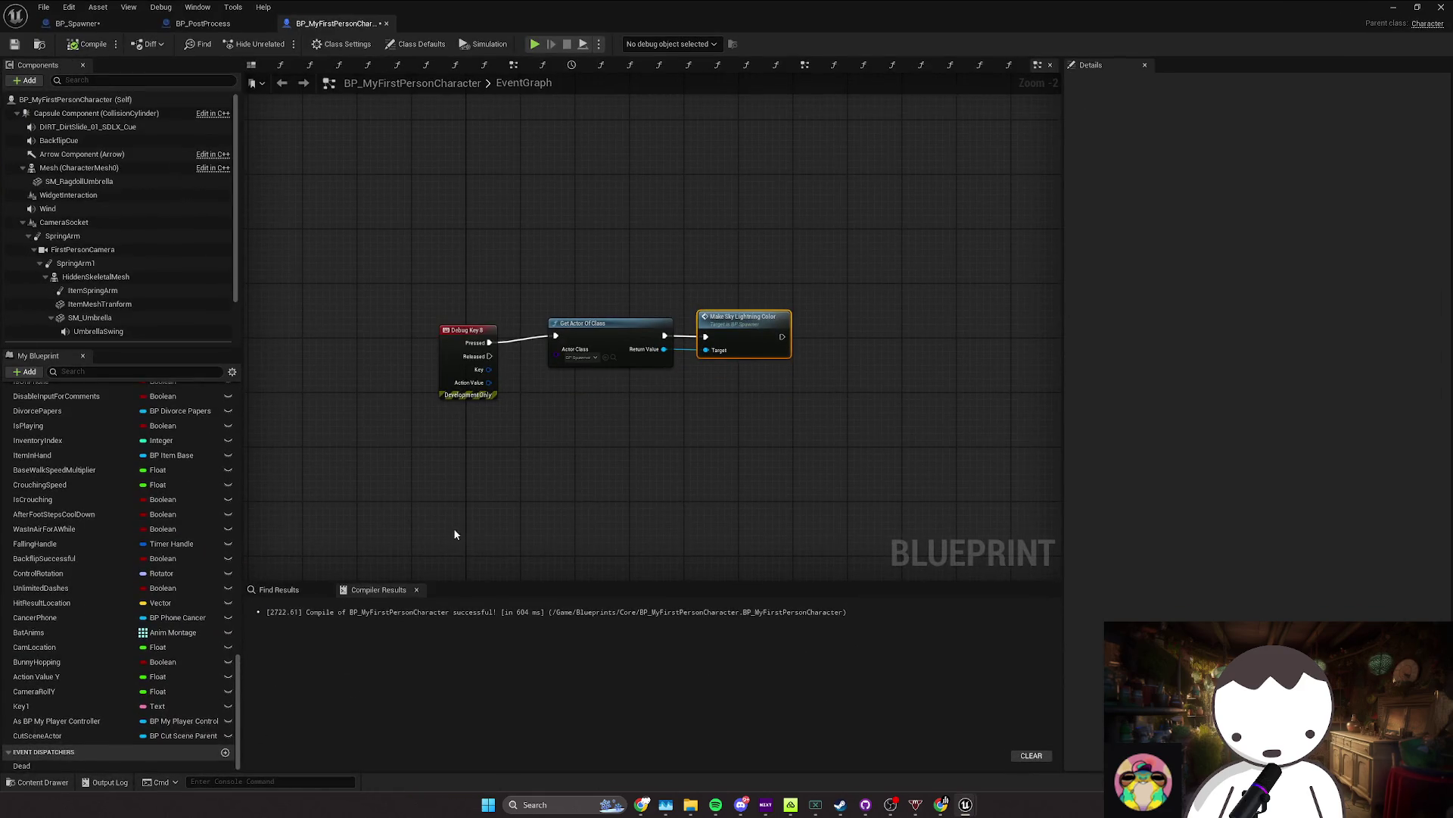
Step: Delete the three Debug Key B nodes, save the Blueprint, and minimize its editor
left_click_drag(433, 389, 856, 467)
key("Delete")
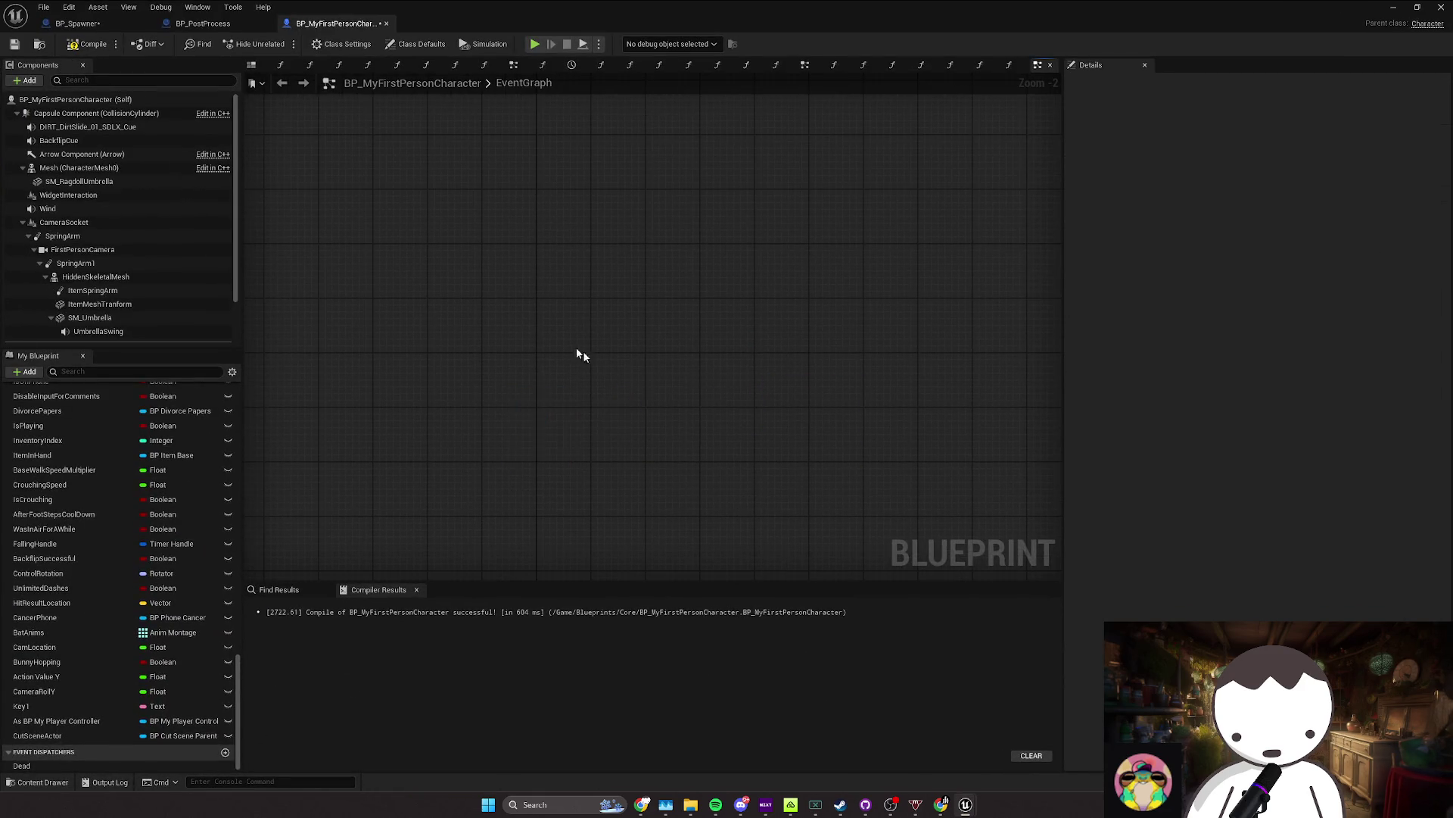
key("ctrl+s")
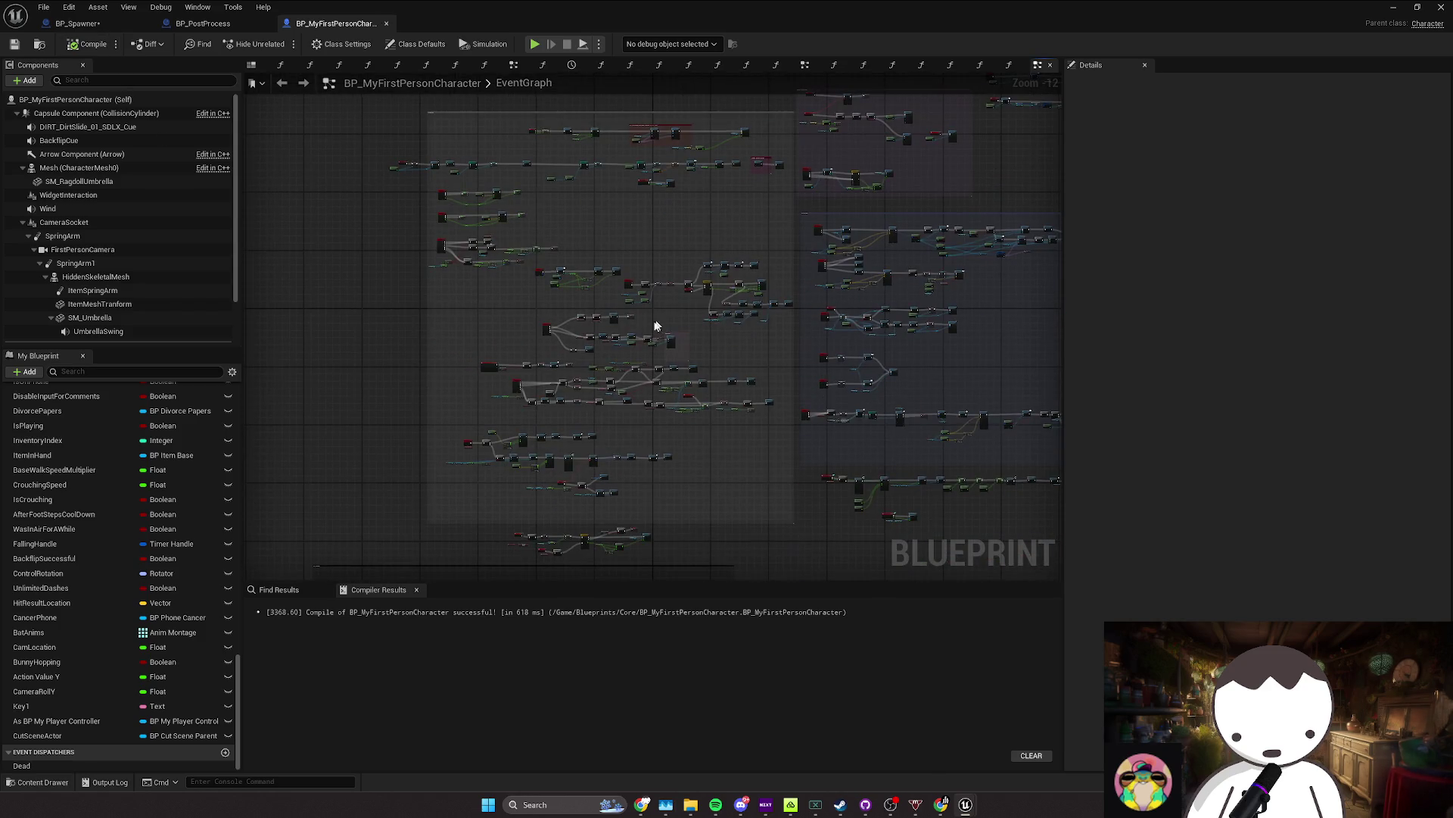
scroll(655, 325, "up", 10)
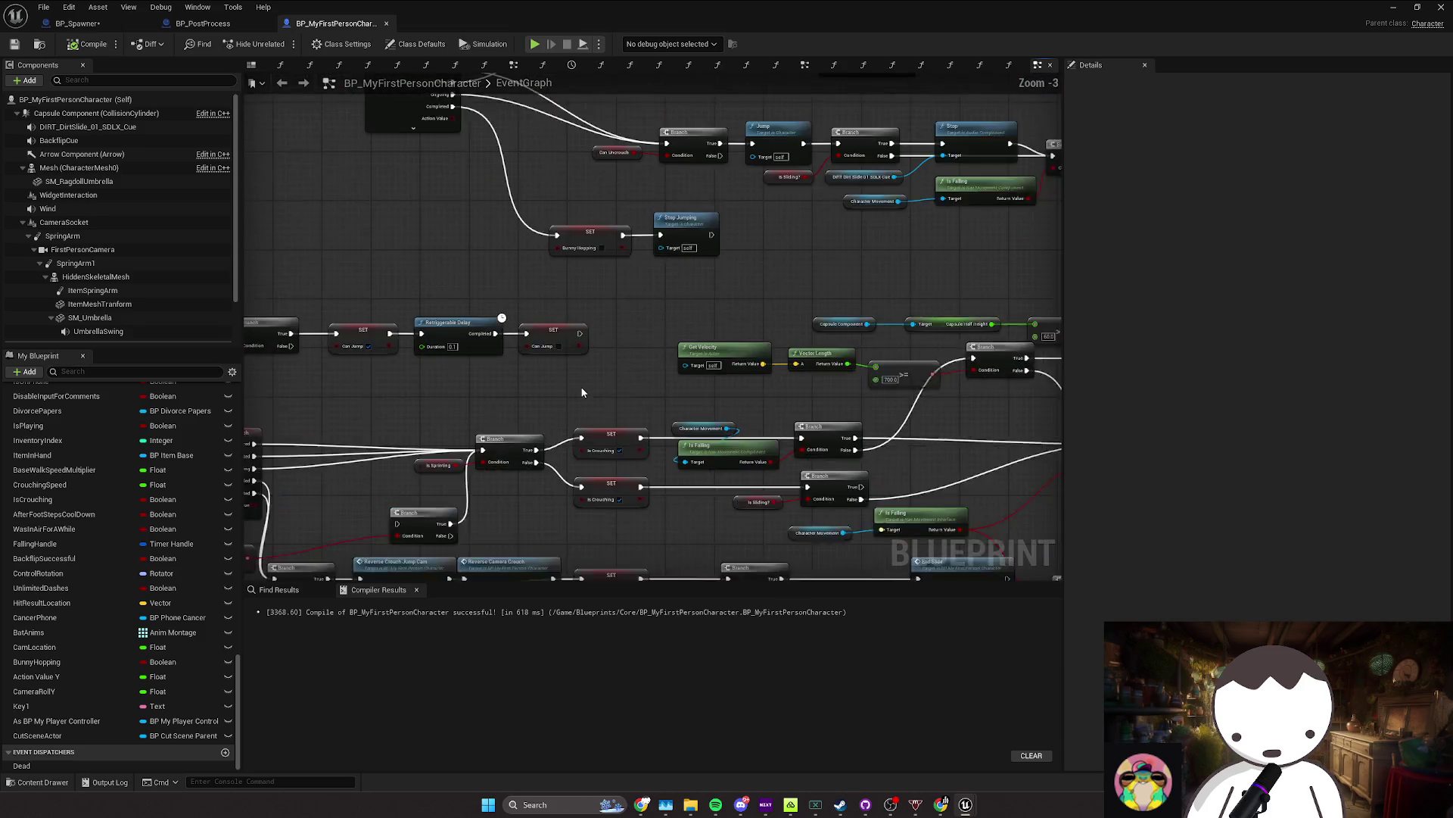
left_click(1406, 9)
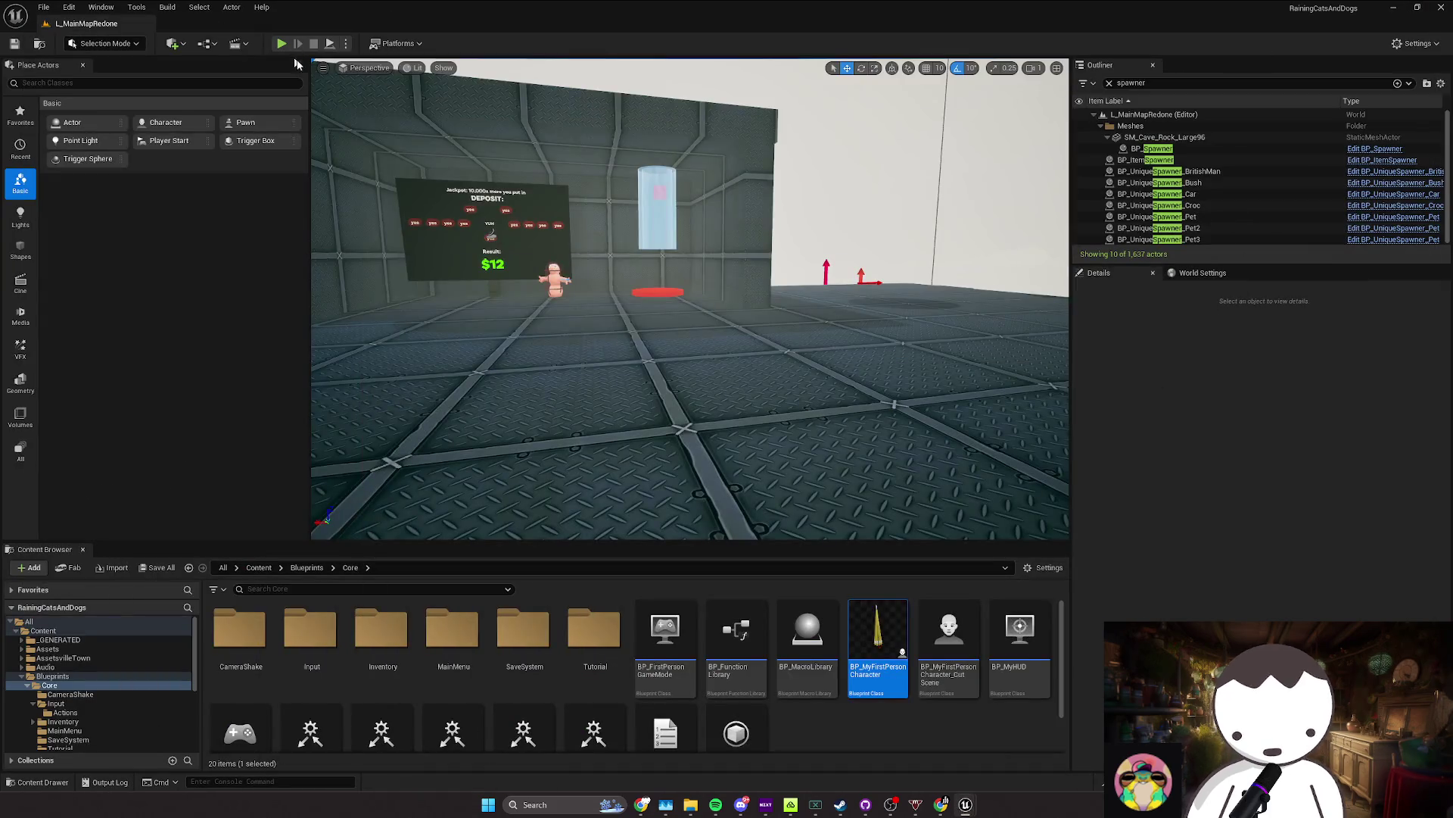
Step: Play-test the level, walking forward, backward and strafing across the floor
key("alt+p")
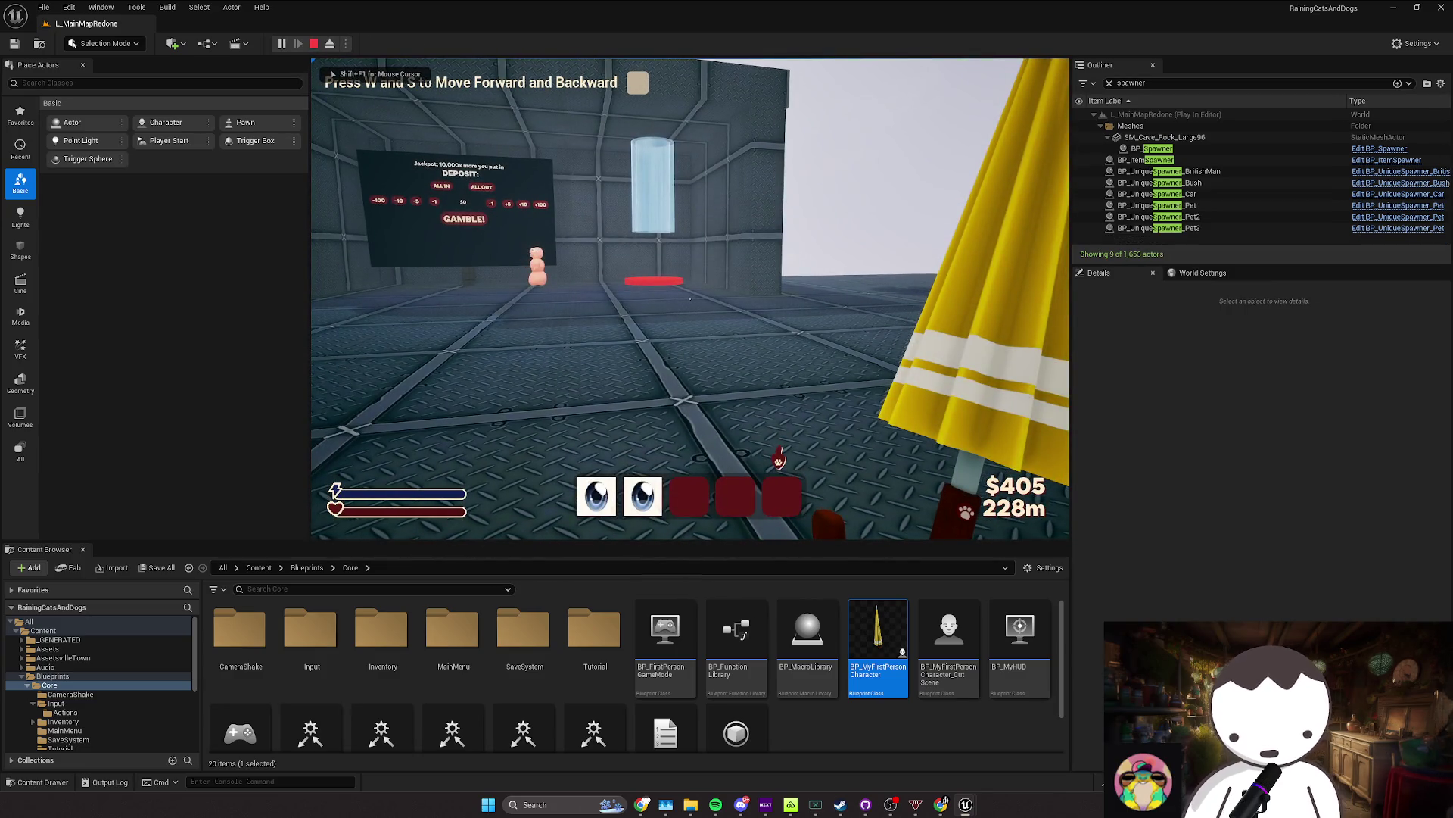
key("w")
key("w")
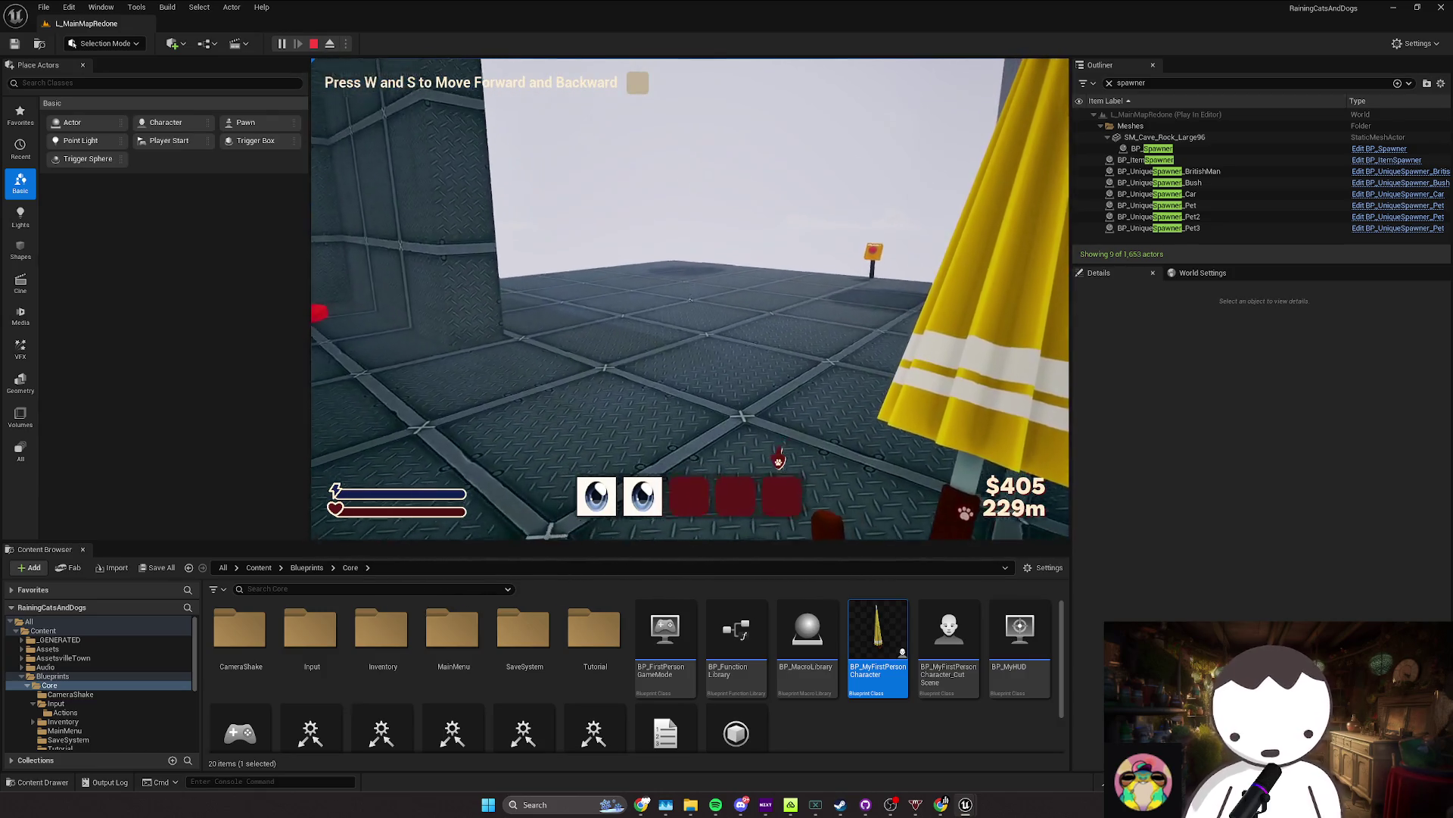
key("w")
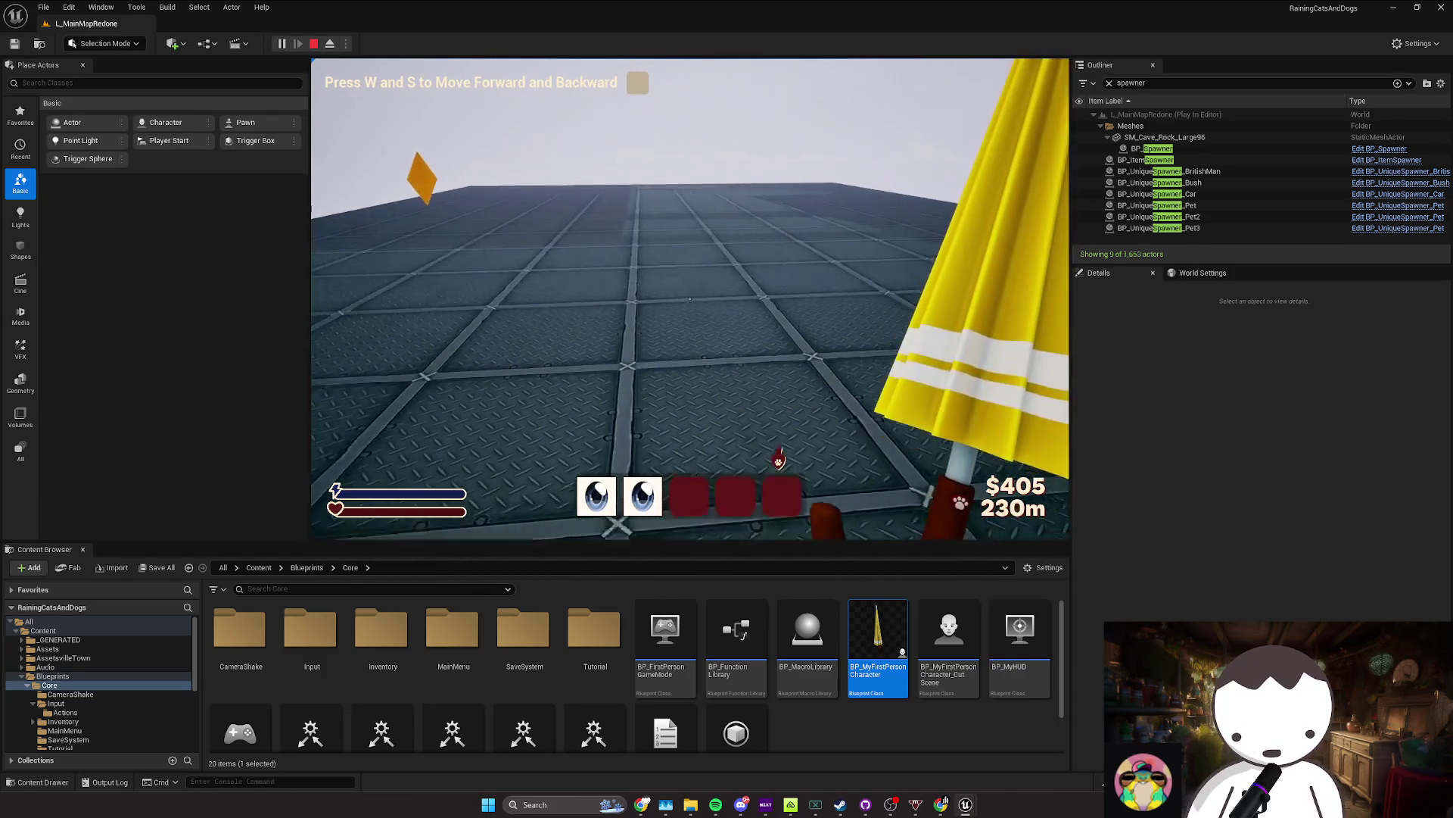
key("w")
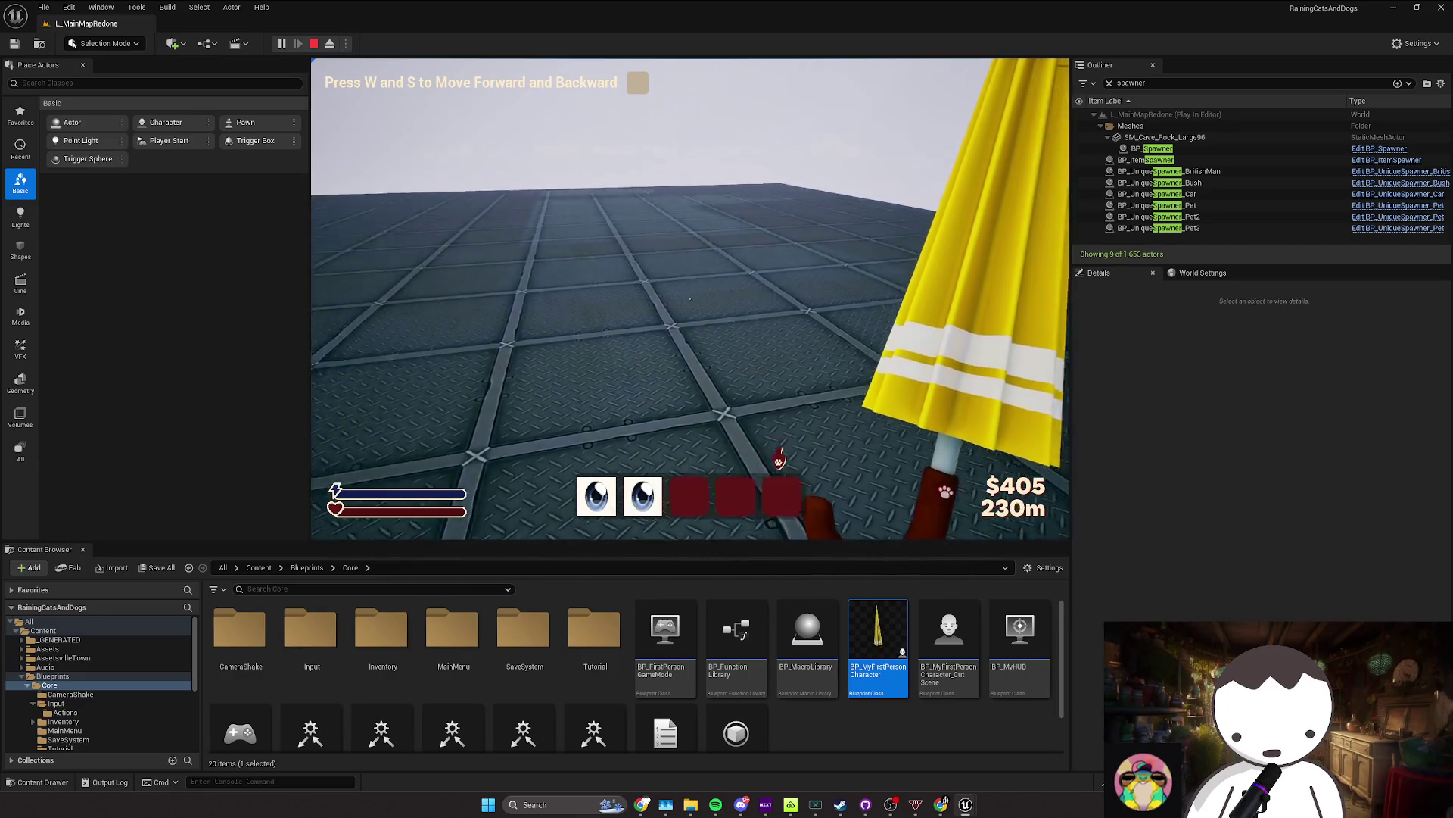
key("s")
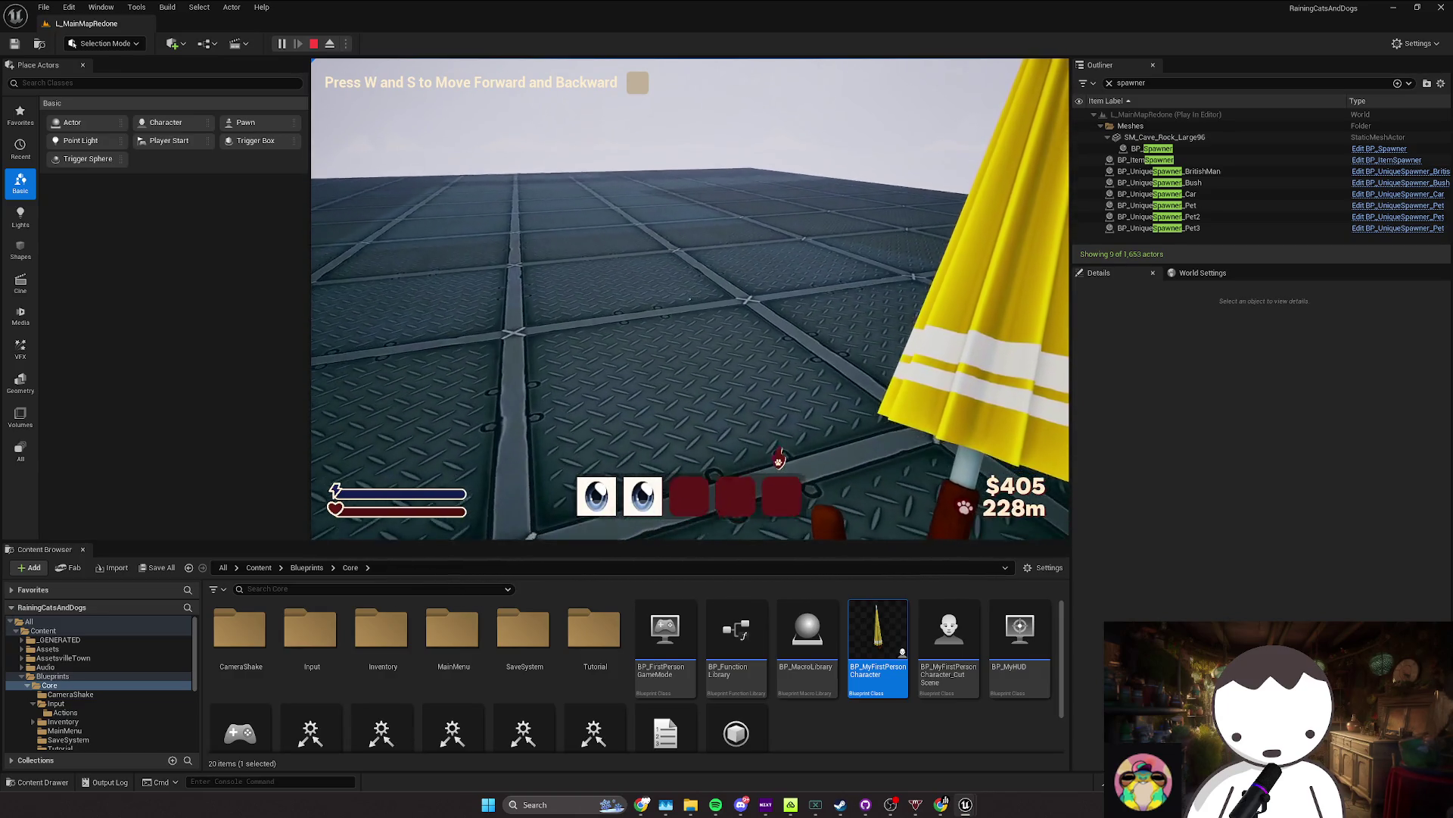
key("d")
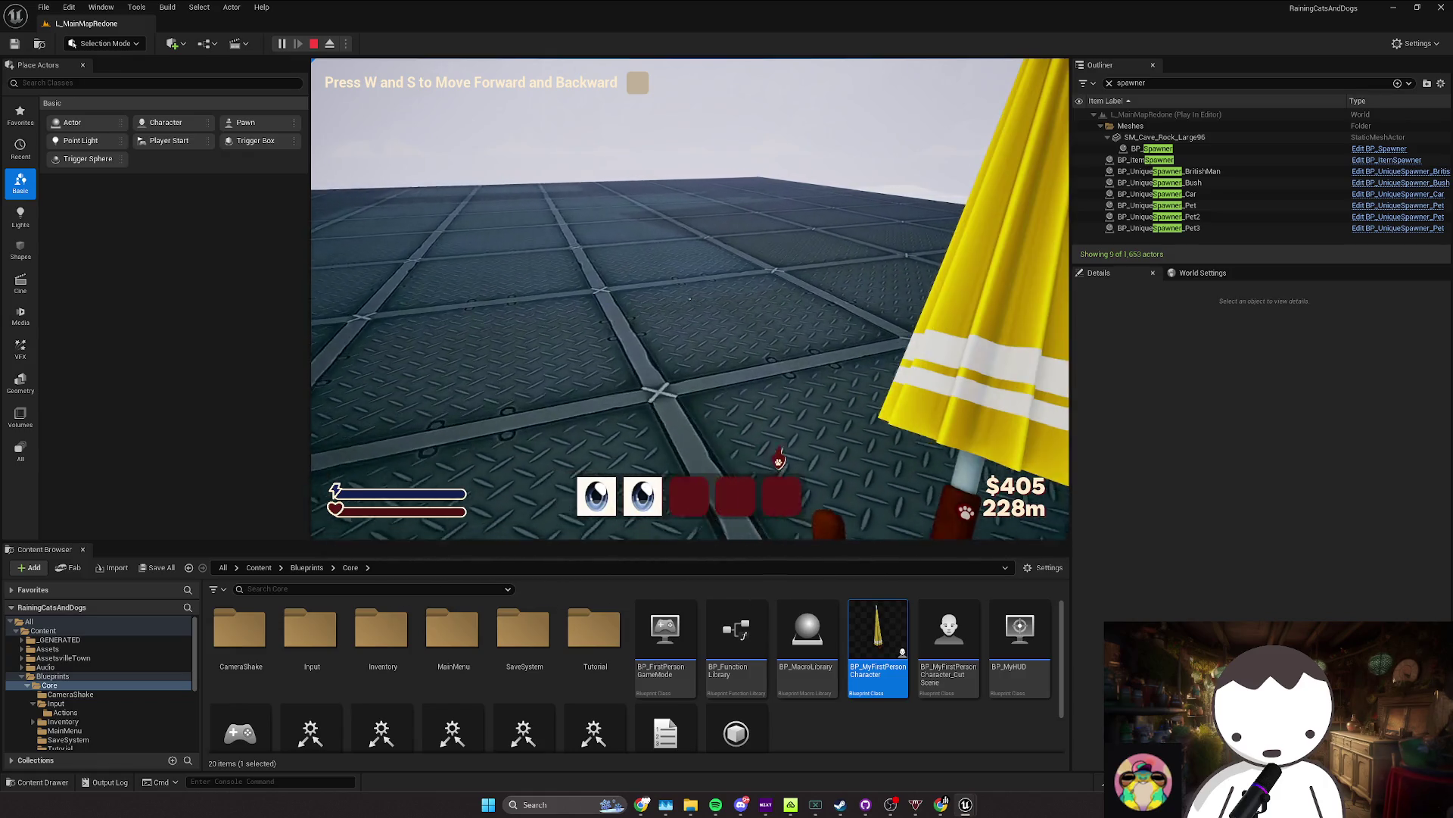
key("Escape")
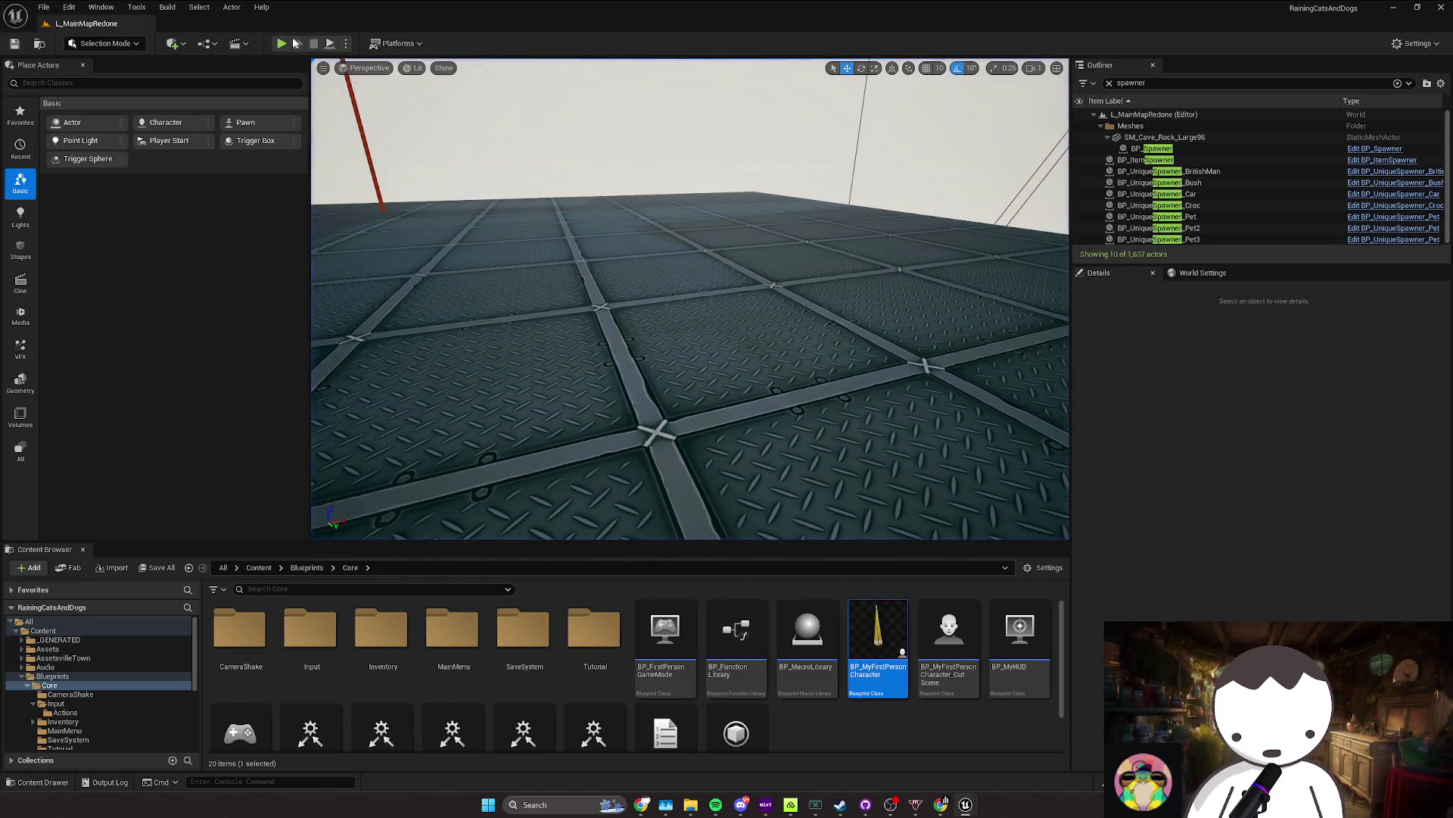
Step: Run further play tests walking toward the gamble machine wall, then start a new session
key("alt+p")
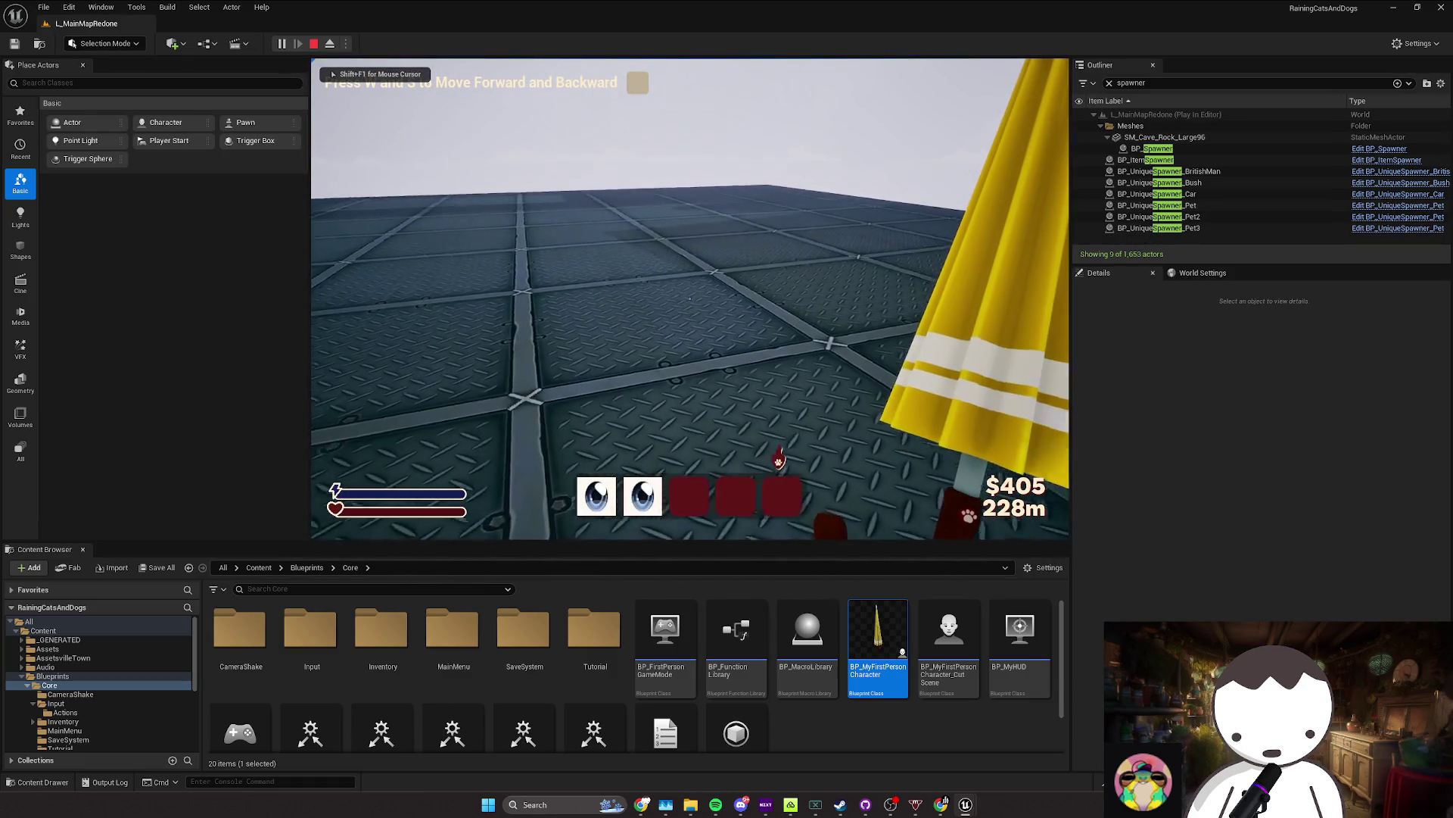
key("w")
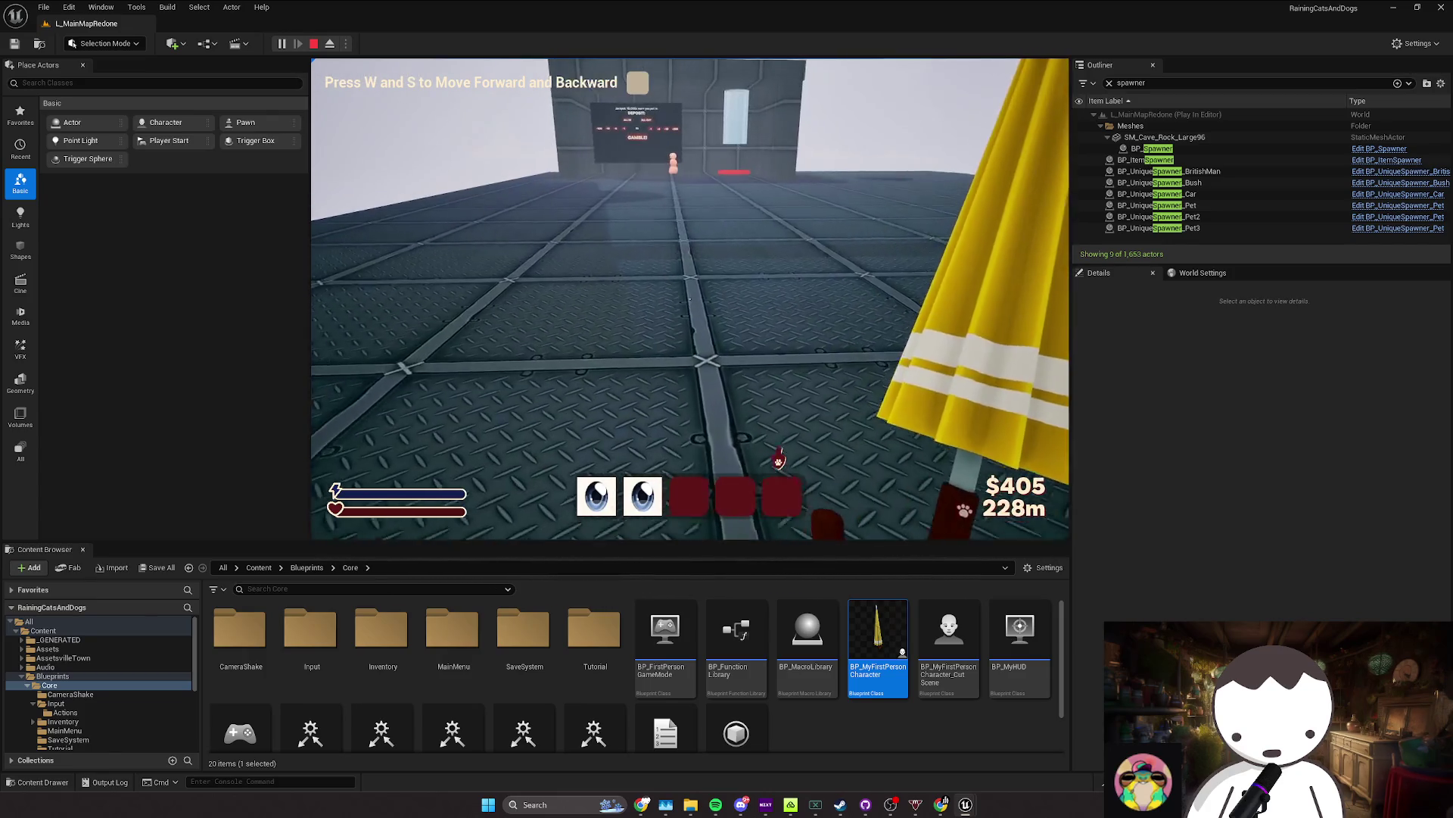
key("Escape")
left_click(282, 49)
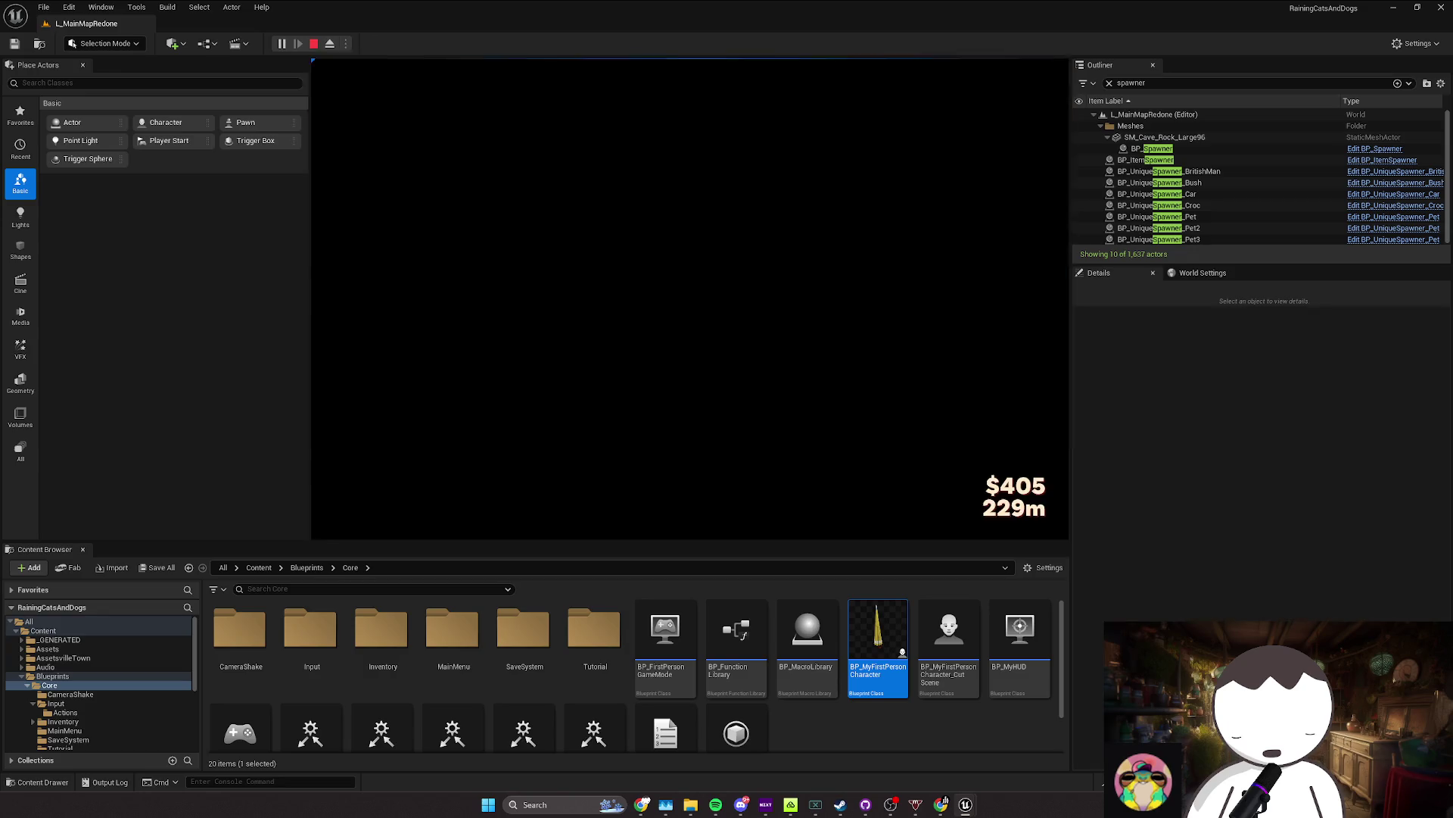
key("w")
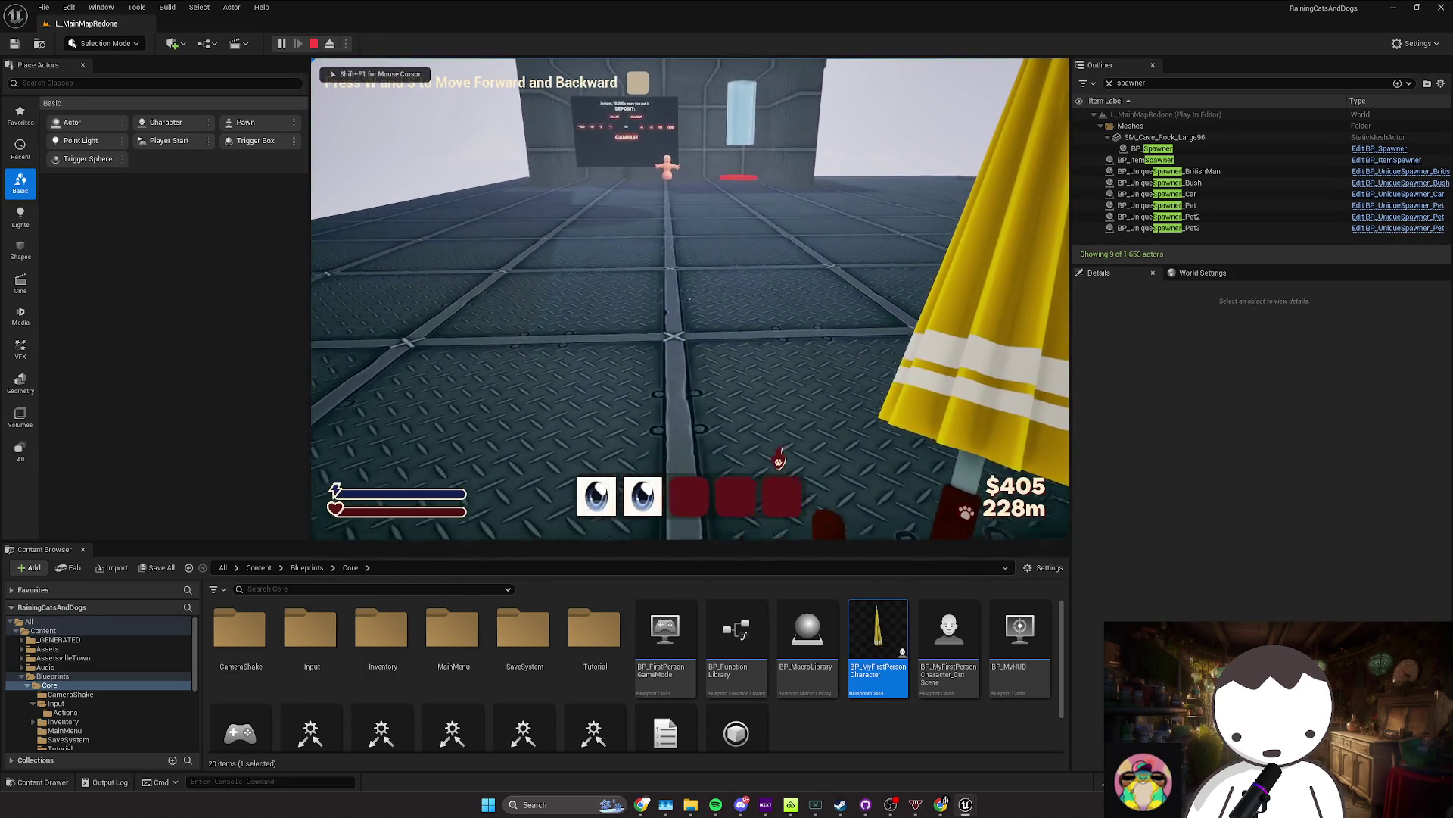
key("w")
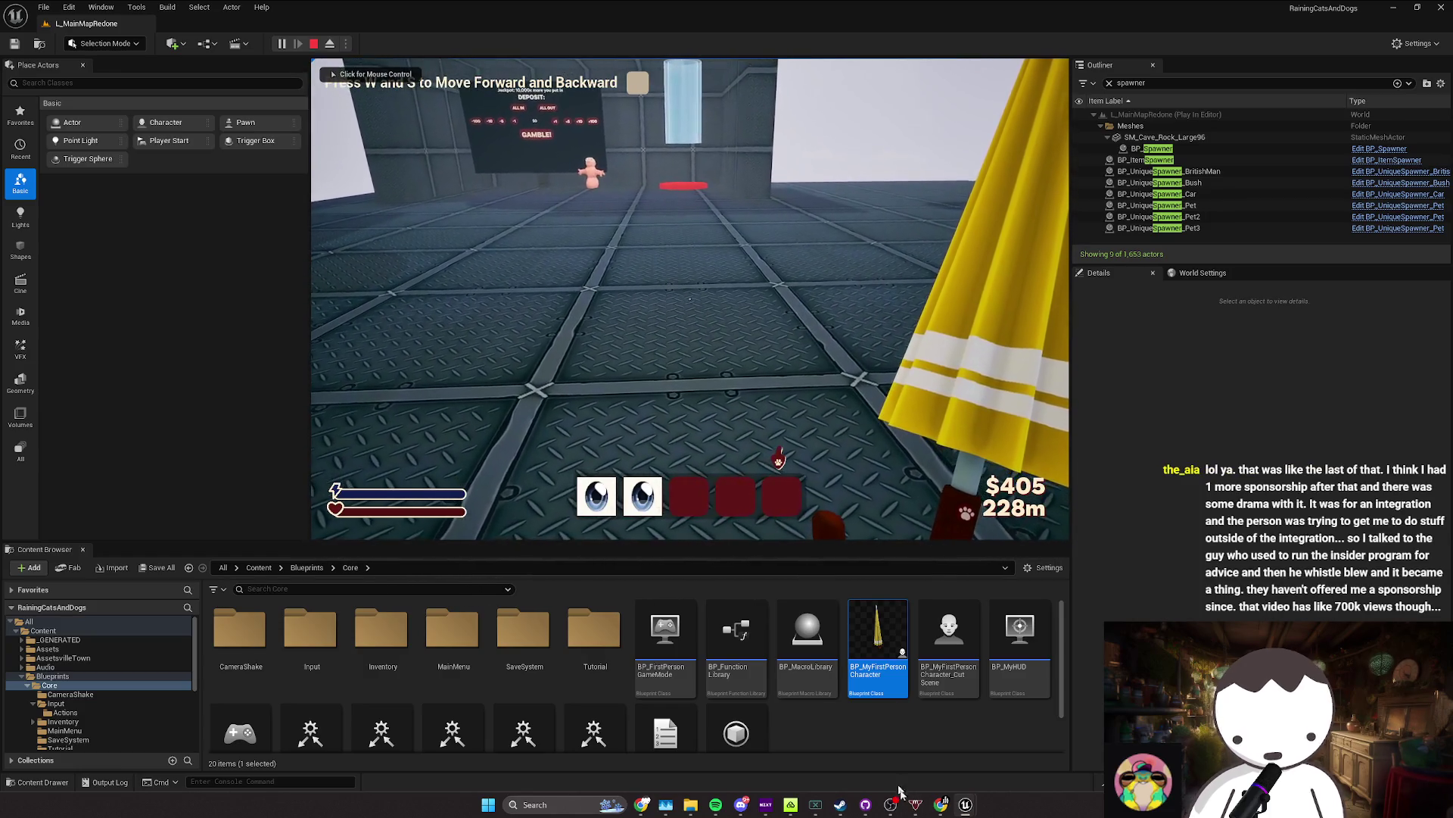
key("Escape")
key("alt+p")
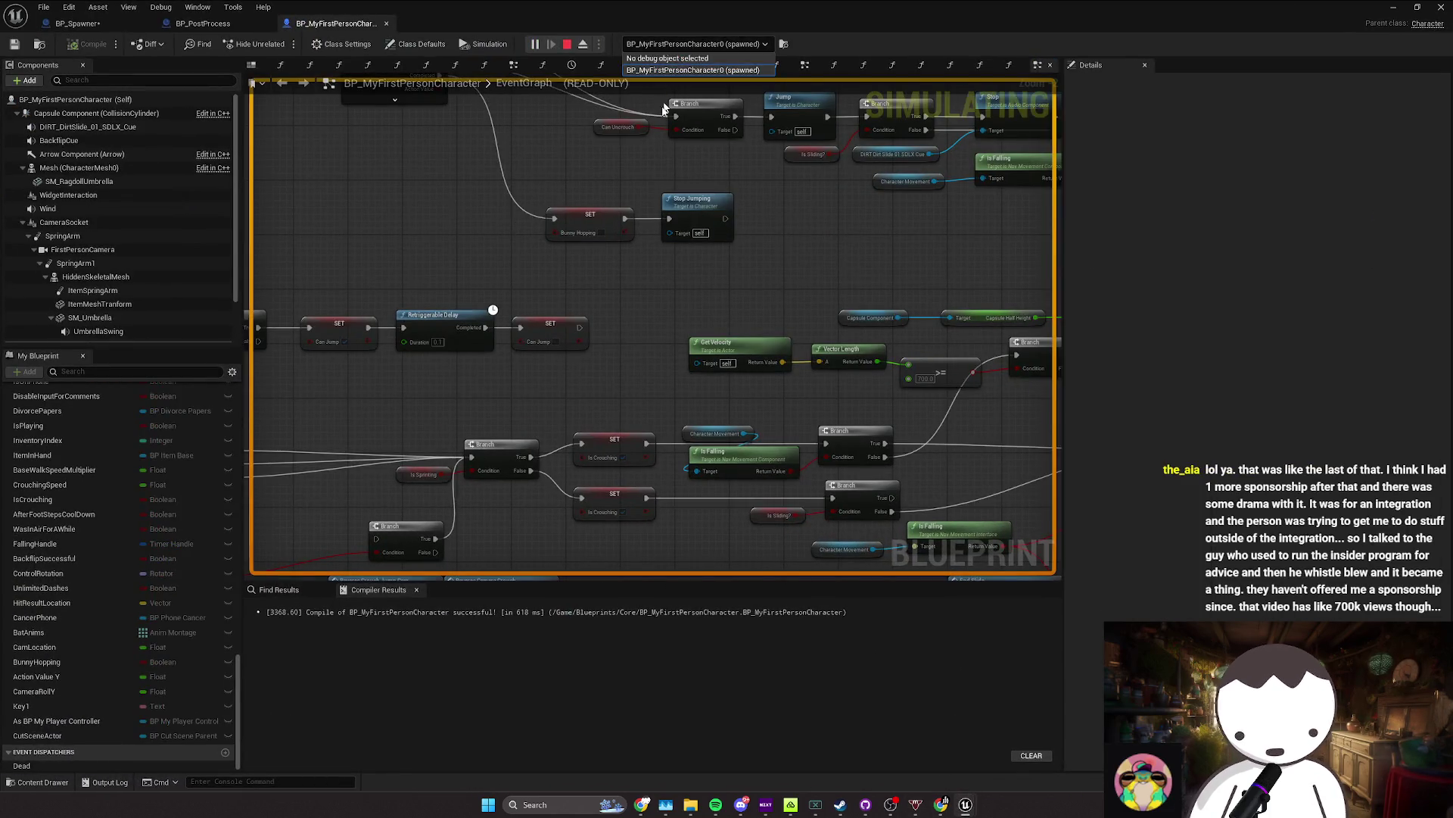
scroll(648, 236, "down", 6)
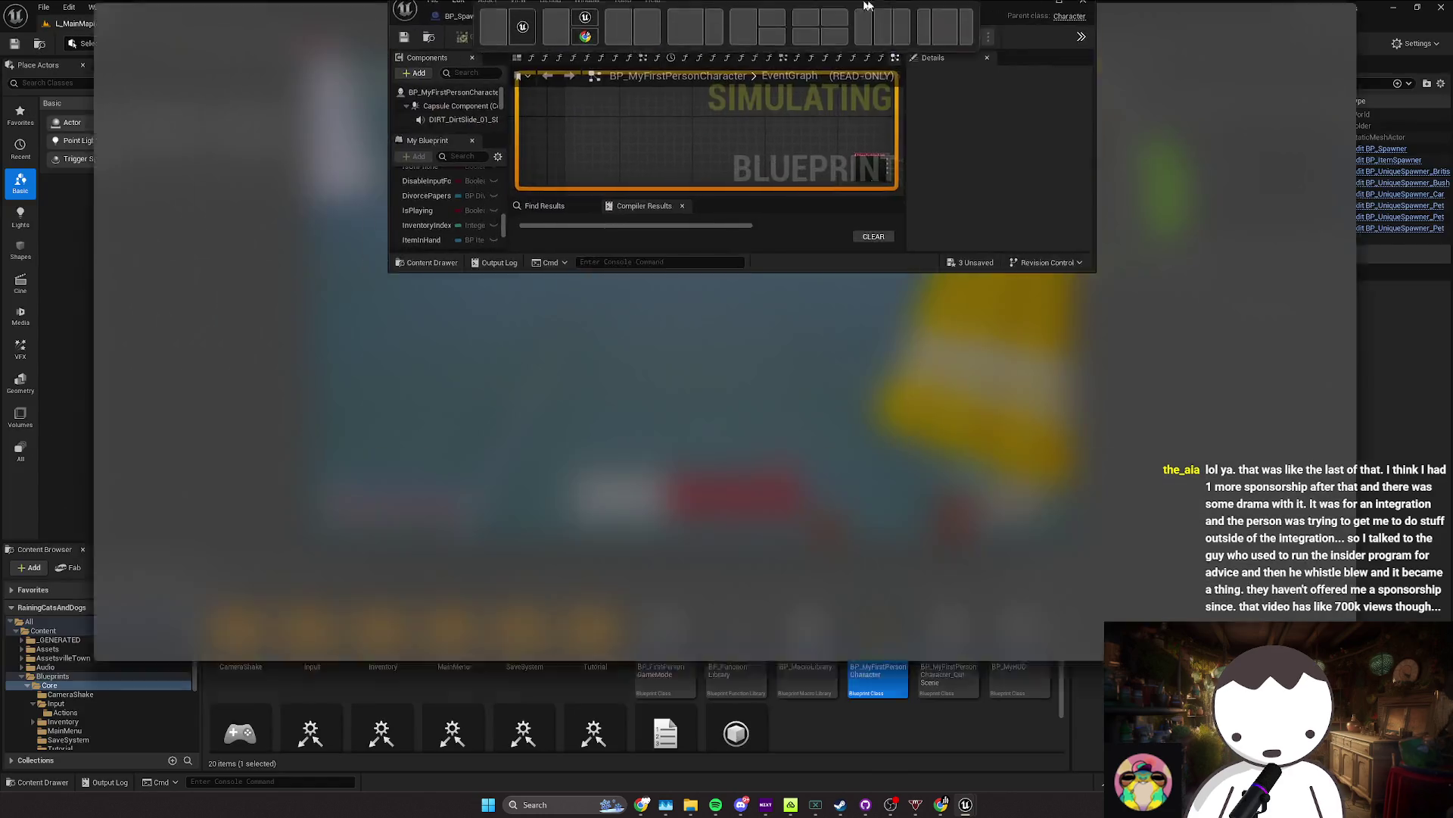
Step: Restore the Blueprint editor to a floating window and enlarge it over the running game
scroll(620, 299, "up", 6)
scroll(590, 295, "down", 5)
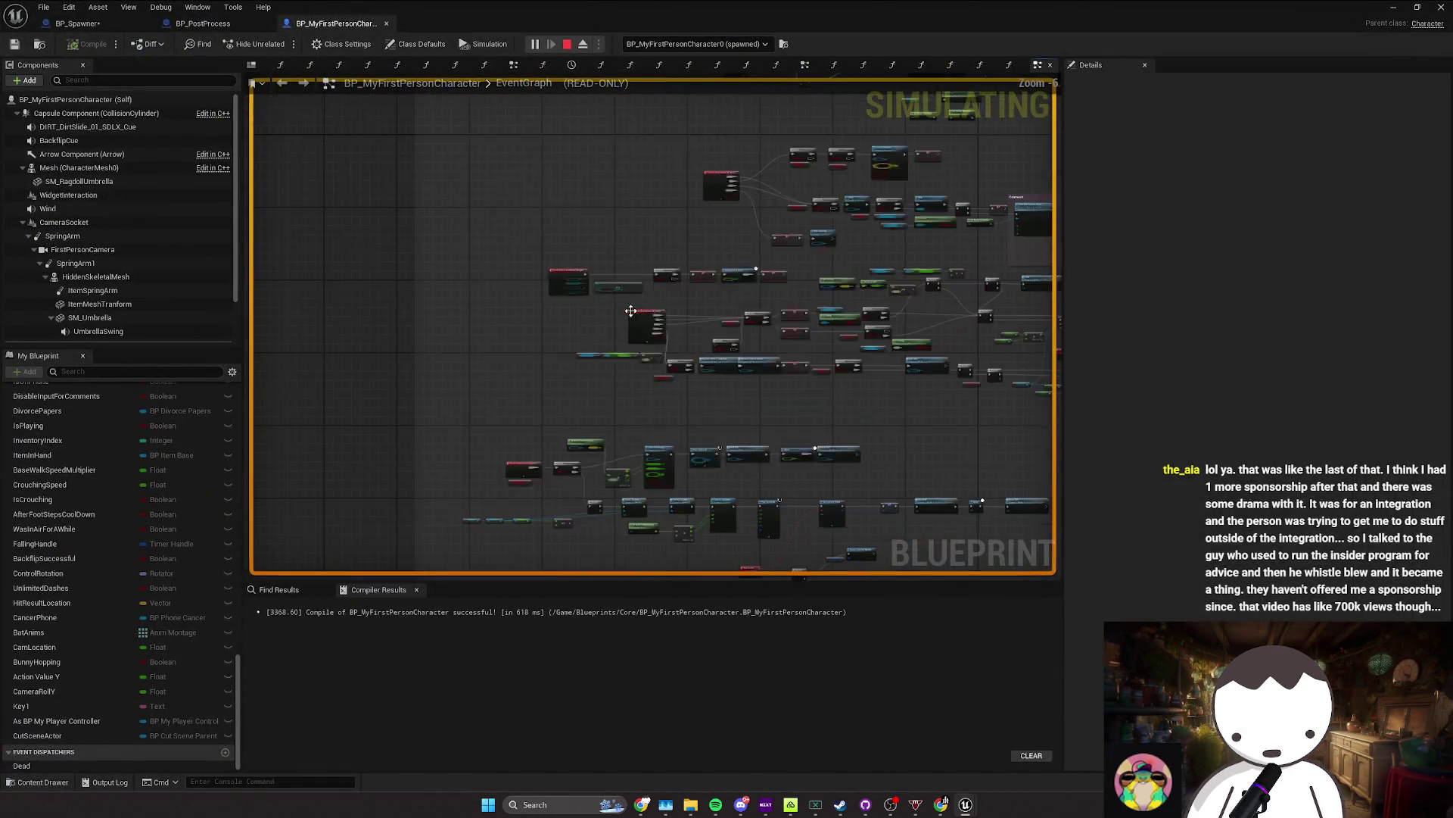
scroll(639, 282, "up", 2)
scroll(548, 315, "down", 2)
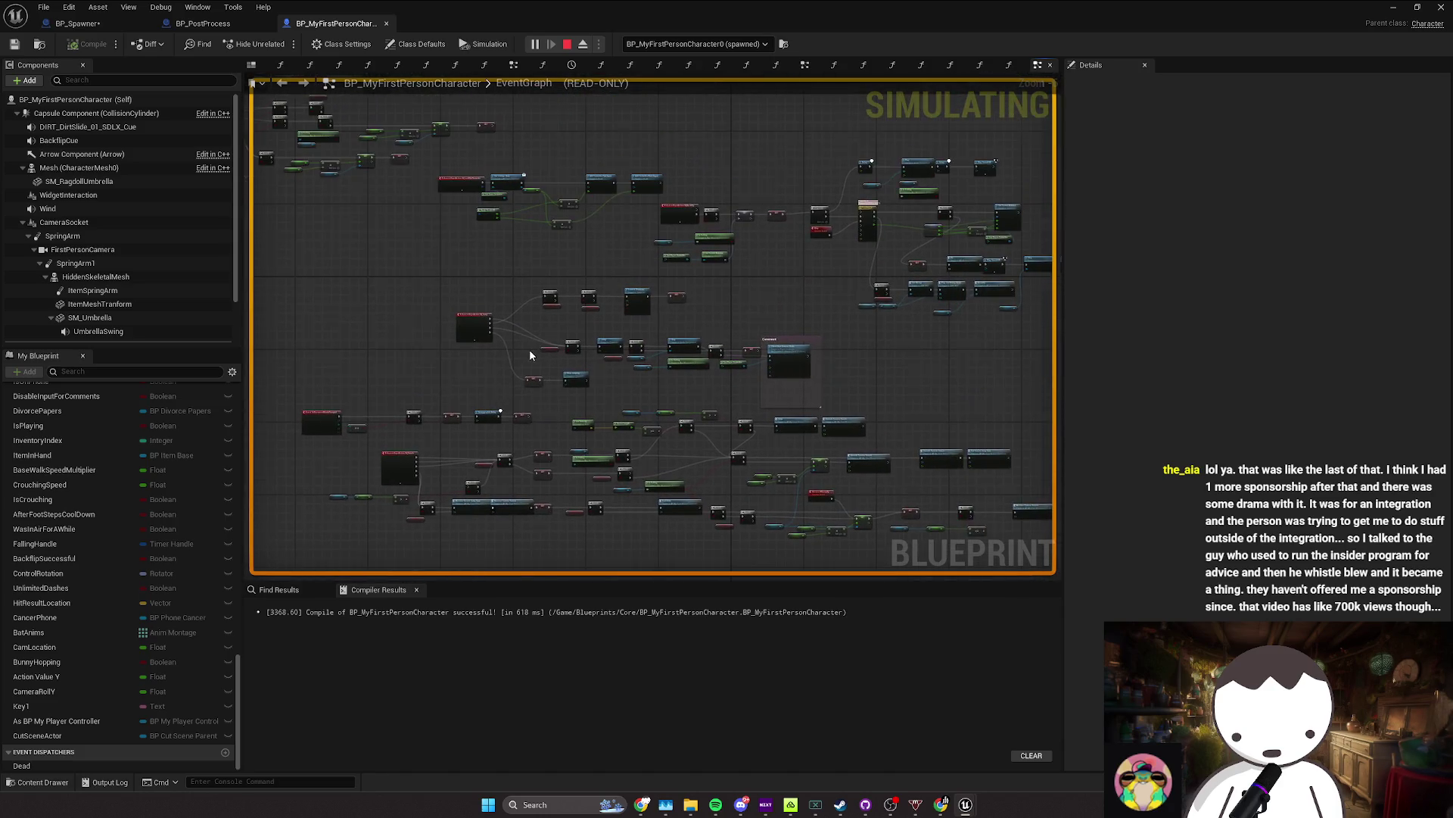
scroll(529, 349, "up", 3)
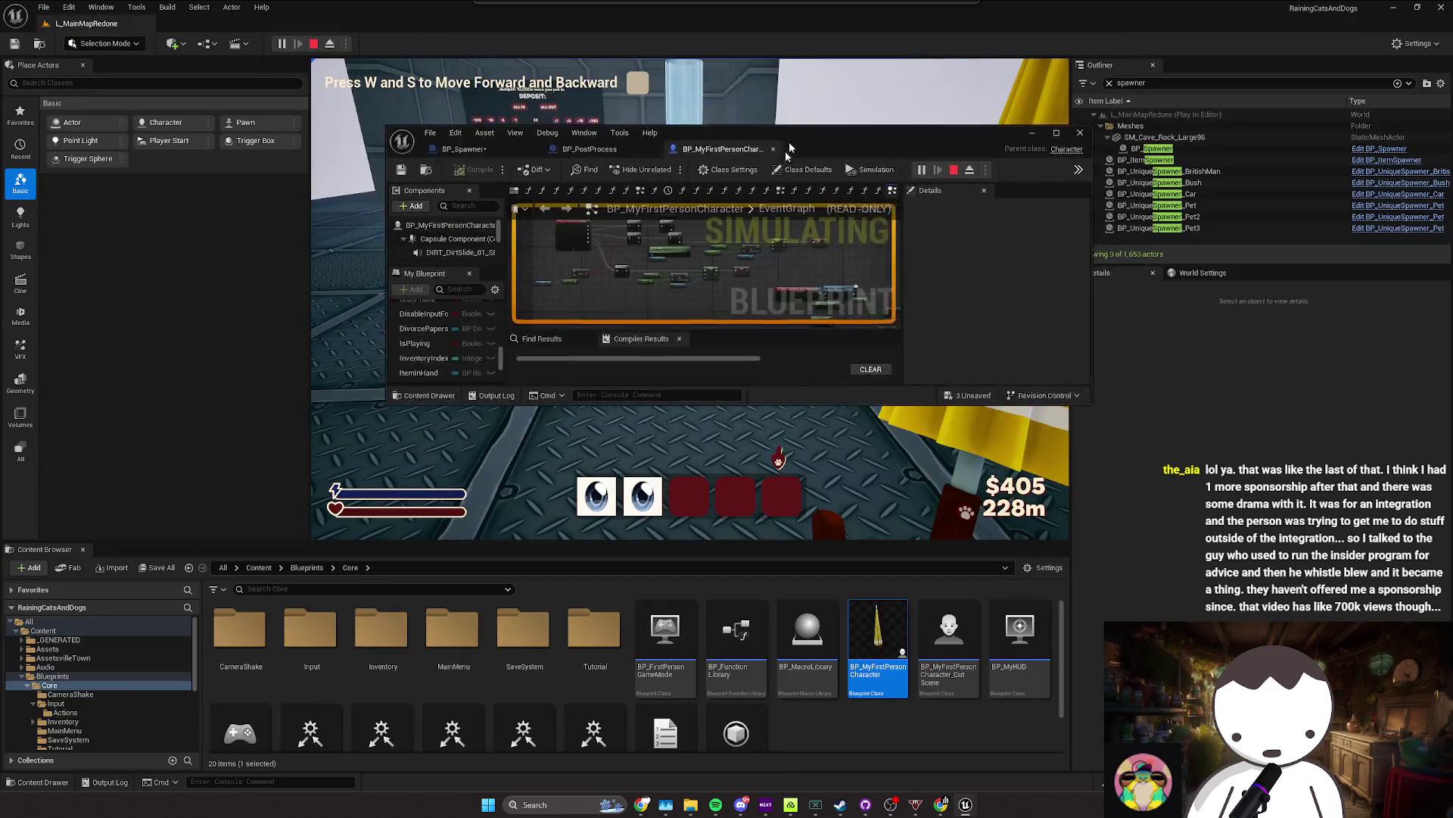
double_click(834, 6)
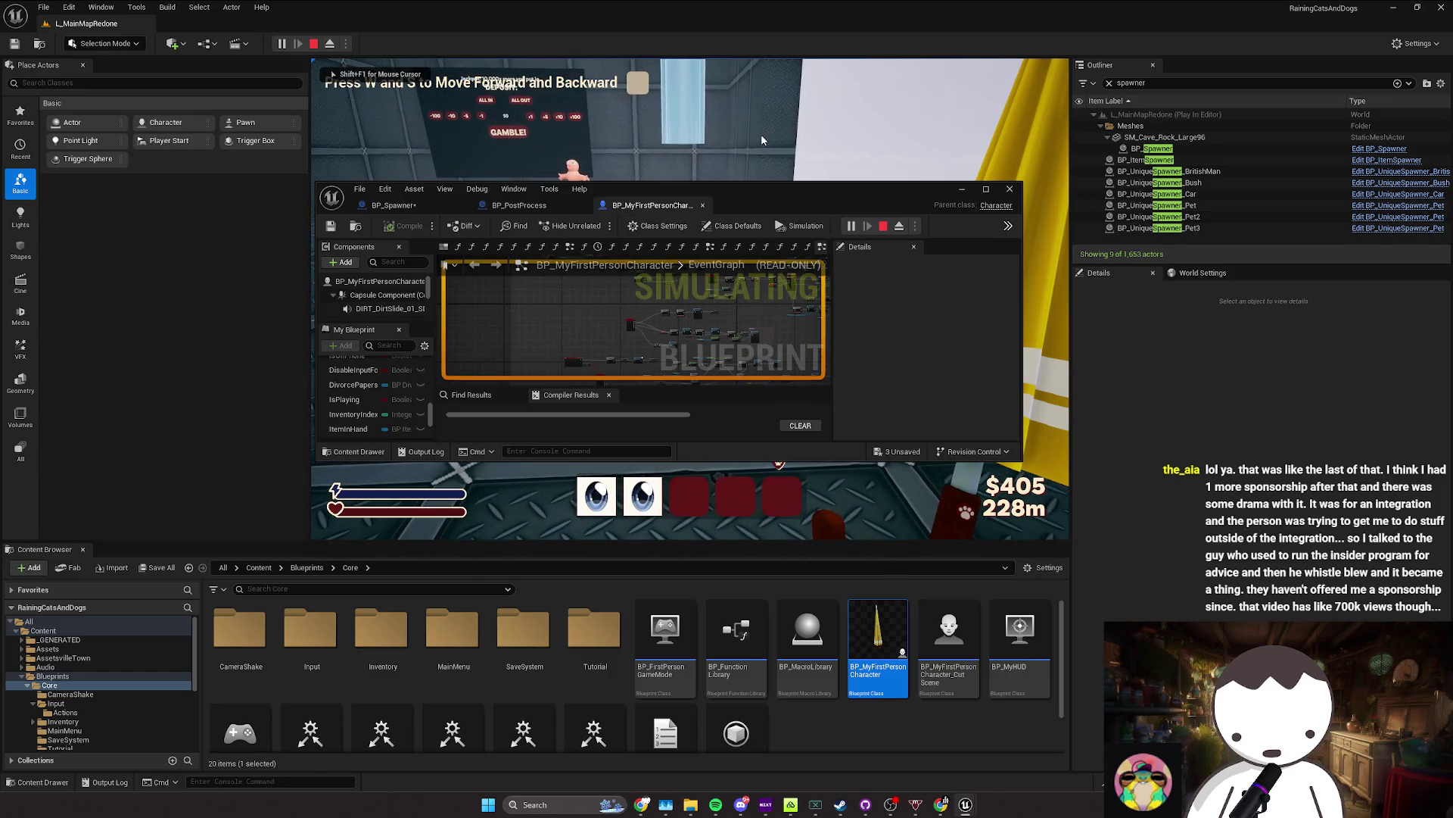
scroll(628, 365, "down", 2)
left_click_drag(629, 364, 641, 314)
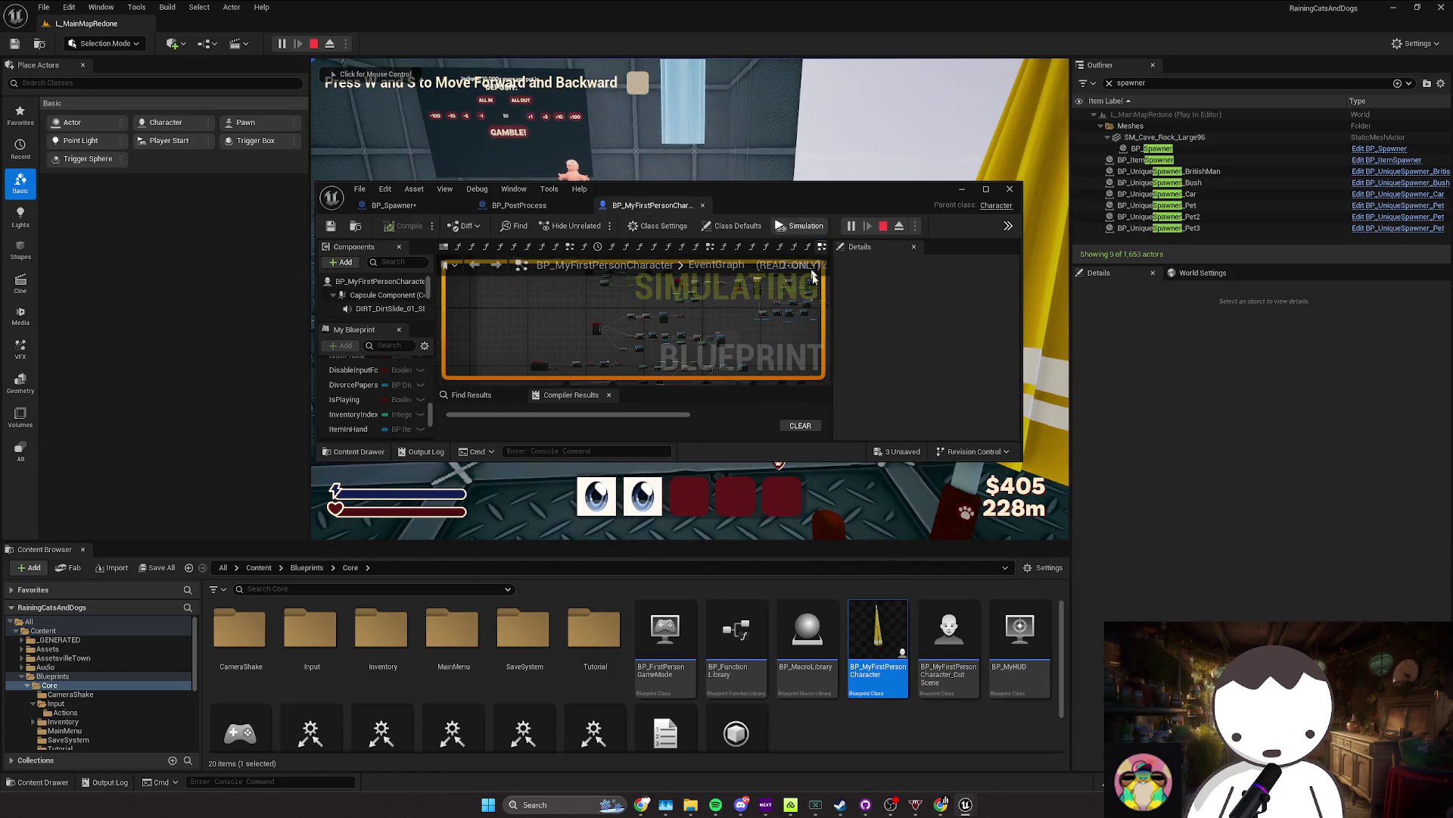
left_click_drag(1020, 460, 1337, 753)
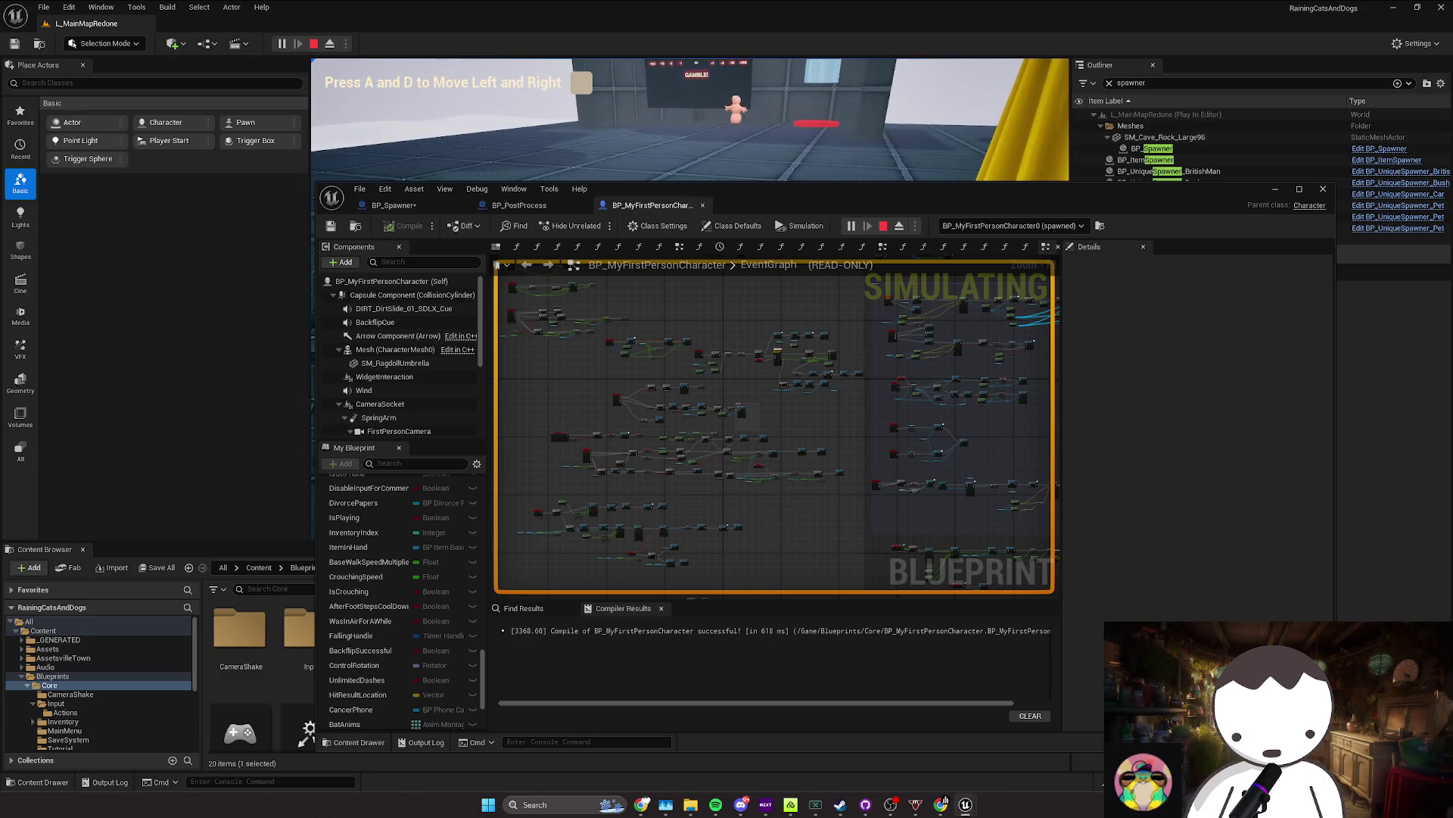
Step: Return control to the running game to test crouching and sprinting
scroll(601, 338, "up", 8)
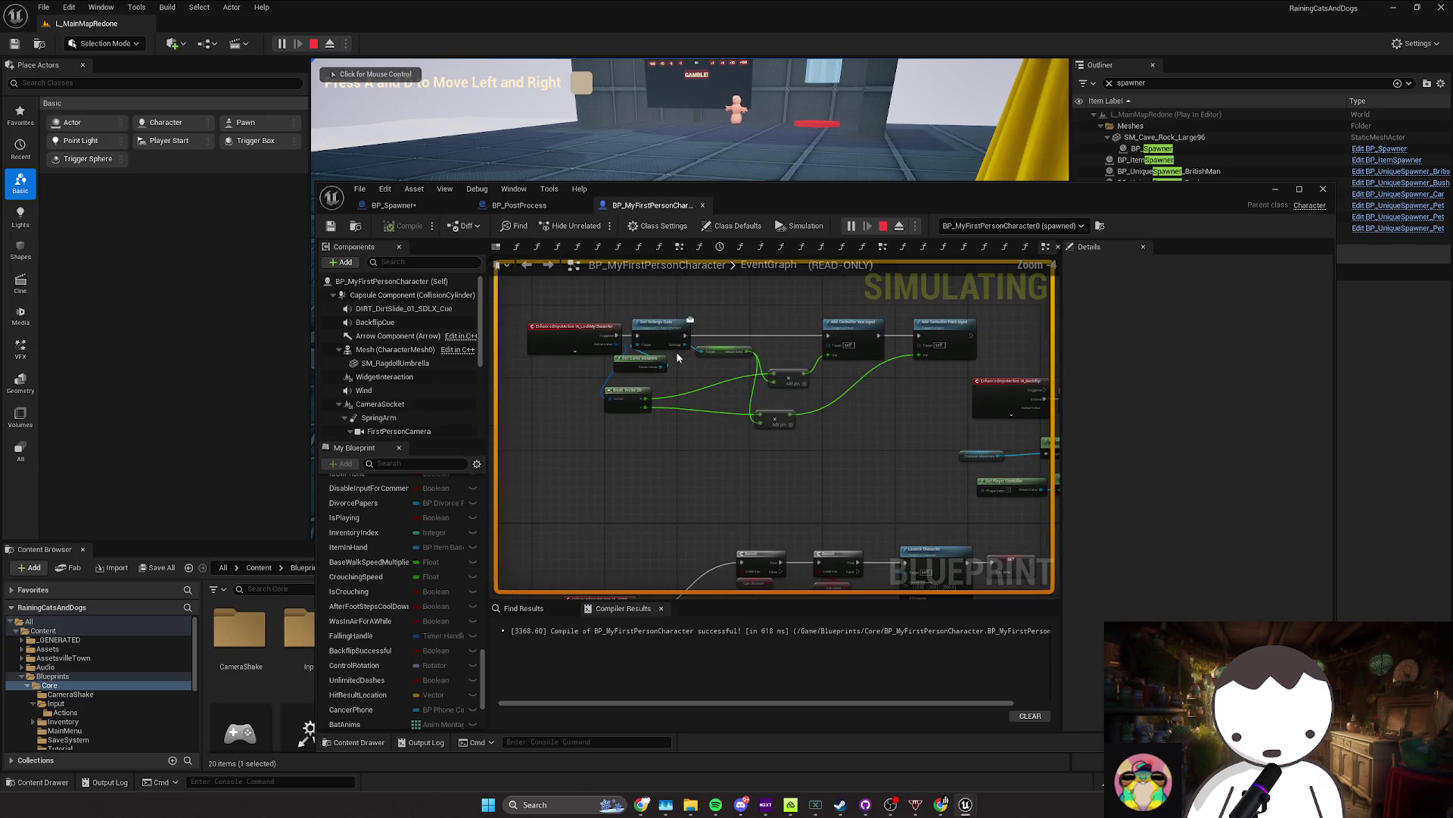
scroll(702, 380, "down", 10)
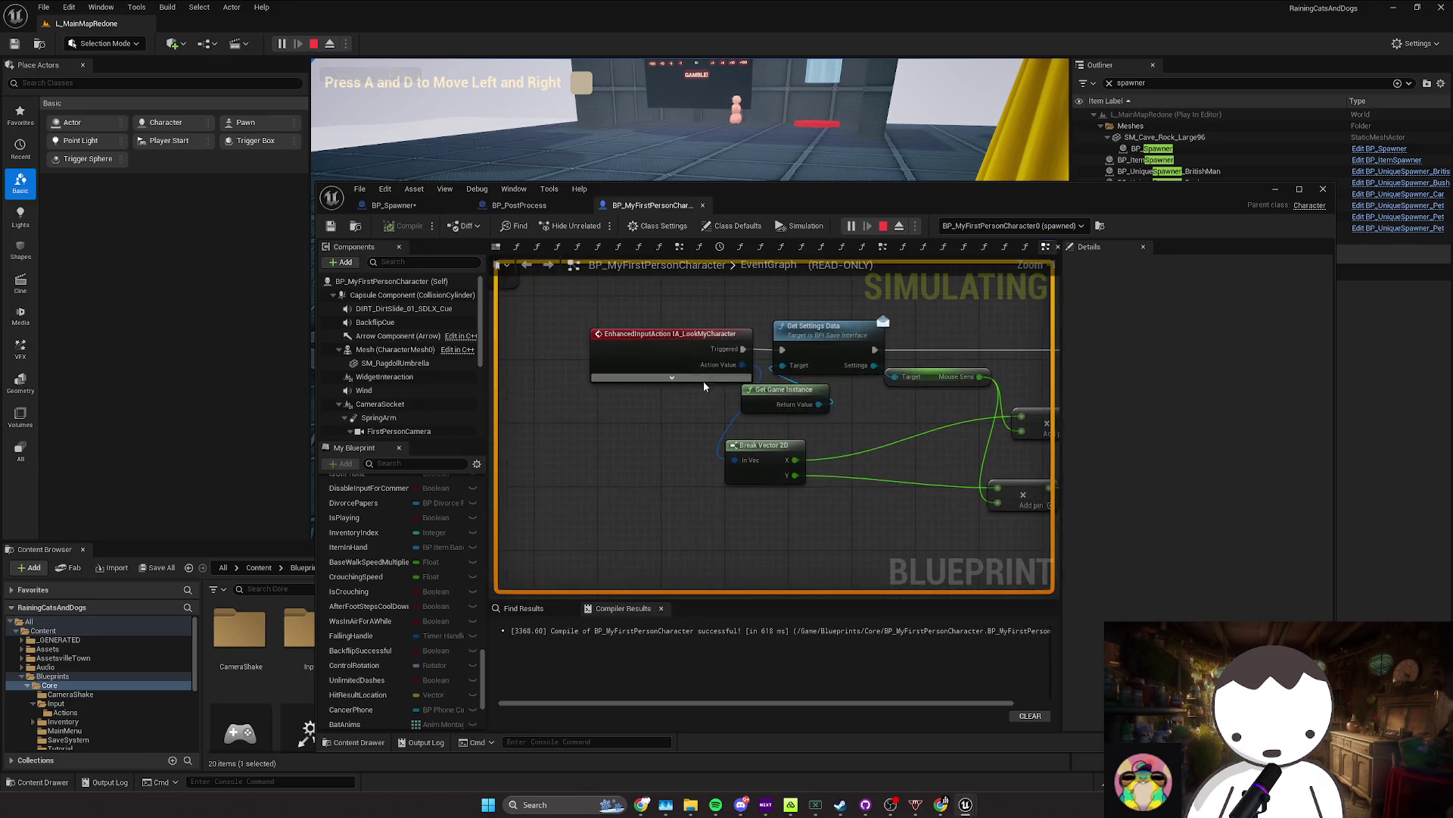
scroll(708, 410, "down", 3)
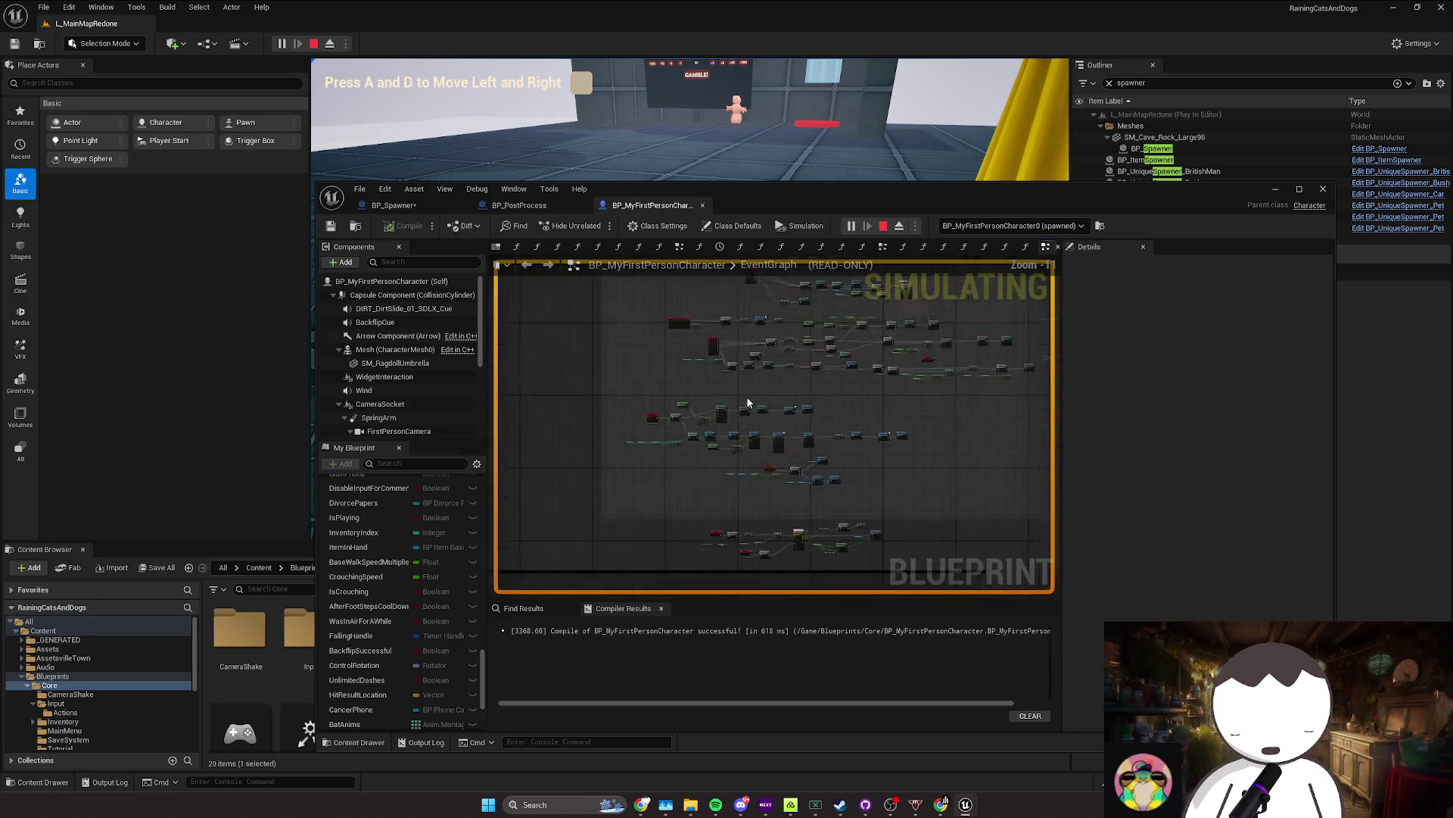
left_click(725, 164)
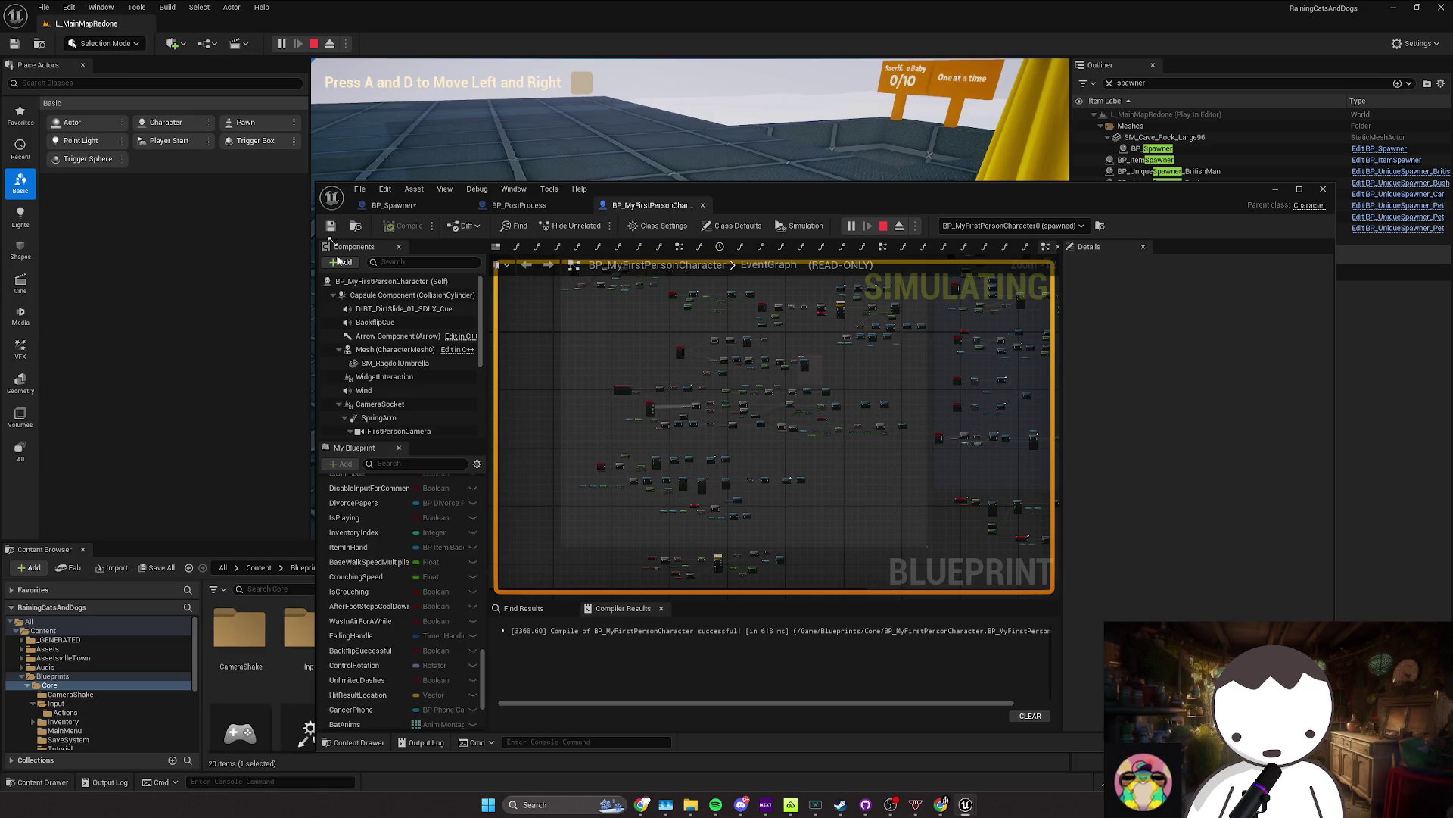
Step: Read the live values on the Max Walk Speed and sprint SET wires, then stop playing
scroll(655, 409, "up", 1)
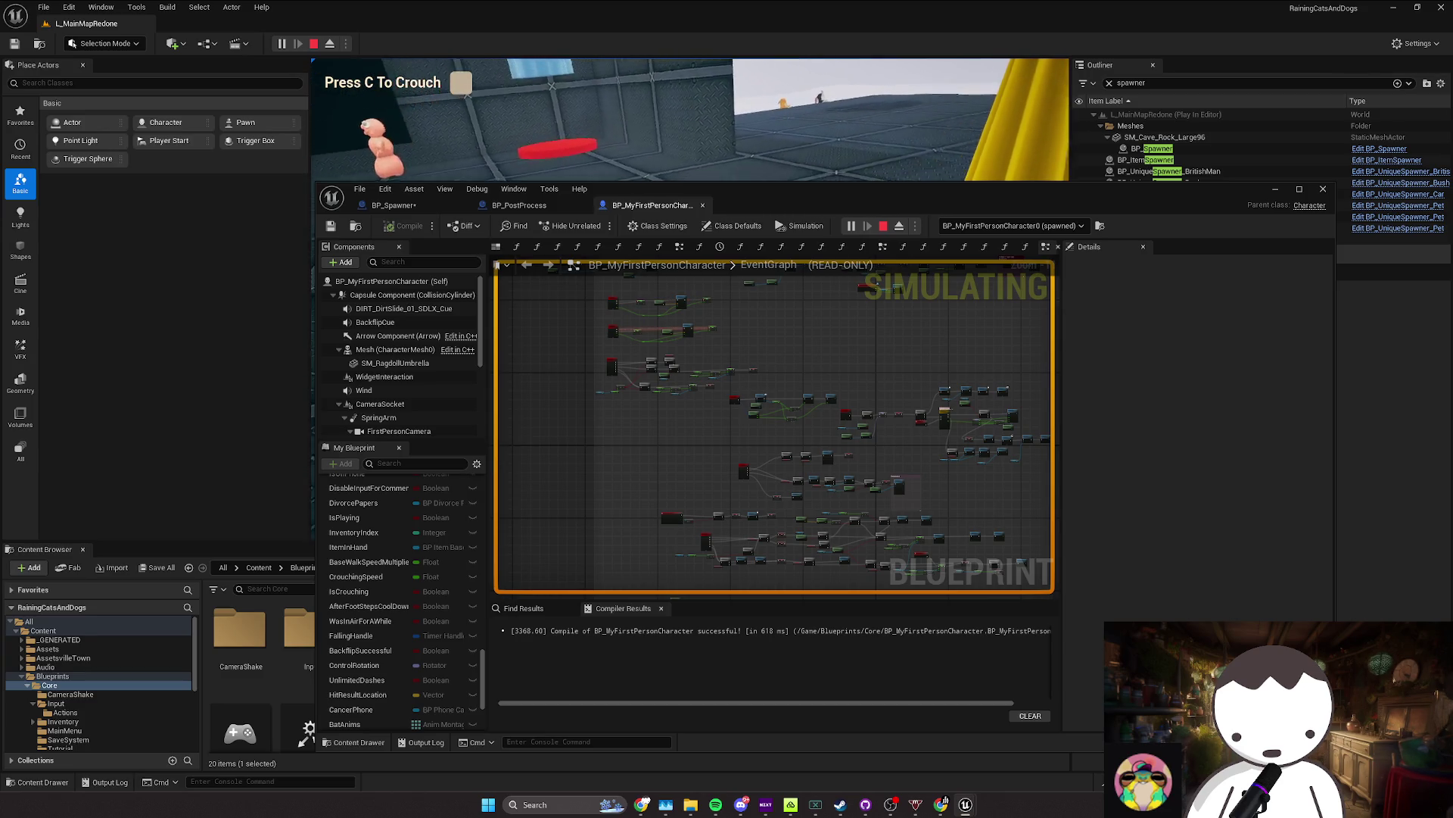
scroll(660, 348, "up", 2)
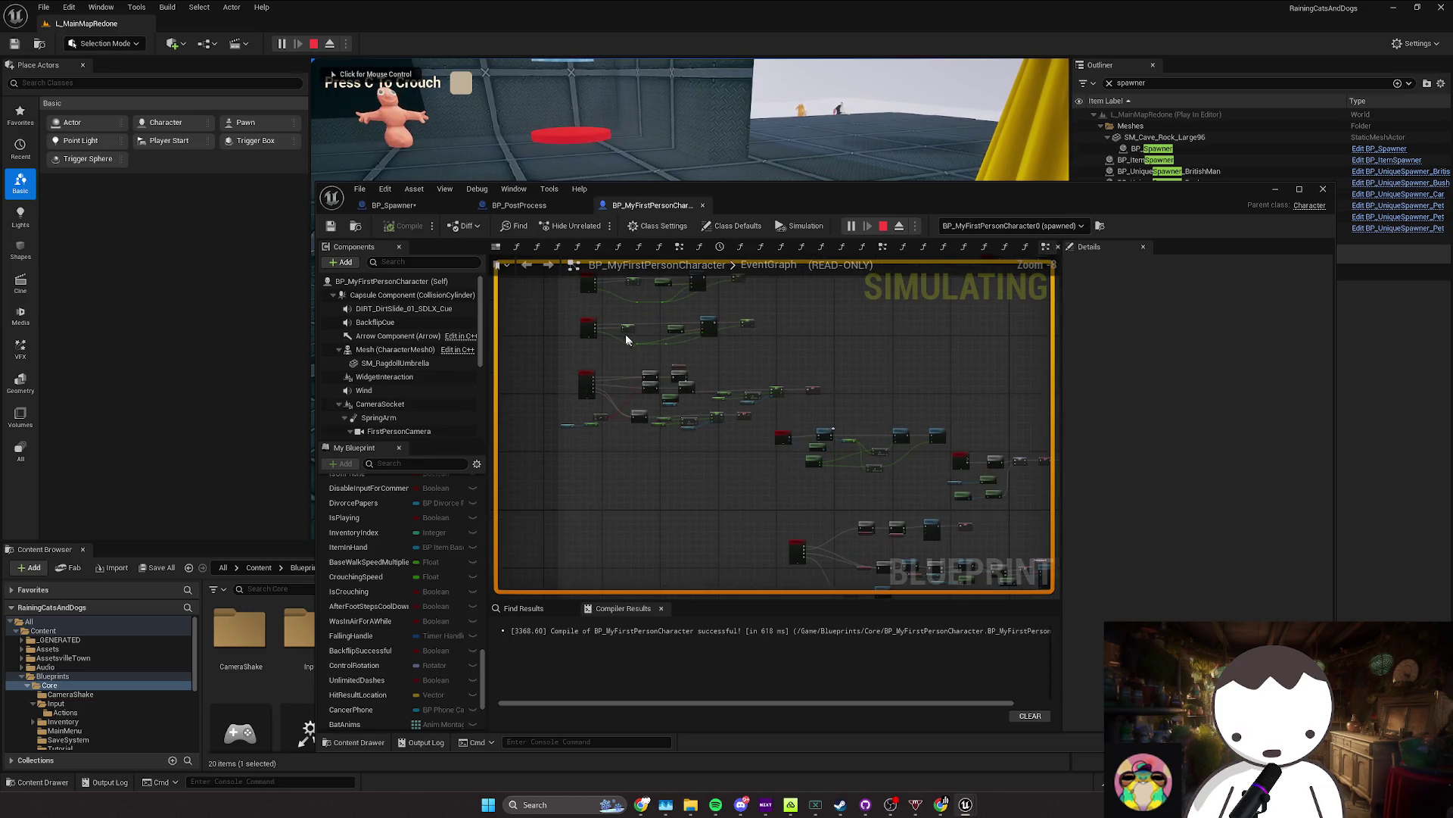
scroll(628, 340, "up", 5)
mouse_move(627, 340)
left_mouse_down()
mouse_move(937, 412)
mouse_move(797, 392)
left_mouse_up()
scroll(873, 362, "down", 5)
scroll(834, 409, "up", 4)
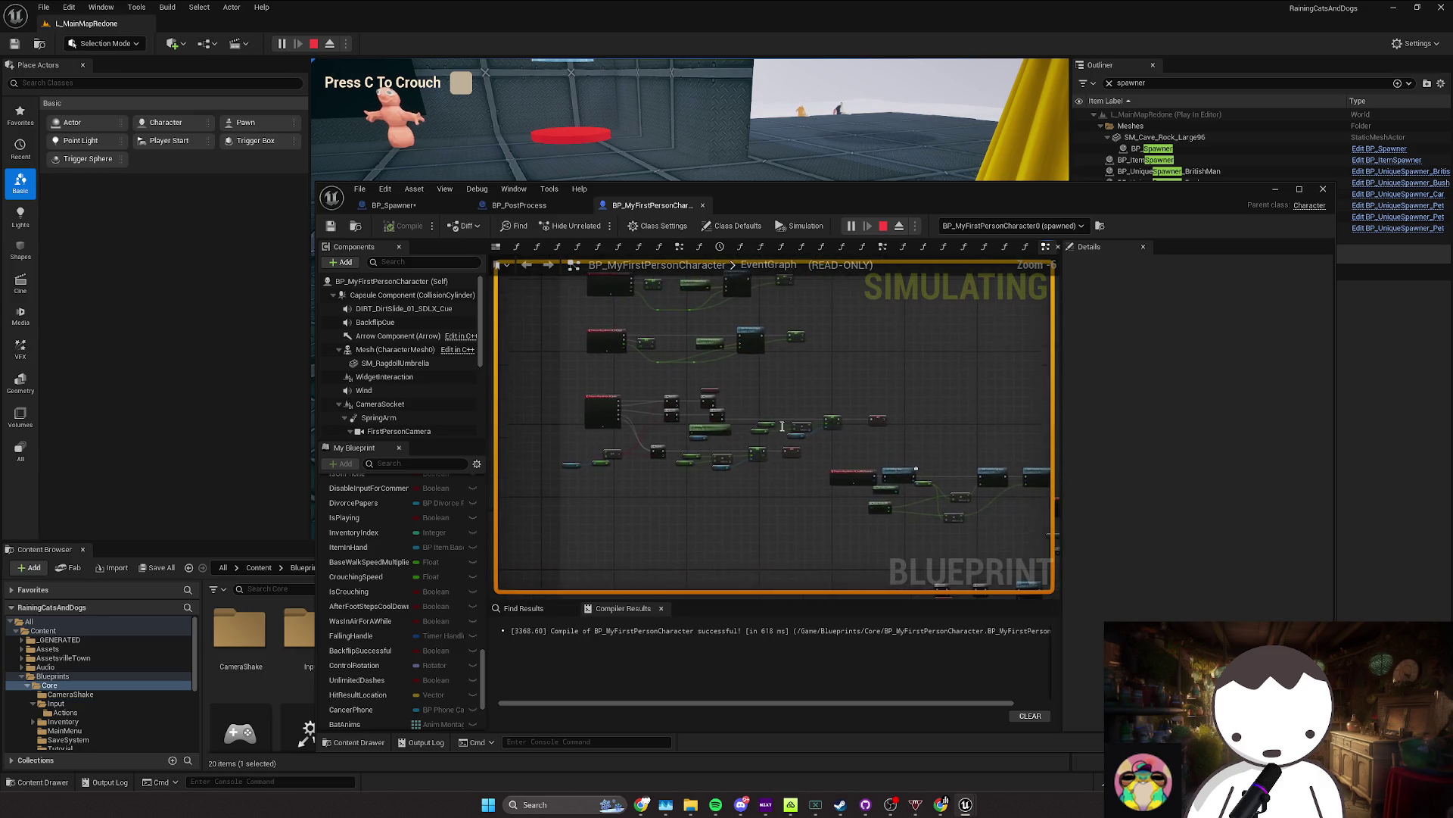
left_click_drag(901, 410, 820, 406)
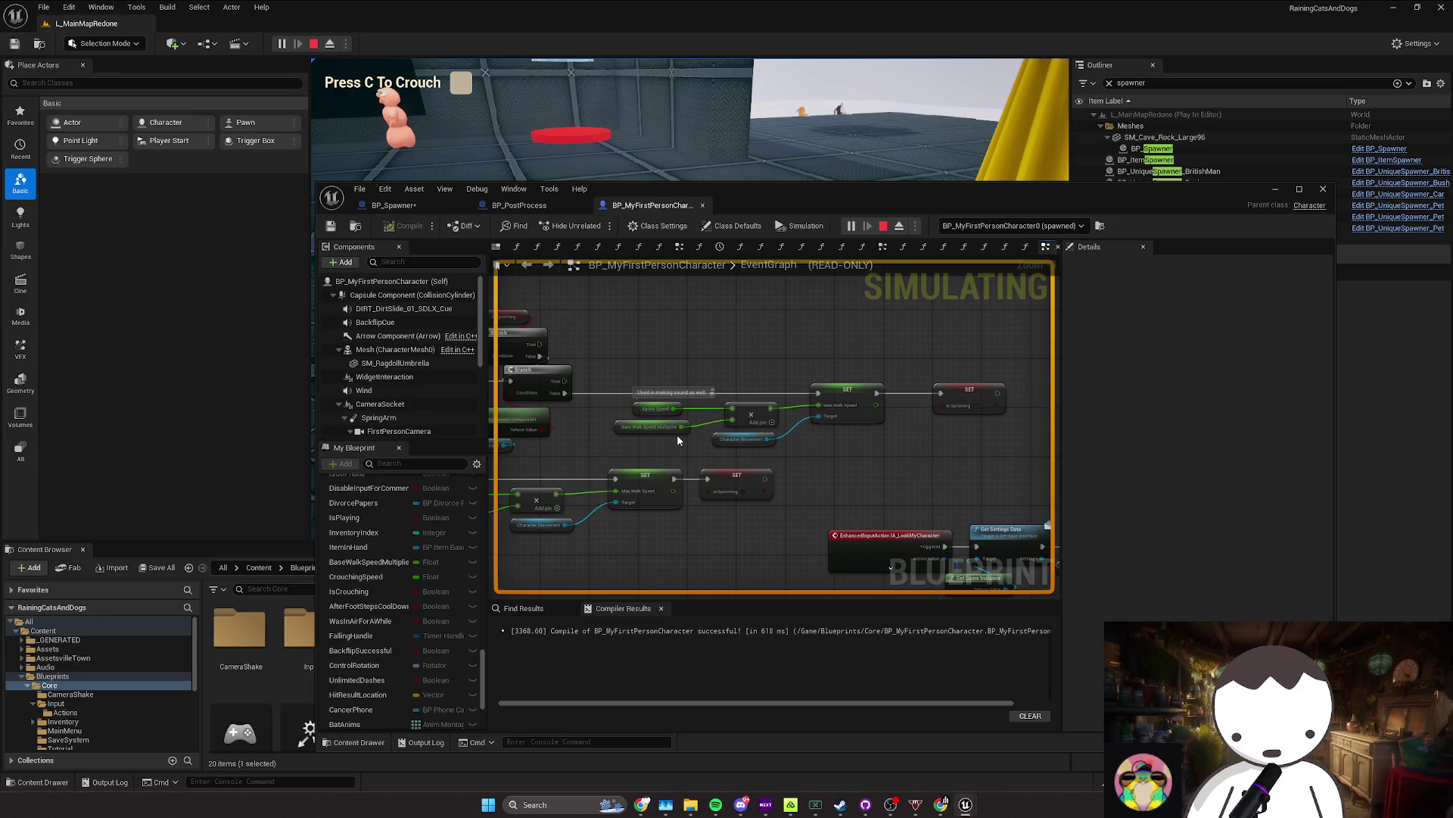
left_click_drag(679, 441, 751, 362)
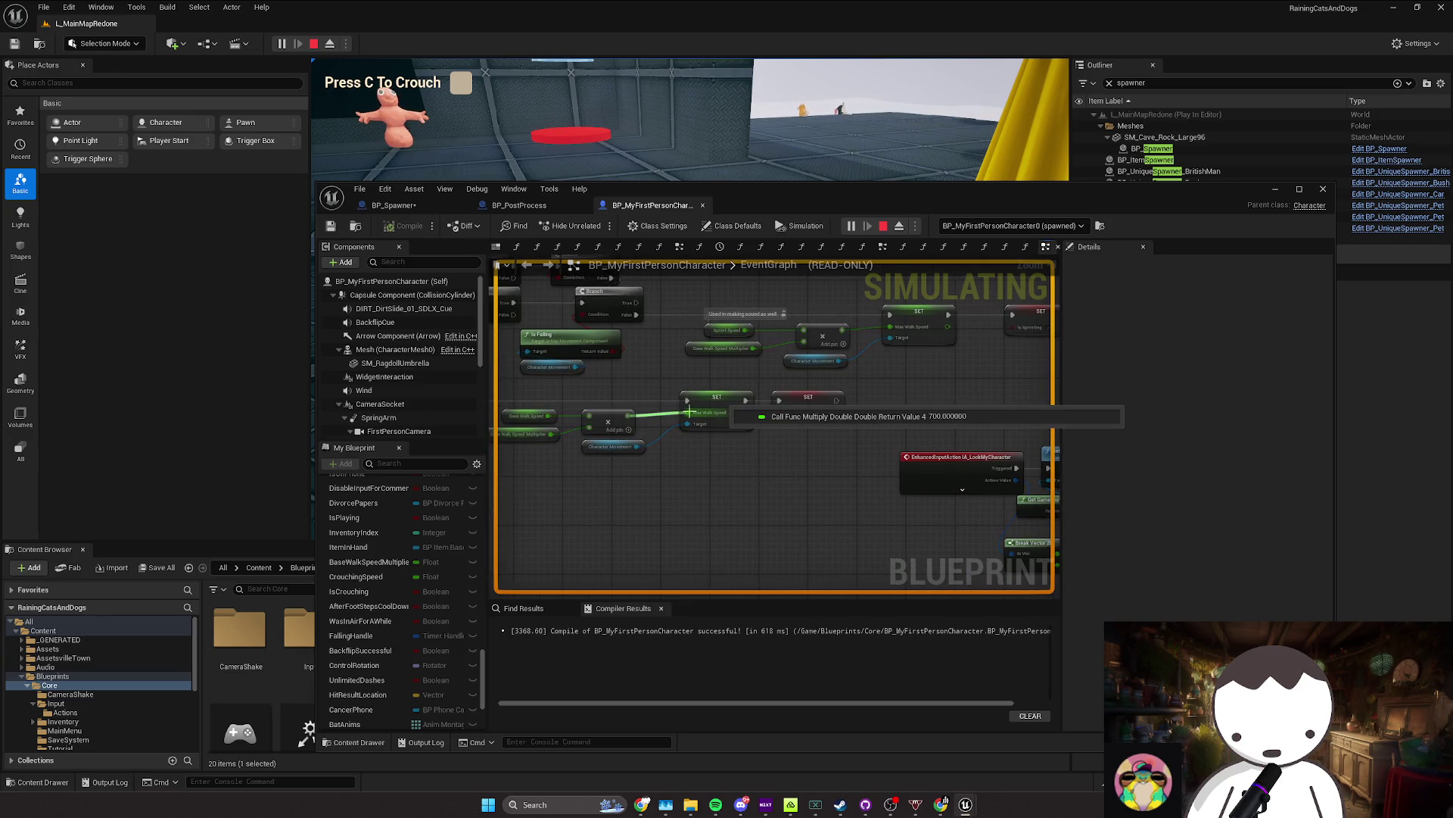
left_click_drag(689, 411, 772, 370)
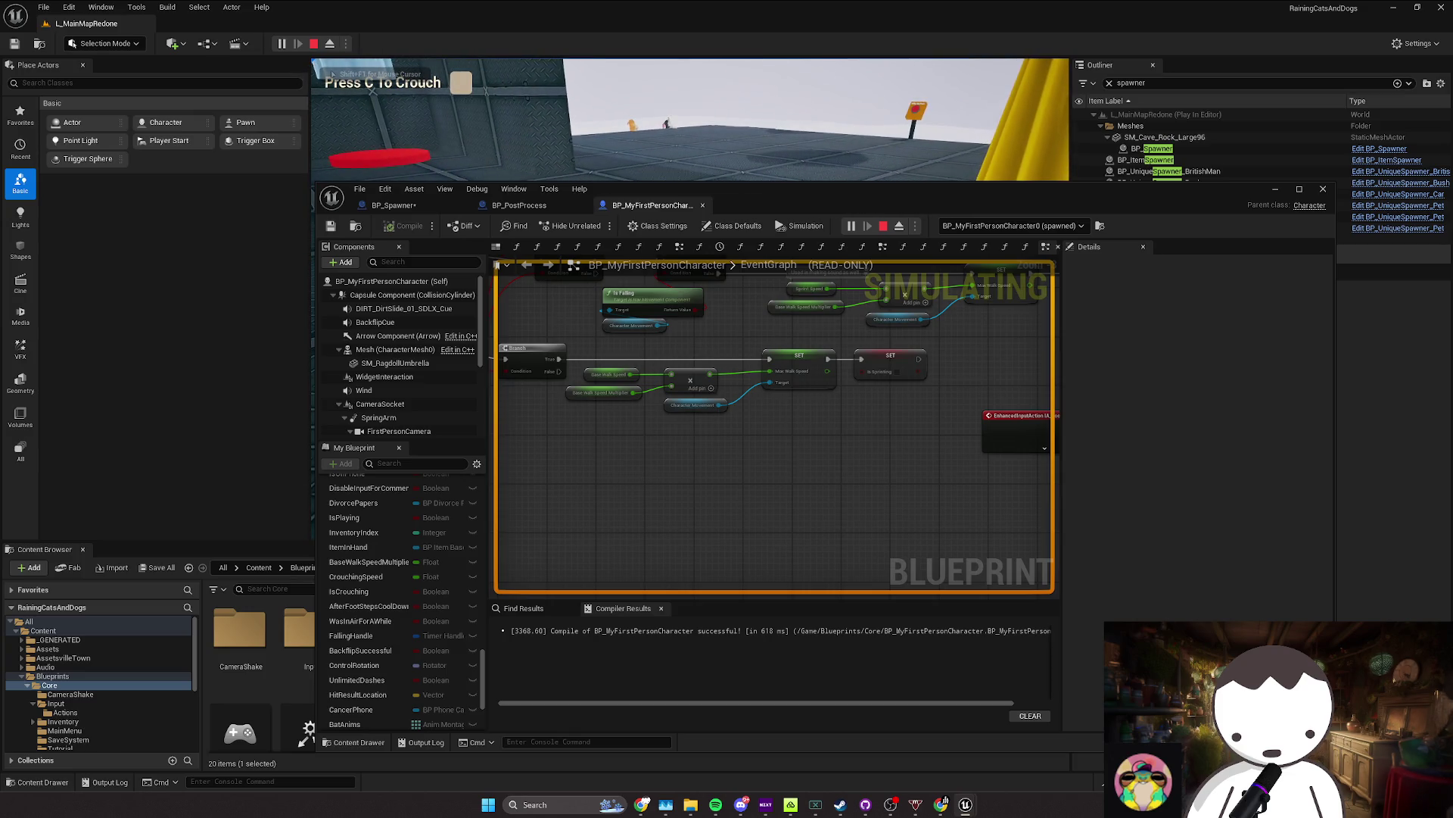
key("Escape")
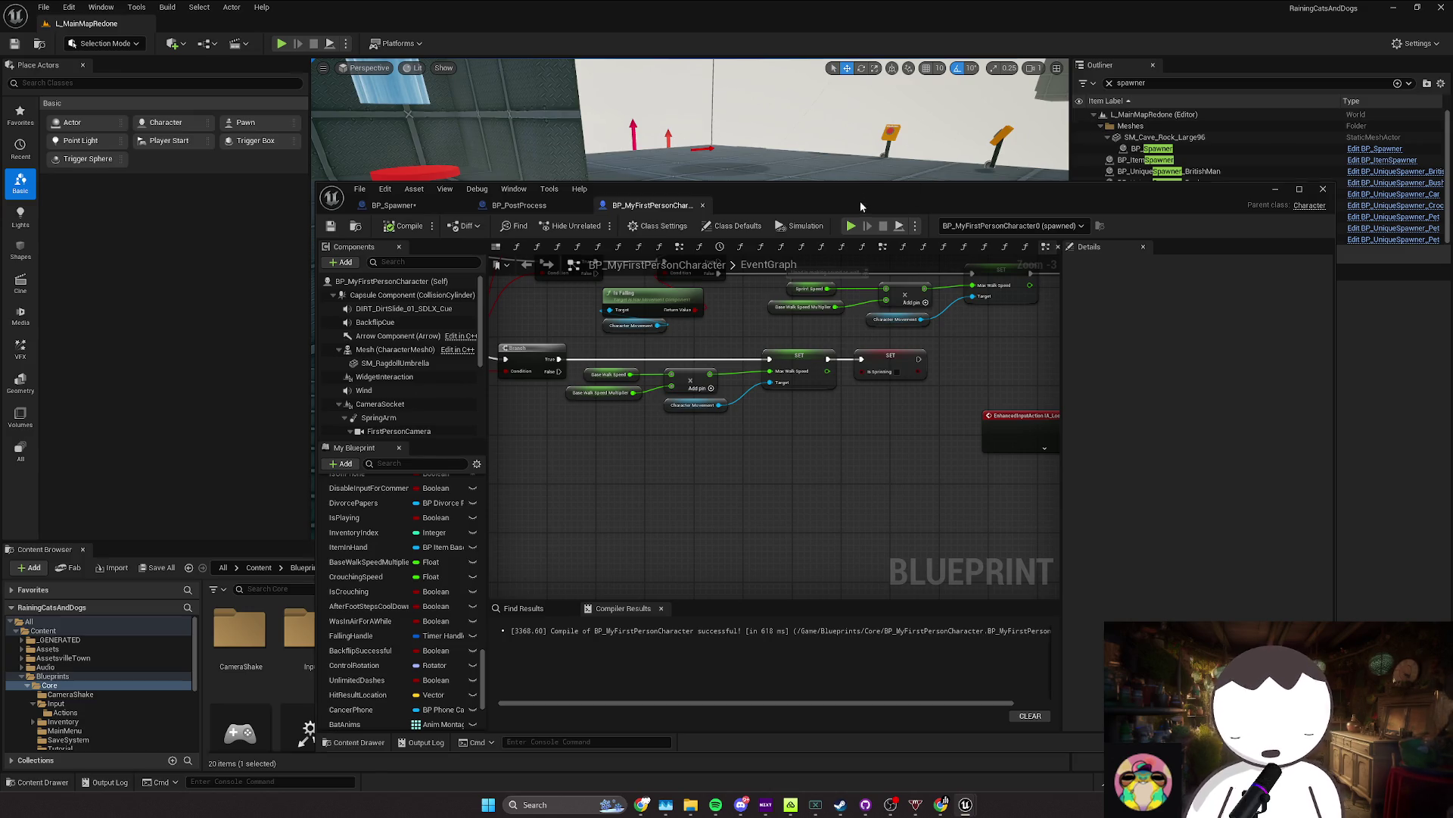
Step: Maximize the Blueprint editor and line up Capsule Half Height and >= with their Branch
left_click(1299, 188)
scroll(970, 370, "down", 2)
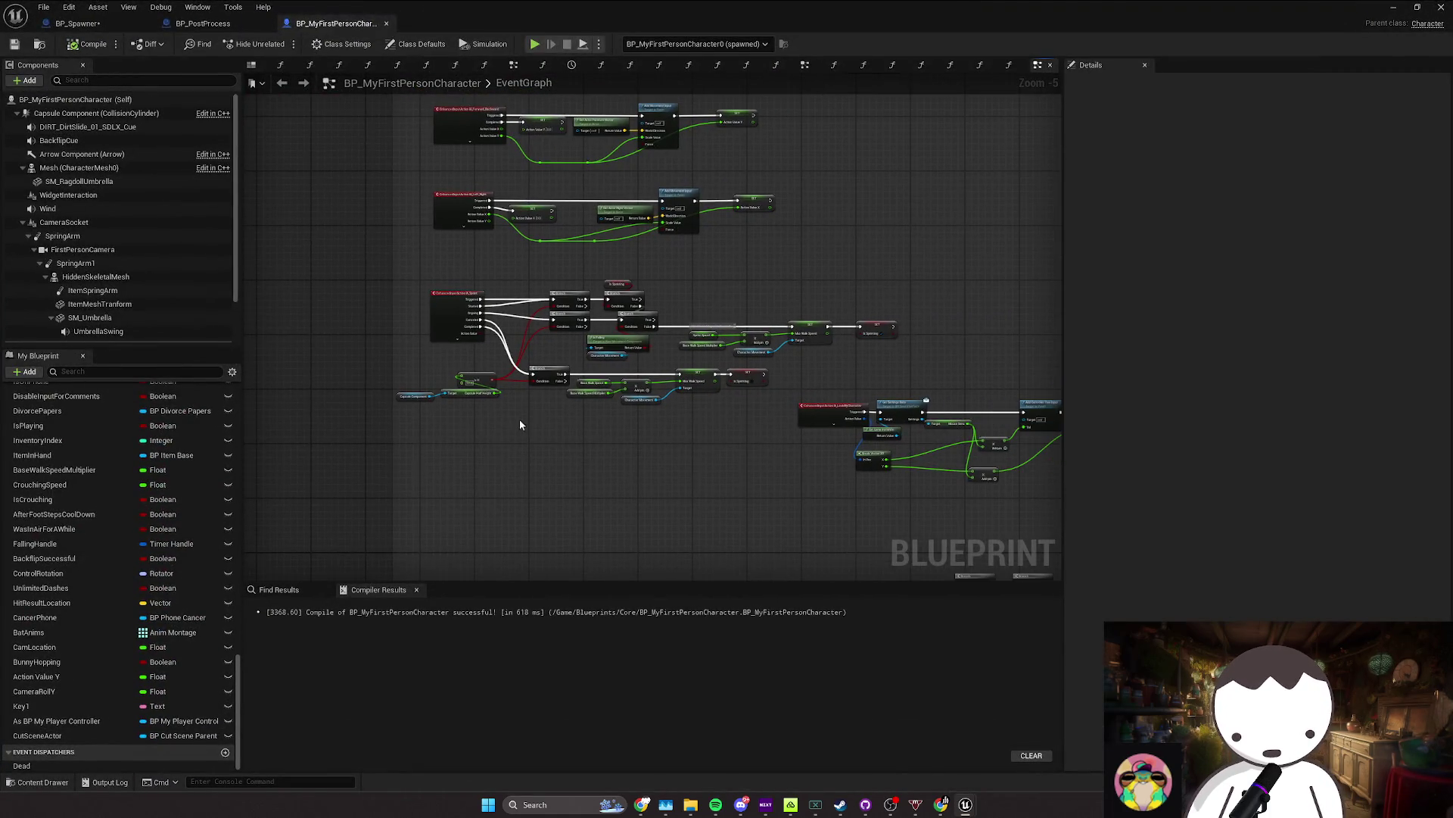
scroll(519, 424, "up", 3)
left_click_drag(500, 388, 588, 424)
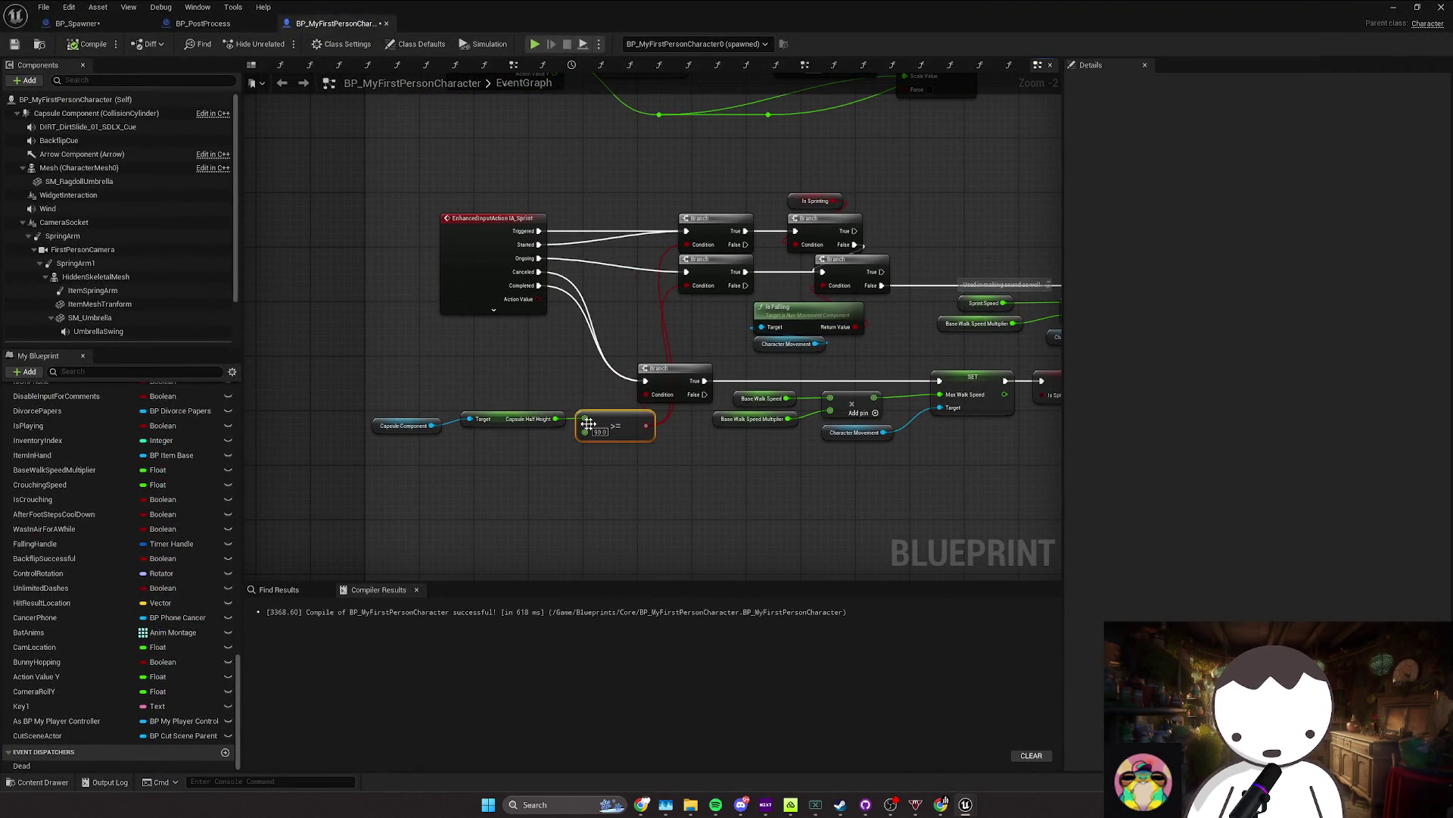
left_click_drag(399, 402, 657, 471)
left_click_drag(606, 424, 539, 343)
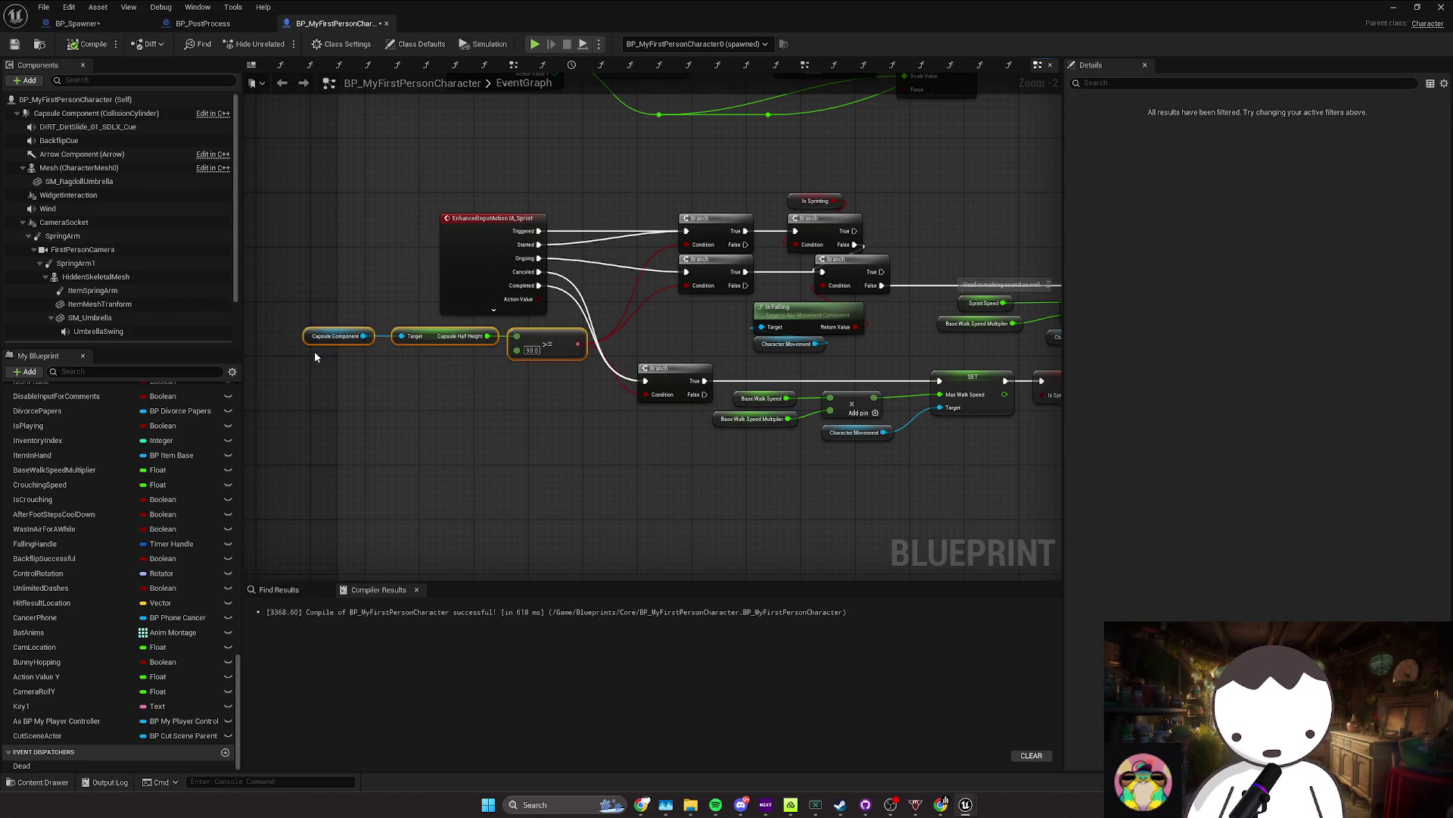
left_click(343, 365)
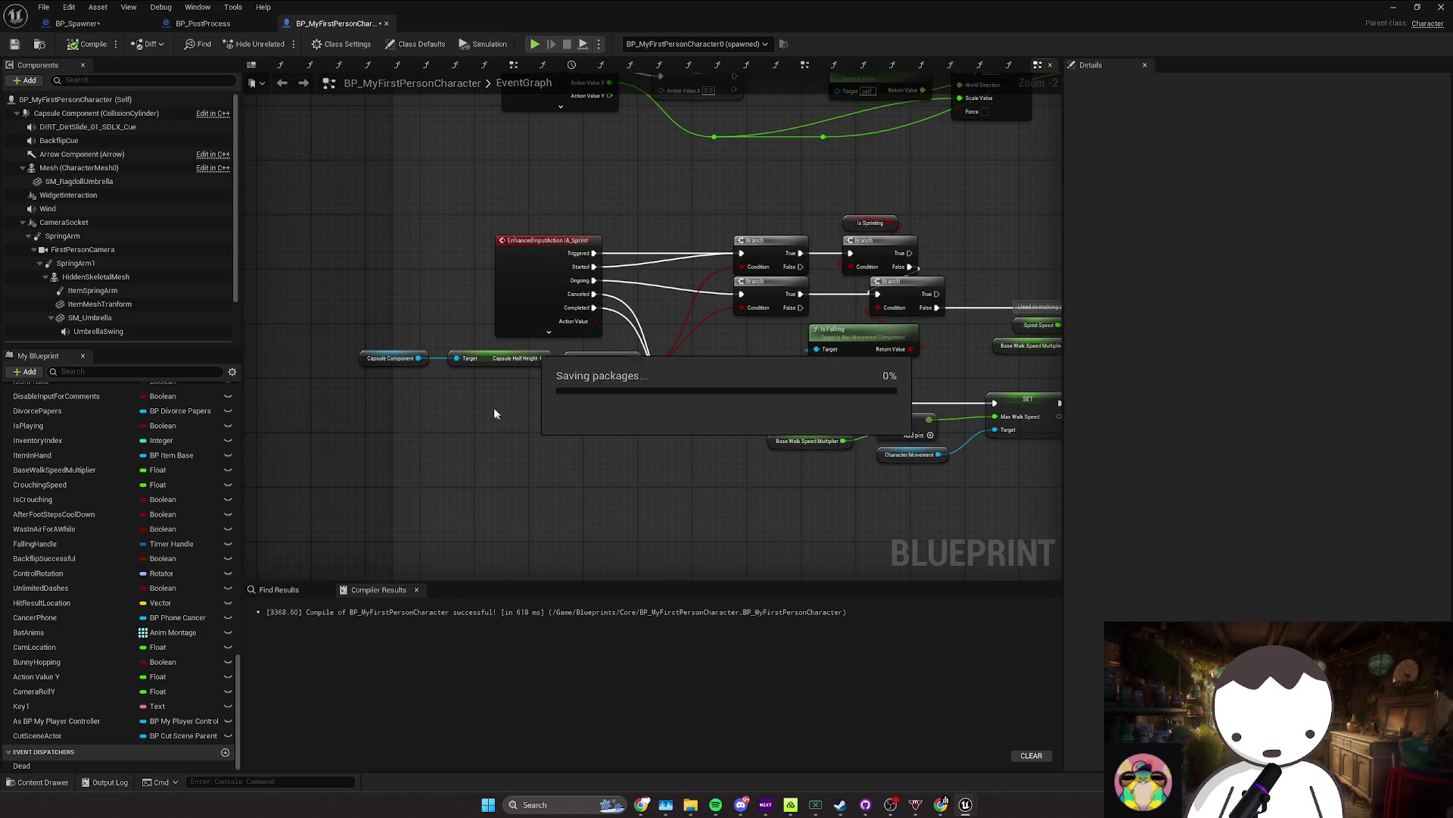
mouse_move(391, 366)
left_mouse_down()
mouse_move(475, 381)
mouse_move(688, 318)
left_mouse_up()
Step: Tidy the Capsule Component node group and save the Blueprint
scroll(528, 401, "down", 5)
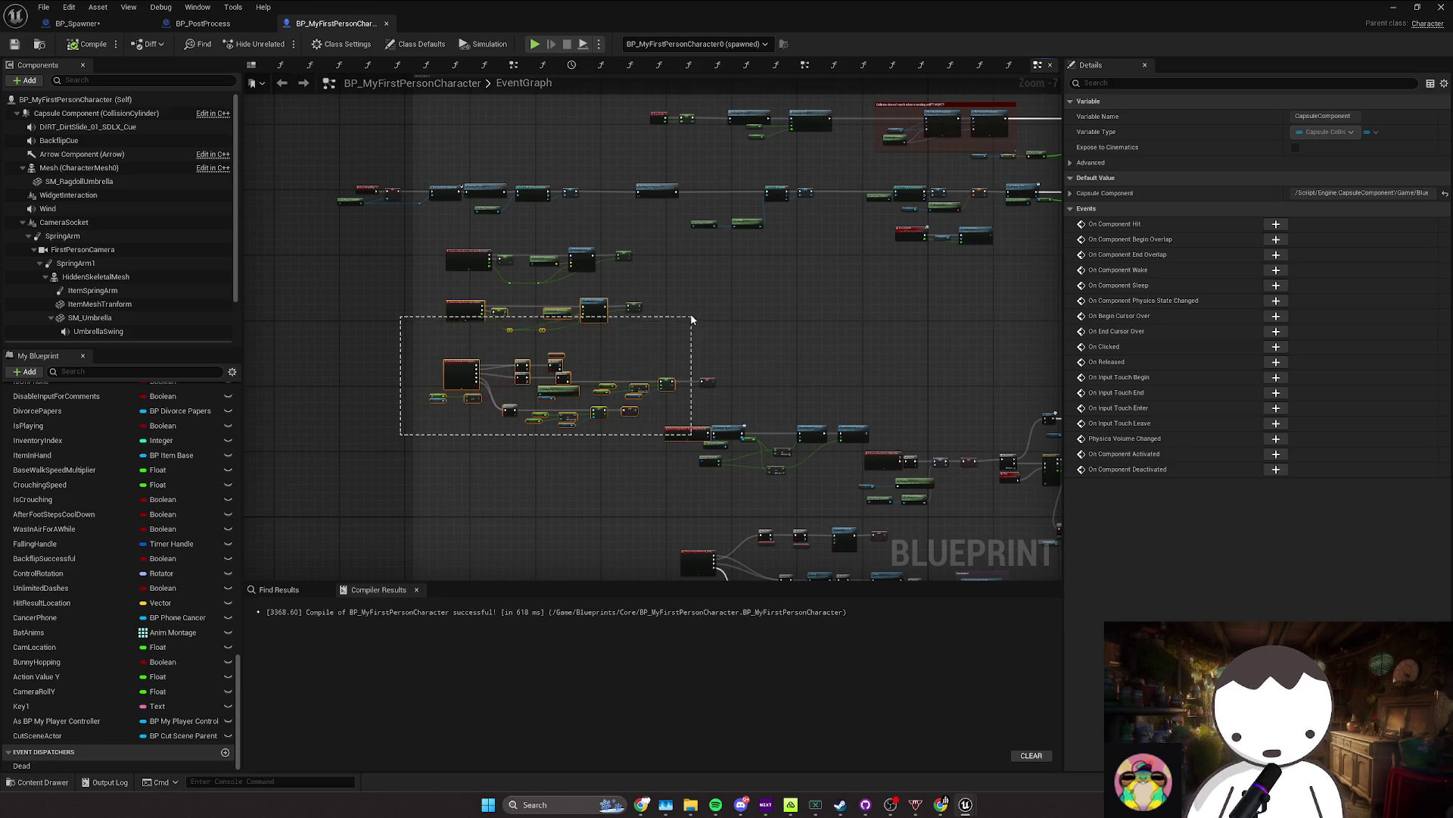
mouse_move(432, 250)
left_mouse_down()
mouse_move(598, 396)
mouse_move(733, 420)
left_mouse_up()
scroll(733, 420, "up", 2)
mouse_move(630, 485)
left_mouse_down()
mouse_move(684, 473)
mouse_move(696, 530)
mouse_move(671, 553)
mouse_move(681, 508)
mouse_move(596, 428)
mouse_move(614, 402)
mouse_move(589, 426)
left_mouse_up()
left_click(376, 338)
left_click(594, 403)
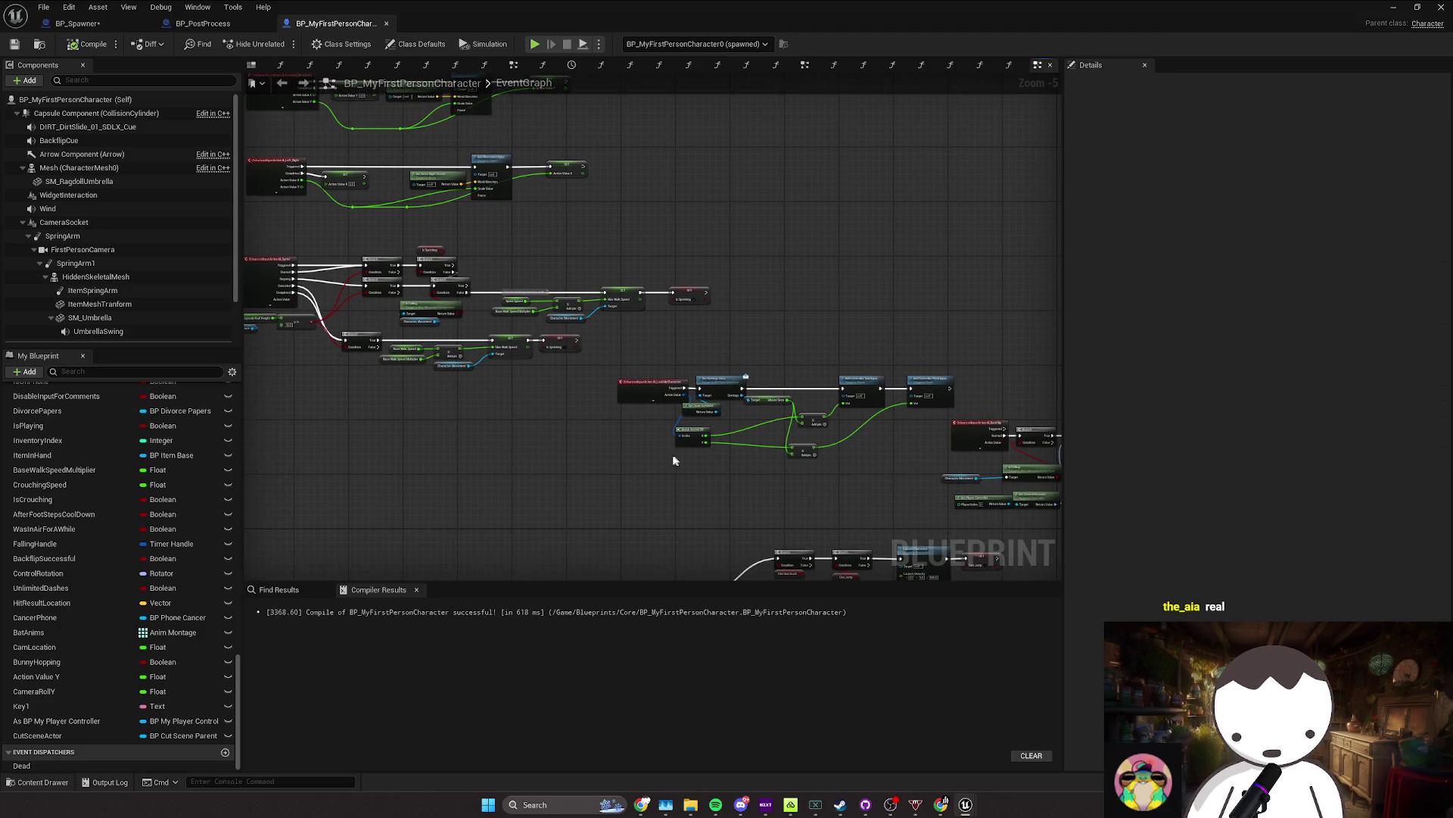
left_click_drag(674, 460, 834, 448)
key("ctrl+s")
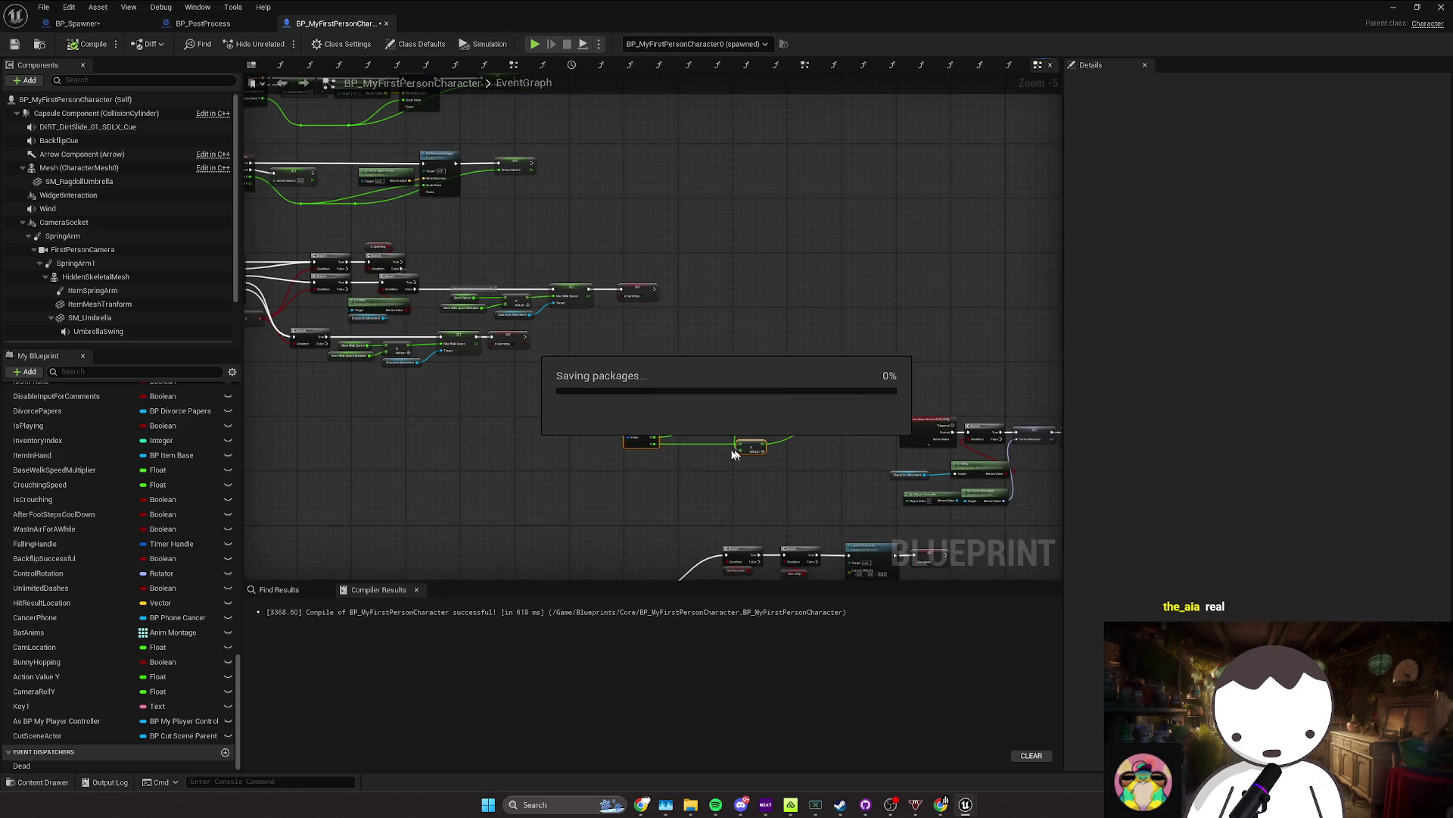
Step: Move the Max Walk Speed SET and Crouching Speed multiply nodes left beside their Branch
left_click(478, 362)
left_click_drag(417, 373, 781, 345)
key("Home")
left_click_drag(606, 415, 760, 425)
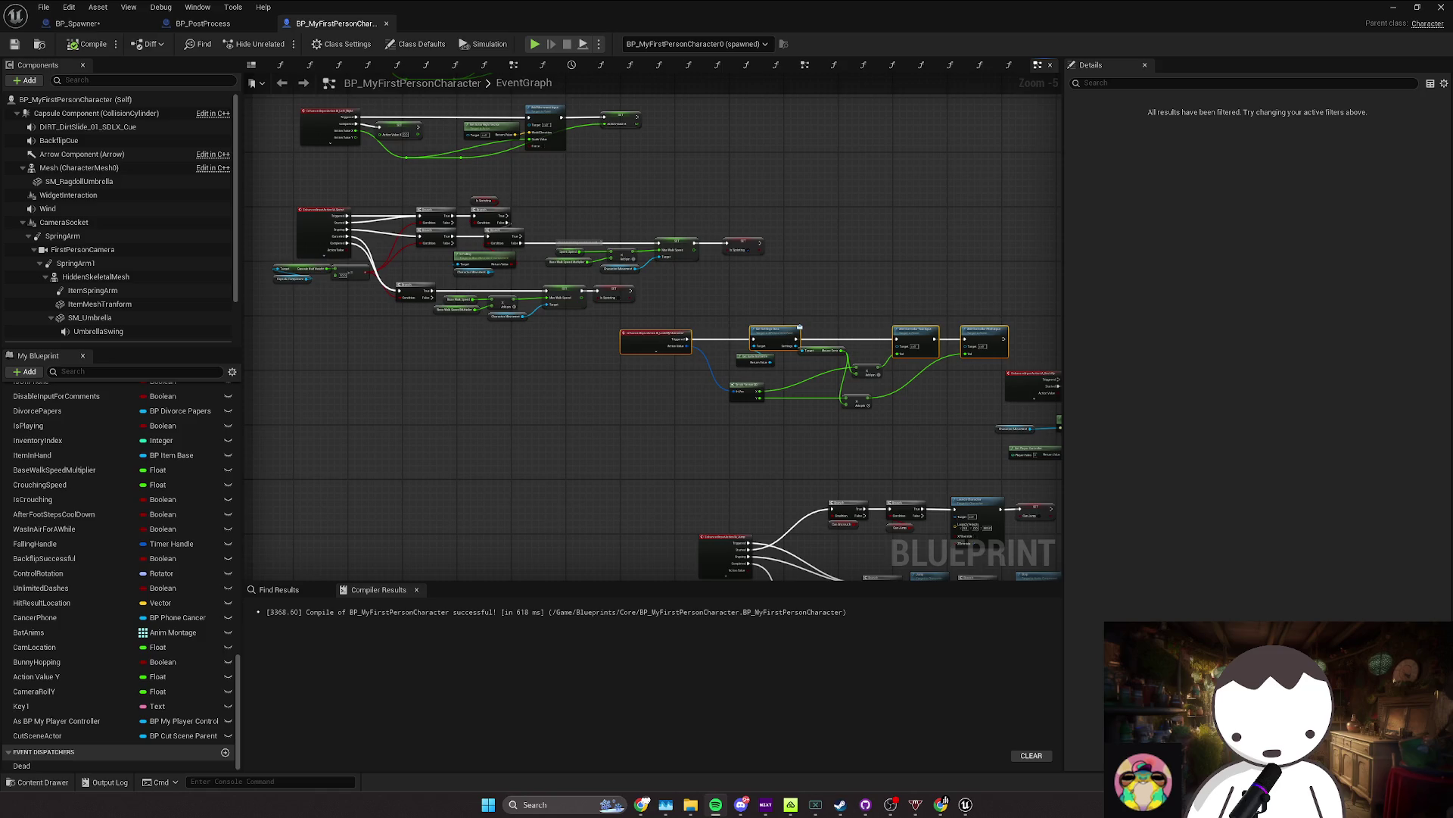
mouse_move(526, 455)
left_mouse_down()
mouse_move(642, 390)
mouse_move(420, 287)
left_mouse_up()
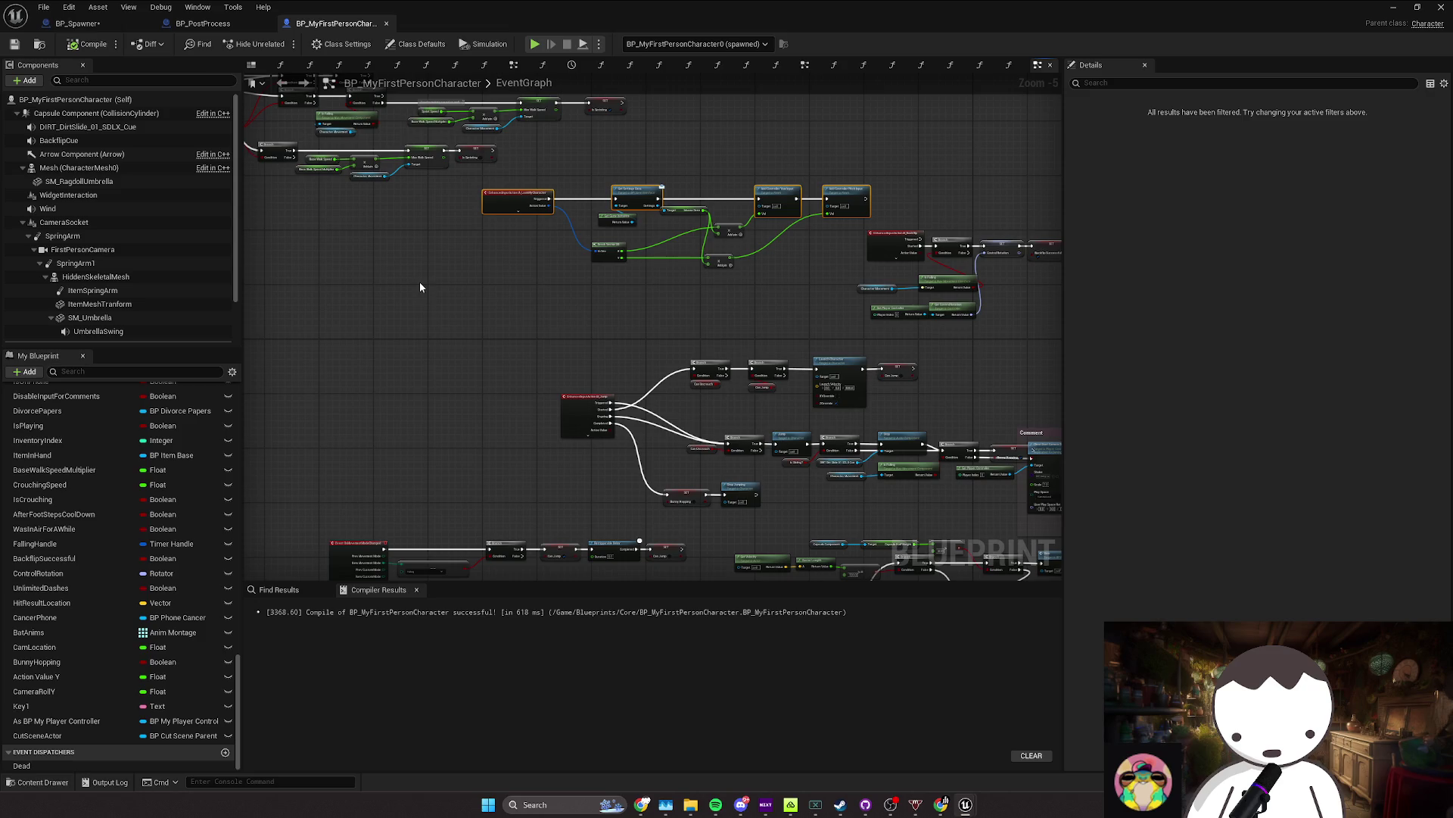
scroll(419, 287, "up", 2)
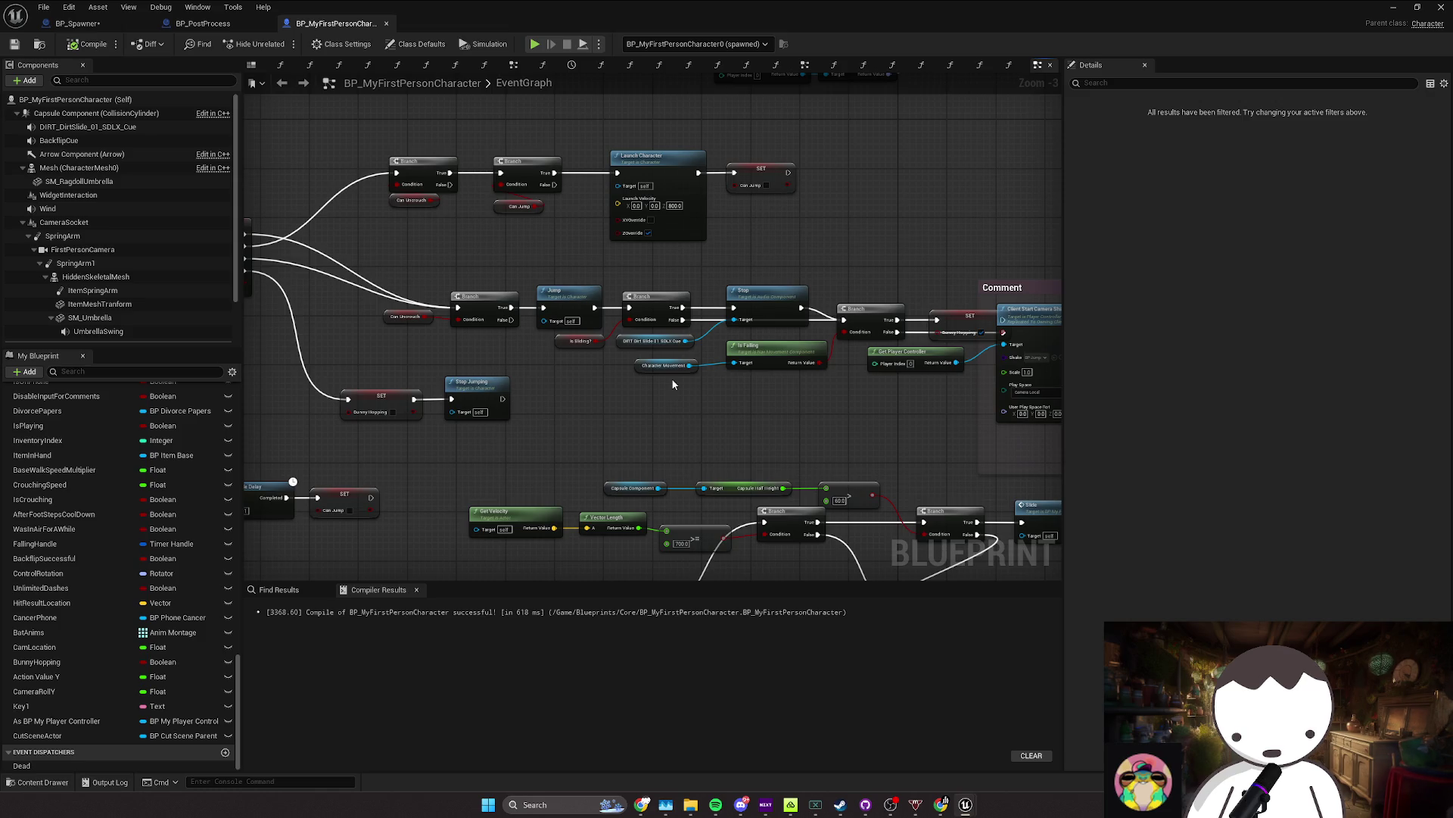
mouse_move(672, 384)
left_mouse_down()
mouse_move(643, 336)
mouse_move(747, 305)
mouse_move(665, 357)
mouse_move(685, 338)
mouse_move(724, 347)
mouse_move(701, 371)
mouse_move(604, 339)
mouse_move(708, 339)
mouse_move(681, 356)
mouse_move(691, 363)
mouse_move(640, 259)
mouse_move(628, 127)
left_mouse_up()
scroll(839, 337, "down", 2)
scroll(805, 348, "up", 2)
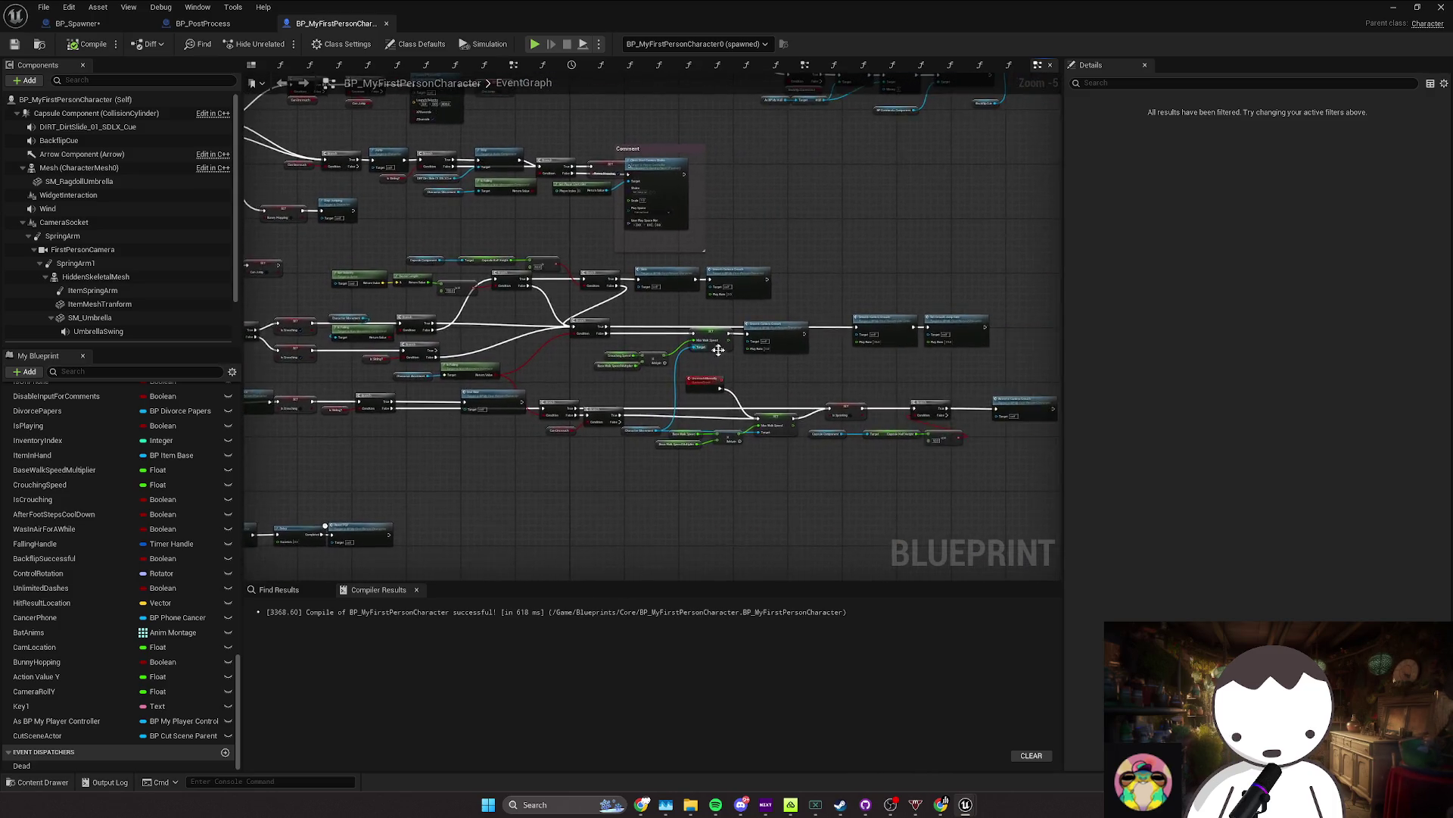
left_click_drag(696, 323, 492, 386)
left_click_drag(608, 359, 551, 352)
scroll(640, 350, "down", 4)
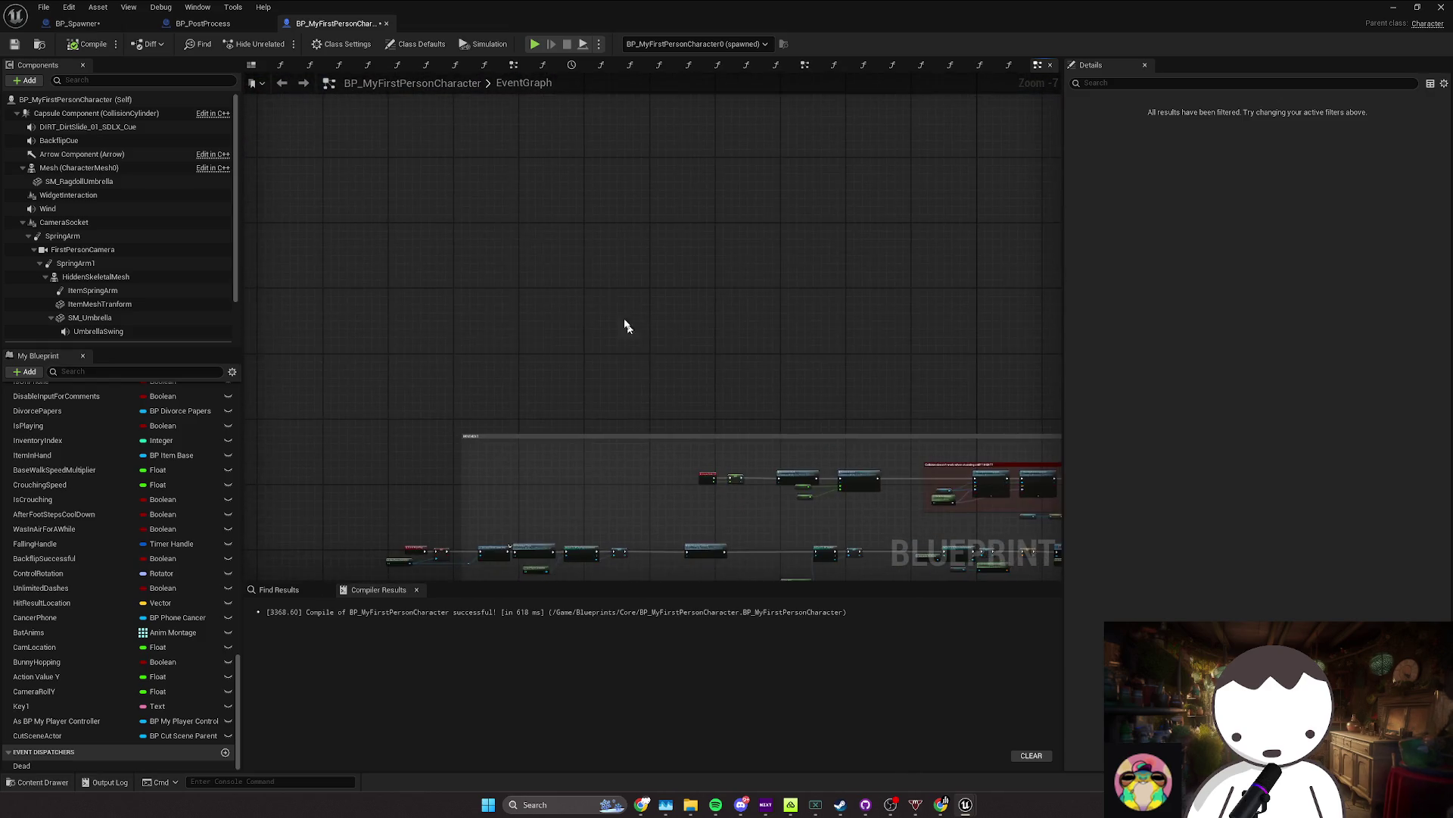
Step: Add a Custom Event node and bring the Event Tick nodes into view
right_click(578, 324)
type("custom")
key("Return")
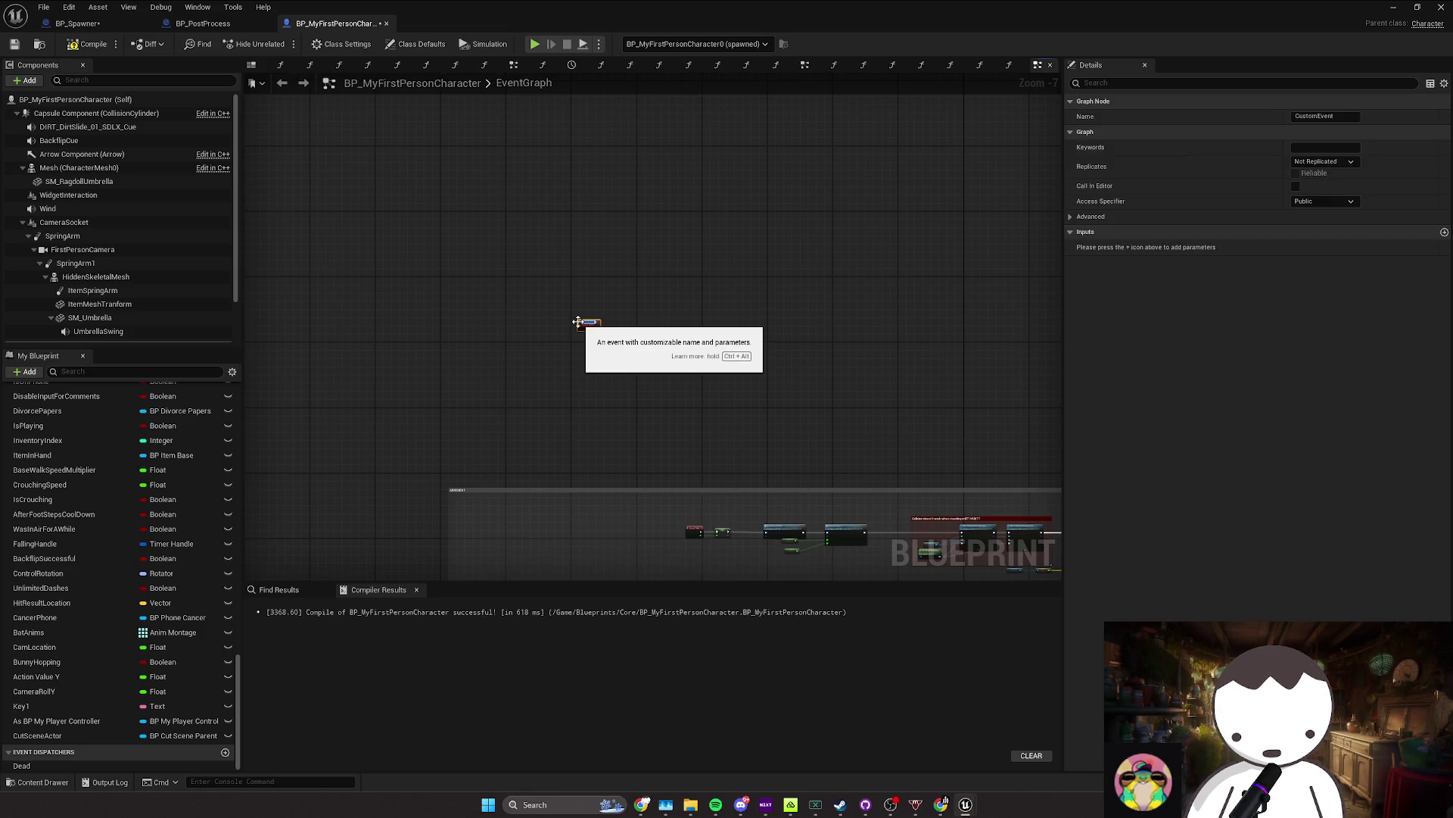
mouse_move(765, 421)
left_mouse_down()
mouse_move(727, 405)
mouse_move(684, 333)
left_mouse_up()
scroll(619, 447, "up", 2)
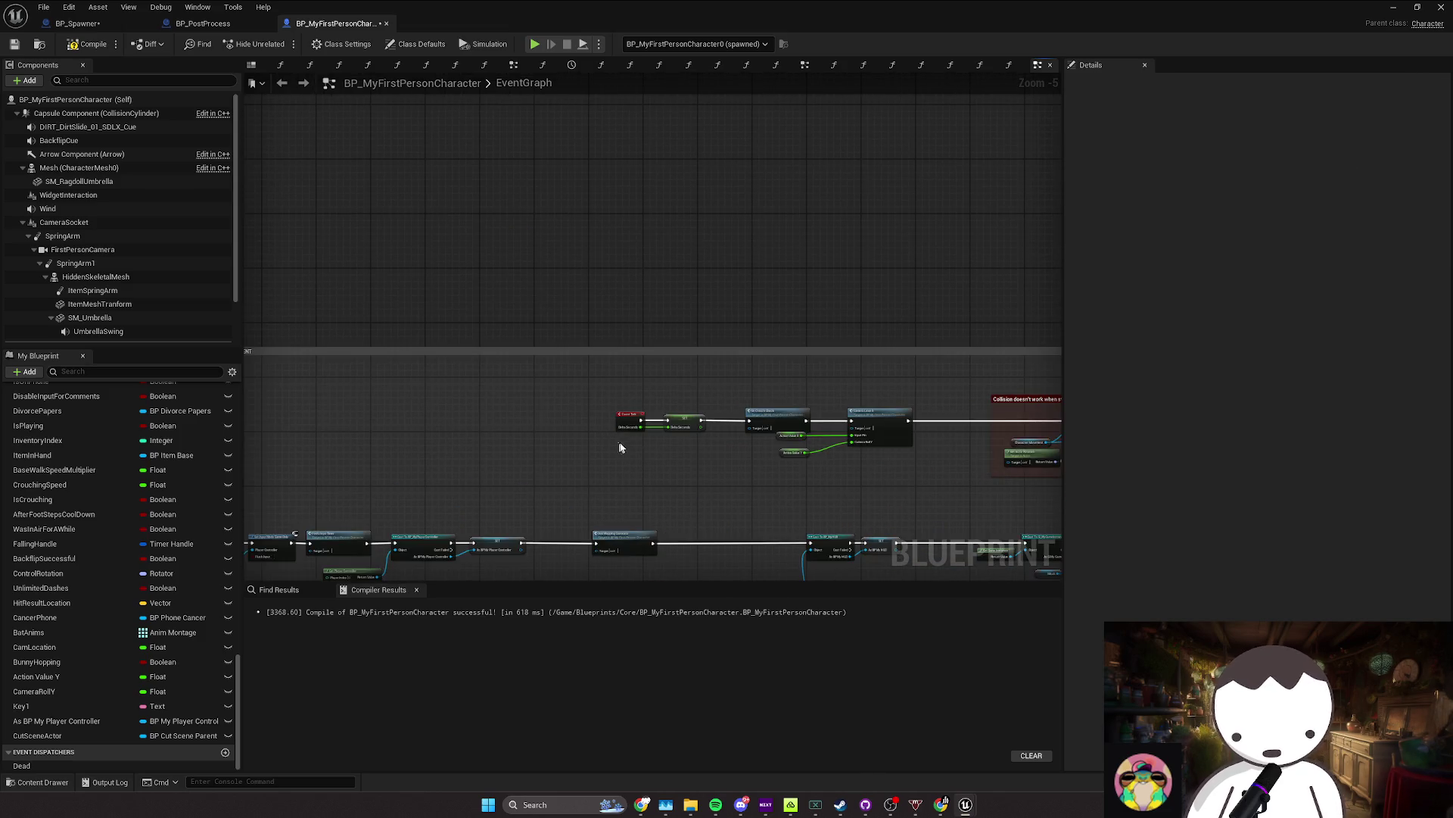
mouse_move(620, 447)
left_mouse_down()
mouse_move(507, 421)
mouse_move(605, 417)
left_mouse_up()
scroll(594, 451, "up", 2)
scroll(100, 318, "down", 2)
Step: Add a Get Max Walk Speed node from the Character Movement component
left_click(98, 324)
type("get masx")
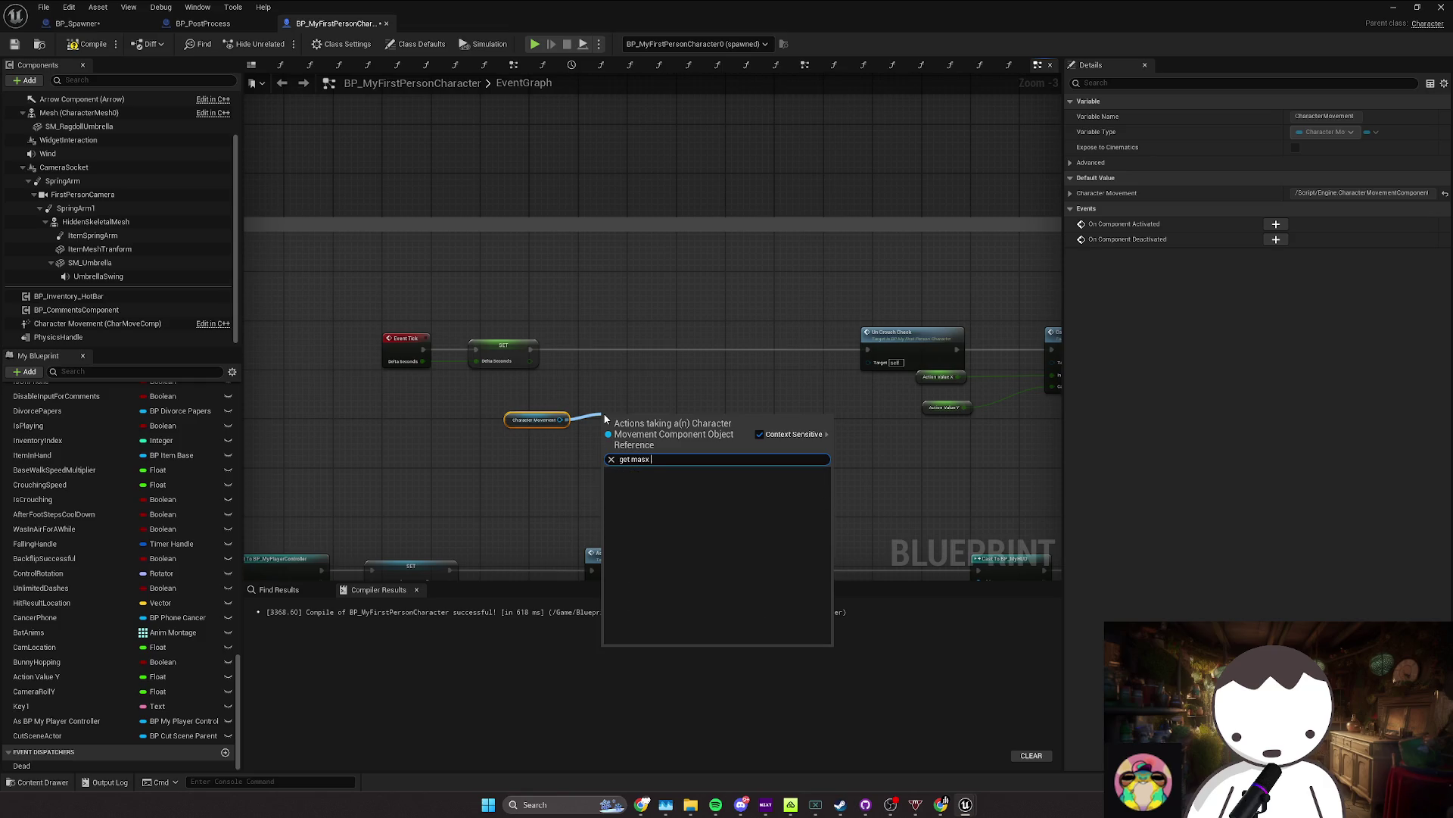
key("BackSpace")
key("BackSpace")
type("x w")
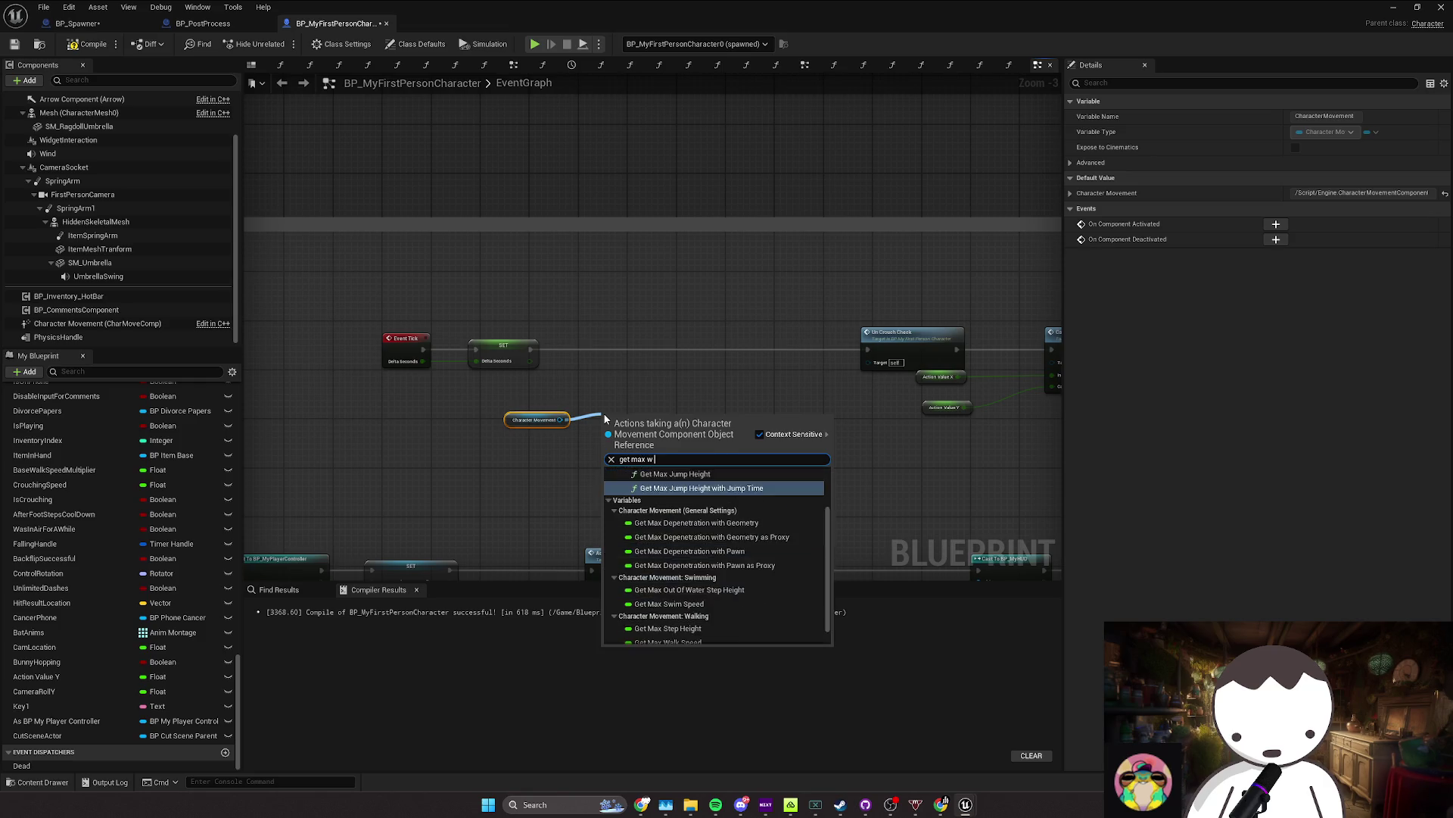
type("alk")
key("Return")
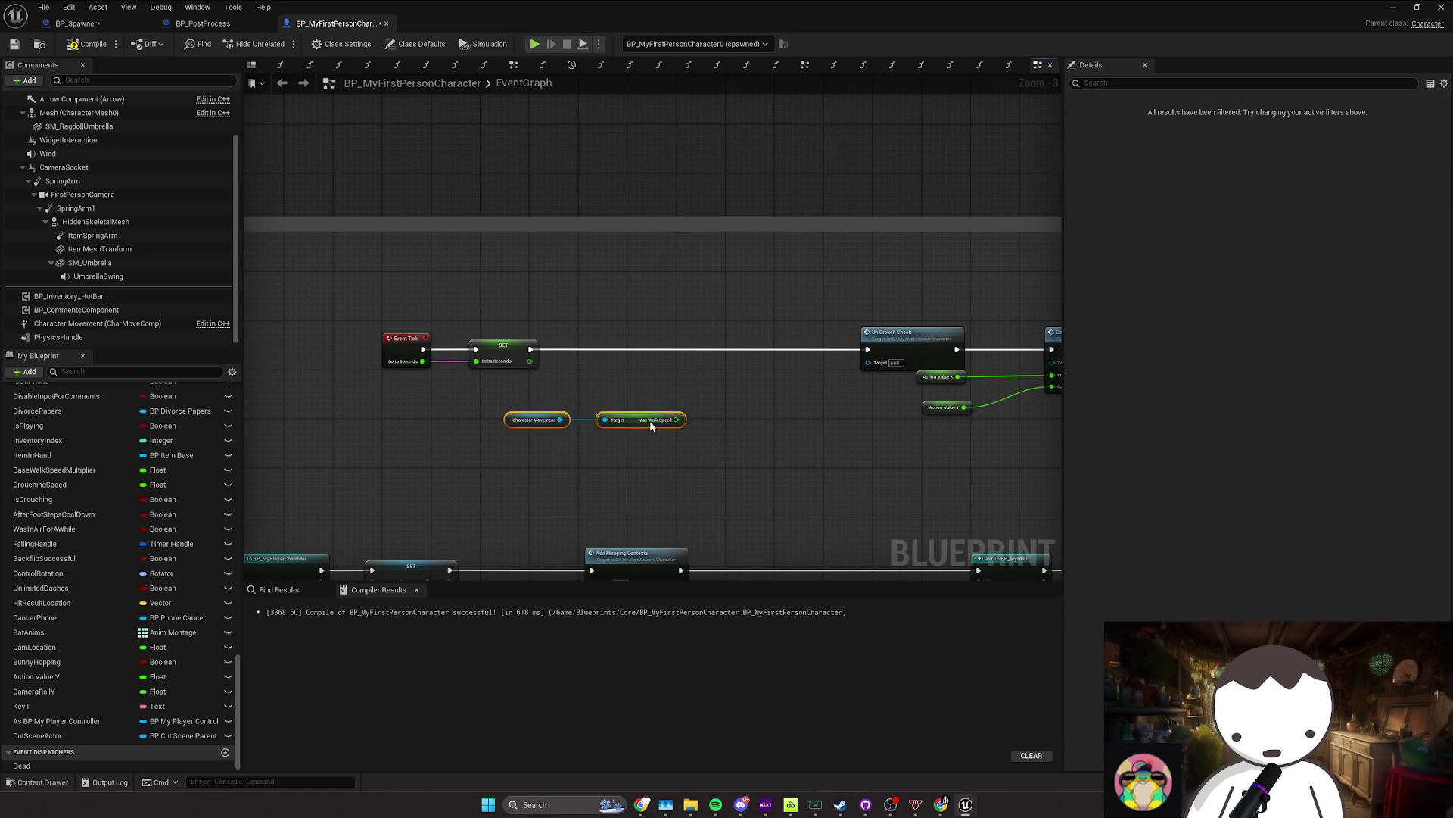
left_click_drag(651, 425, 528, 407)
left_click_drag(554, 400, 613, 388)
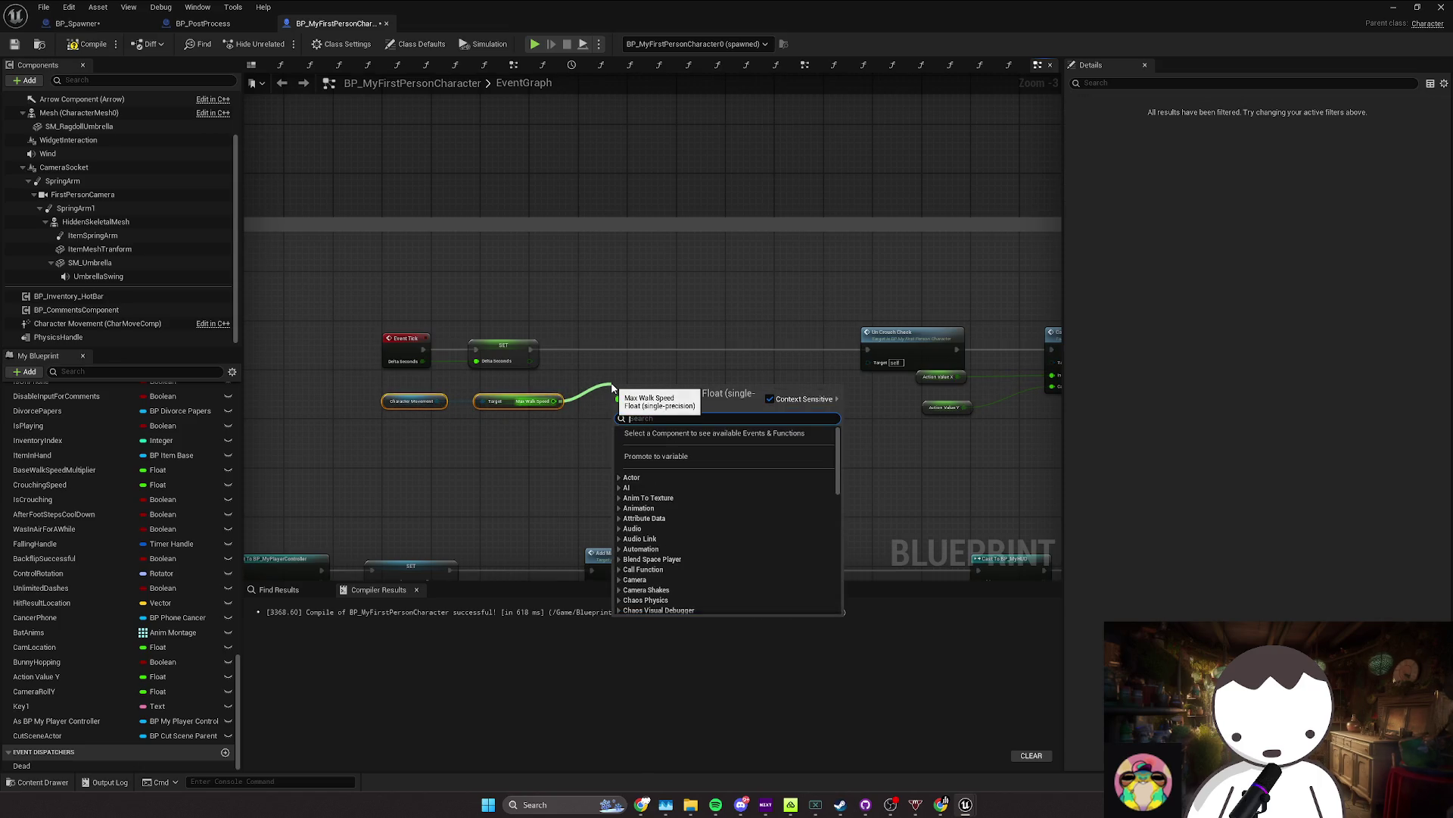
Step: Add a Print String after SET, fed by Append of 'walk speed' and Max Walk Speed
left_click_drag(530, 349, 622, 357)
type("p")
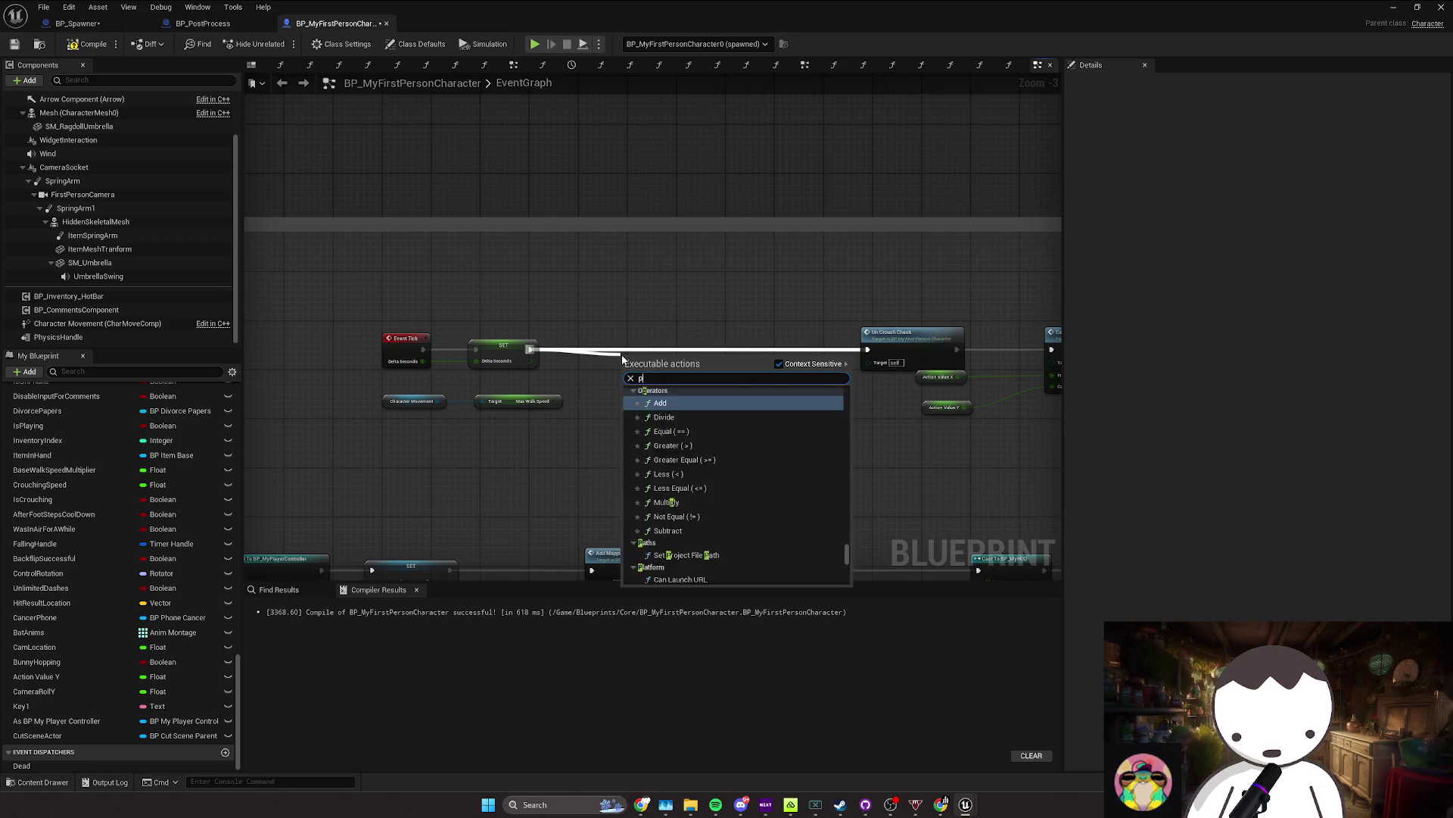
type("rint strinng")
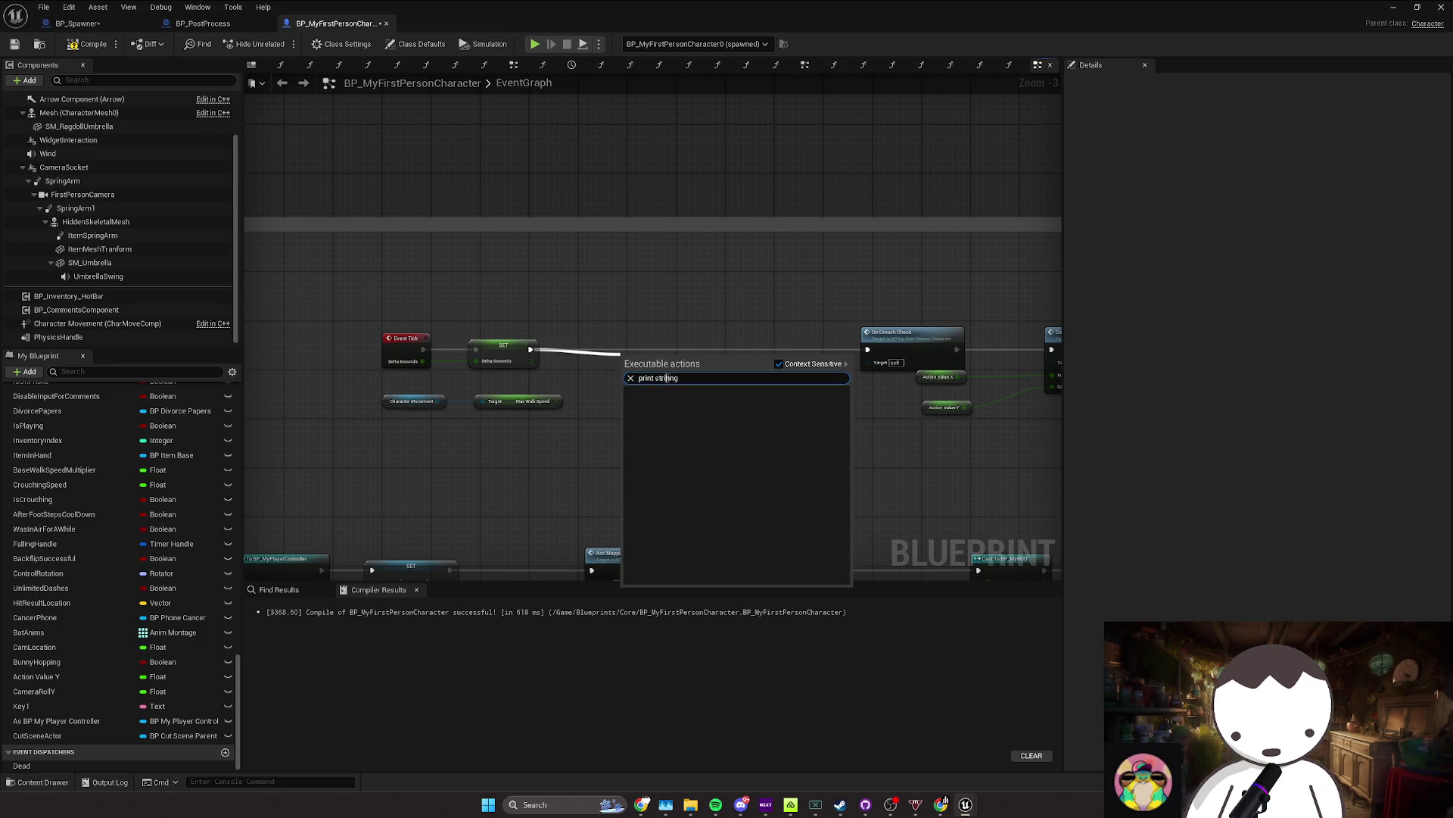
key("BackSpace")
key("BackSpace")
type("g")
left_click(666, 401)
mouse_move(651, 365)
left_mouse_down()
mouse_move(692, 353)
mouse_move(635, 390)
mouse_move(655, 402)
left_mouse_up()
type("append")
key("Return")
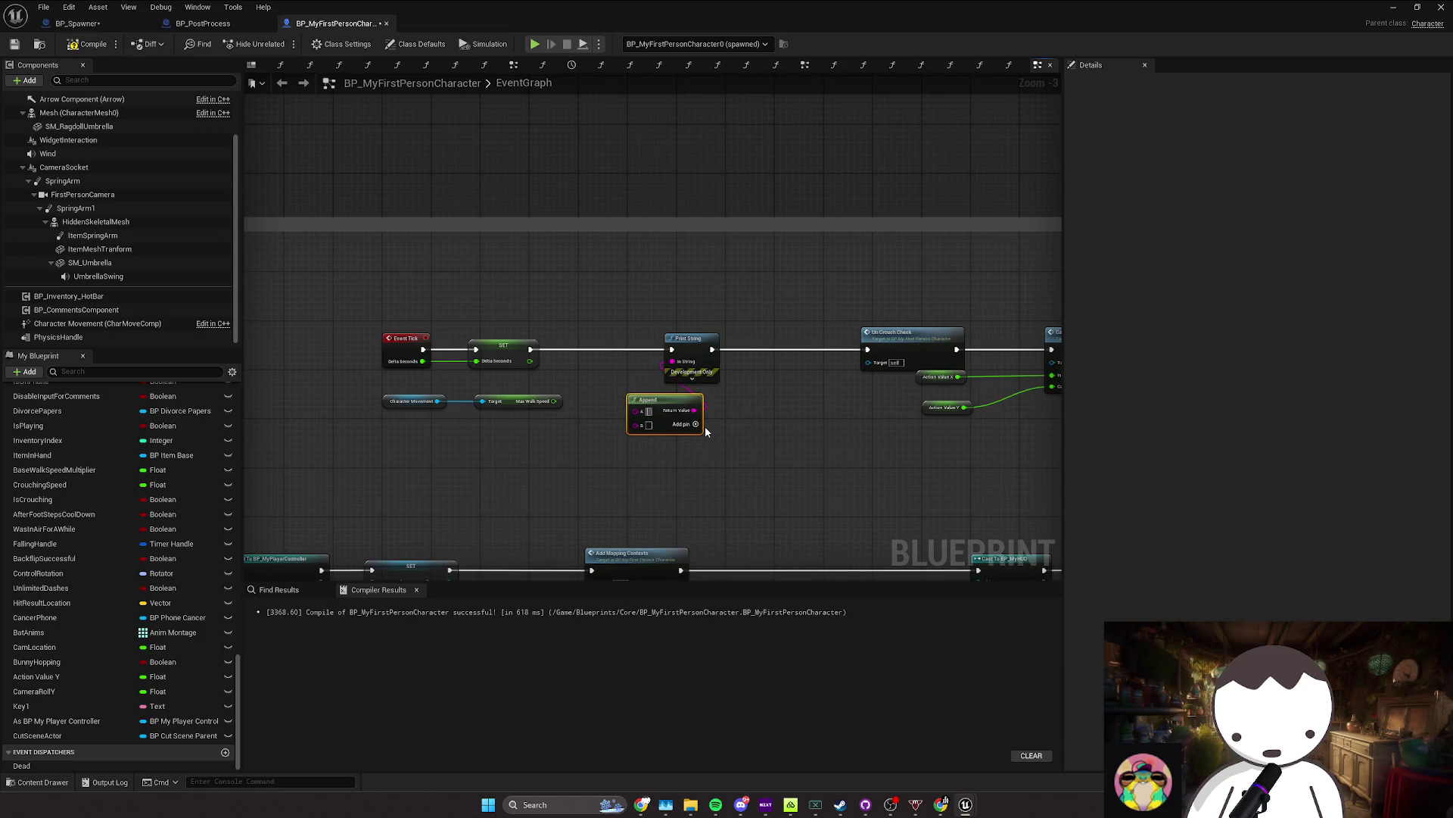
key("ctrl+v")
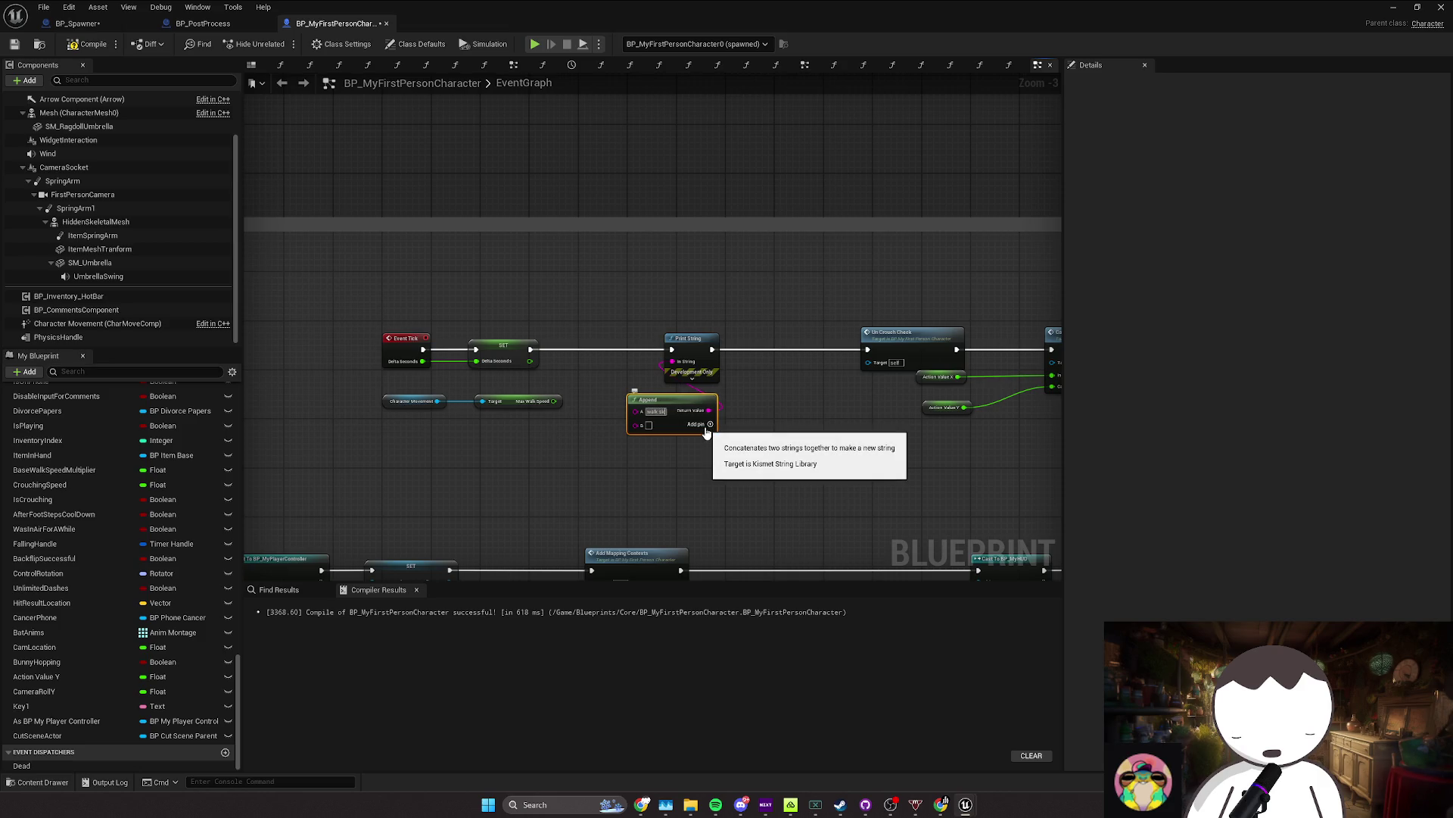
mouse_move(522, 401)
left_mouse_down()
mouse_move(647, 438)
mouse_move(672, 361)
mouse_move(635, 489)
mouse_move(624, 482)
left_mouse_up()
left_click(692, 377)
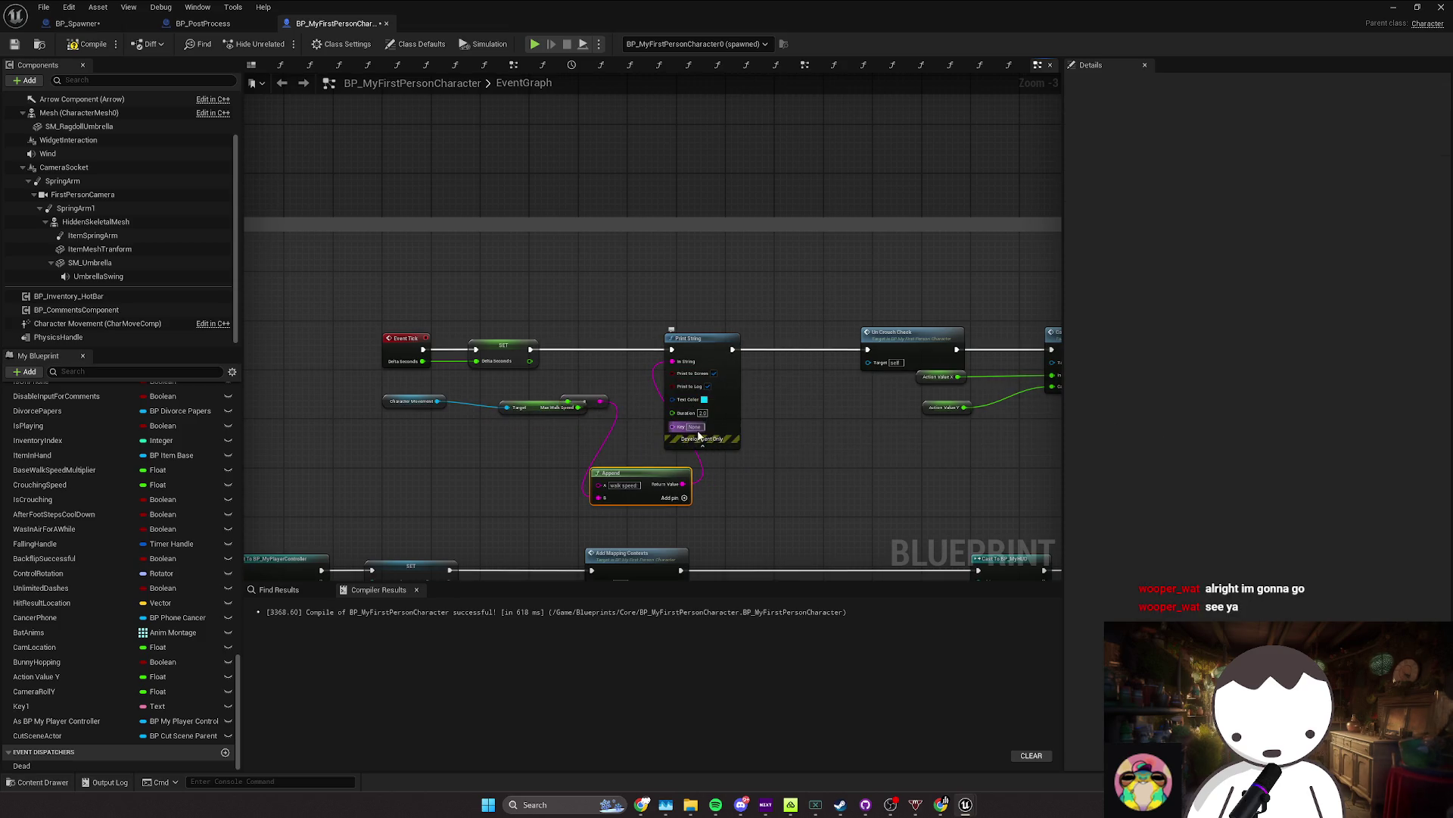
Step: Close the Blueprint window and play-test, walking toward the gamble sign to watch the speed readout
left_click(1393, 7)
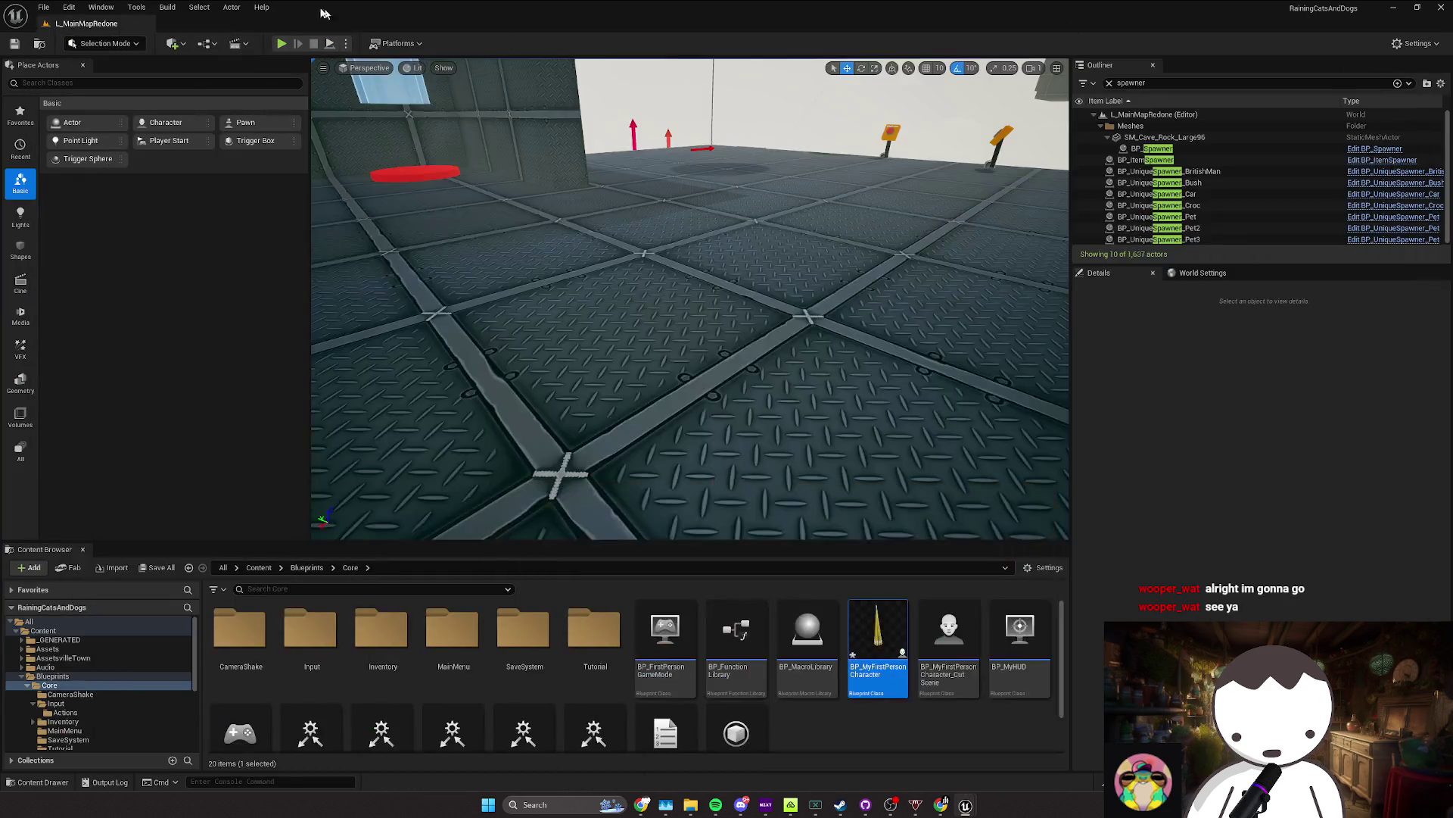
left_click(280, 46)
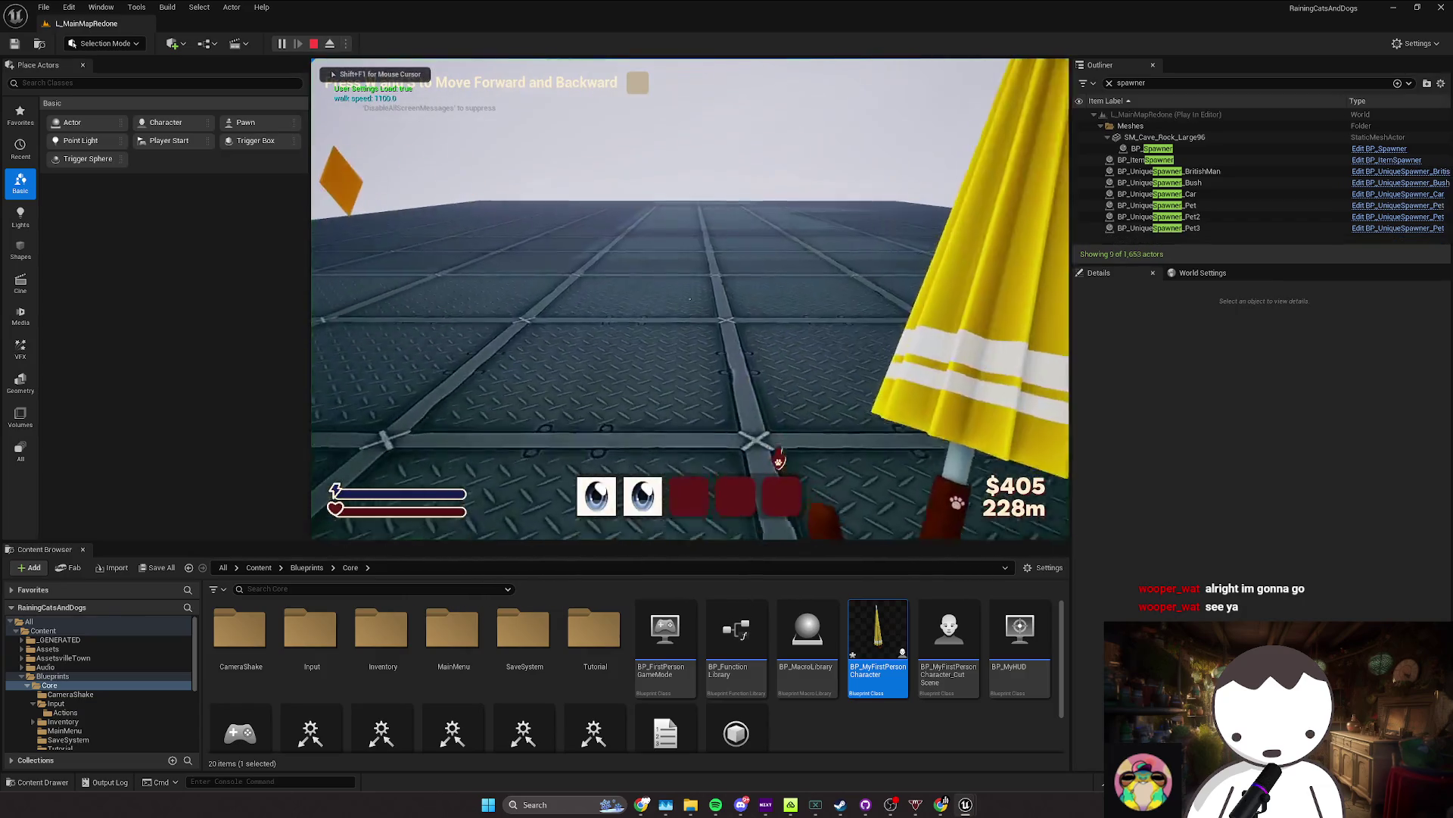
key("w")
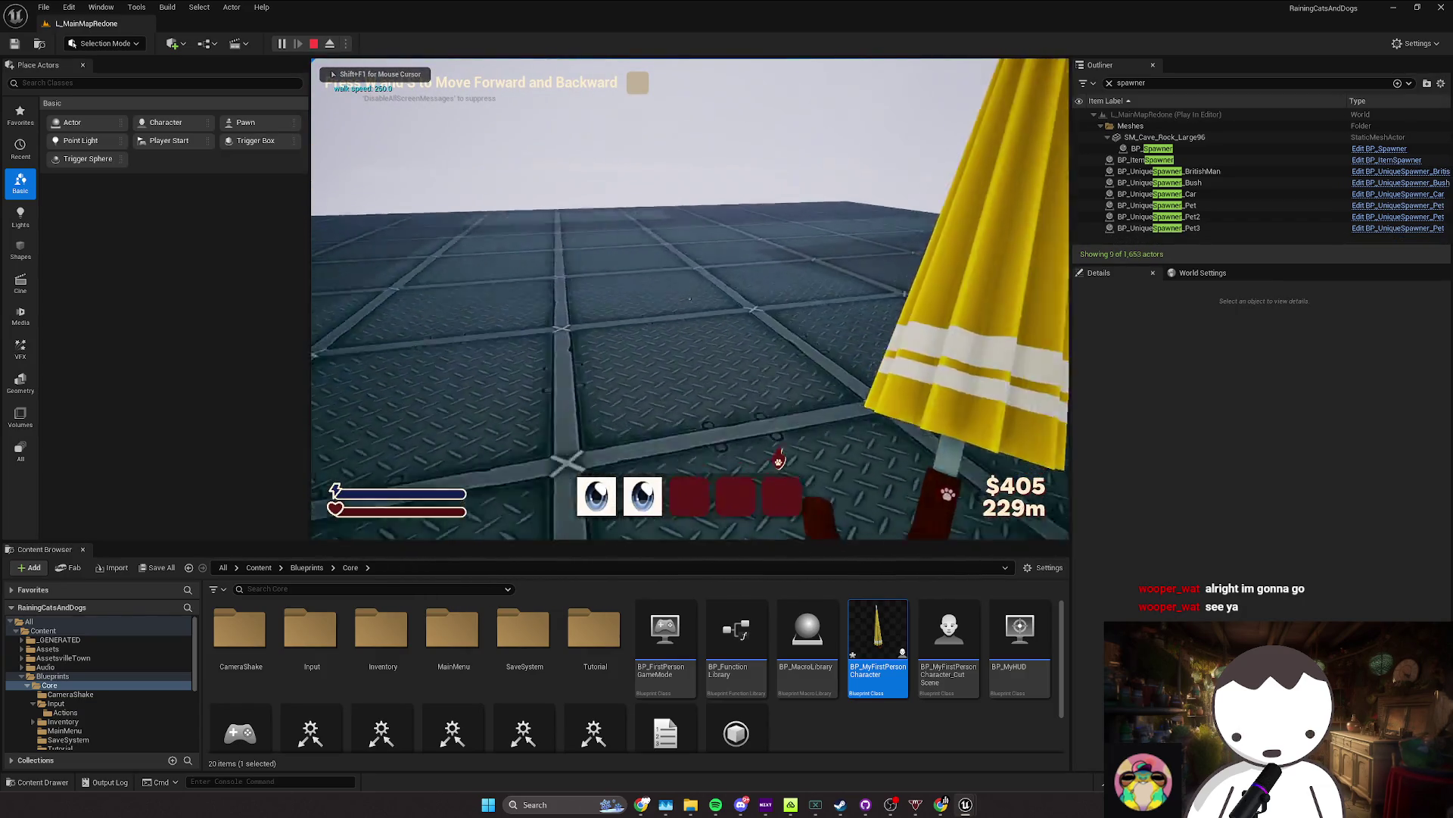
key("w")
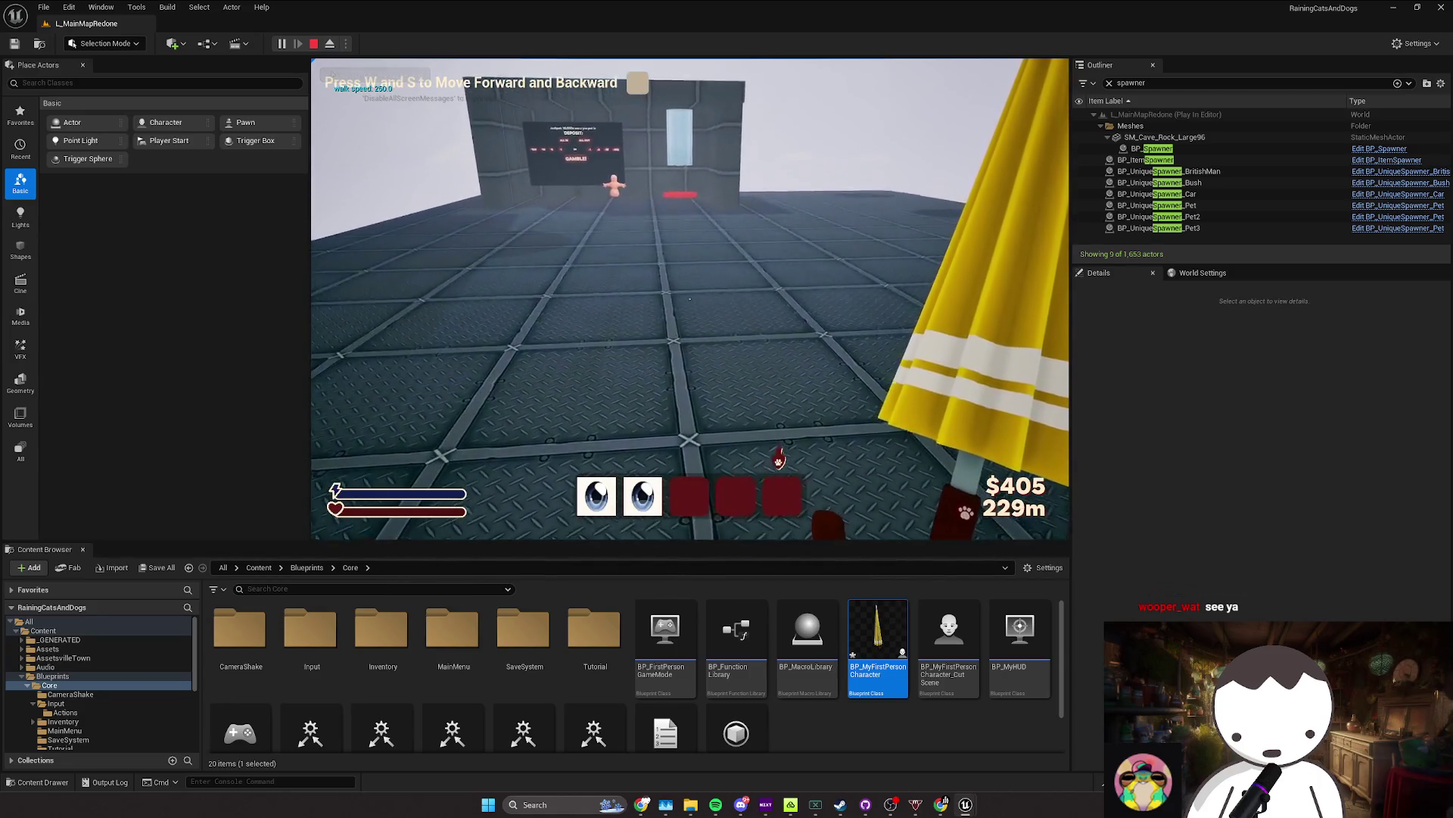
key("w")
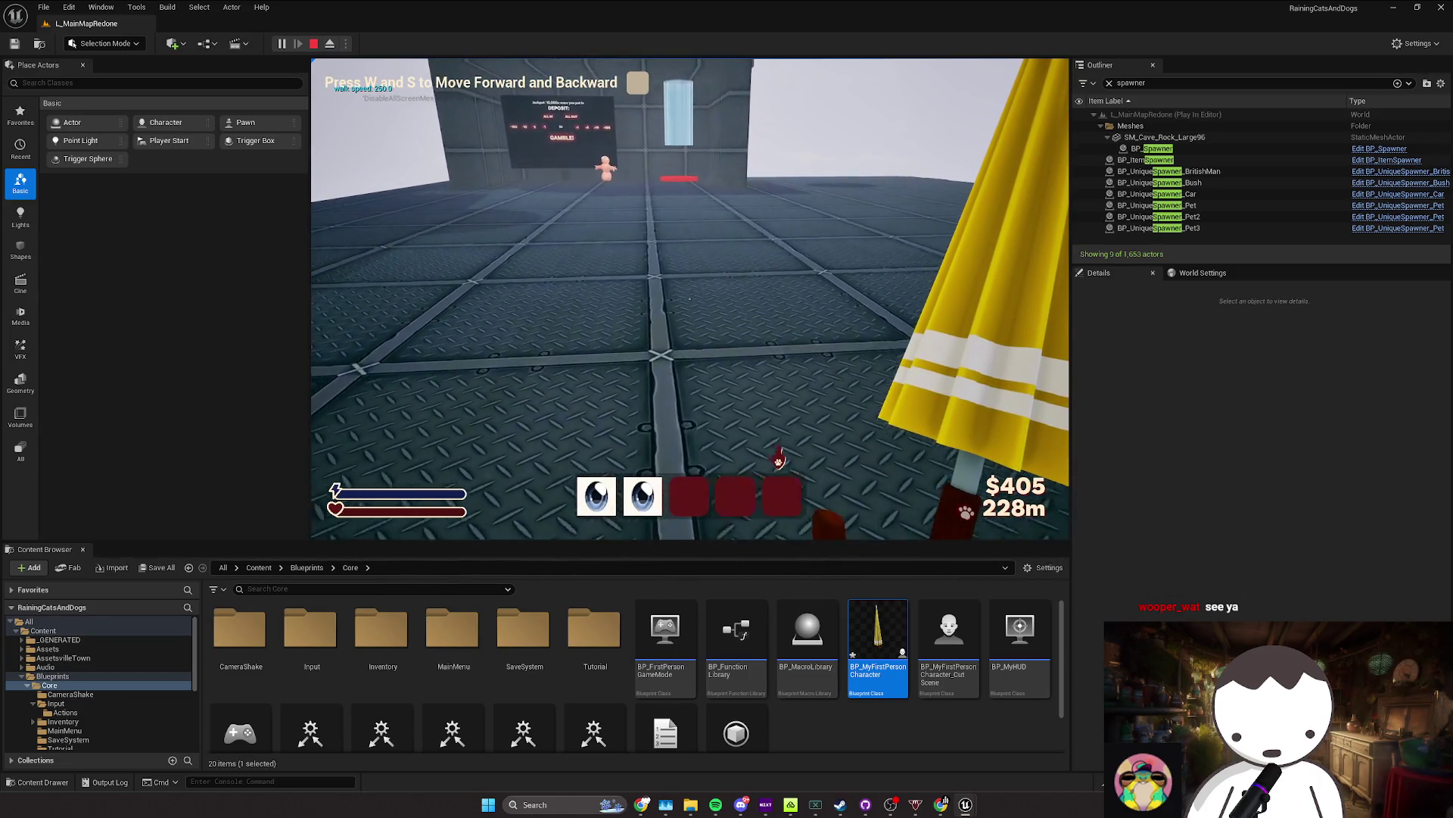
key("w")
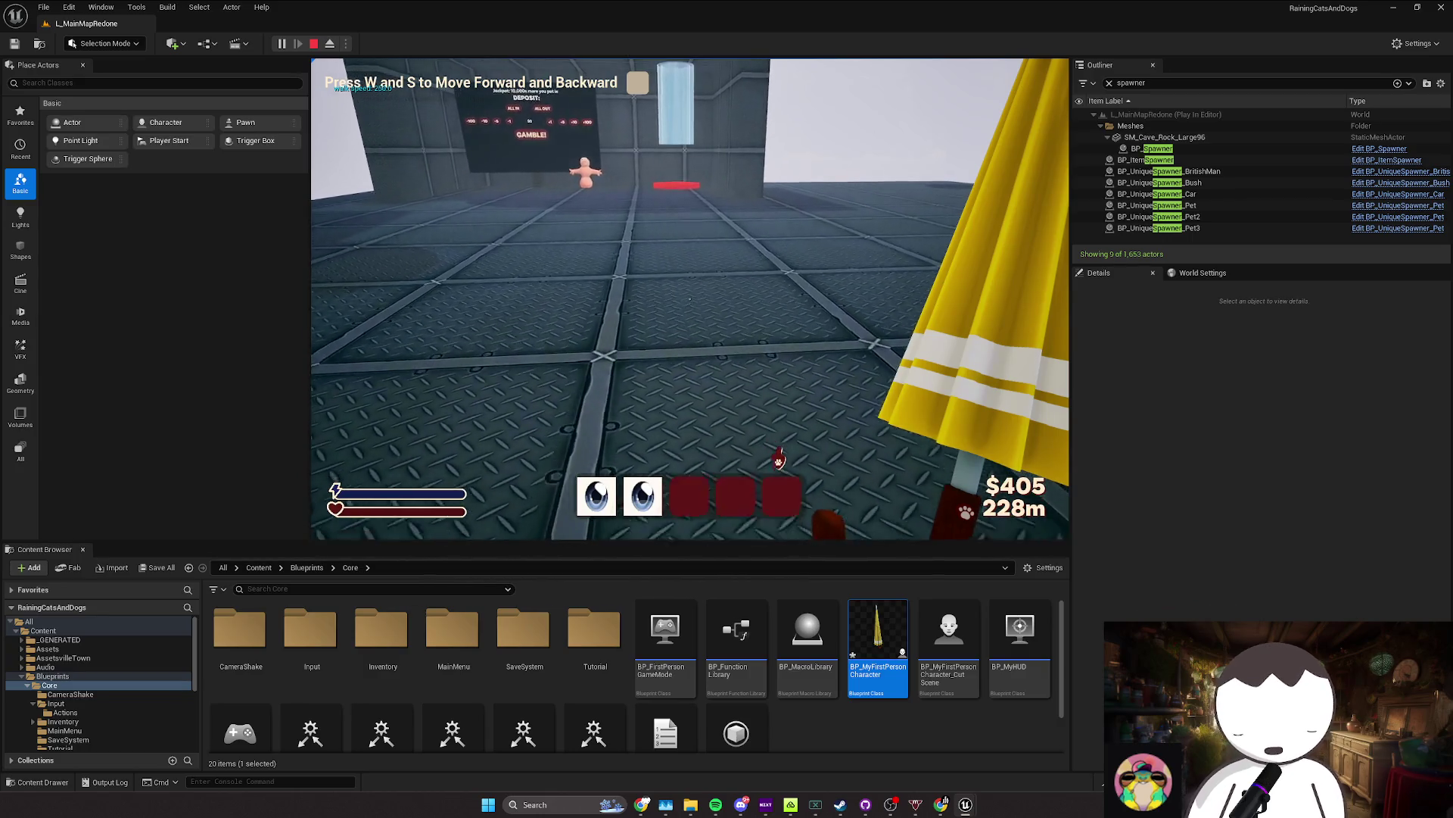
key("w")
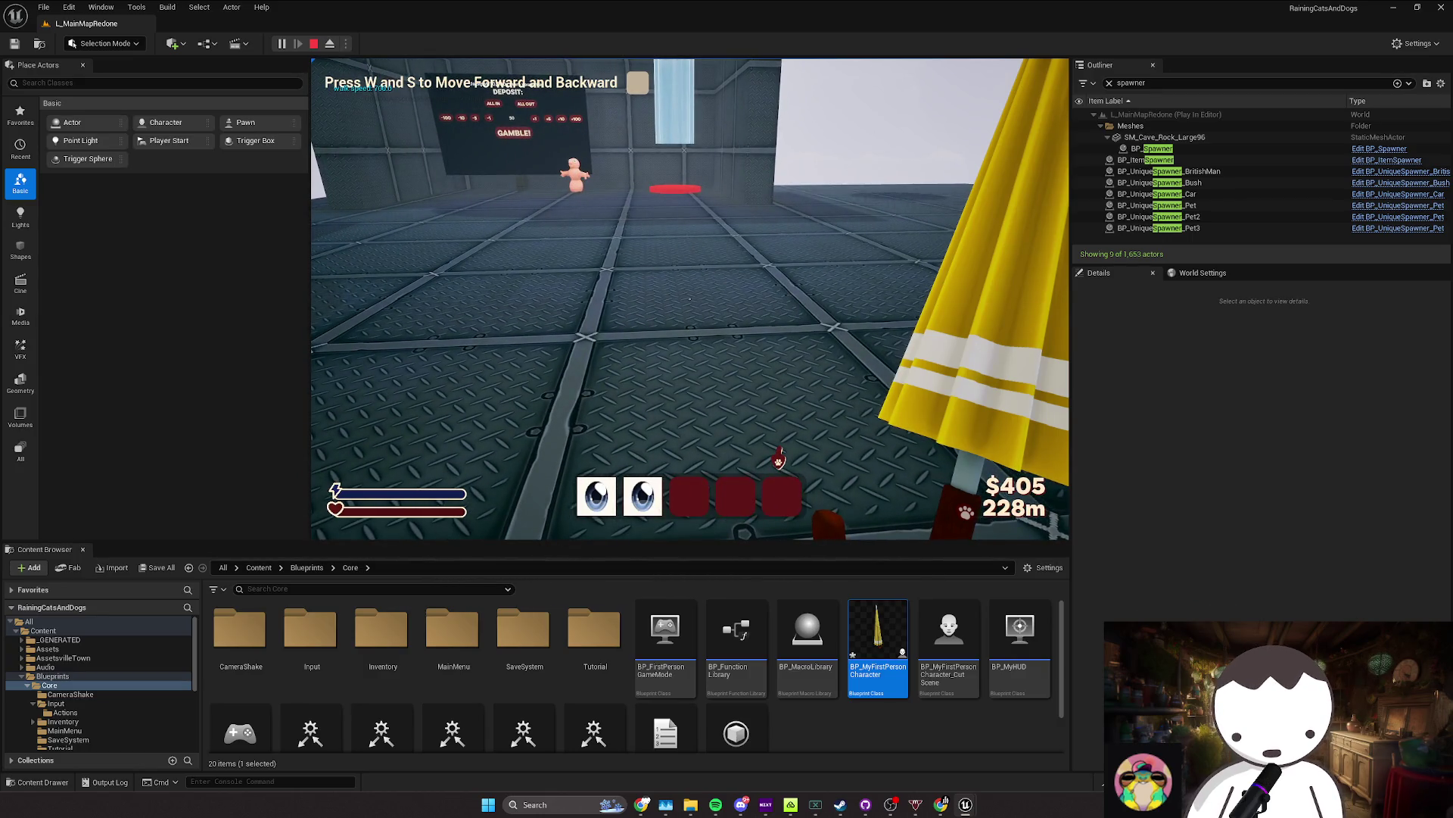
key("d")
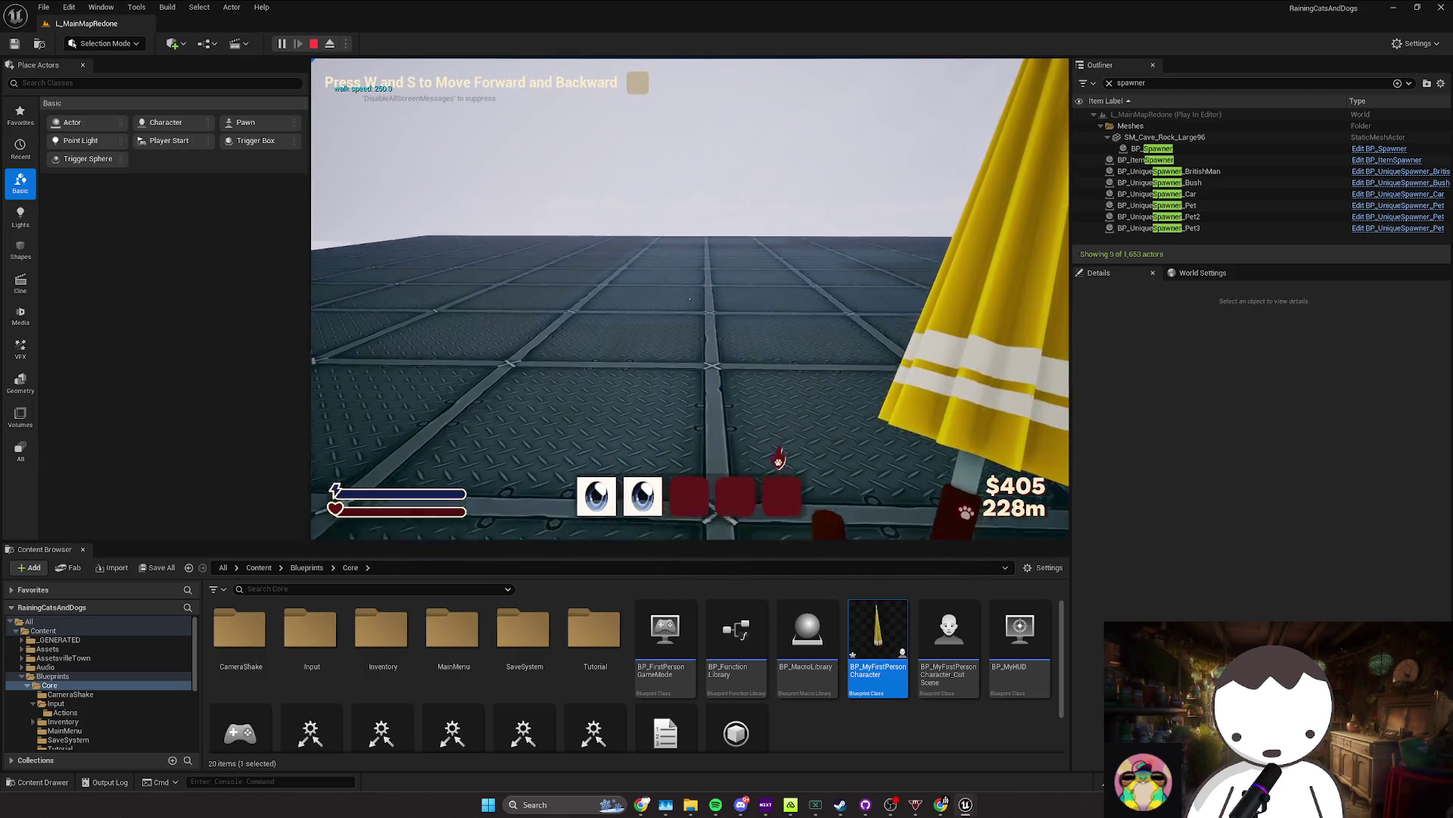
key("a")
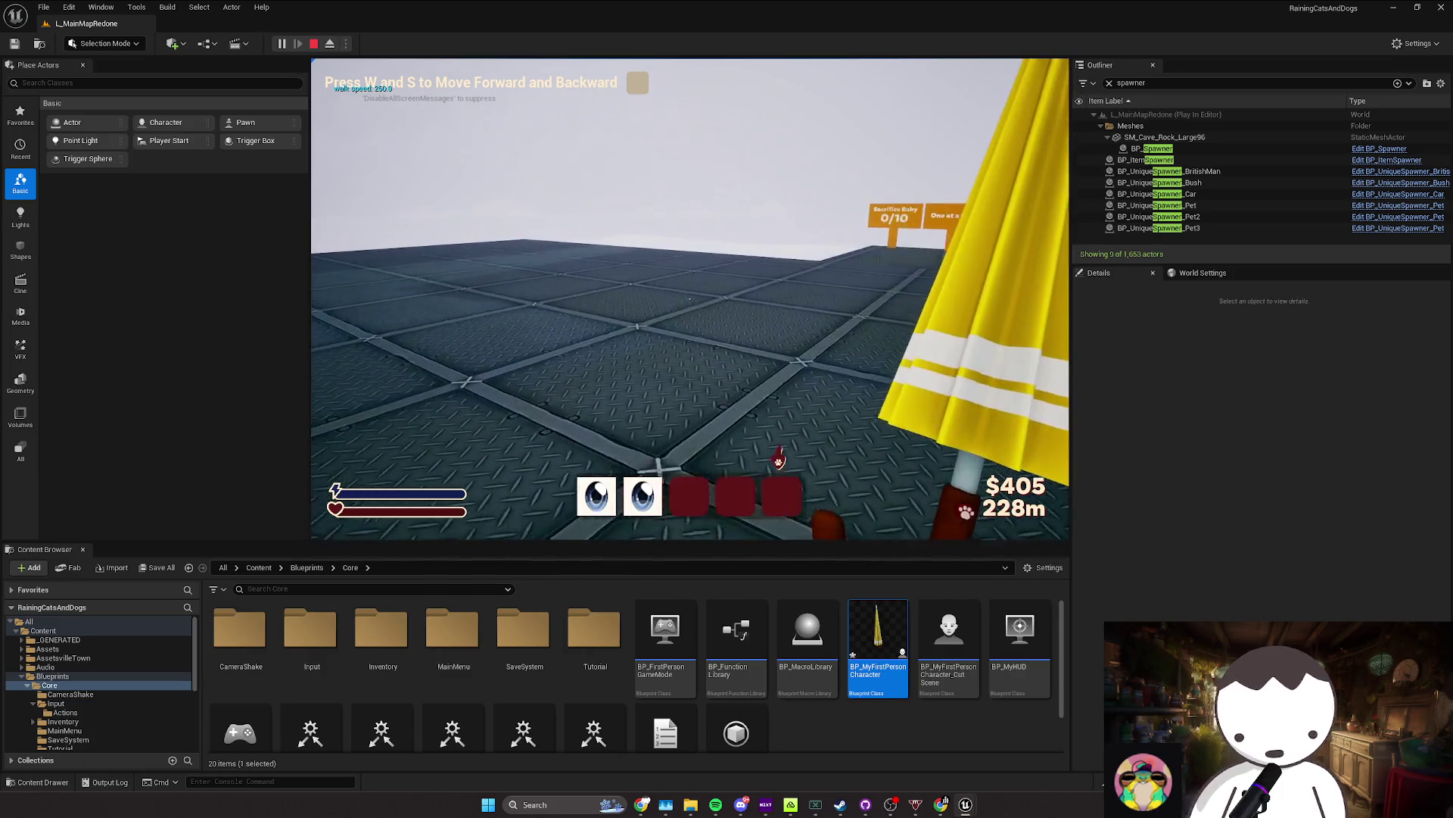
Step: Keep walking across the tiled floor, then bring the character Blueprint editor back
key("d")
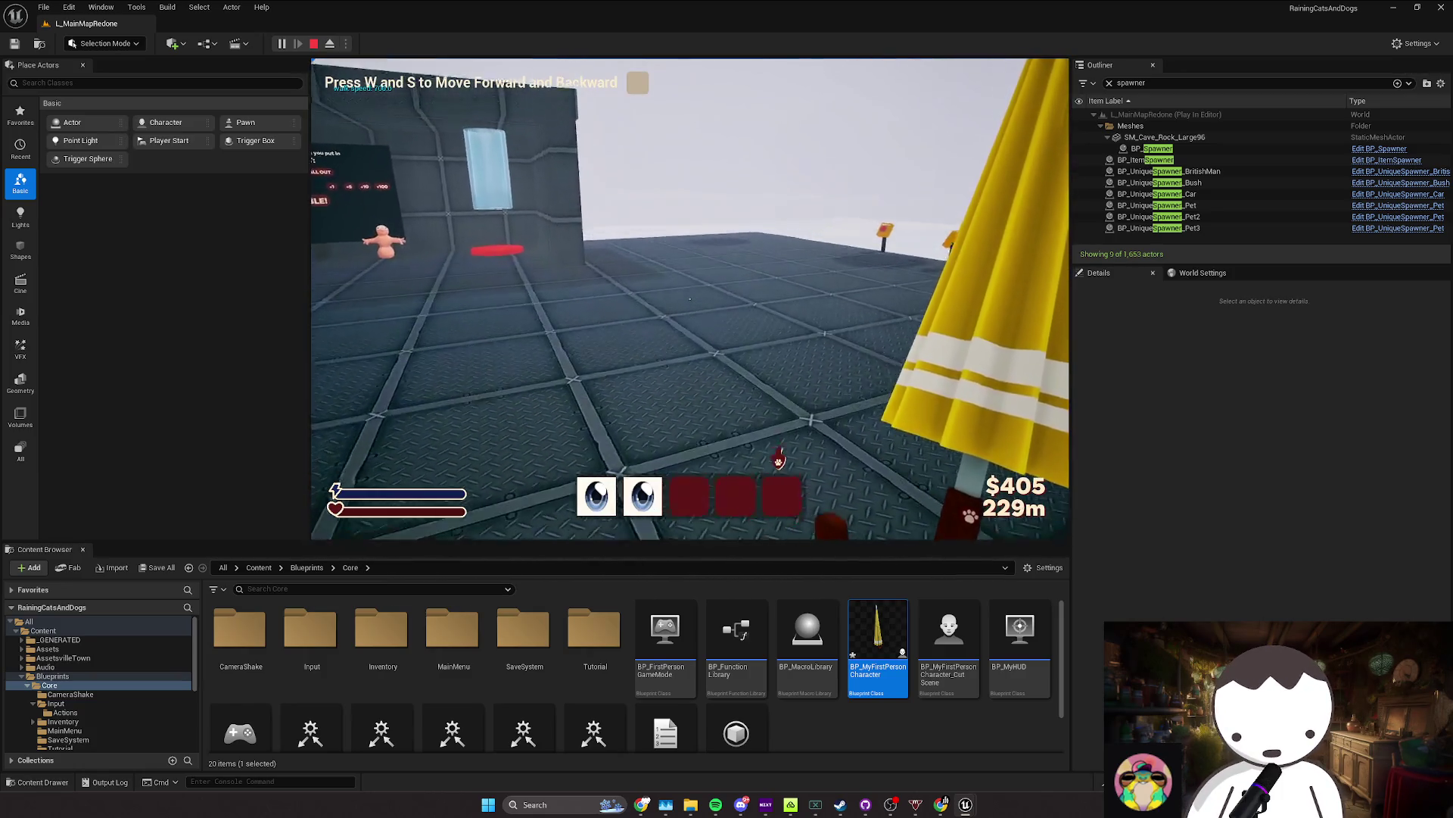
key("w")
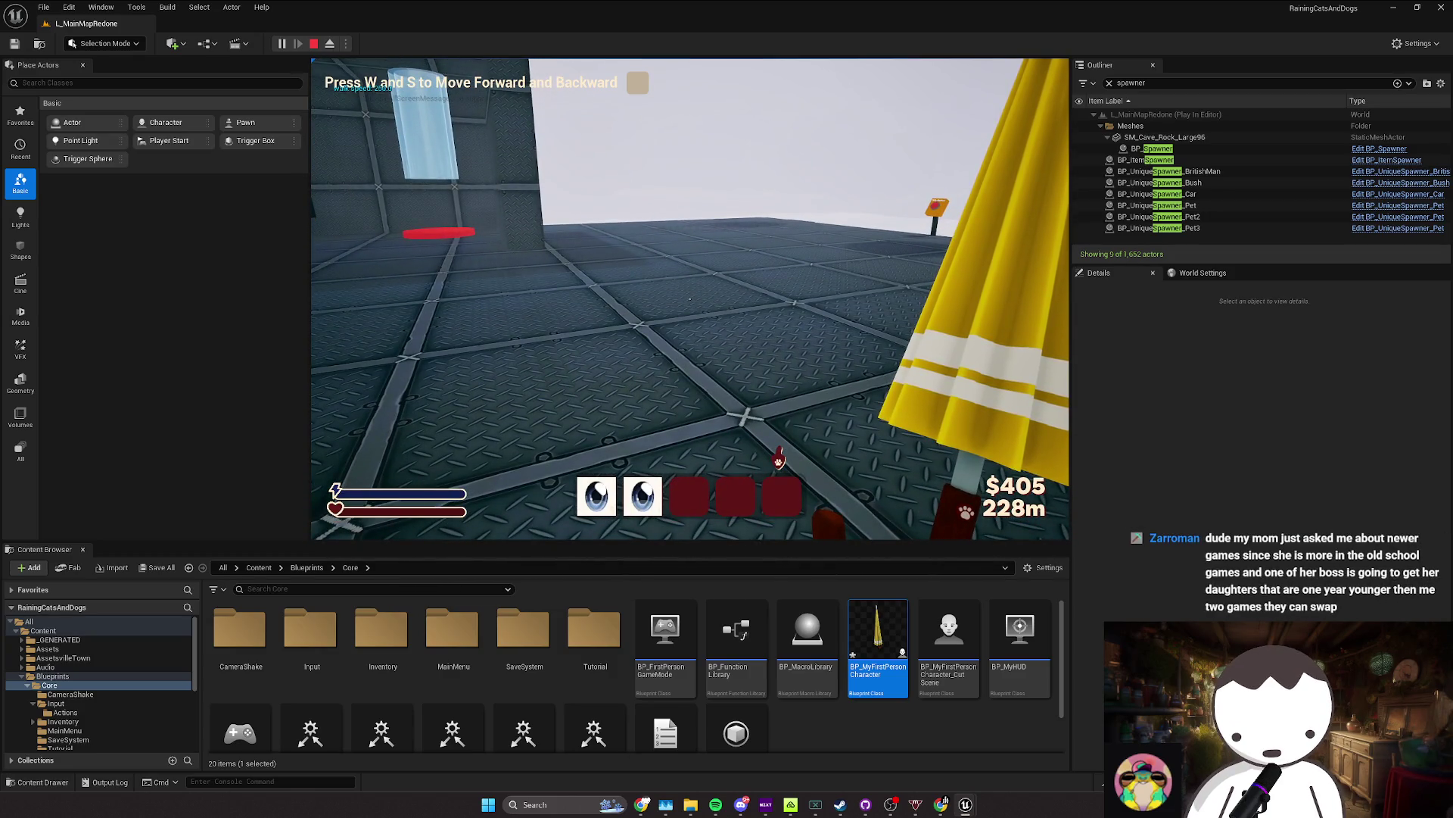
key("d")
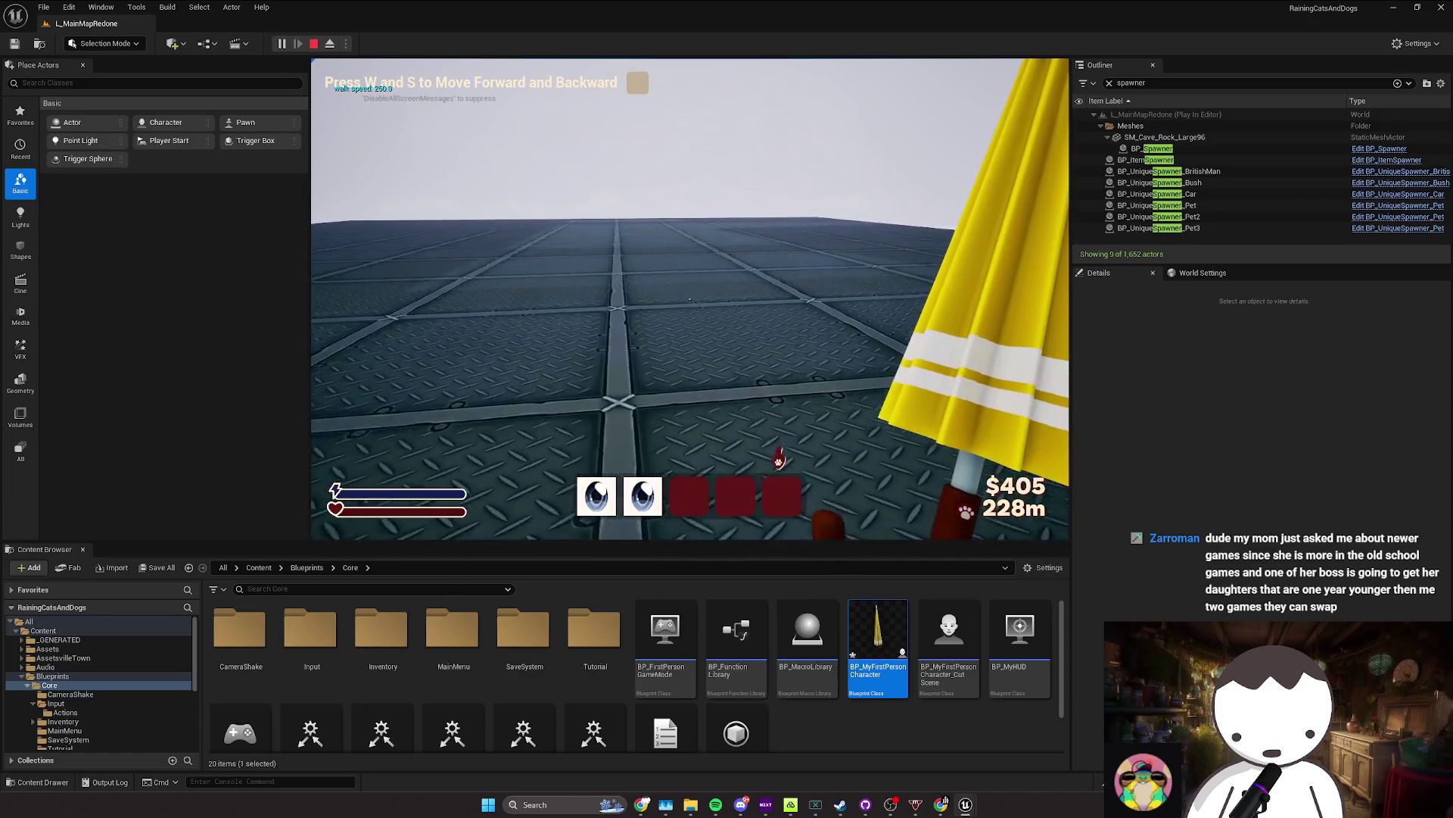
key("w")
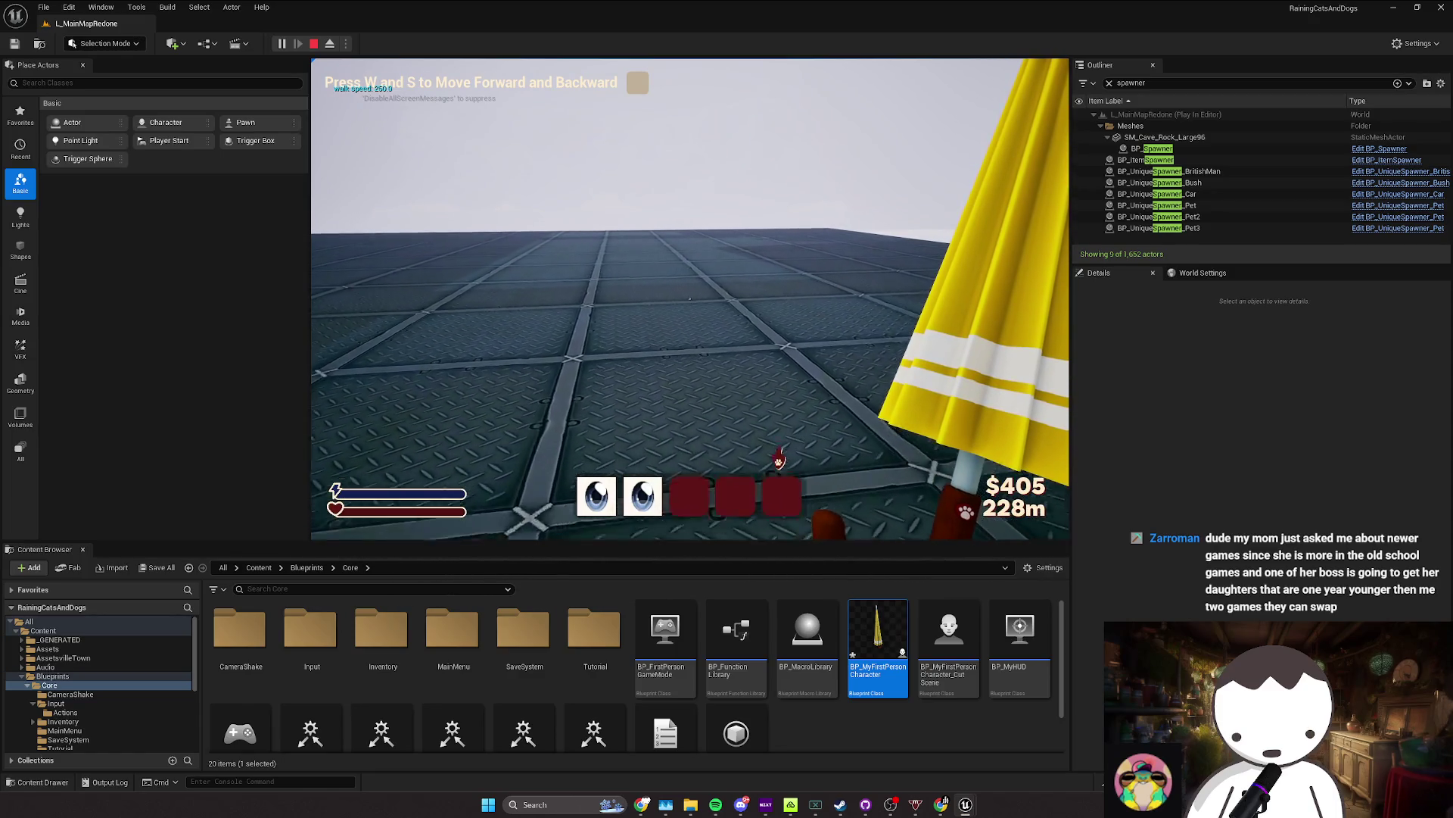
key("w")
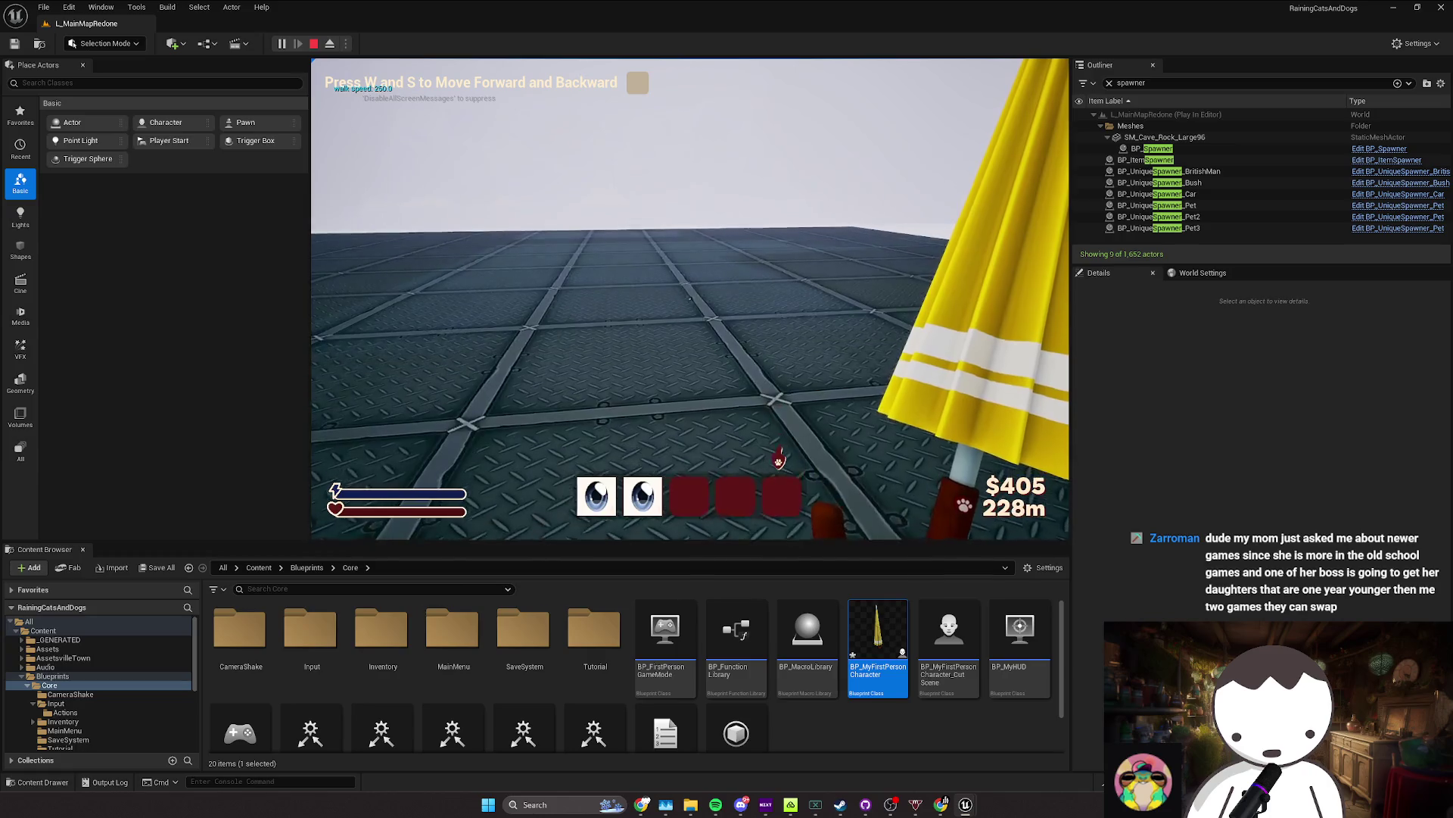
key("w")
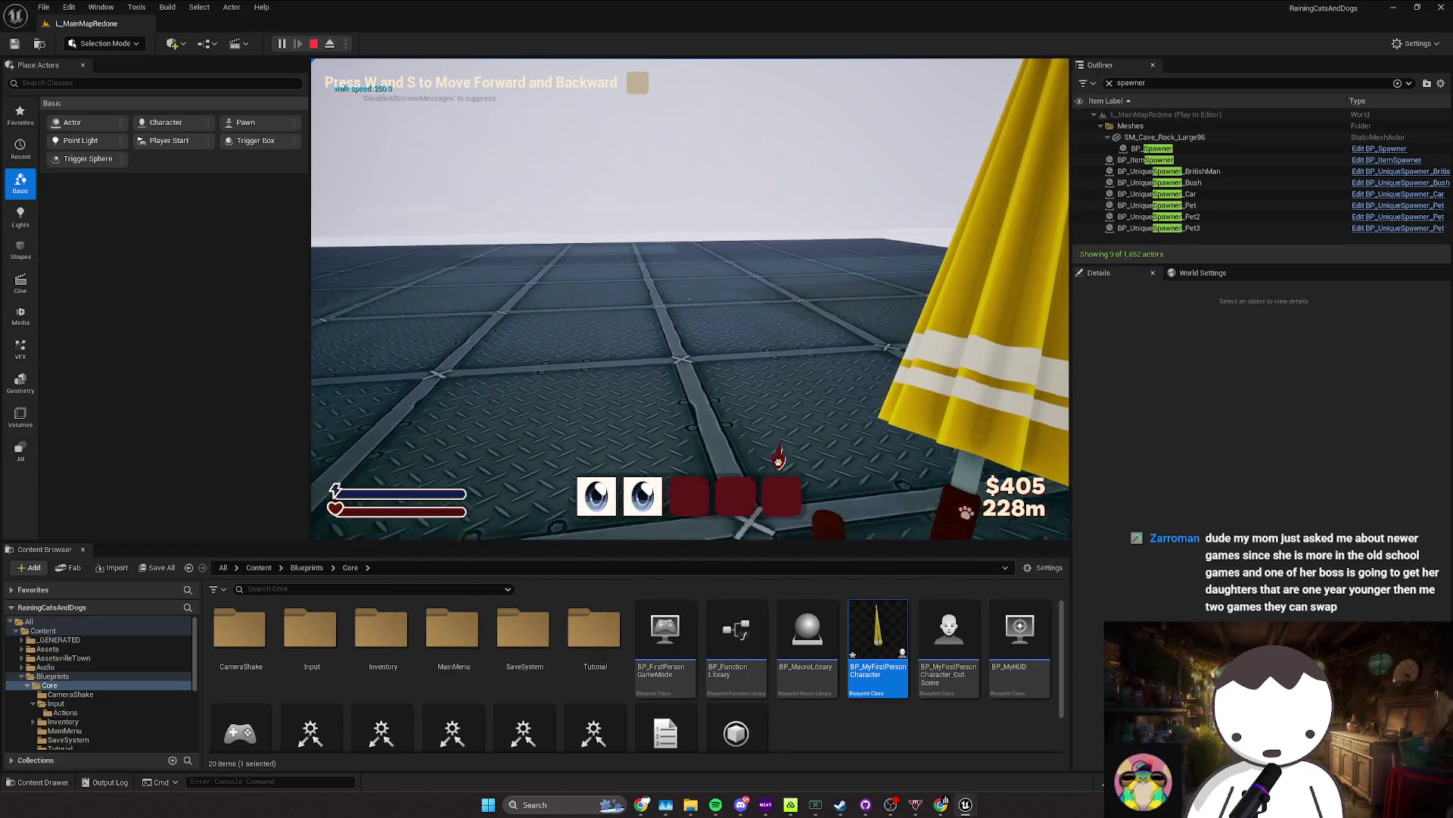
key("w")
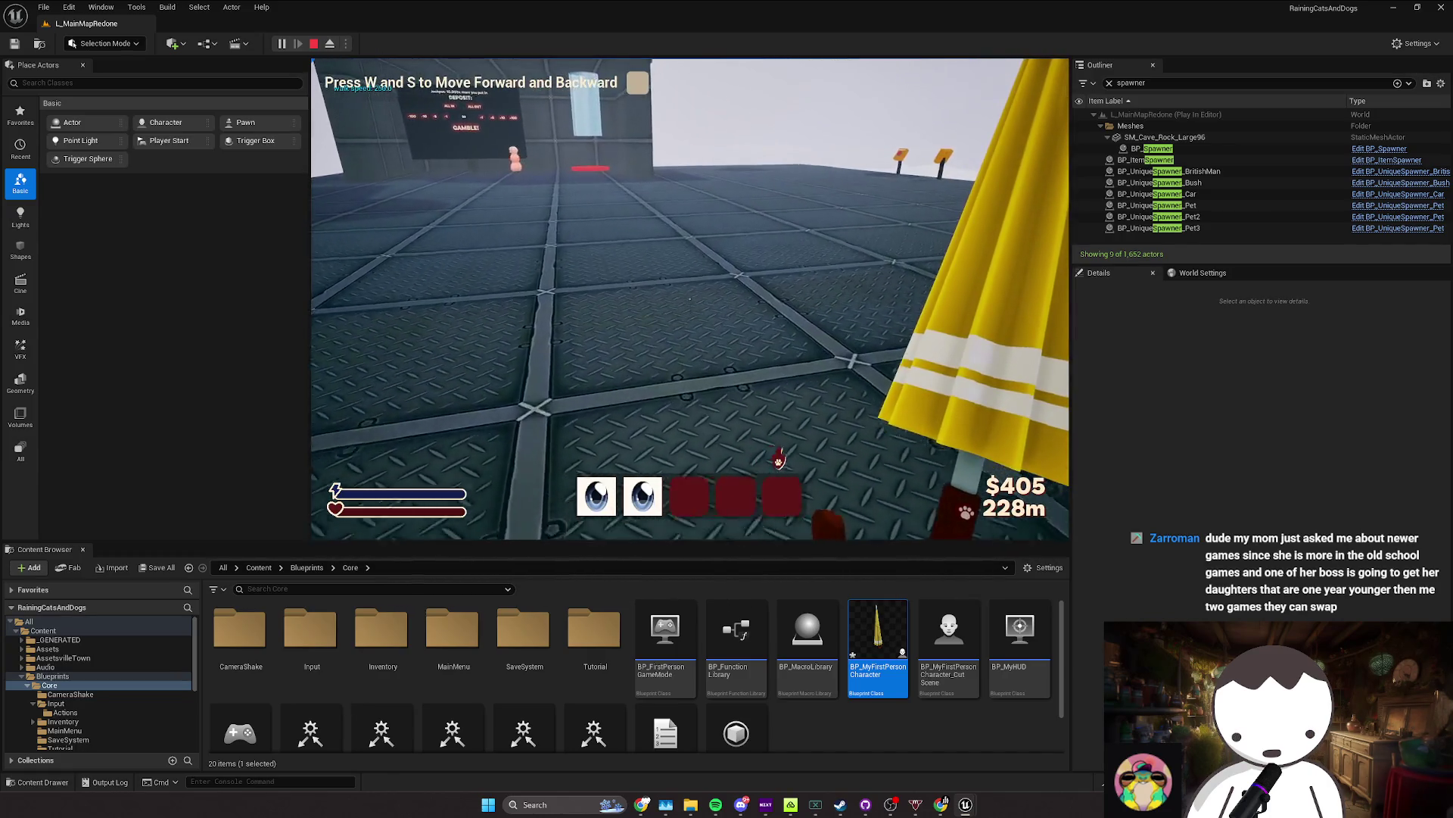
key("w")
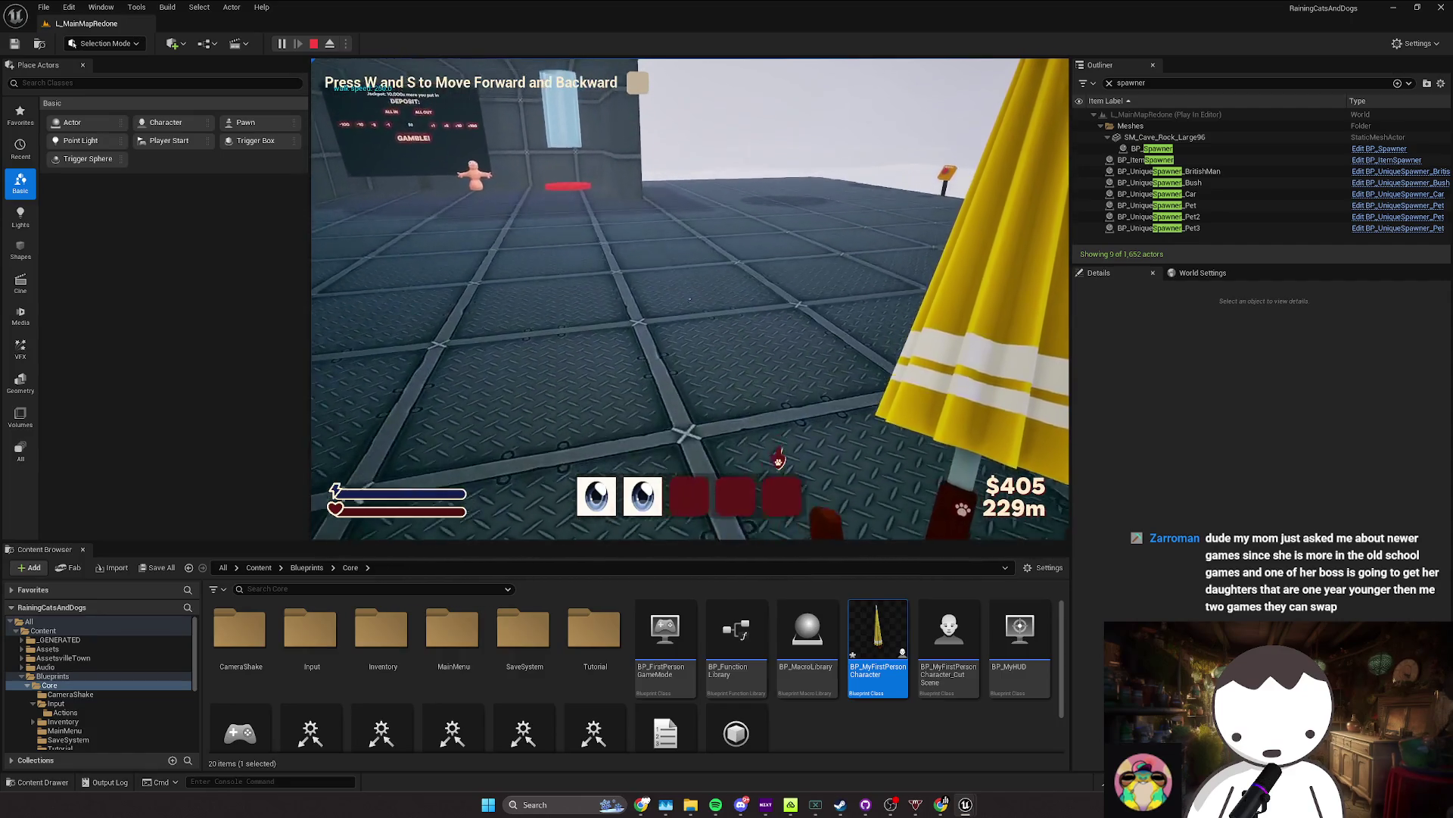
key("w")
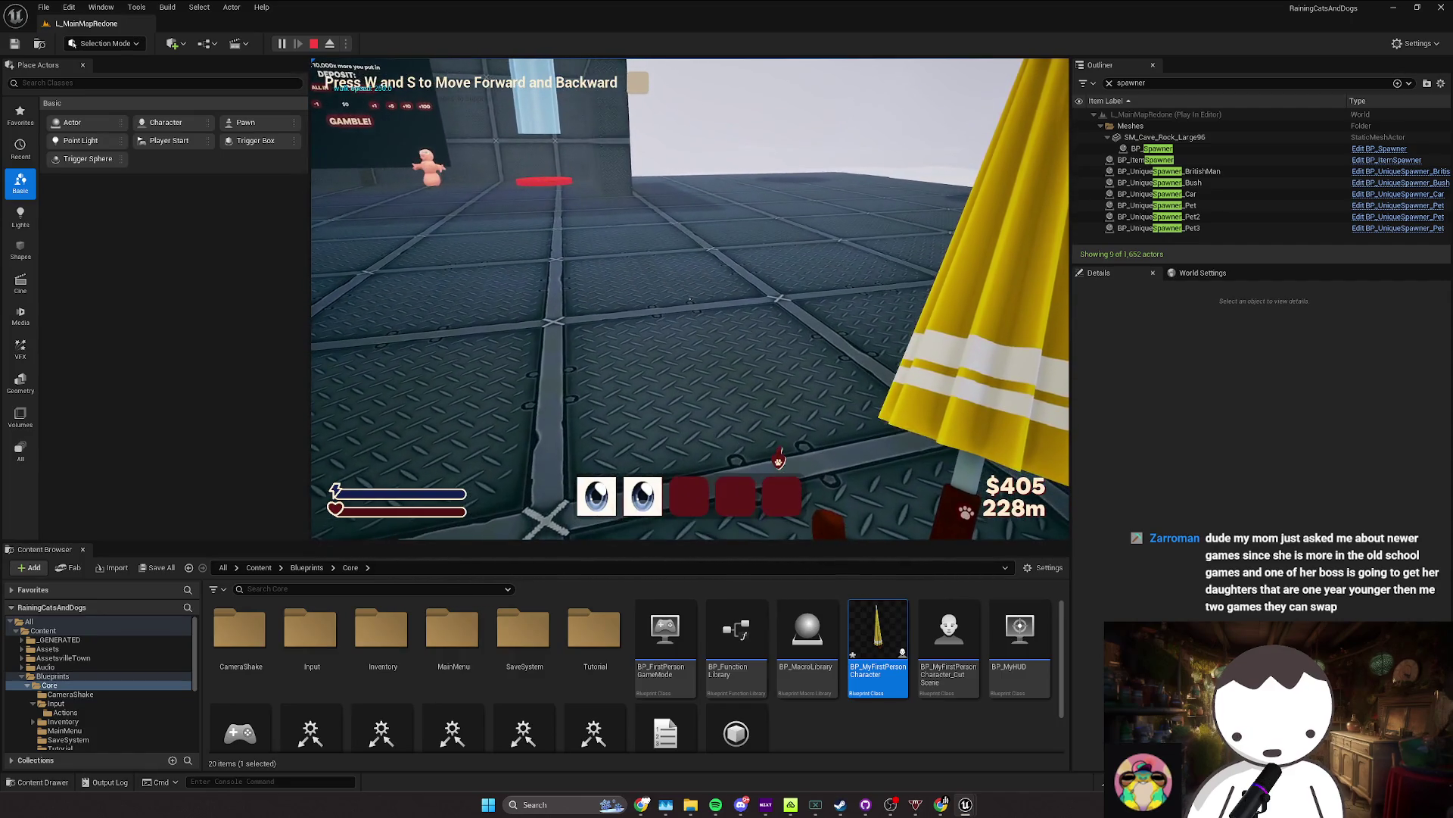
left_click(1026, 742)
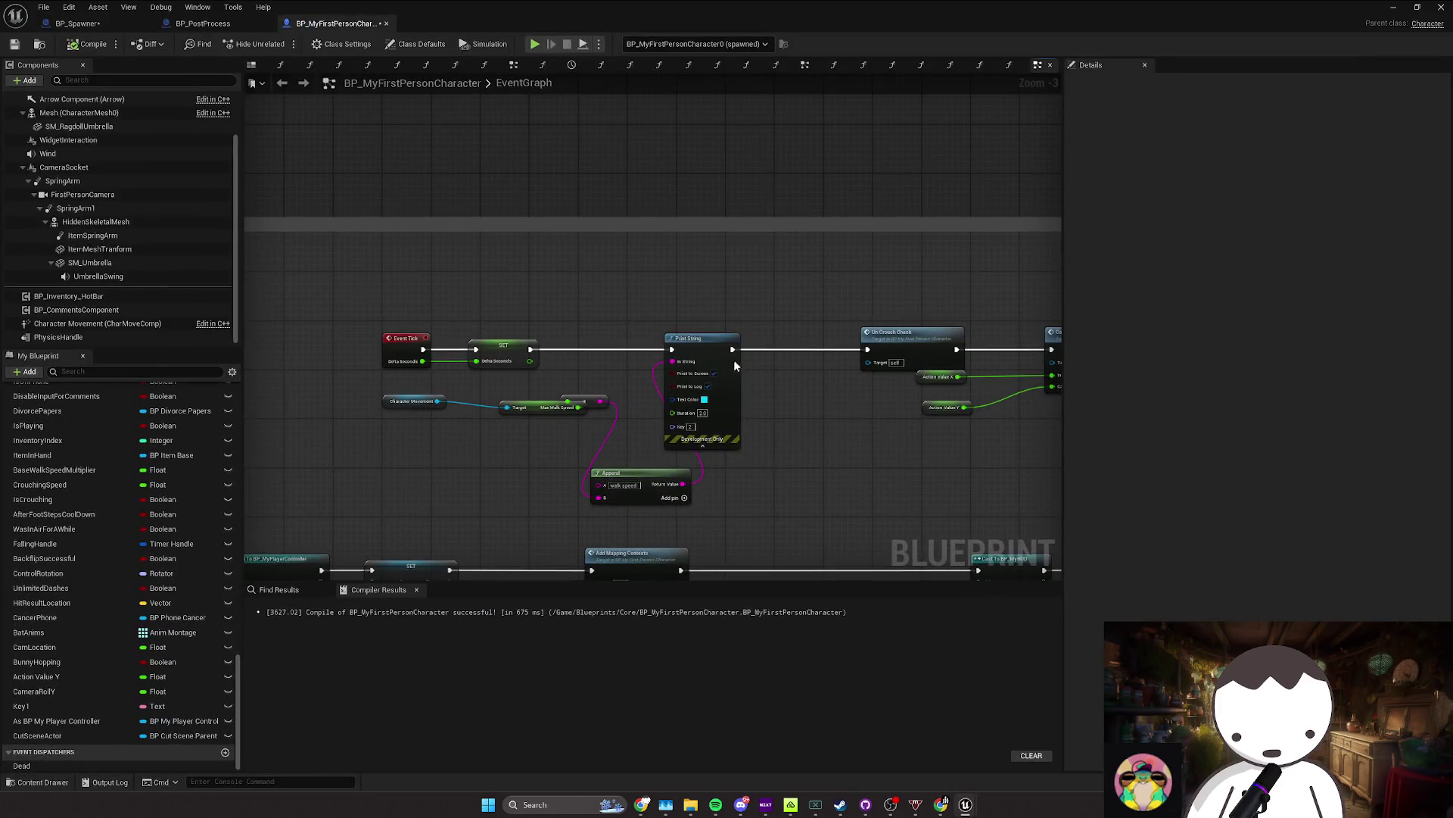
scroll(676, 454, "down", 1)
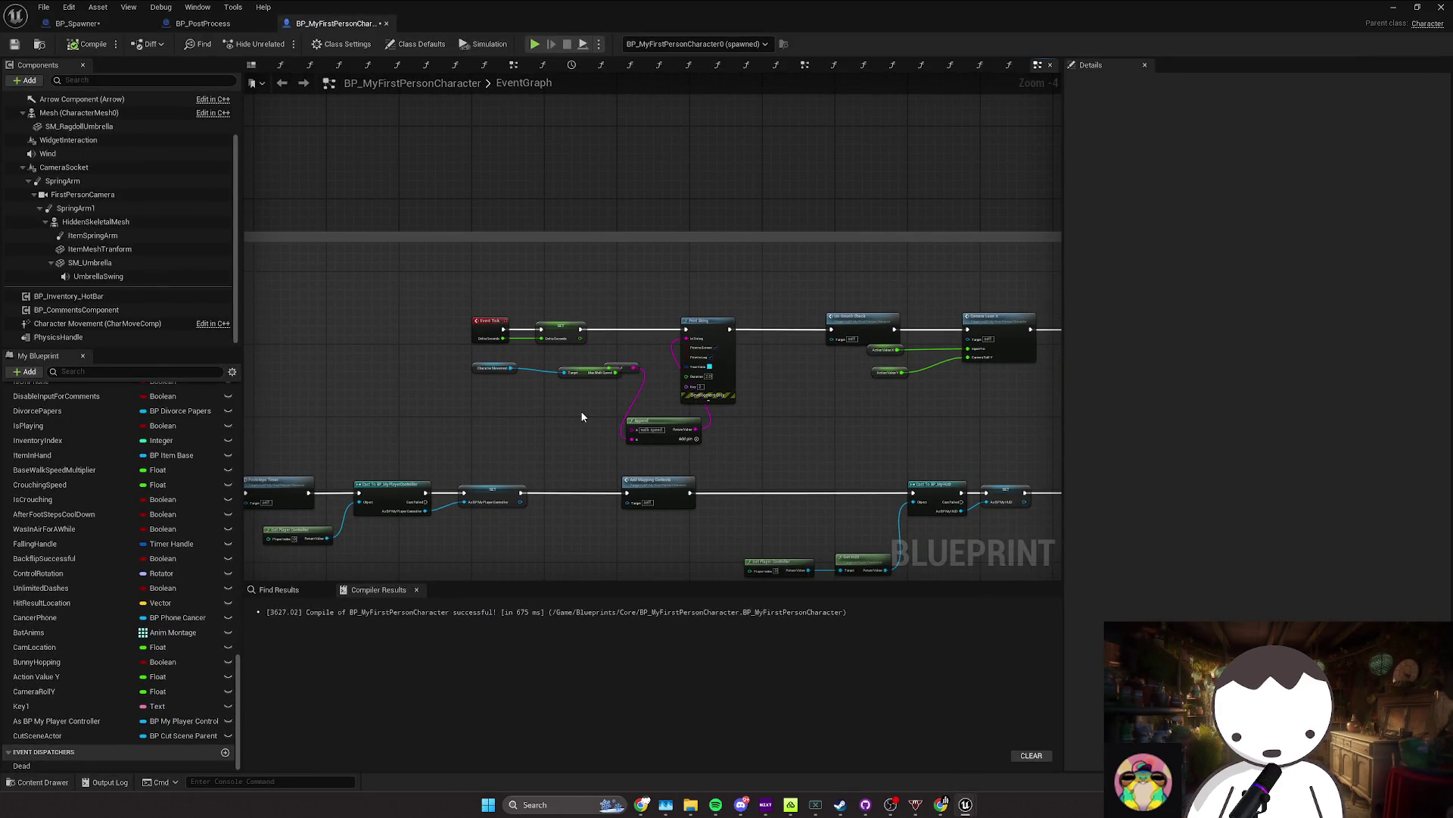
left_click_drag(582, 416, 496, 402)
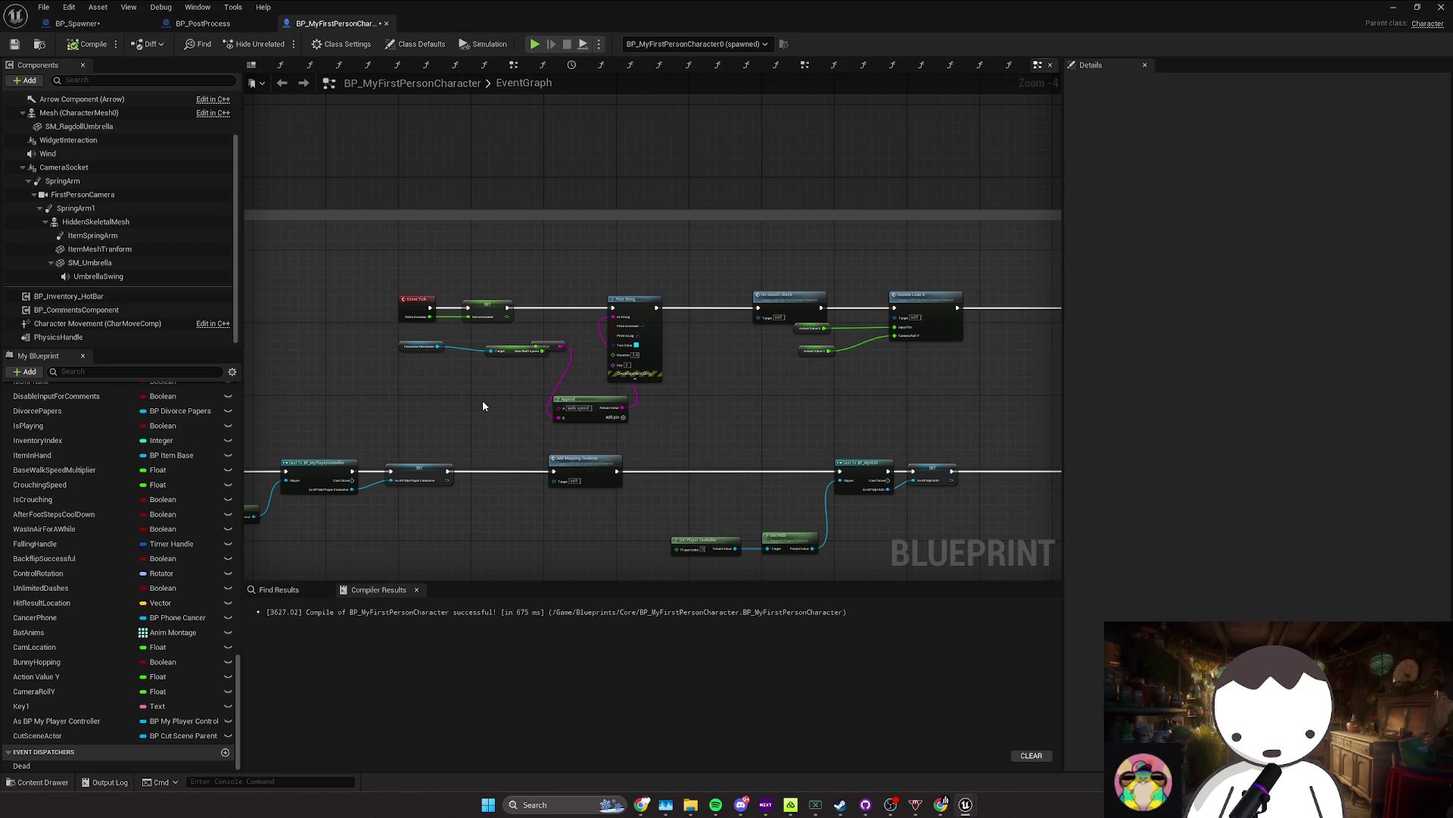
scroll(483, 400, "down", 1)
left_click_drag(526, 399, 588, 352)
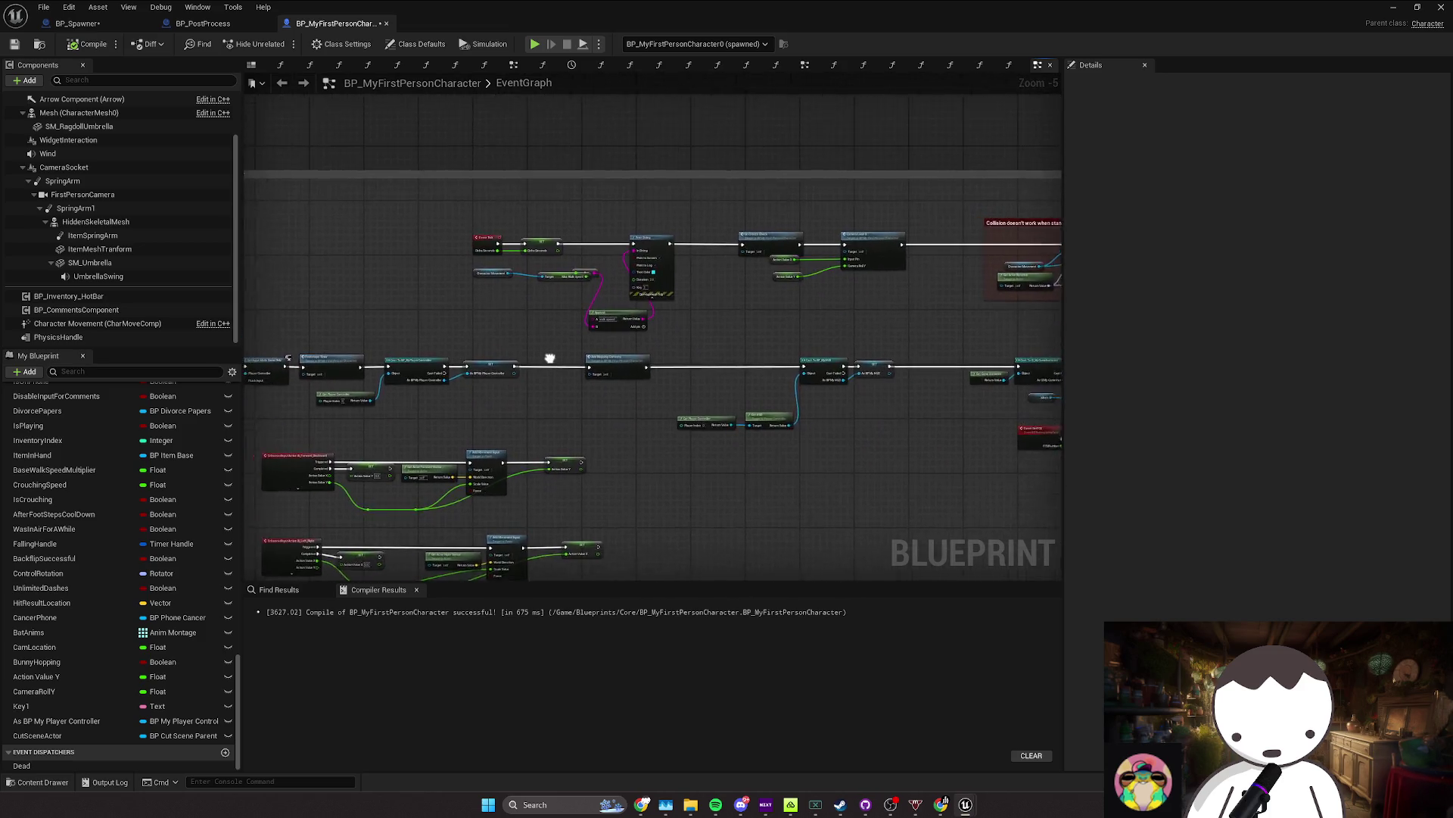
scroll(575, 350, "up", 2)
scroll(566, 348, "down", 4)
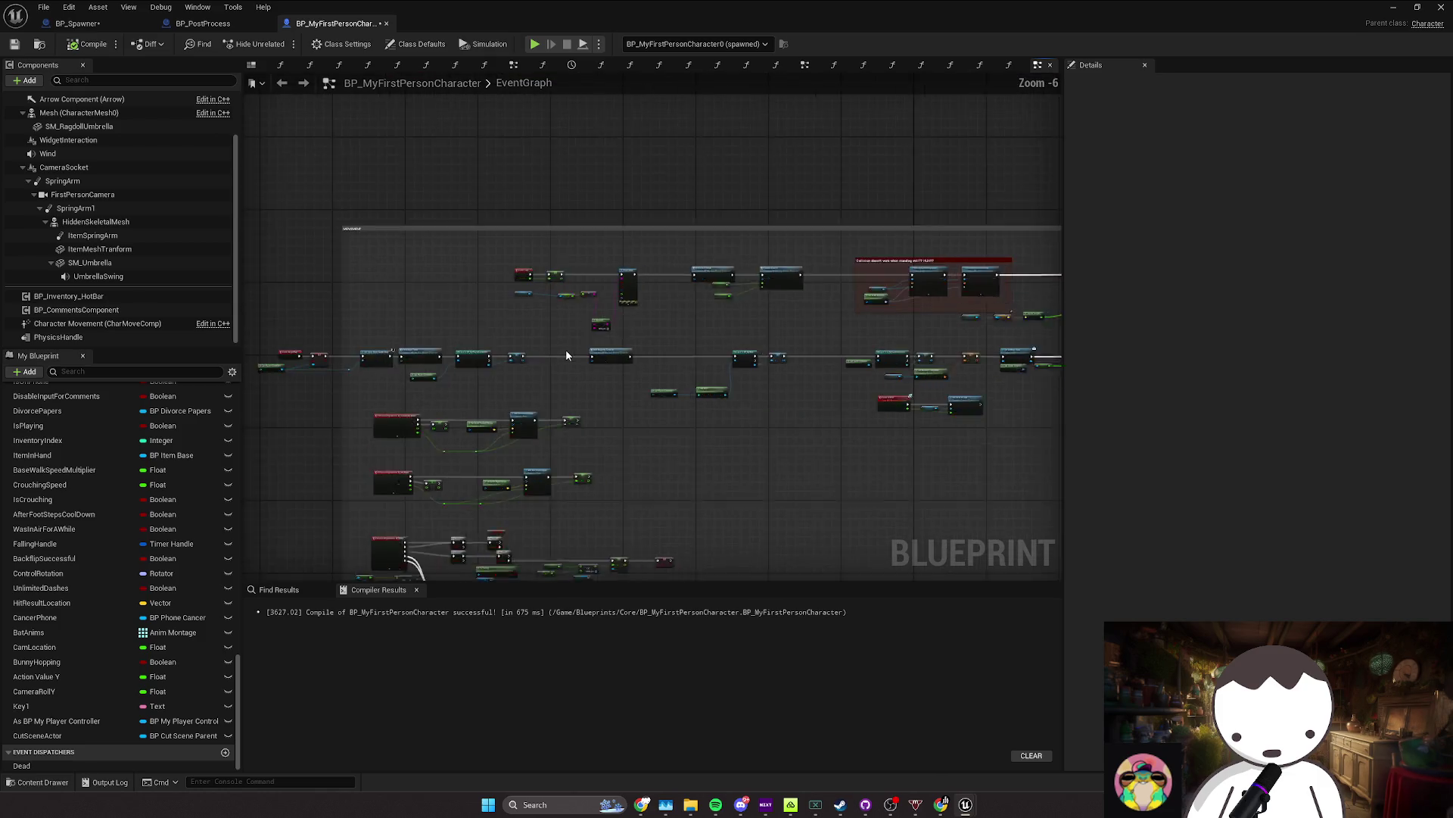
left_click_drag(565, 348, 550, 300)
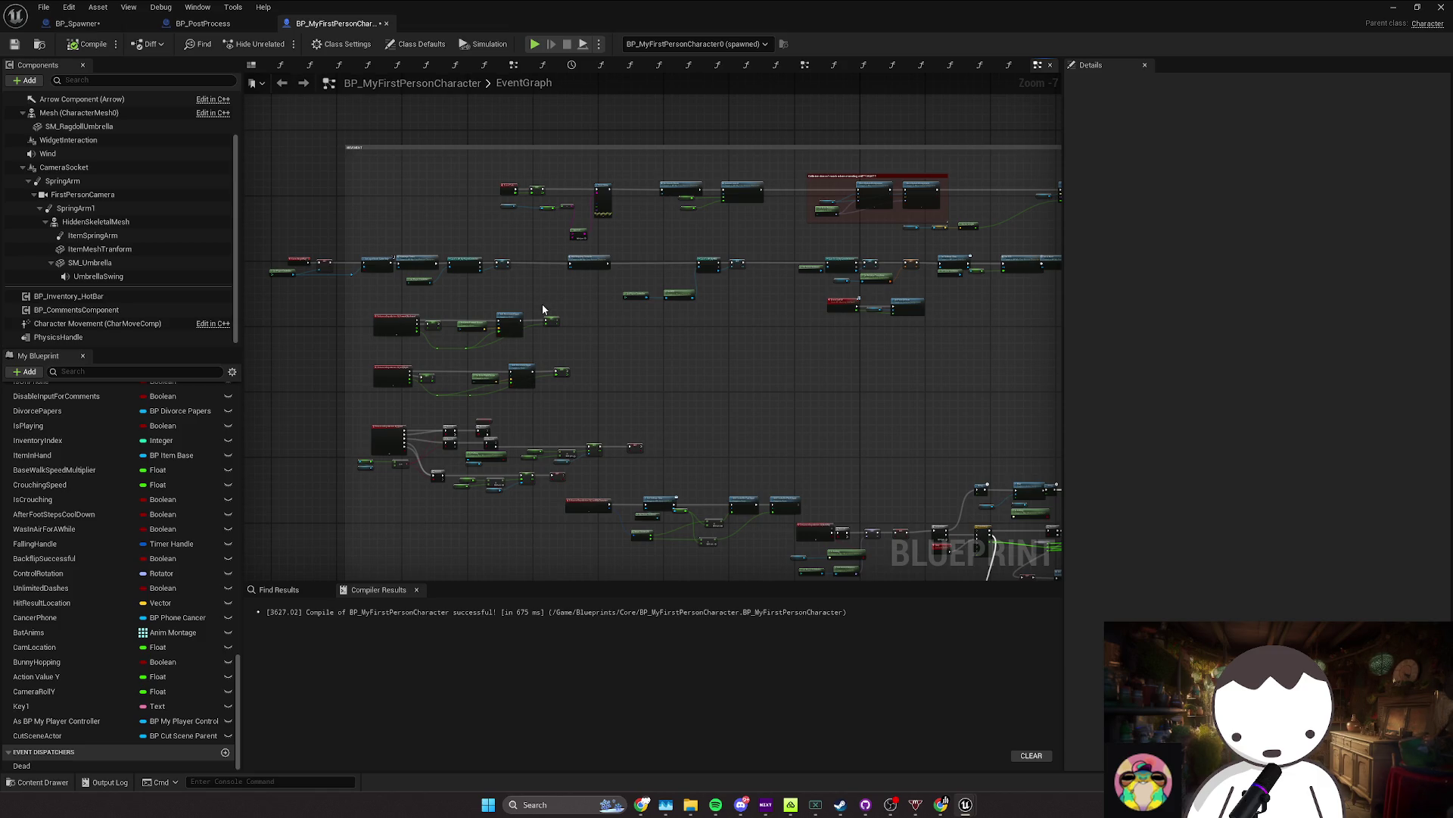
left_click_drag(542, 303, 558, 285)
mouse_move(559, 362)
left_mouse_down()
mouse_move(564, 333)
mouse_move(548, 348)
mouse_move(576, 295)
mouse_move(566, 284)
left_mouse_up()
mouse_move(669, 347)
left_mouse_down()
mouse_move(587, 405)
mouse_move(562, 334)
left_mouse_up()
scroll(587, 311, "up", 2)
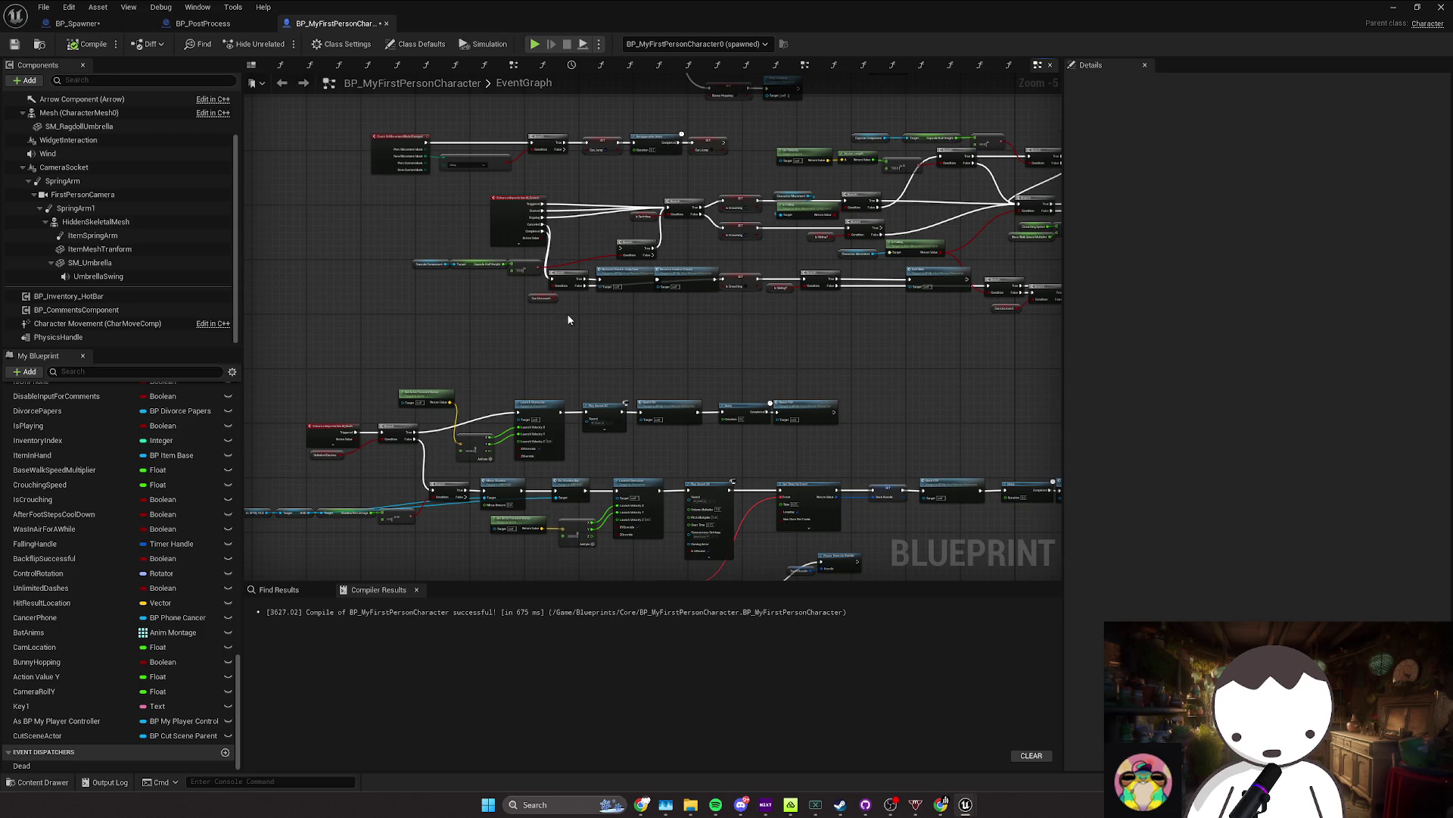
left_click_drag(568, 316, 601, 299)
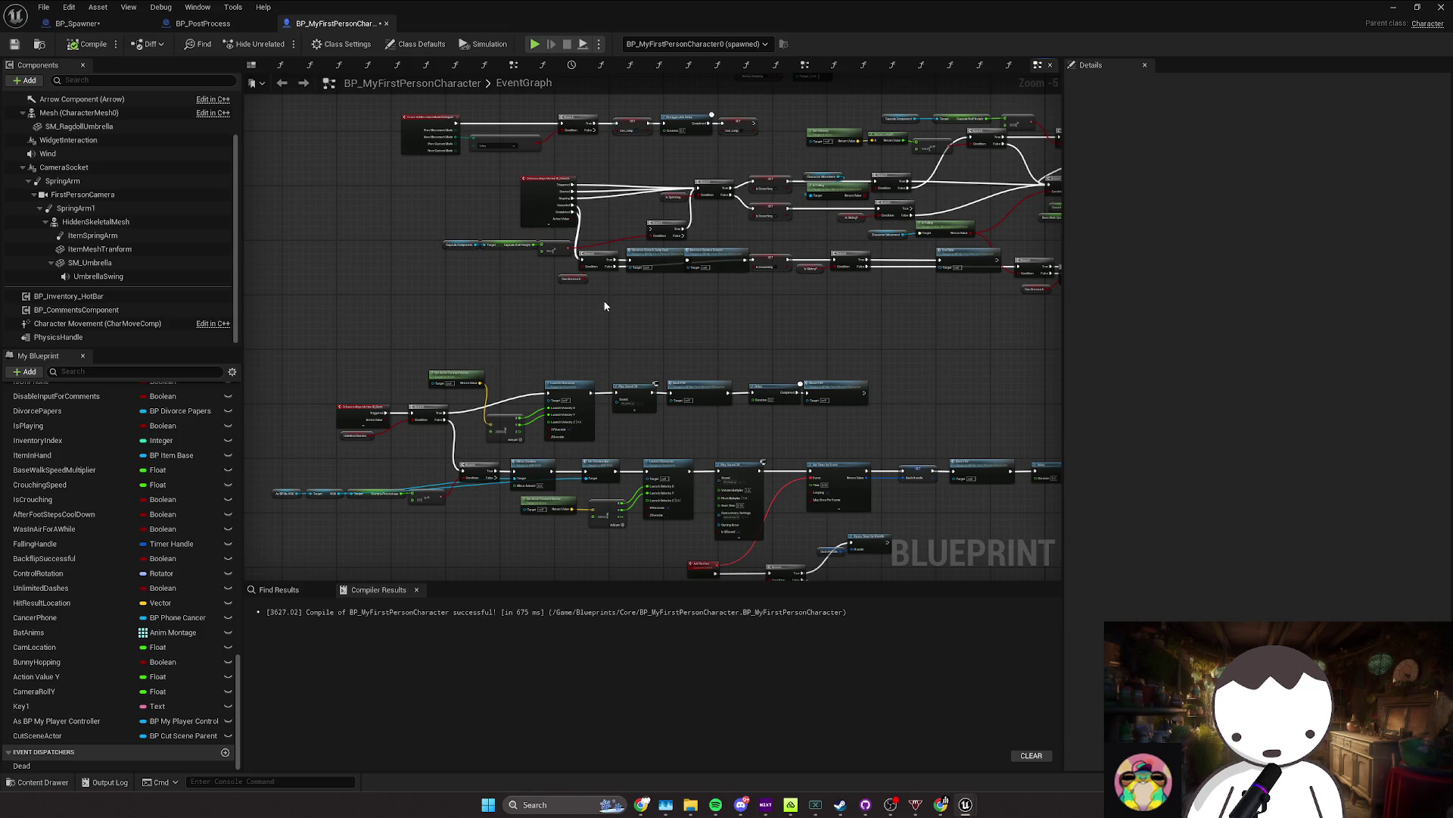
mouse_move(605, 306)
left_mouse_down()
mouse_move(575, 331)
mouse_move(588, 379)
left_mouse_up()
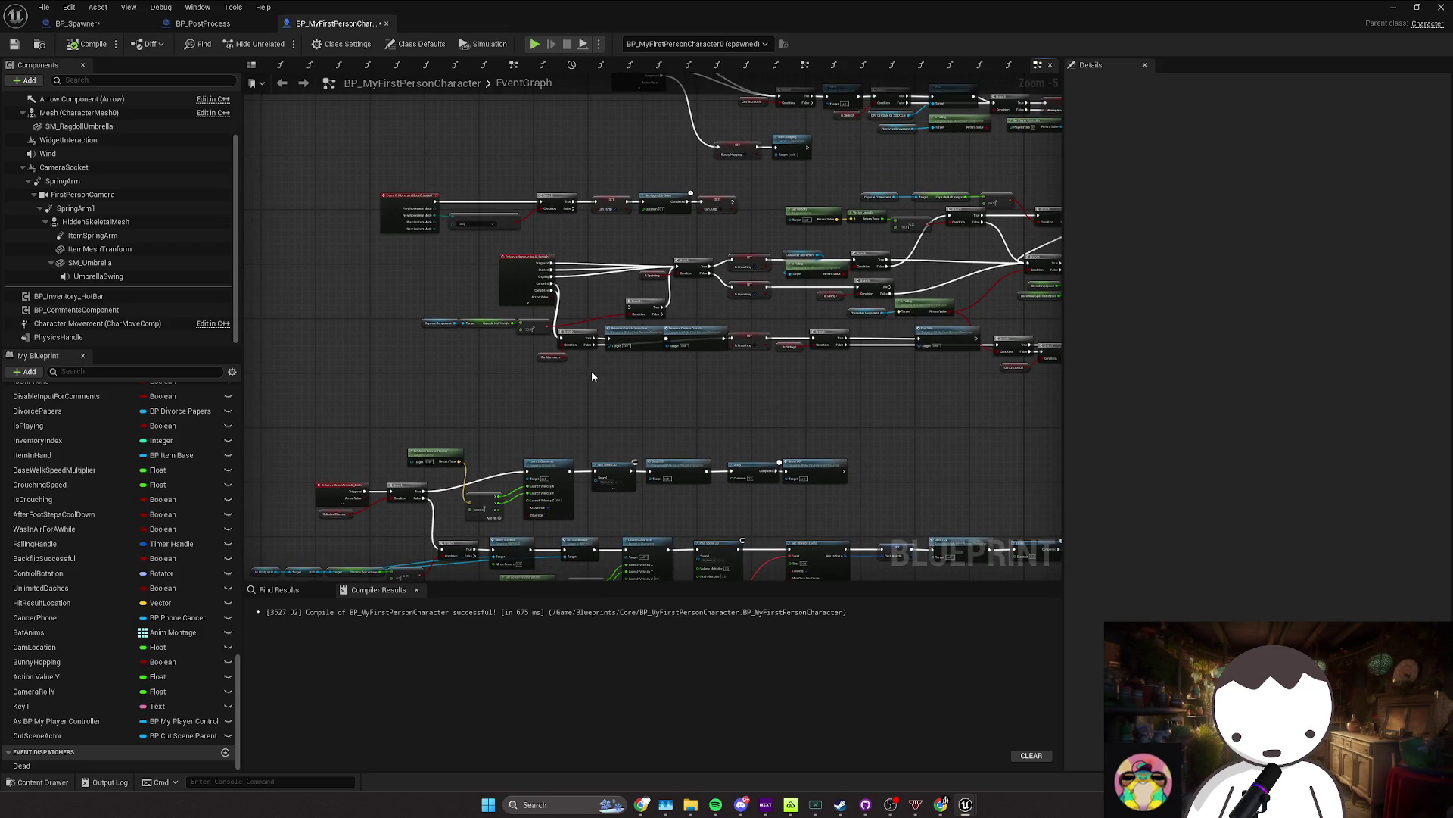
scroll(564, 358, "up", 2)
left_click(569, 354)
scroll(575, 357, "up", 2)
Step: Move the Can Uncrouch getter up-left beside its Branch and clear the selection
left_click_drag(575, 357, 529, 337)
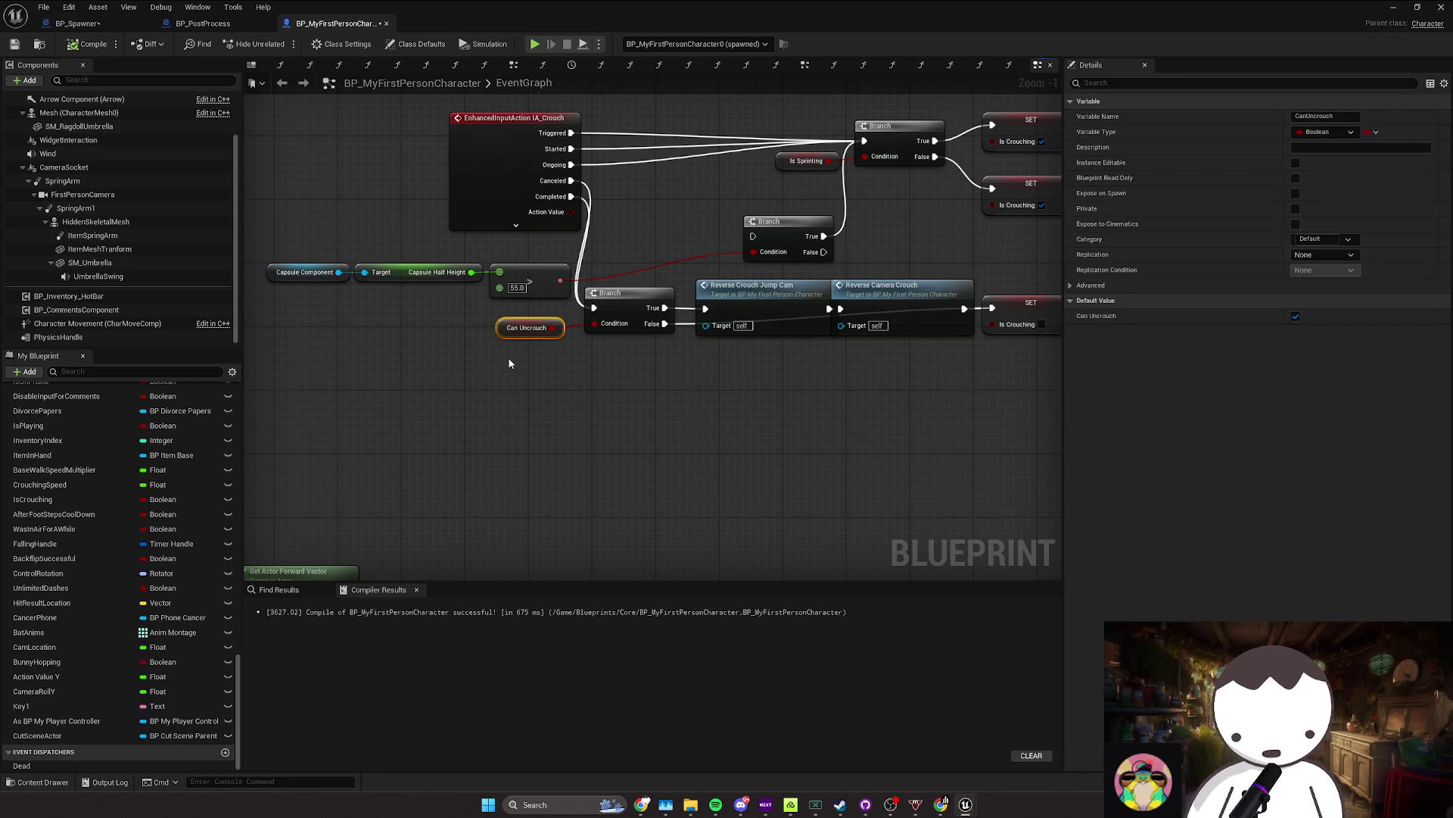
left_click_drag(529, 354, 603, 361)
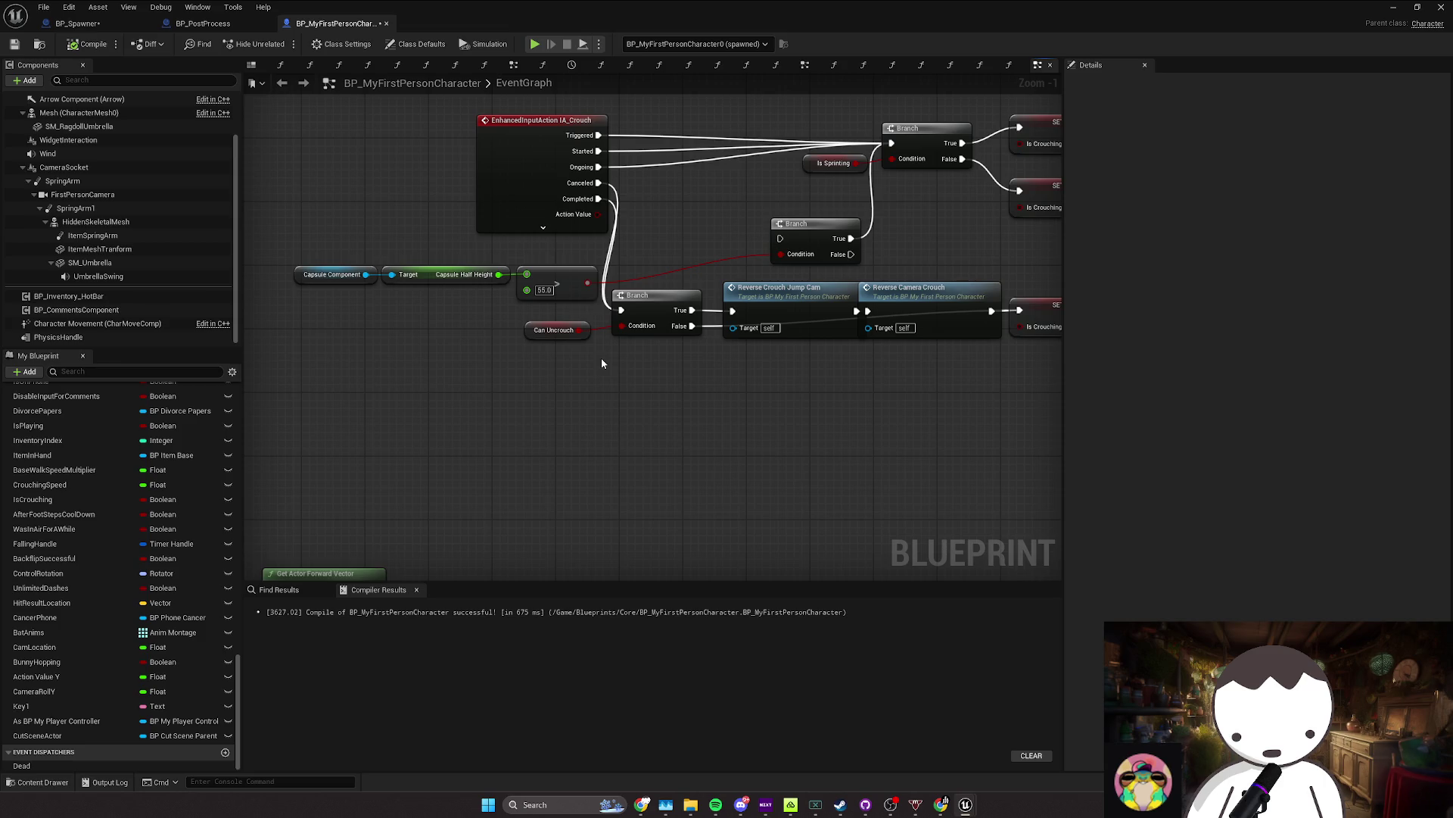
Step: Align the uncrouch Branch, Can Uncrouch, SET Is Crouching and End Slide nodes along the wire
mouse_move(530, 367)
left_mouse_down()
mouse_move(598, 360)
mouse_move(628, 316)
left_mouse_up()
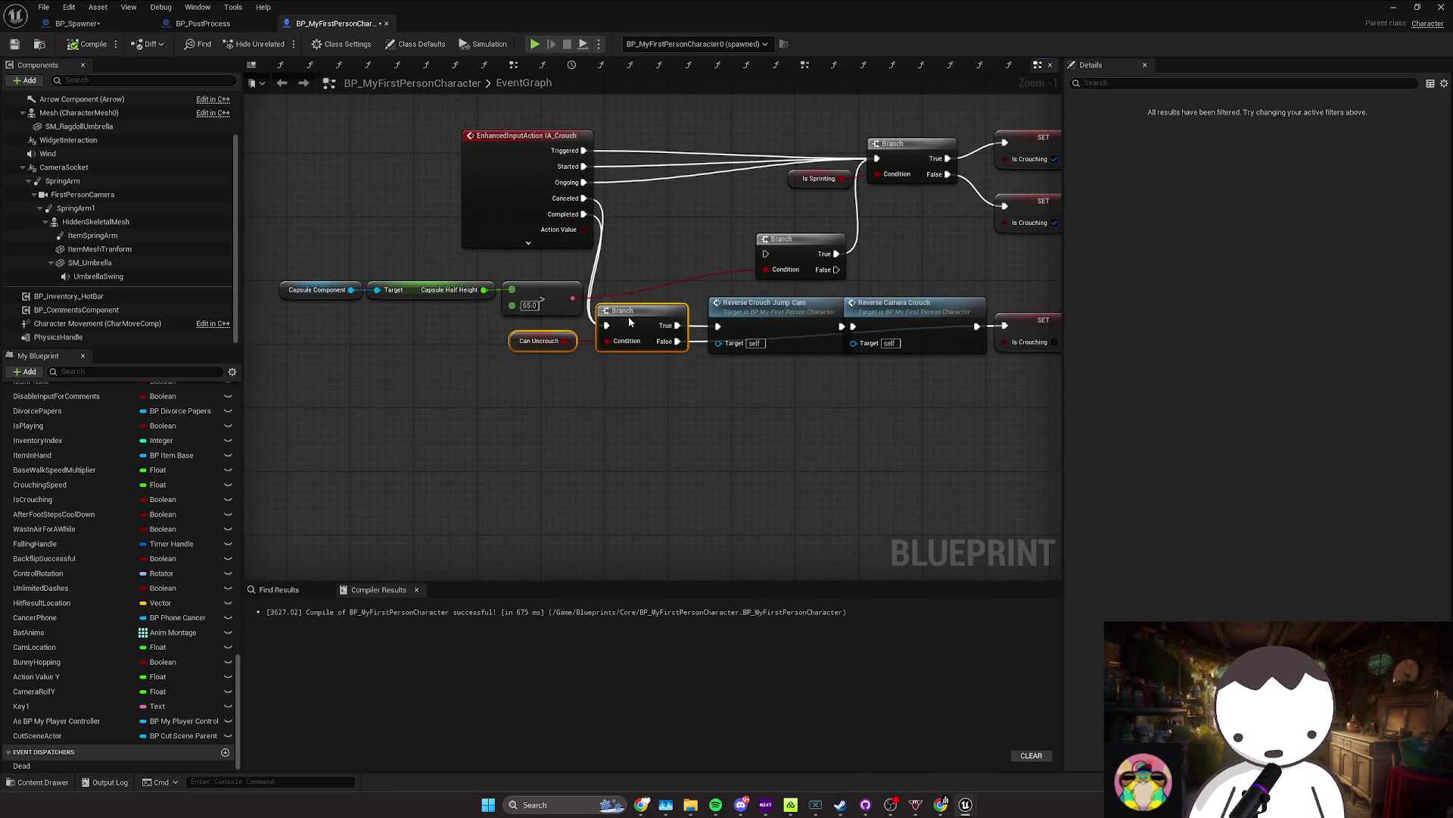
left_click_drag(764, 321, 448, 295)
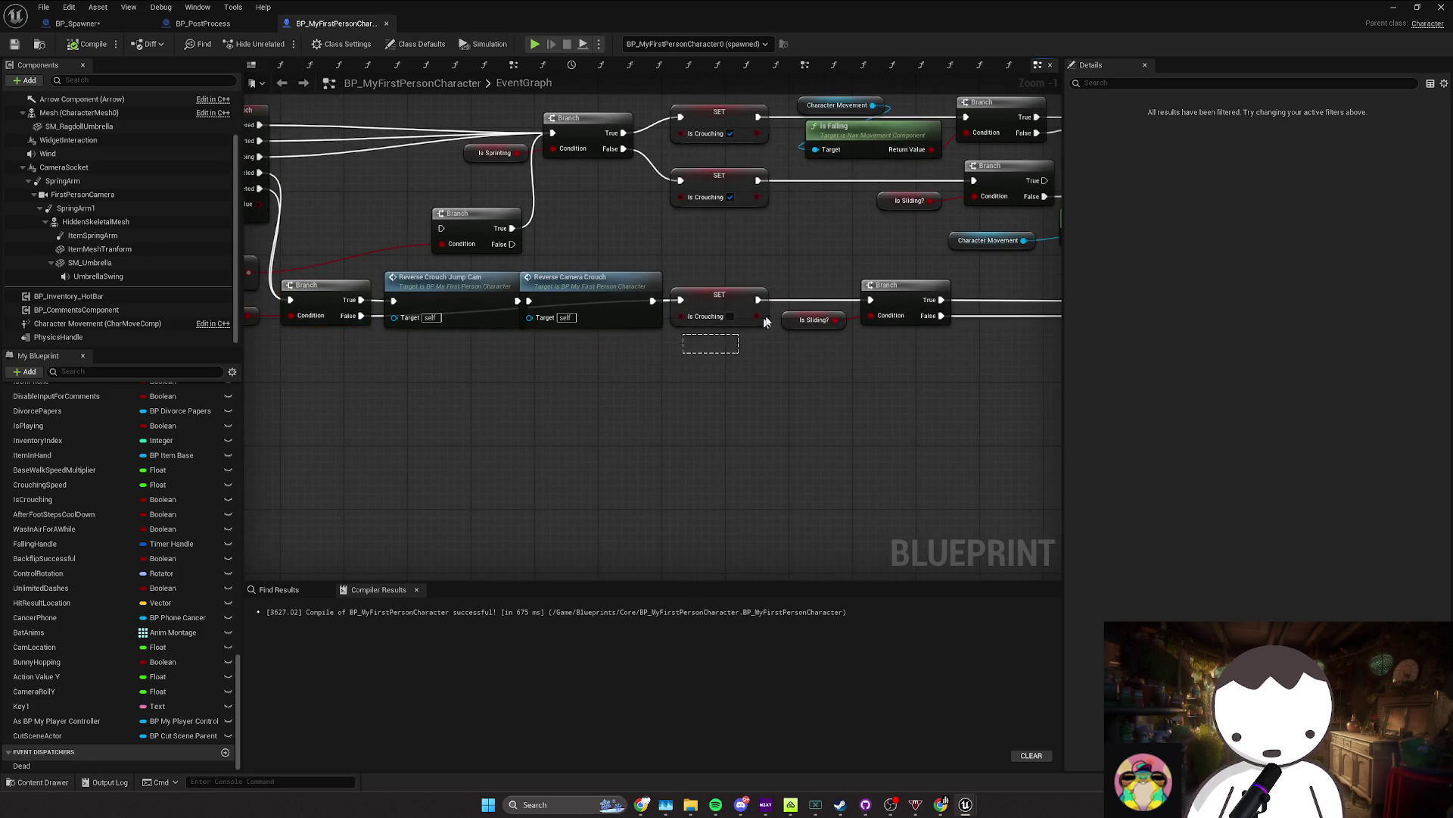
mouse_move(764, 321)
left_mouse_down()
mouse_move(754, 348)
mouse_move(765, 332)
mouse_move(590, 326)
mouse_move(757, 303)
left_mouse_up()
scroll(626, 343, "down", 2)
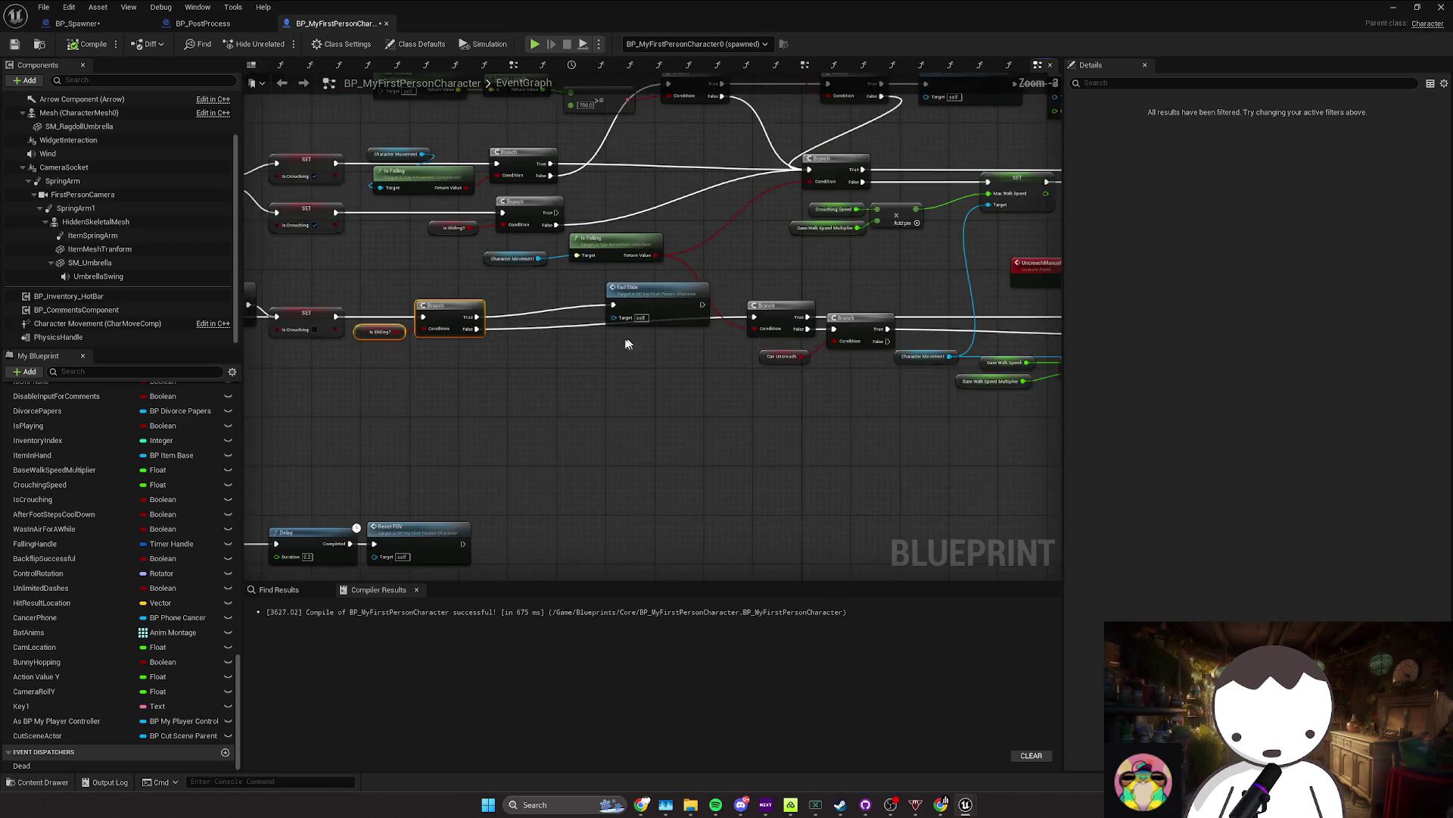
left_click_drag(626, 343, 523, 357)
left_click_drag(552, 302, 509, 313)
left_click_drag(621, 404, 517, 417)
mouse_move(517, 417)
left_mouse_down()
mouse_move(625, 327)
mouse_move(470, 346)
left_mouse_up()
left_click_drag(576, 347, 563, 360)
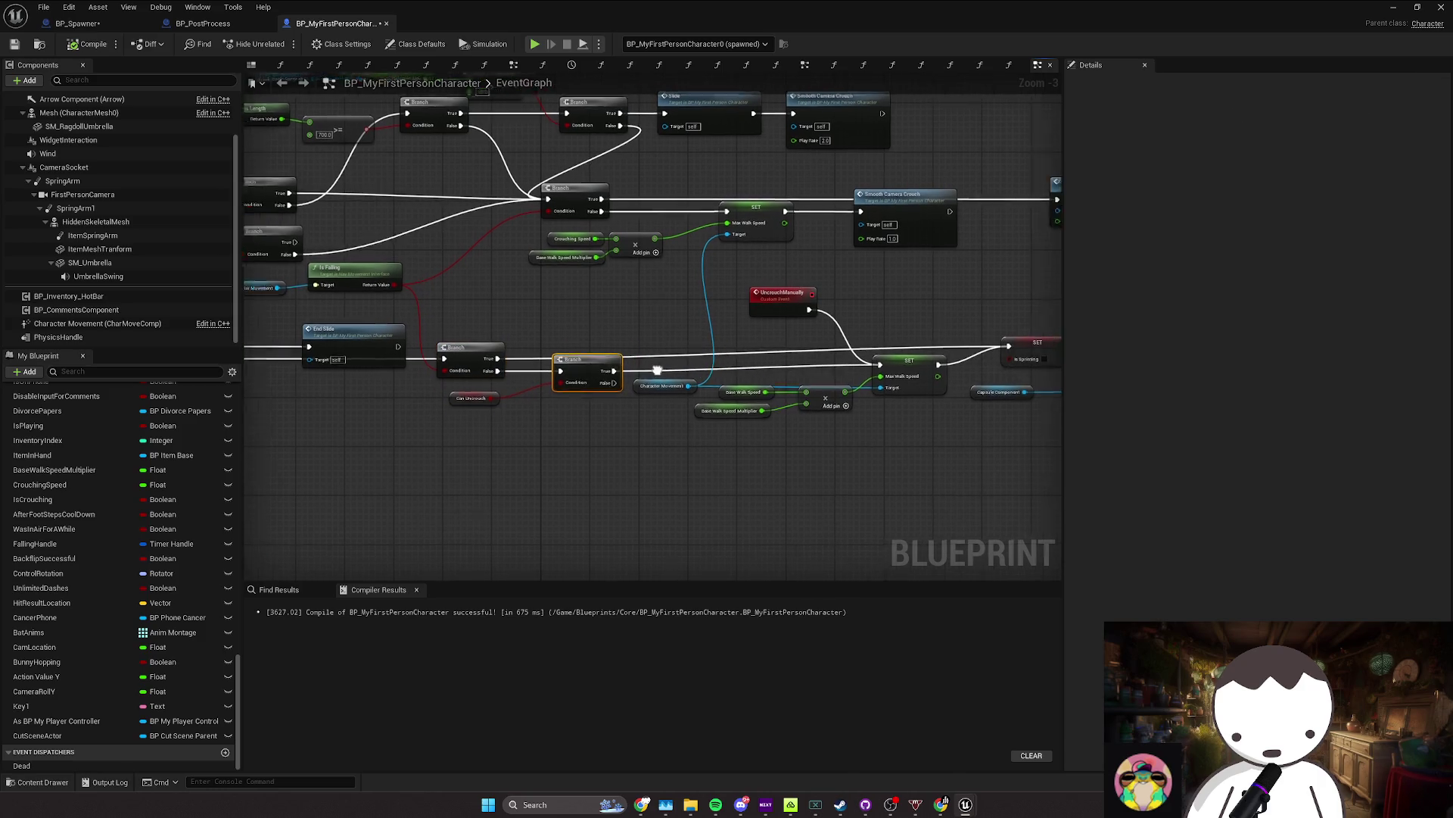
Step: Line up the walk-speed nodes, SET Is Sprinting, capsule height check and Reverse Camera Crouch
mouse_move(657, 371)
left_mouse_down()
mouse_move(539, 370)
mouse_move(757, 363)
mouse_move(845, 336)
left_mouse_up()
mouse_move(848, 361)
left_mouse_down()
mouse_move(653, 366)
mouse_move(732, 363)
mouse_move(720, 375)
left_mouse_up()
left_click_drag(806, 332, 688, 321)
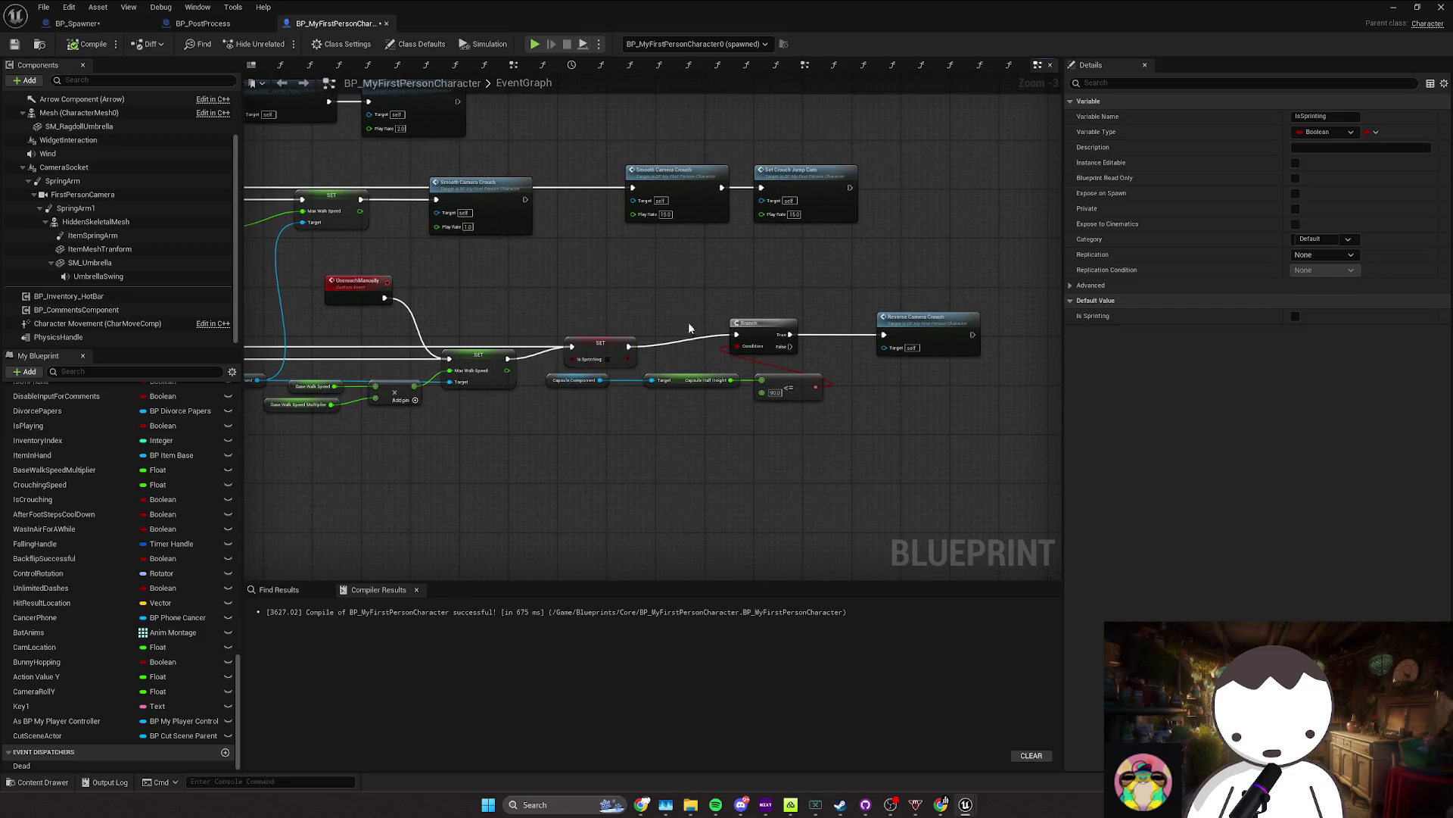
left_click_drag(832, 306, 742, 434)
left_click_drag(757, 342, 751, 354)
left_click_drag(919, 339, 914, 344)
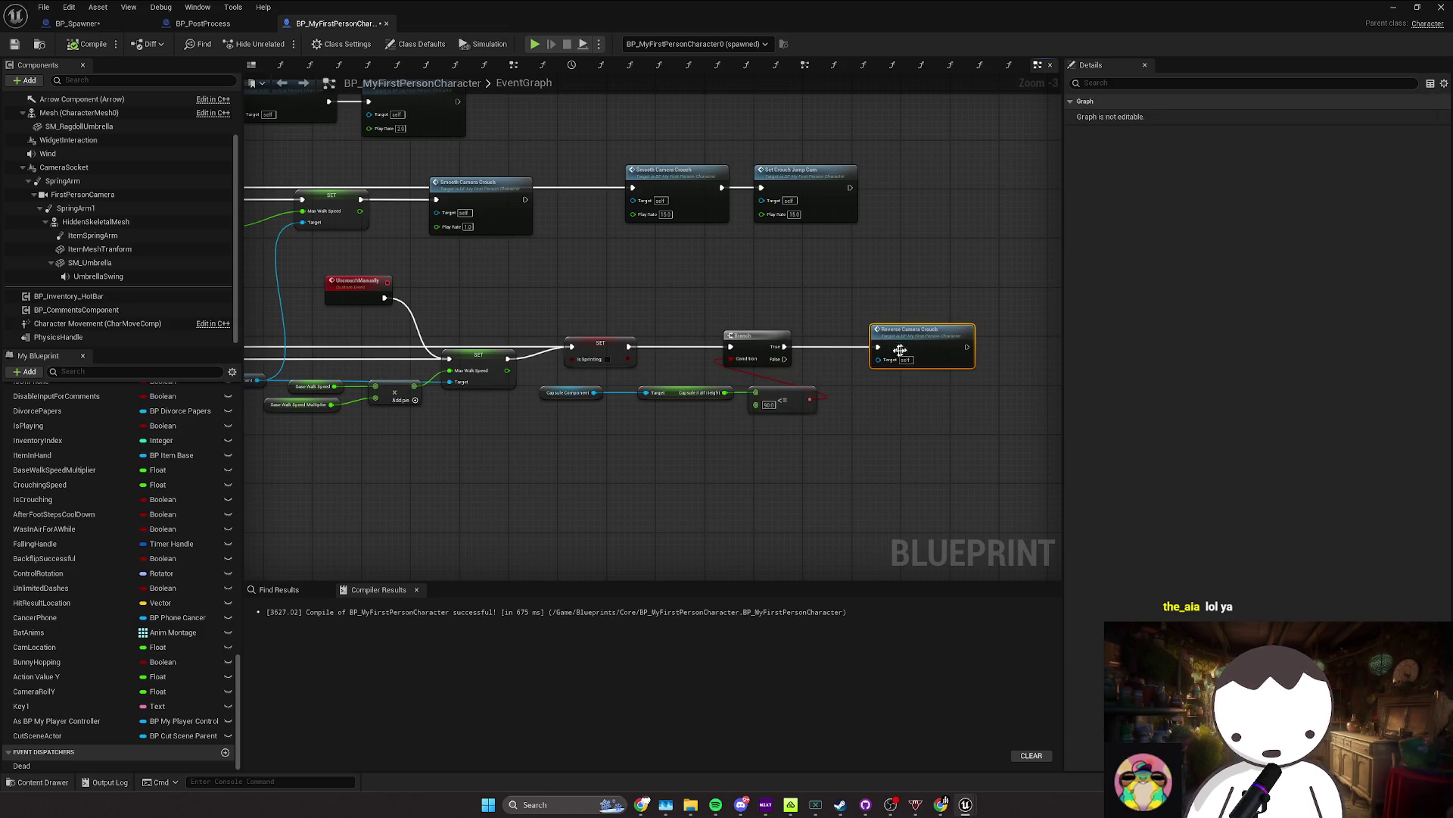
left_click_drag(528, 385, 756, 343)
scroll(528, 385, "down", 1)
mouse_move(528, 386)
left_mouse_down()
mouse_move(778, 365)
mouse_move(726, 371)
mouse_move(713, 389)
mouse_move(606, 307)
left_mouse_up()
scroll(528, 385, "down", 1)
scroll(713, 389, "up", 1)
Step: Move the Get Actor Forward Vector and multiply nodes down-right, beneath Launch Character
left_click(606, 306)
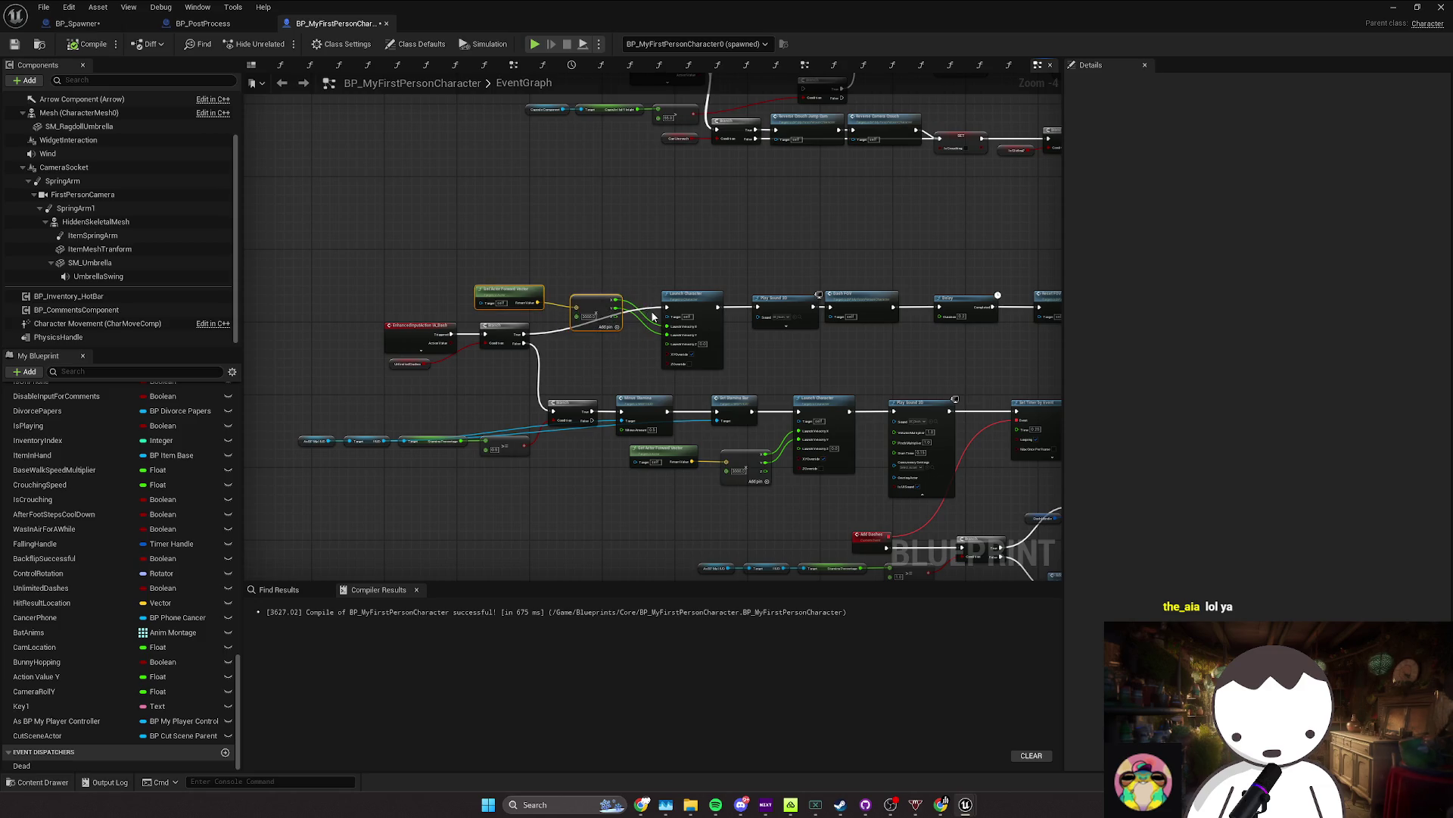
mouse_move(591, 301)
left_mouse_down()
mouse_move(632, 340)
mouse_move(556, 342)
mouse_move(578, 369)
left_mouse_up()
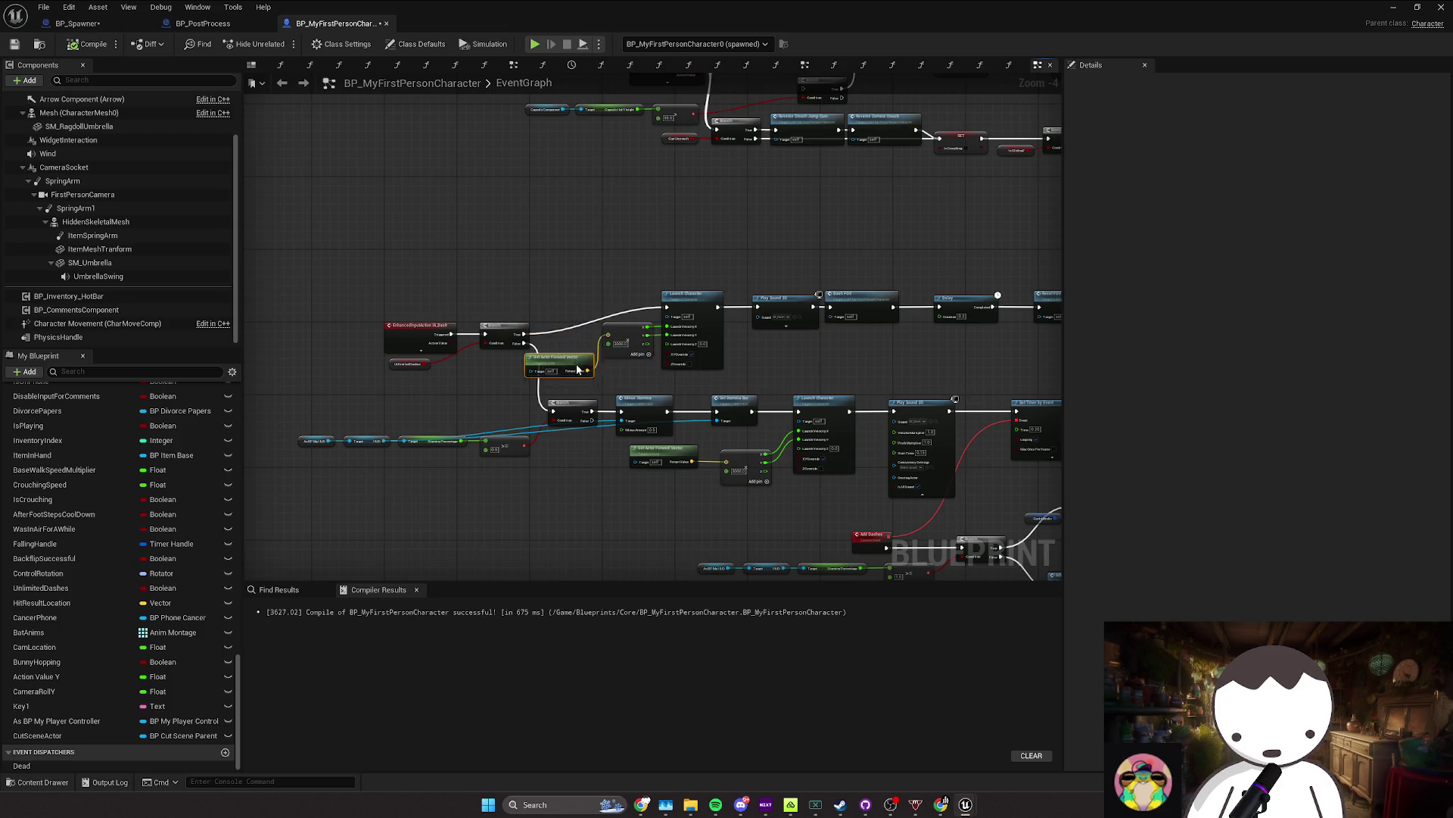
scroll(566, 330, "up", 1)
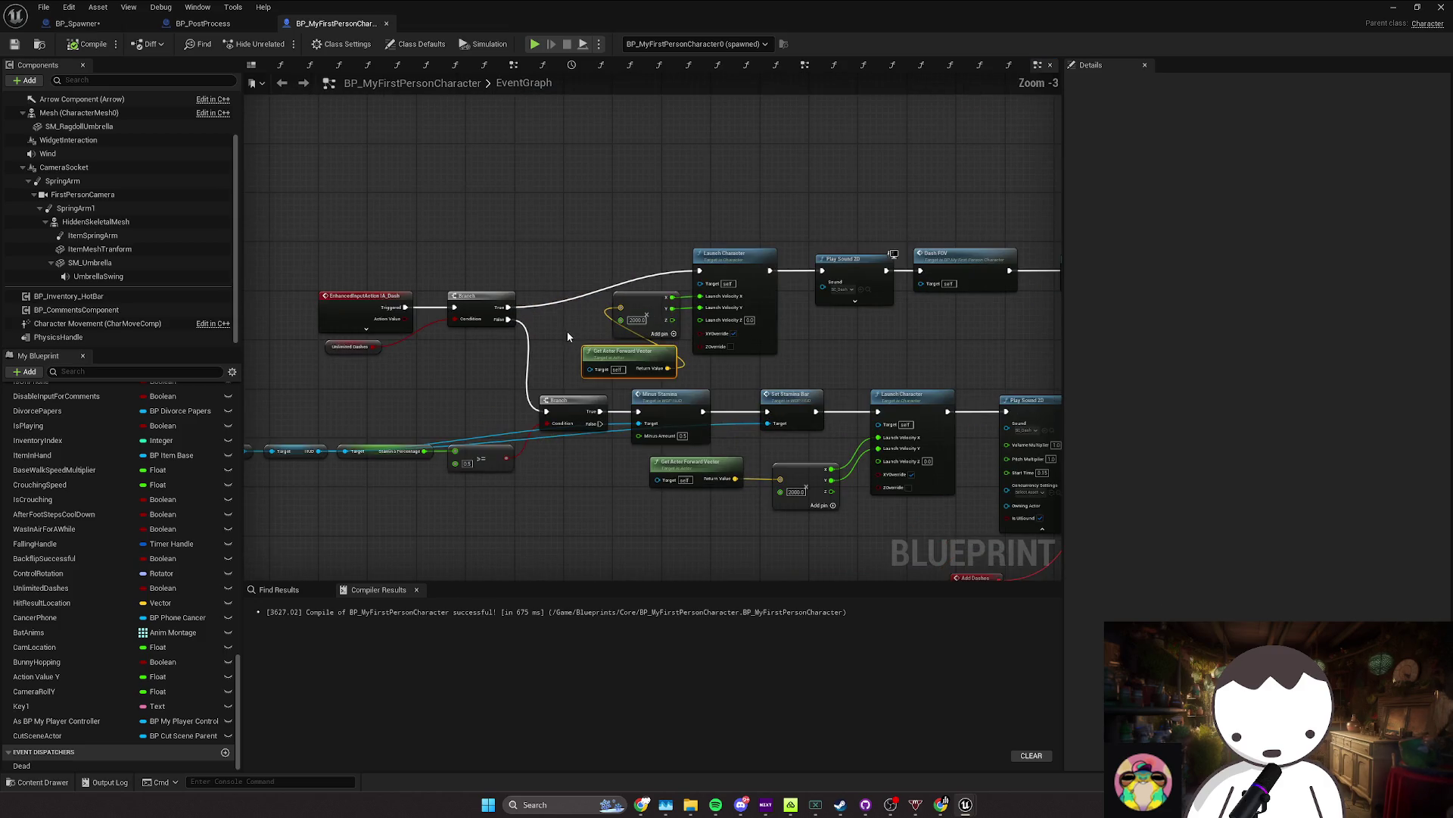
scroll(644, 309, "down", 3)
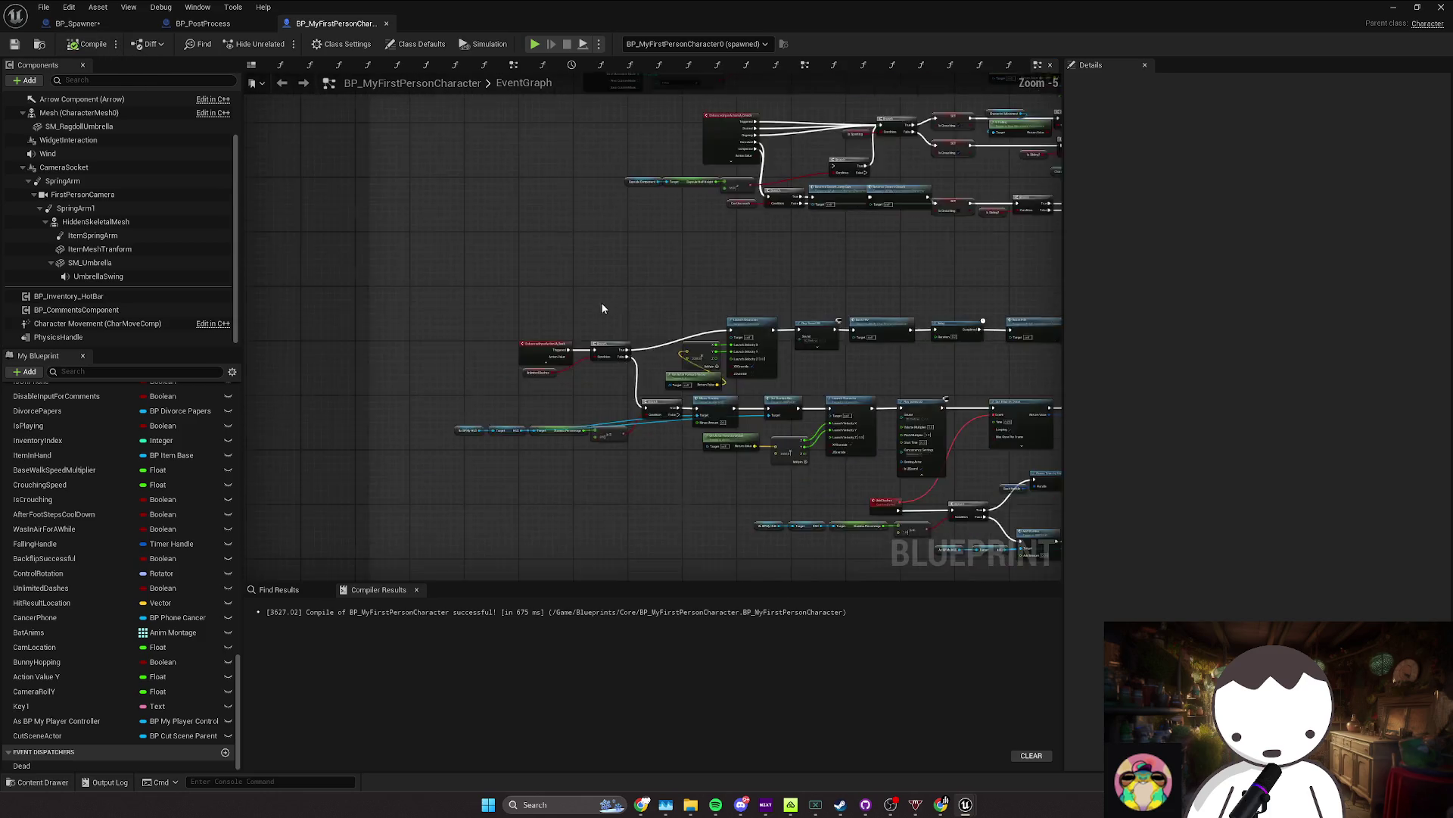
scroll(564, 338, "up", 4)
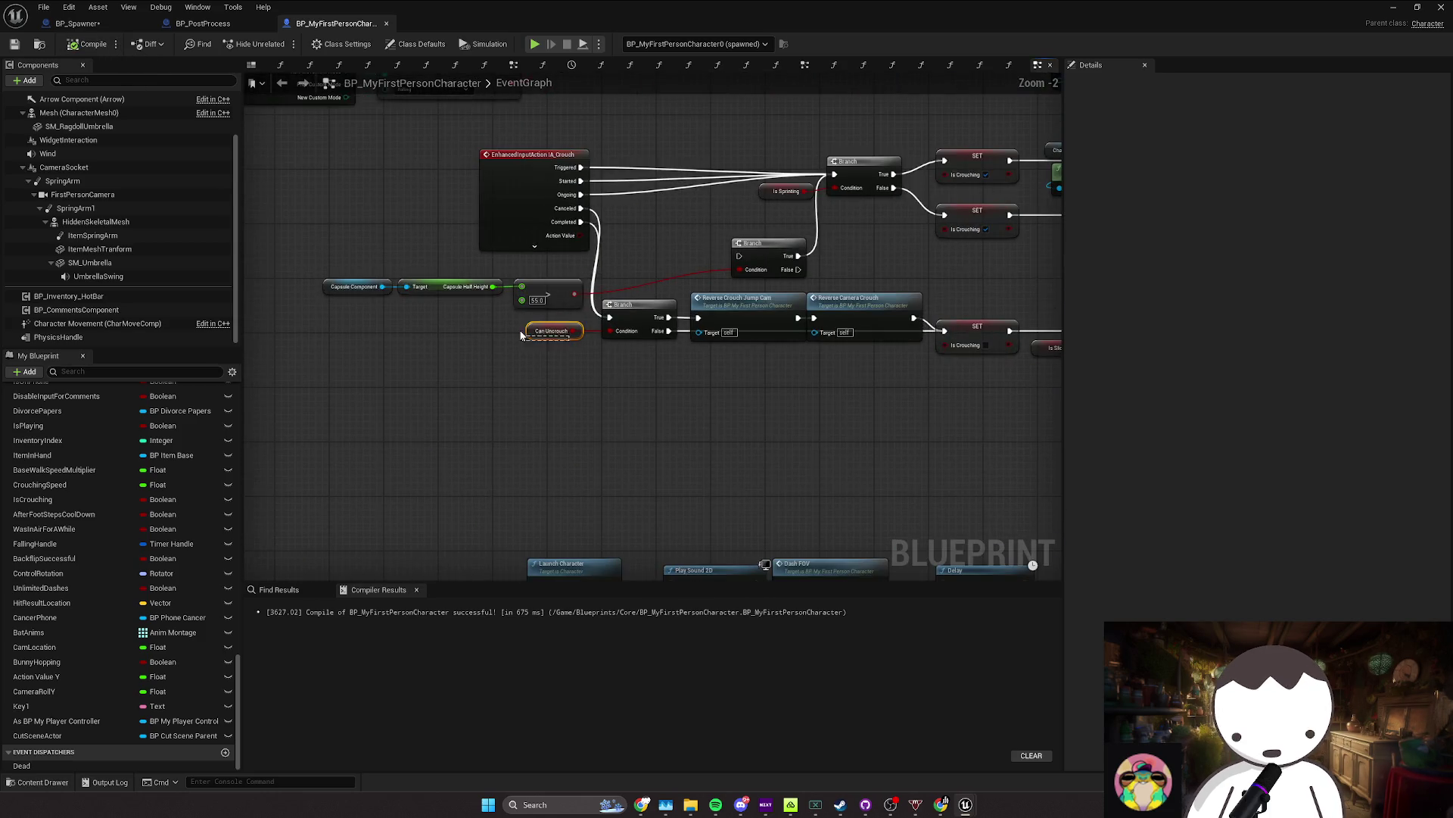
left_click(557, 327)
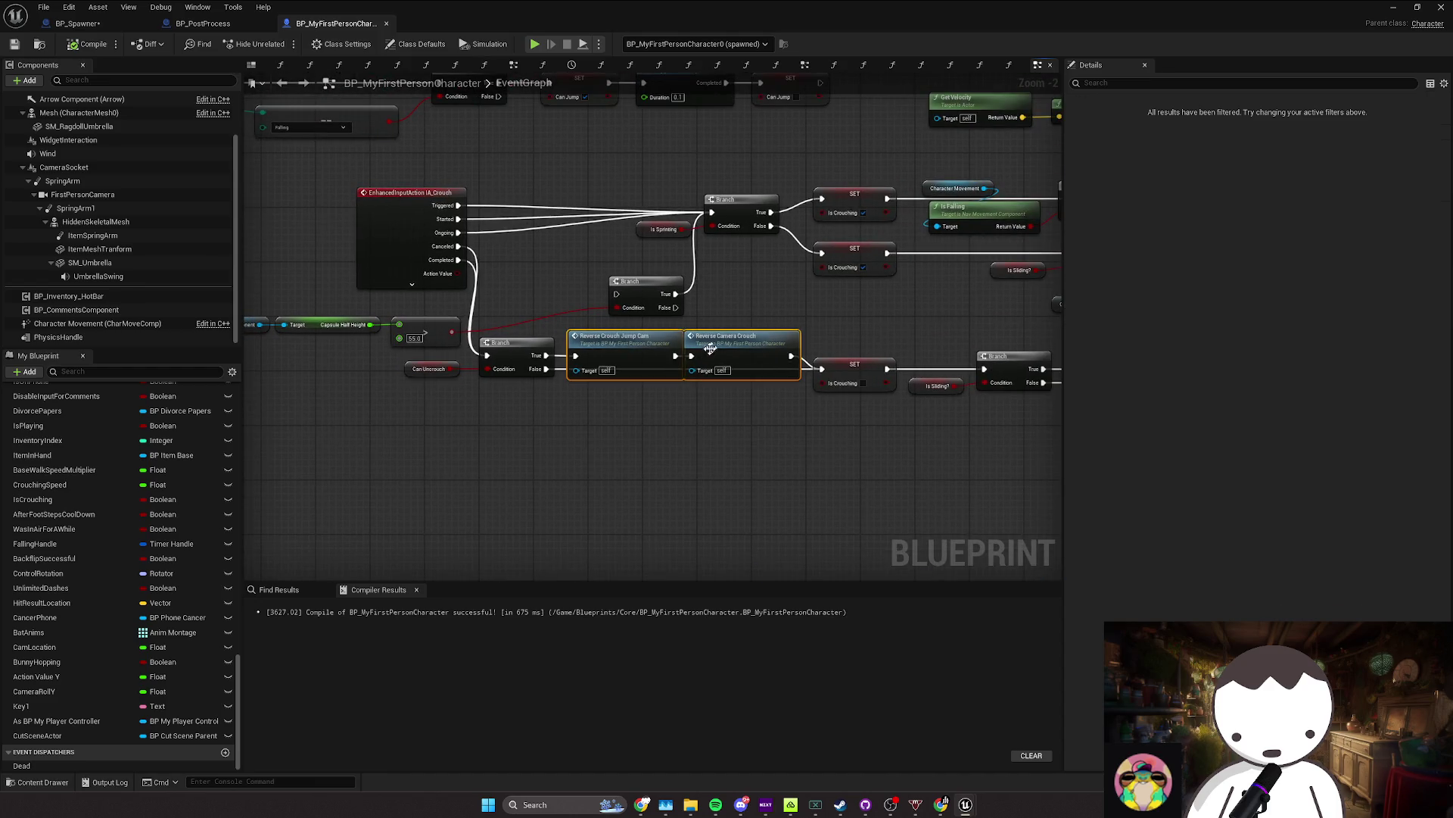
left_click_drag(721, 343, 617, 365)
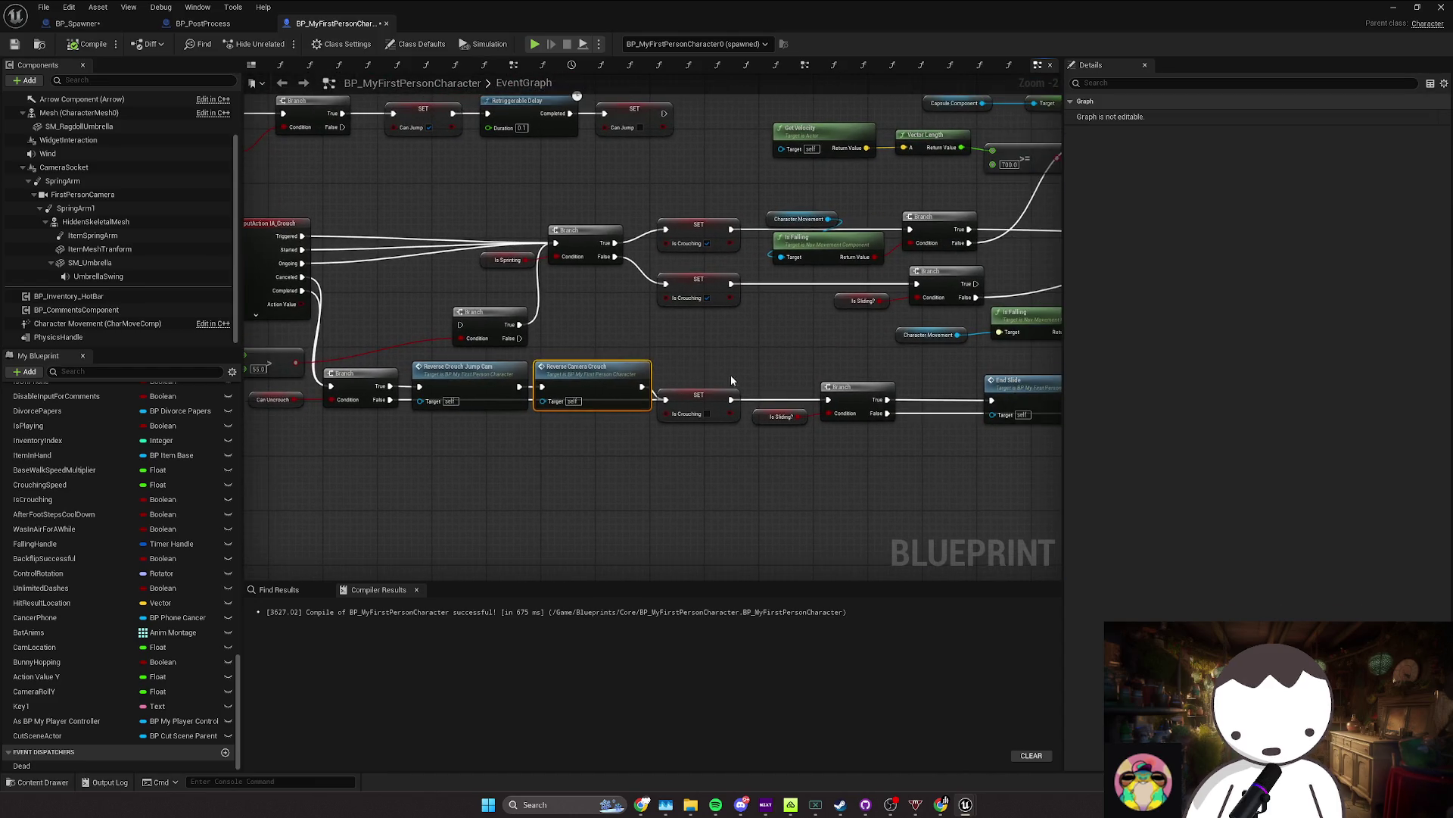
left_click(685, 405)
left_click(639, 351)
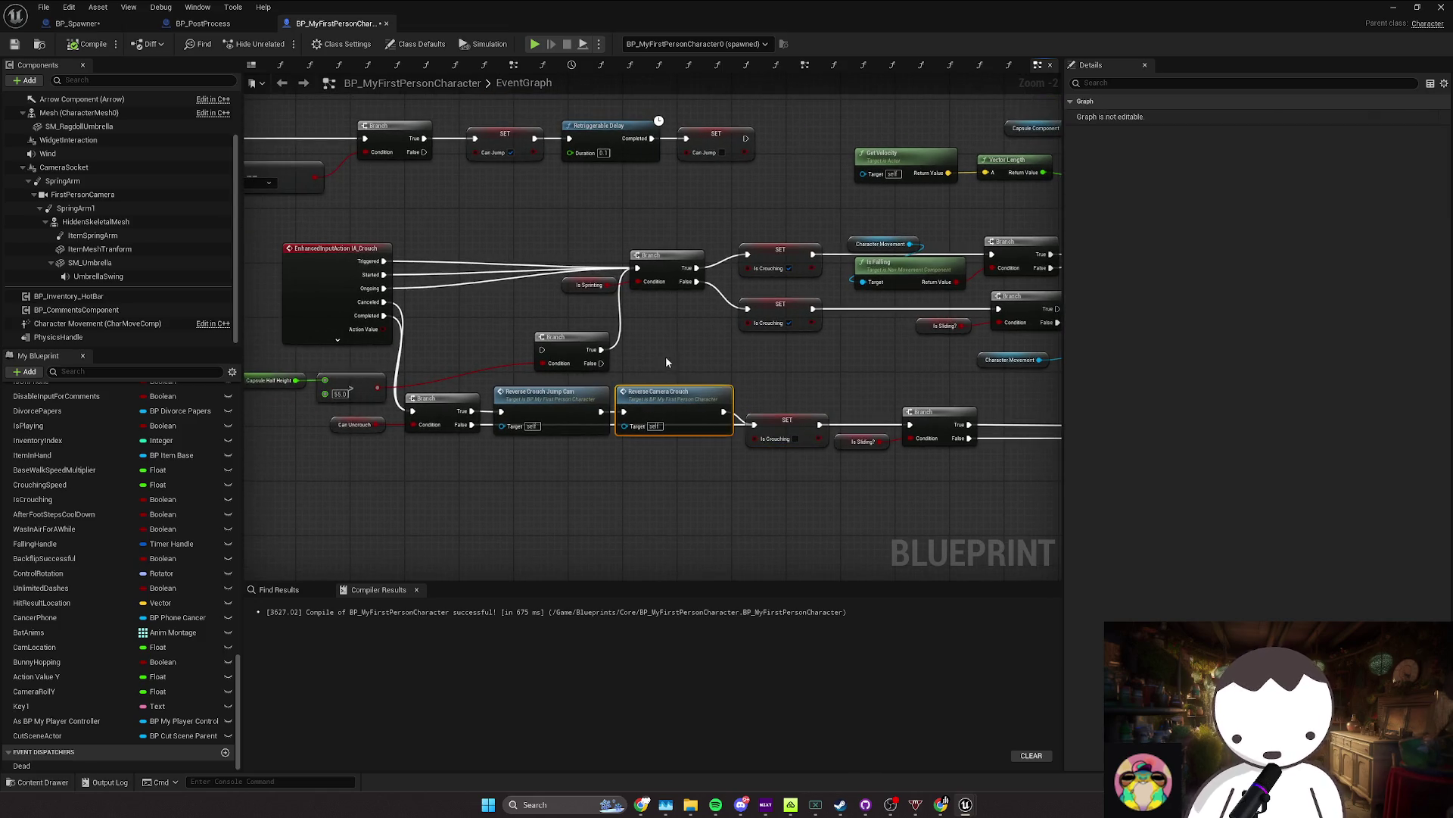
left_click_drag(666, 356, 704, 394)
mouse_move(427, 342)
left_mouse_down()
mouse_move(491, 389)
mouse_move(633, 356)
mouse_move(860, 360)
left_mouse_up()
scroll(601, 371, "down", 1)
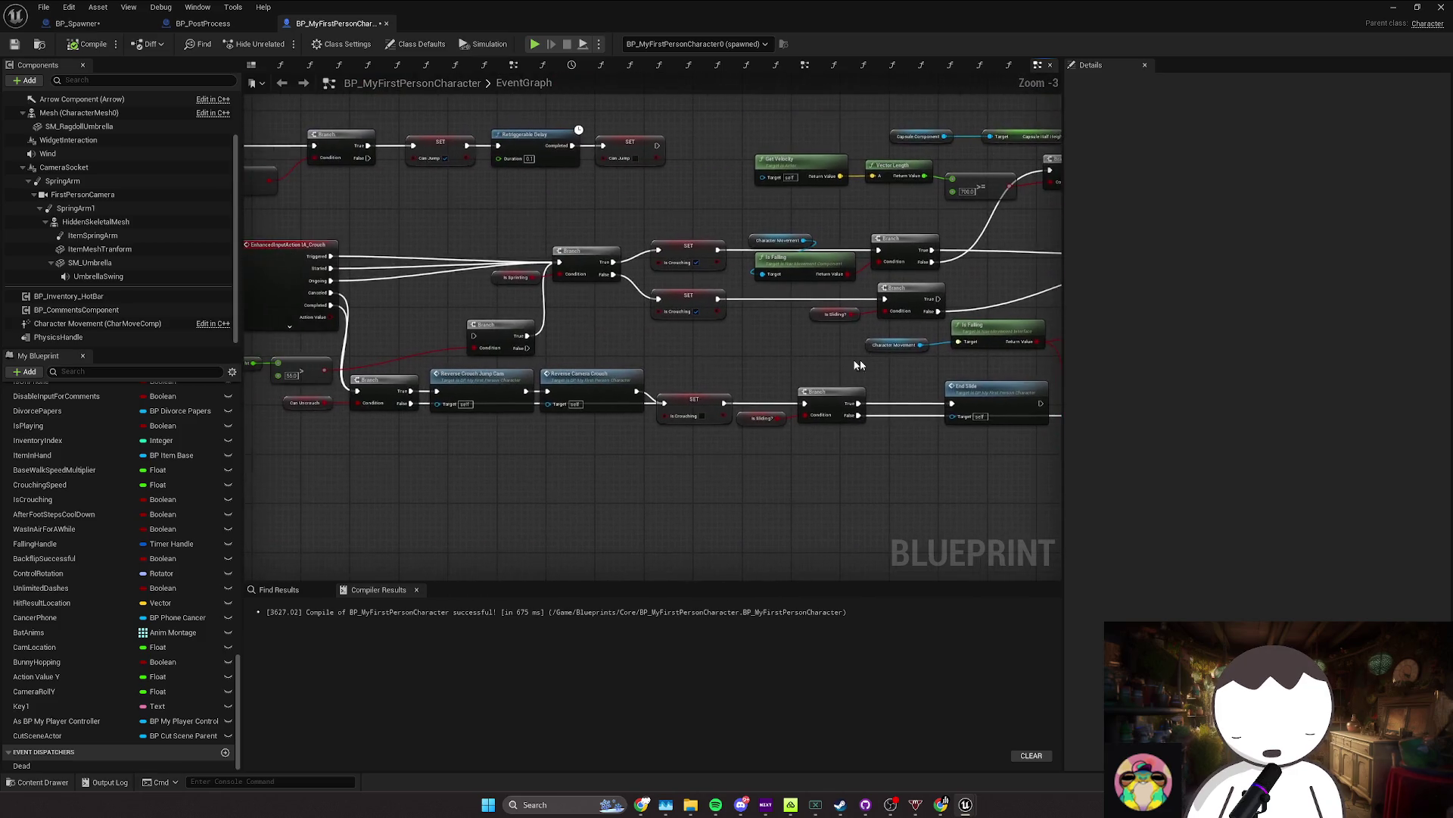
left_click_drag(492, 351, 647, 351)
left_click_drag(457, 348, 484, 348)
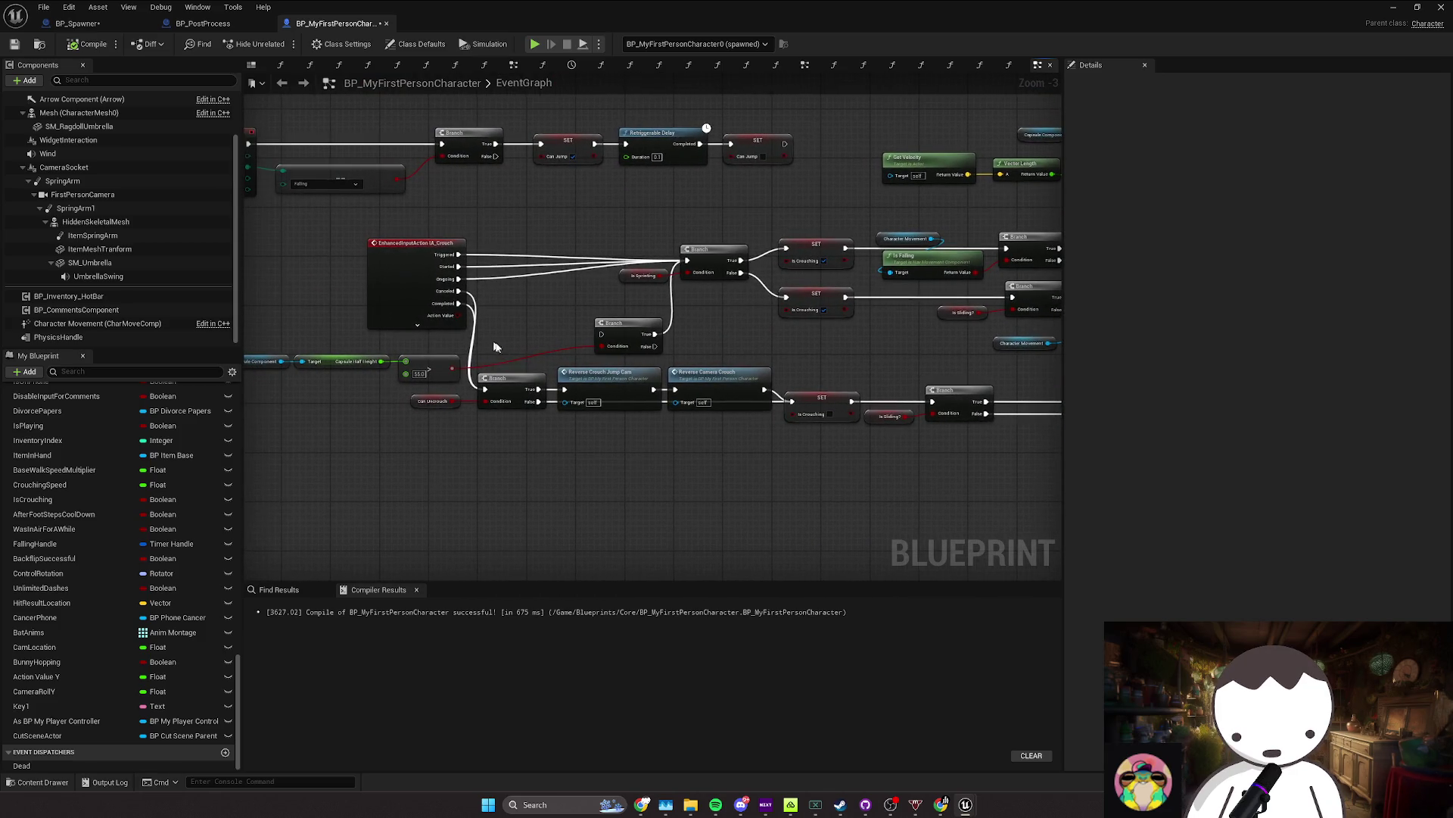
left_click_drag(757, 385, 488, 348)
left_click_drag(666, 409, 574, 402)
left_click_drag(408, 405, 496, 399)
left_click_drag(311, 383, 402, 379)
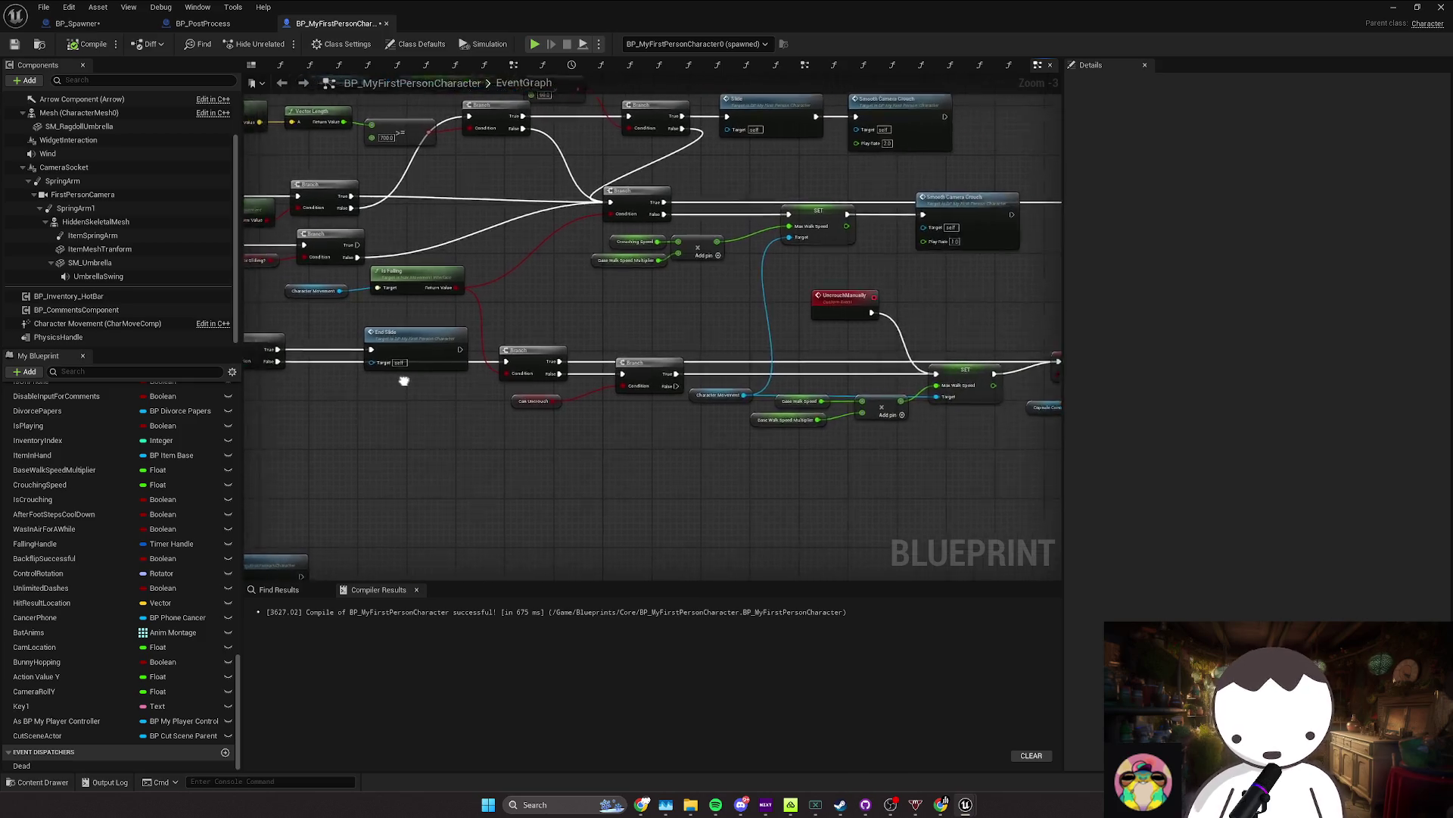
left_click_drag(287, 292, 385, 286)
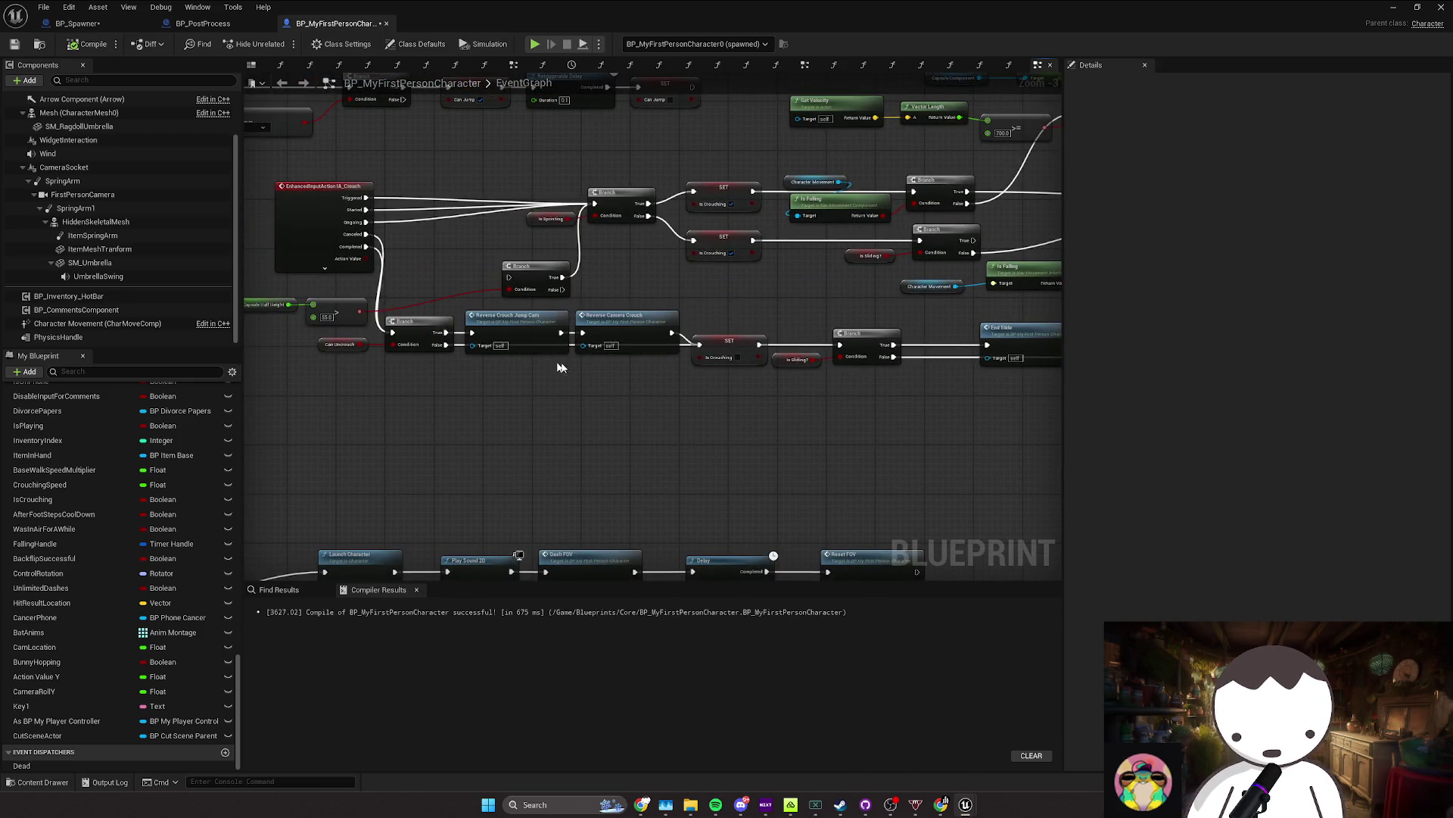
left_click_drag(665, 368, 625, 361)
left_click_drag(768, 343, 550, 352)
left_click(511, 348)
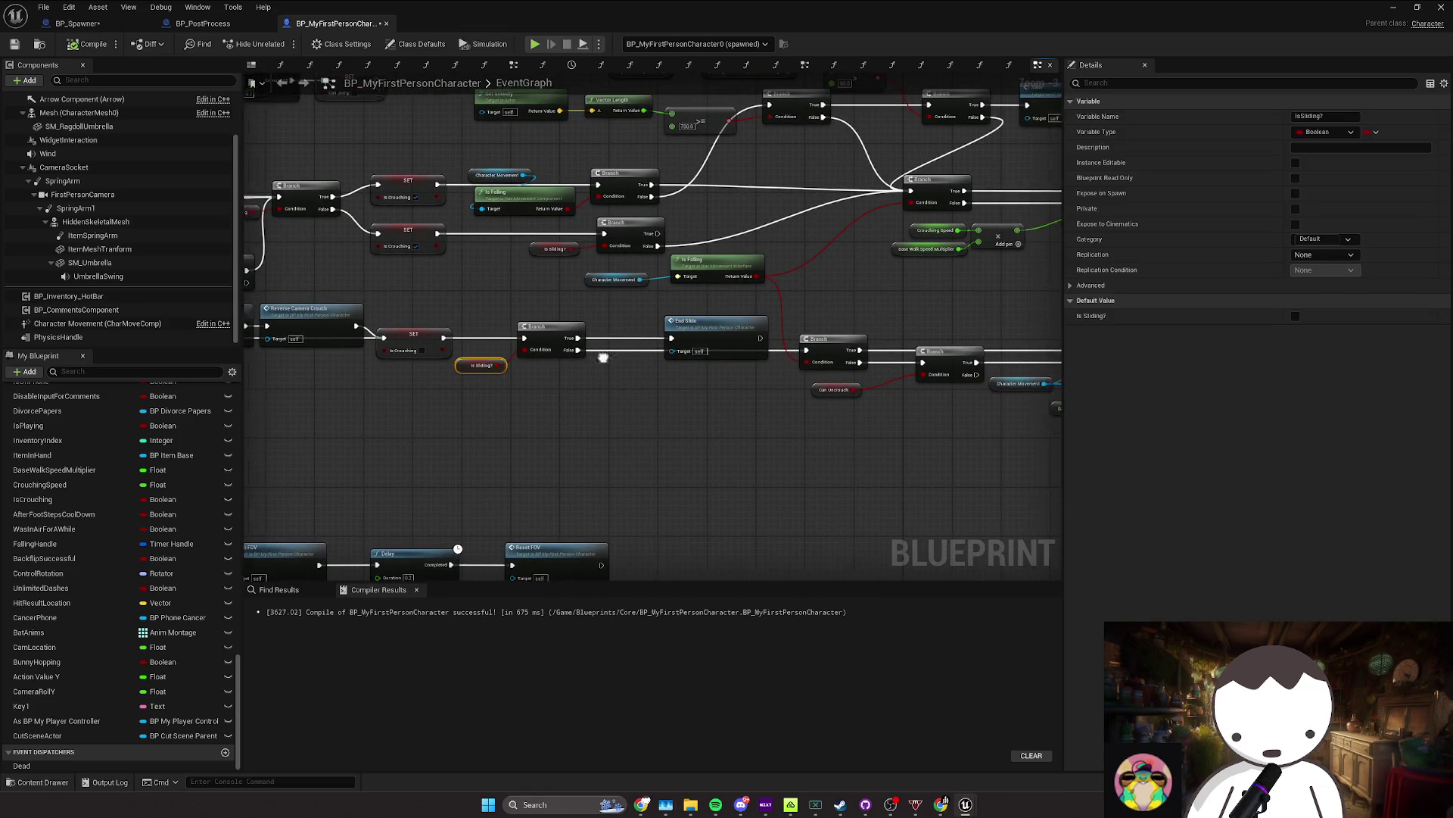
left_click_drag(697, 338, 530, 335)
left_click_drag(621, 327, 485, 327)
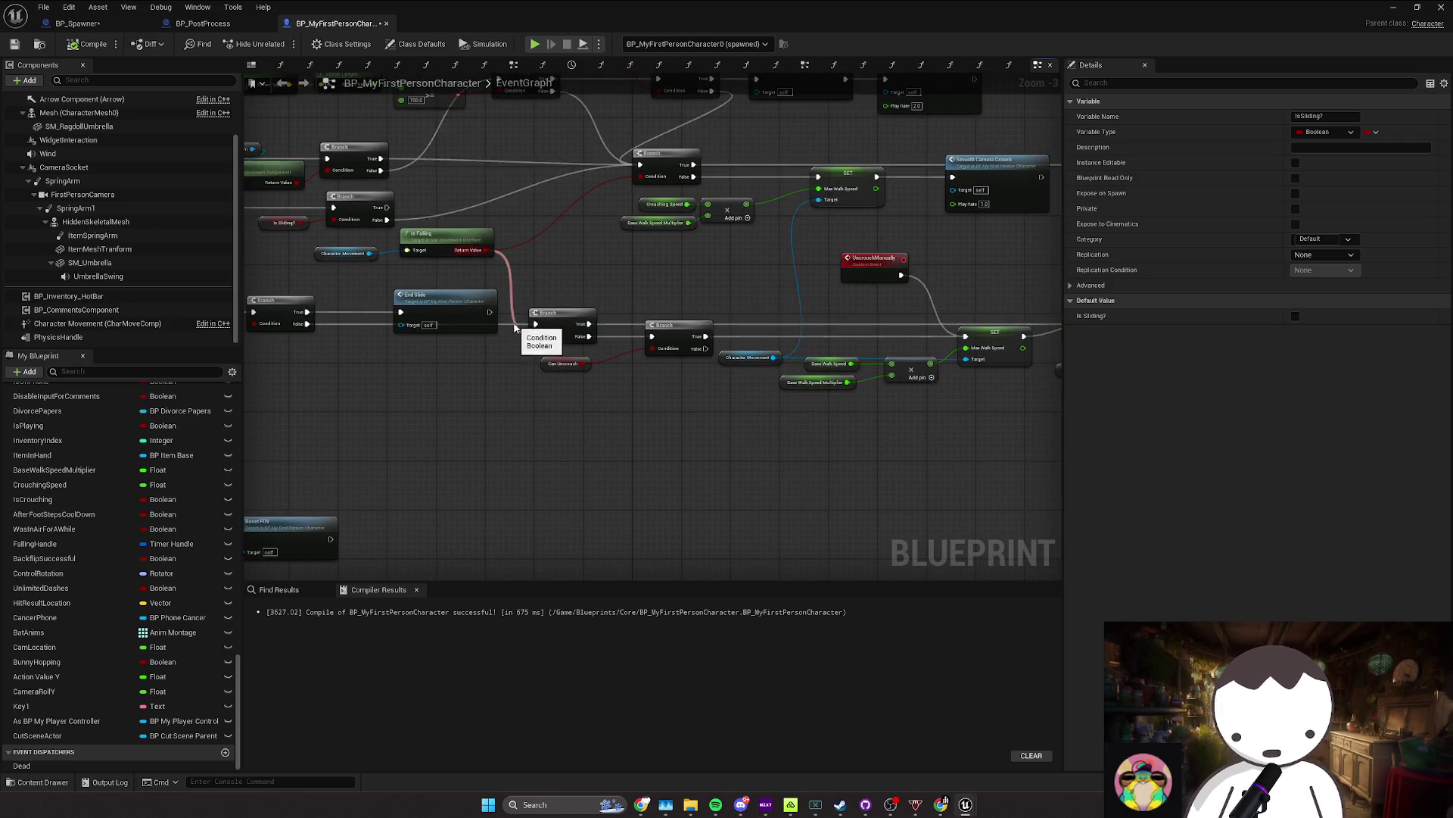
left_click_drag(506, 328, 455, 328)
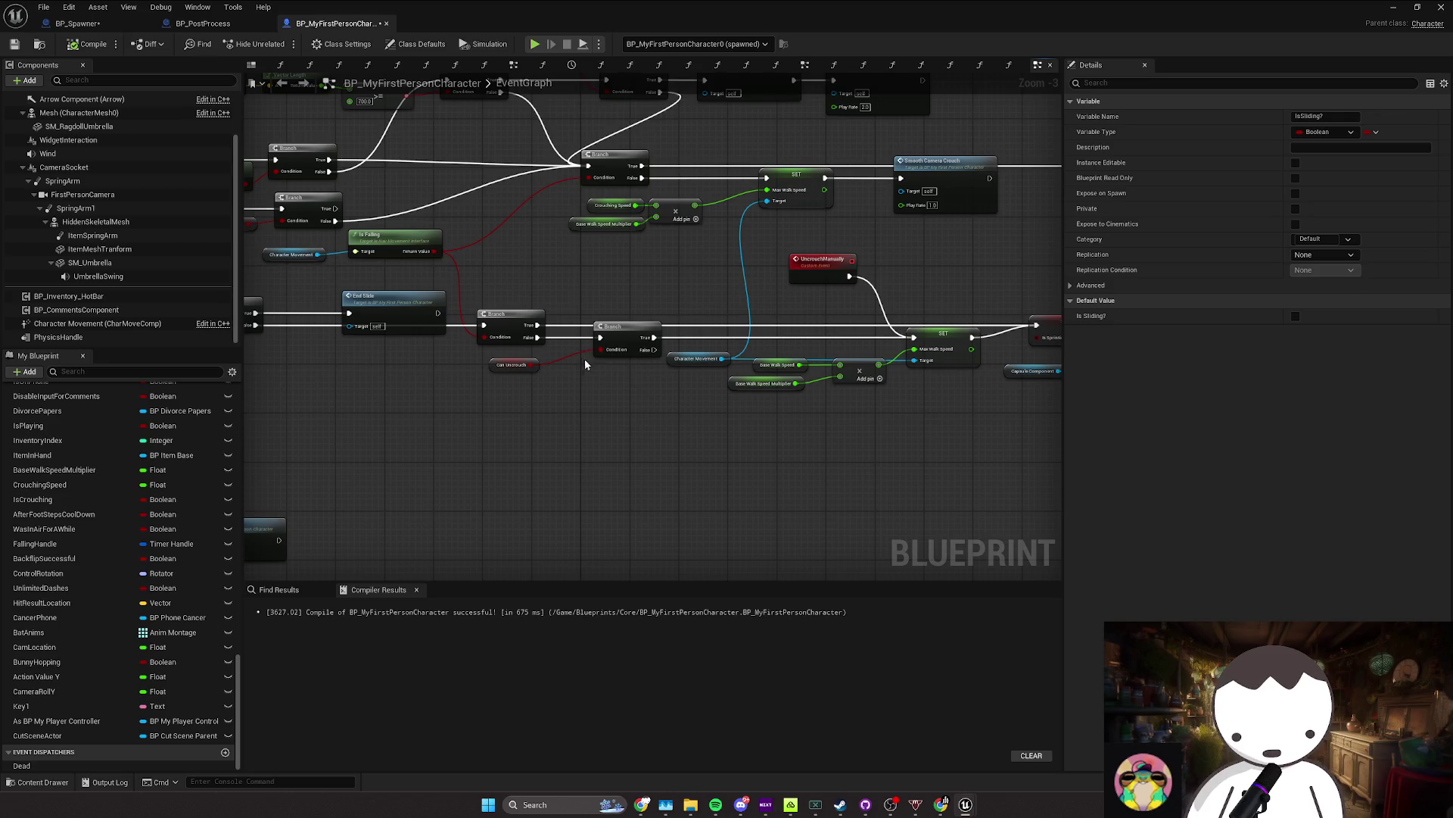
left_click(629, 340)
left_click_drag(630, 341, 447, 336)
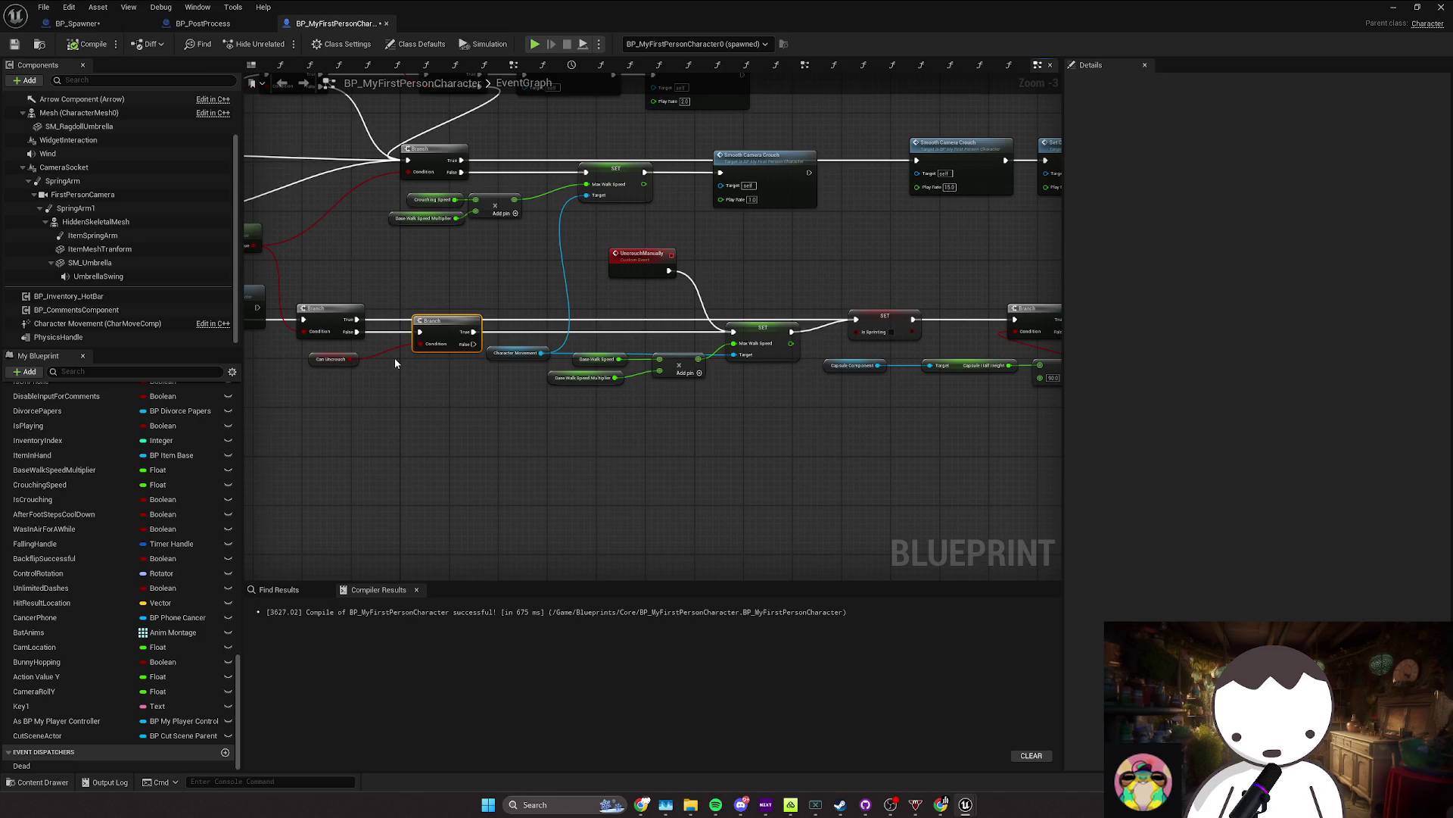
left_click_drag(489, 353, 514, 361)
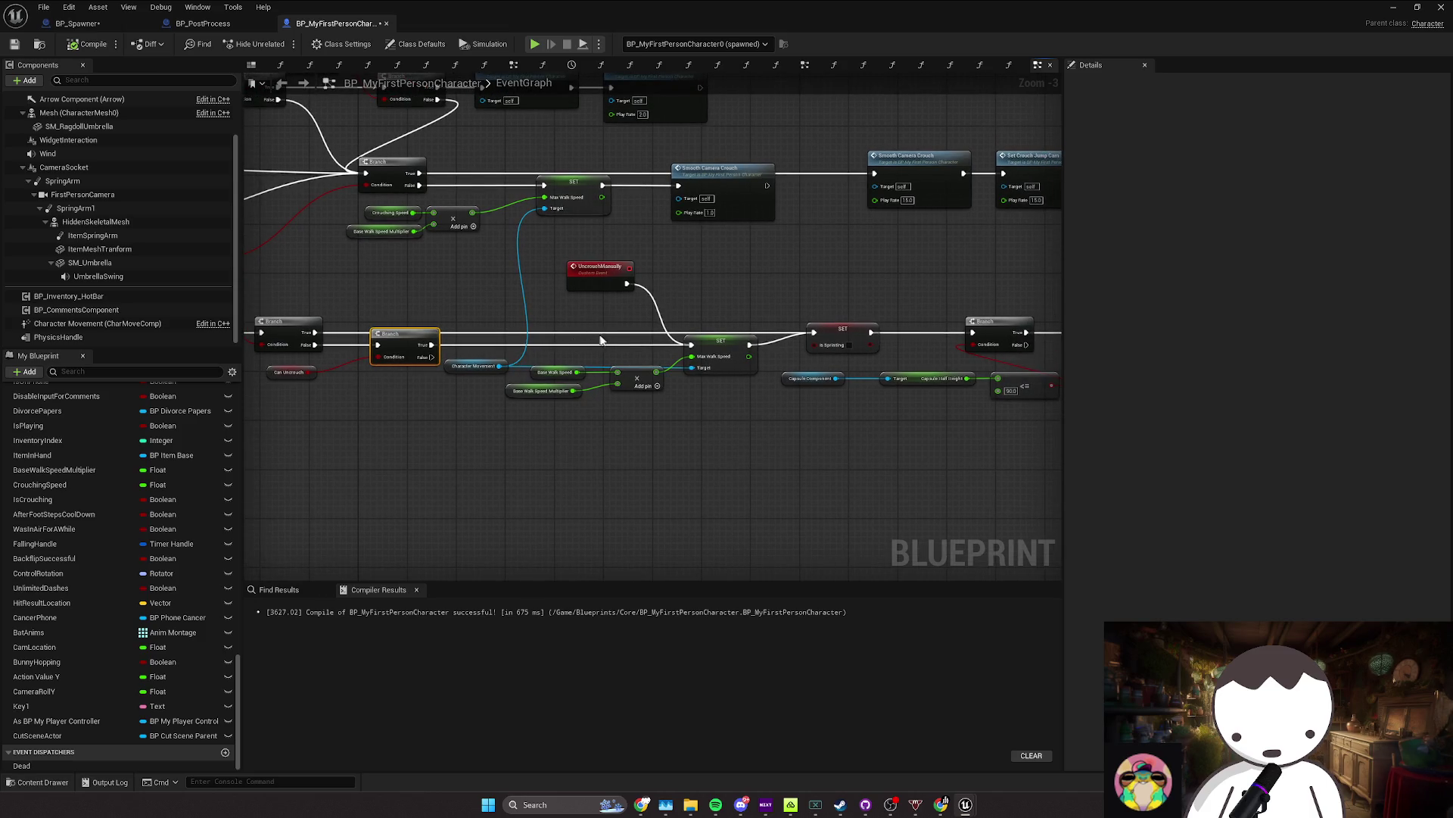
left_click_drag(336, 344, 416, 350)
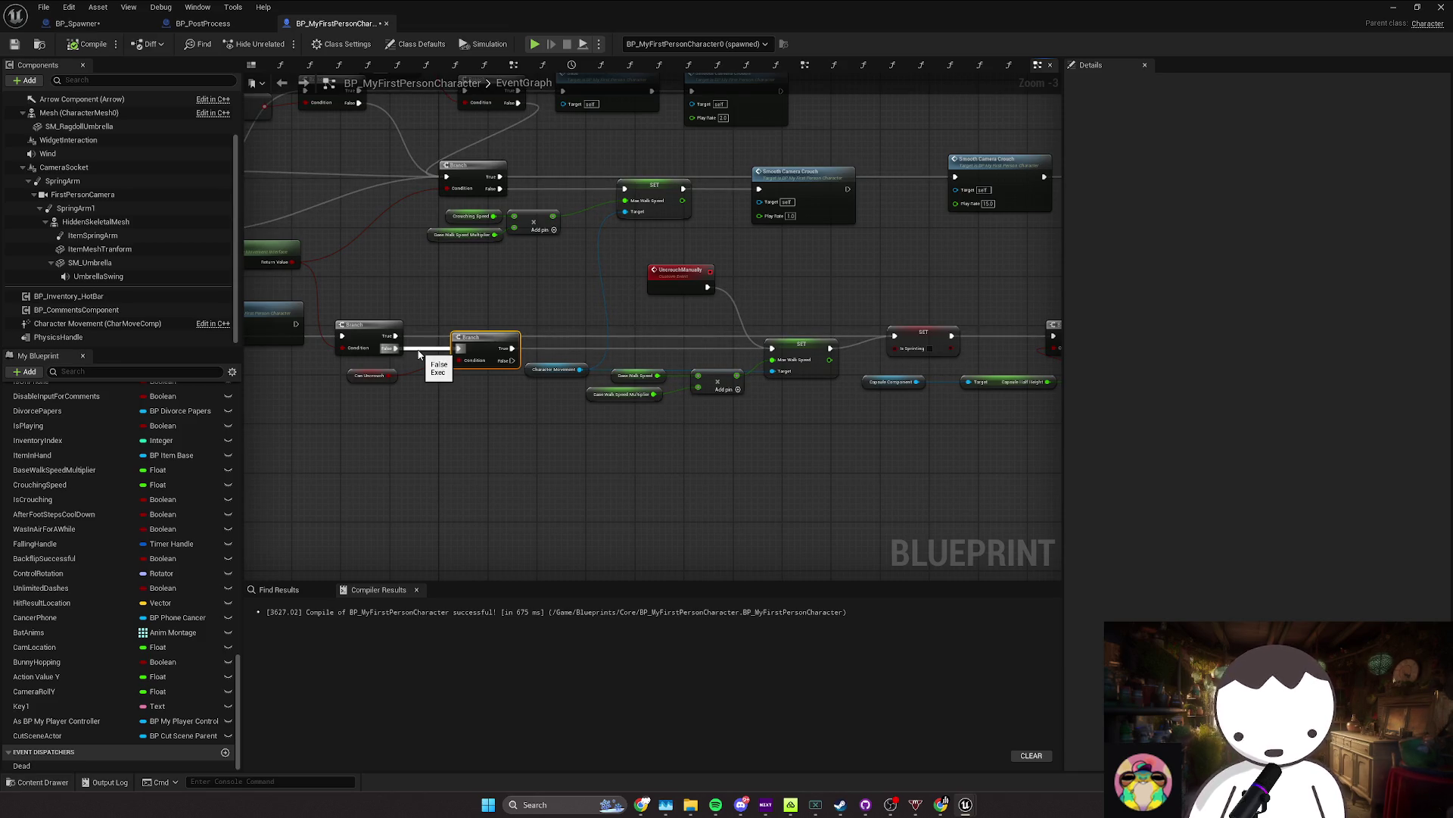
left_click_drag(419, 354, 442, 344)
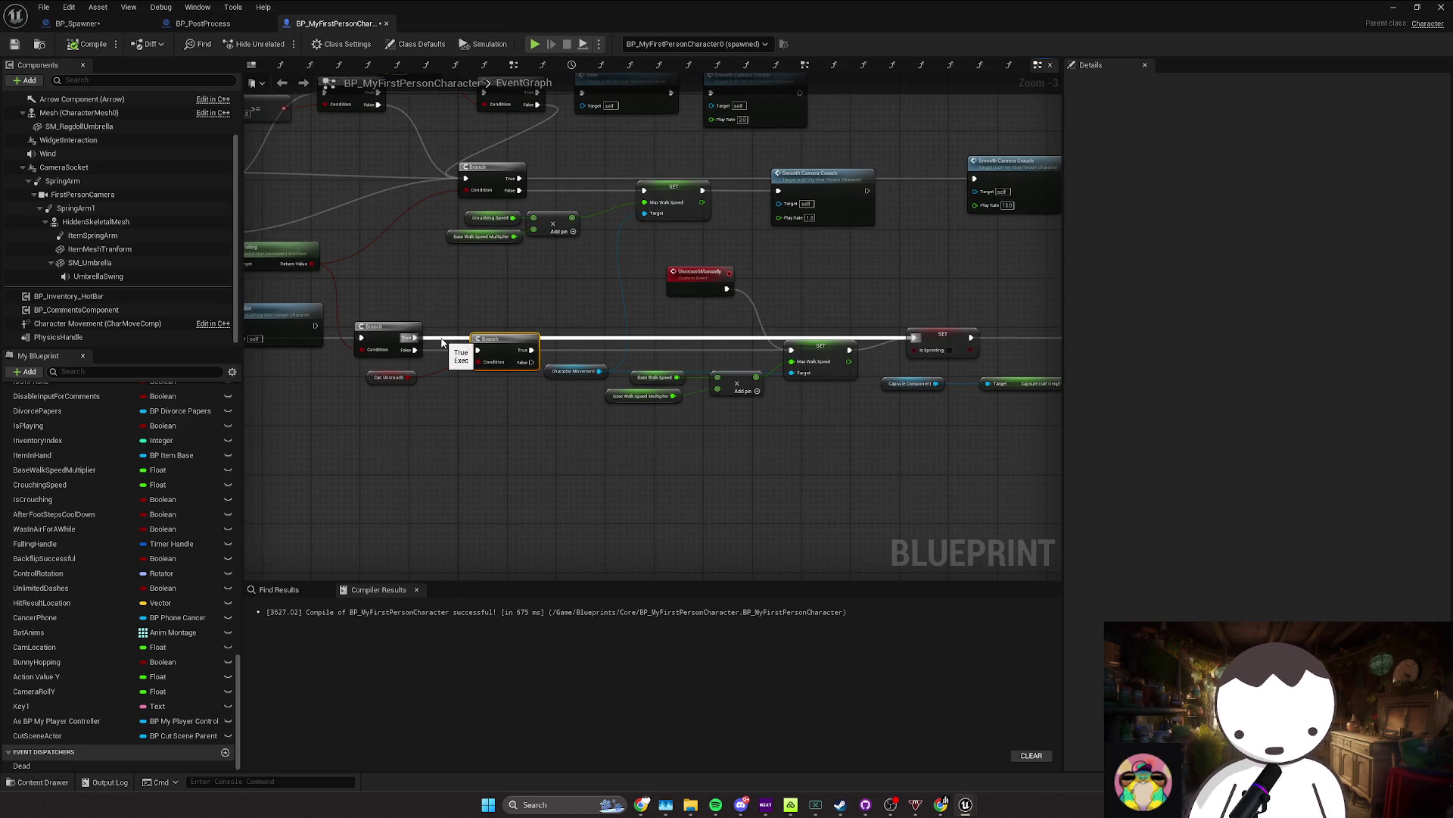
left_click_drag(1006, 346, 738, 344)
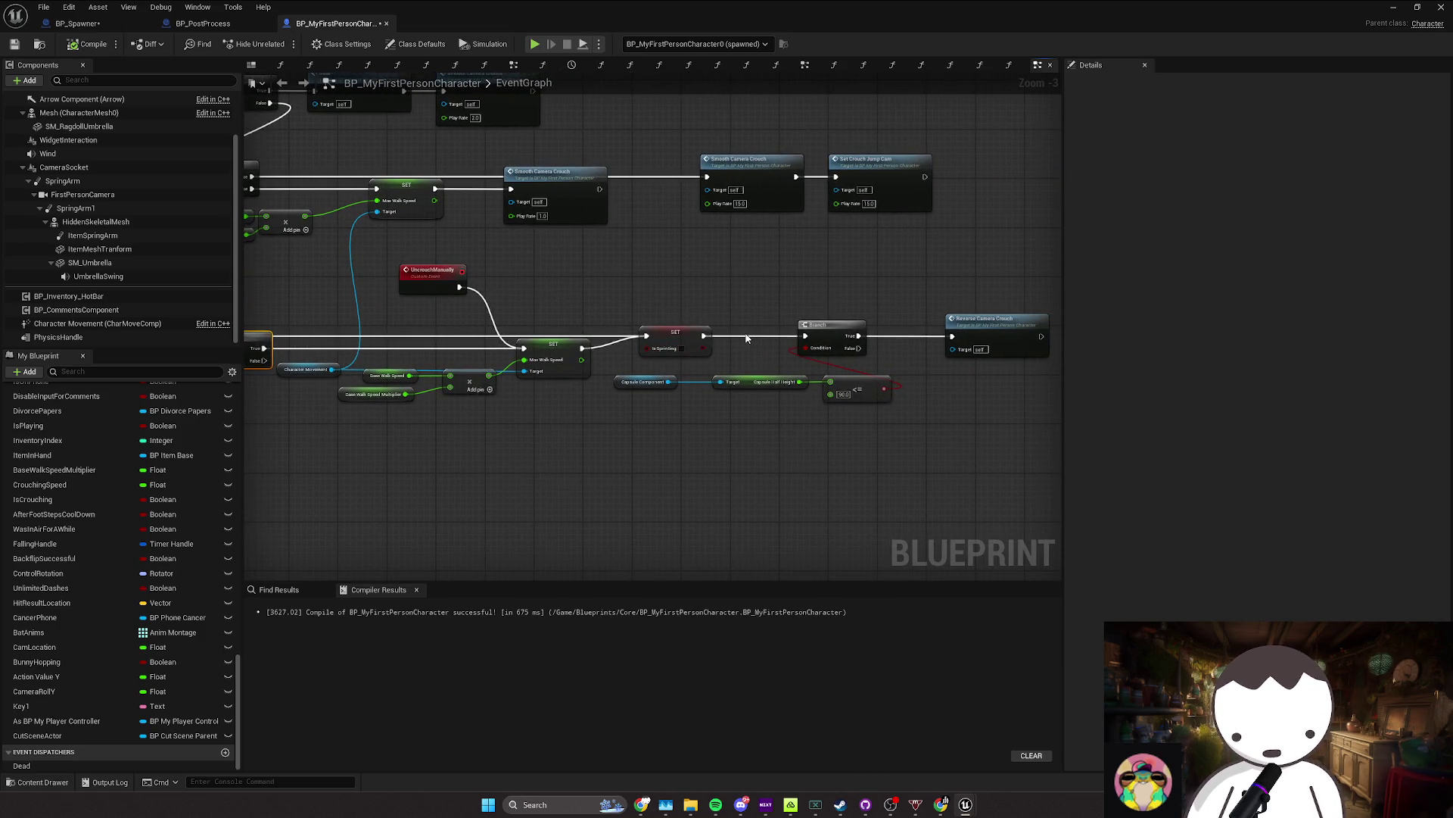
mouse_move(838, 377)
left_mouse_down()
mouse_move(704, 356)
mouse_move(610, 380)
mouse_move(703, 383)
mouse_move(615, 382)
left_mouse_up()
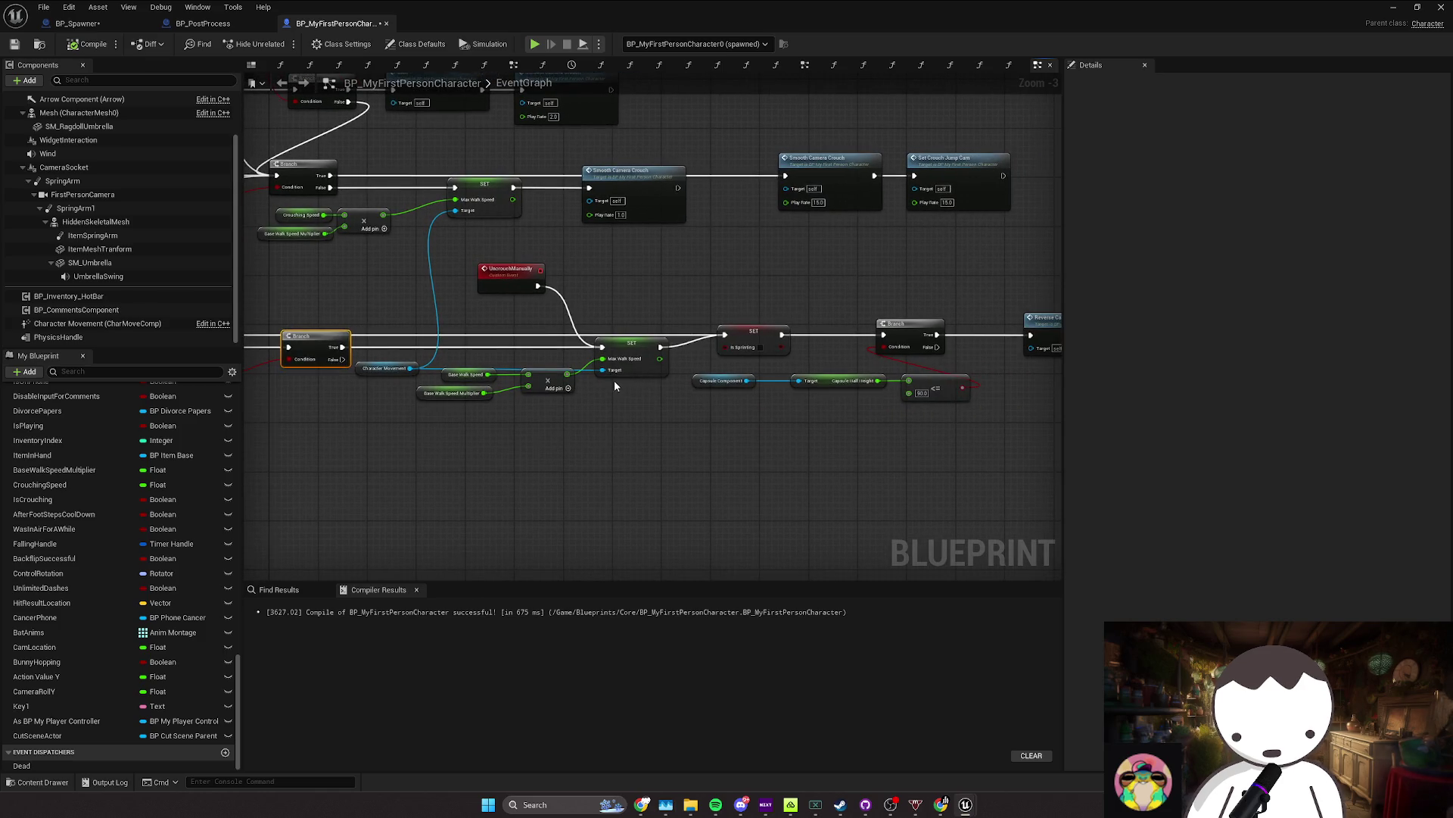
left_click_drag(736, 375, 666, 387)
left_click(666, 352)
left_click(723, 327)
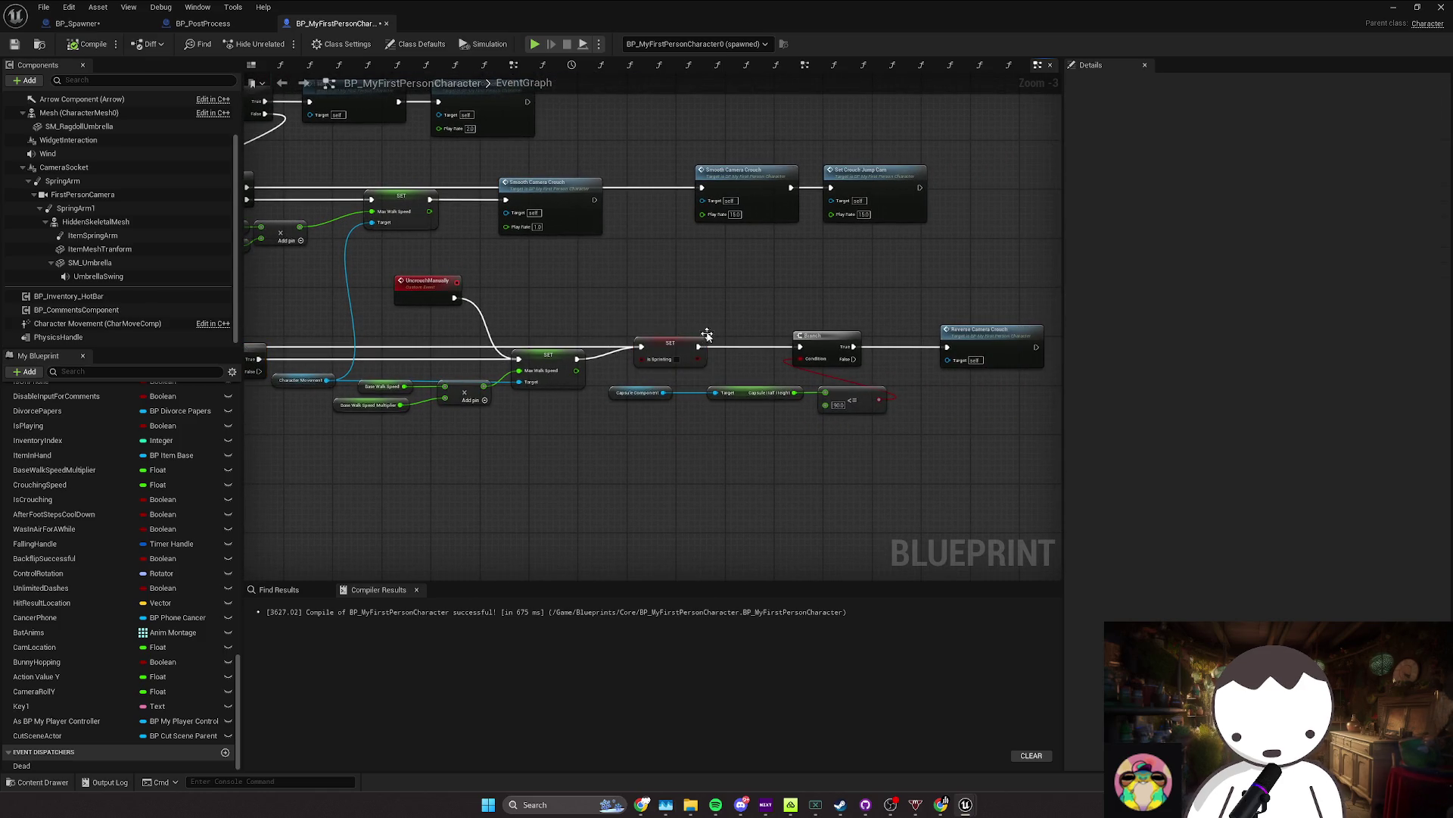
mouse_move(723, 326)
left_mouse_down()
mouse_move(694, 350)
mouse_move(746, 335)
left_mouse_up()
left_click(694, 351)
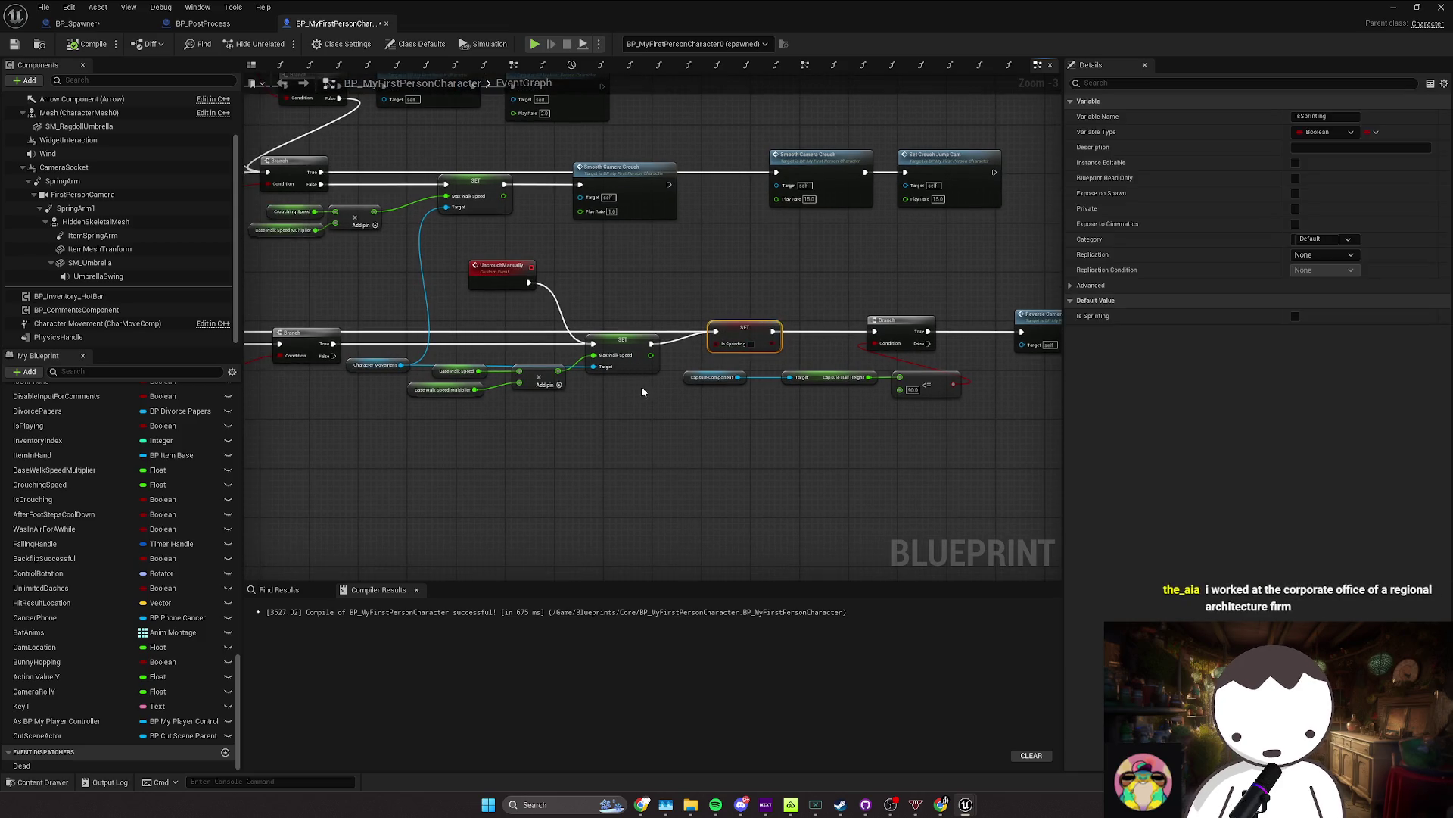
left_click(614, 356)
Step: Drag the Base Walk Speed and multiplier nodes lower and nudge the UncrouchManually event left
mouse_move(613, 356)
left_mouse_down()
mouse_move(594, 364)
mouse_move(680, 354)
left_mouse_up()
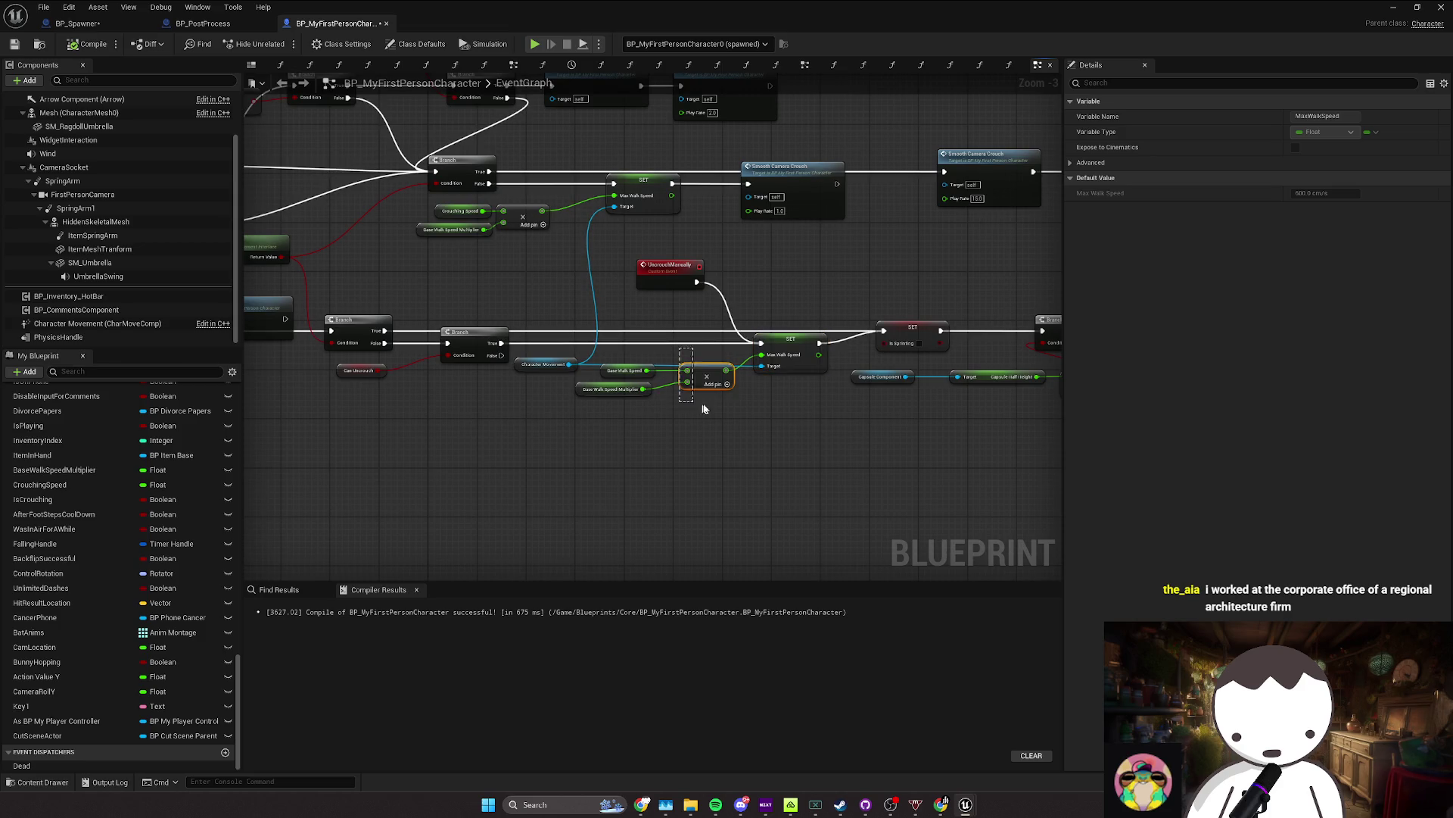
mouse_move(702, 409)
left_mouse_down()
mouse_move(688, 379)
mouse_move(739, 402)
left_mouse_up()
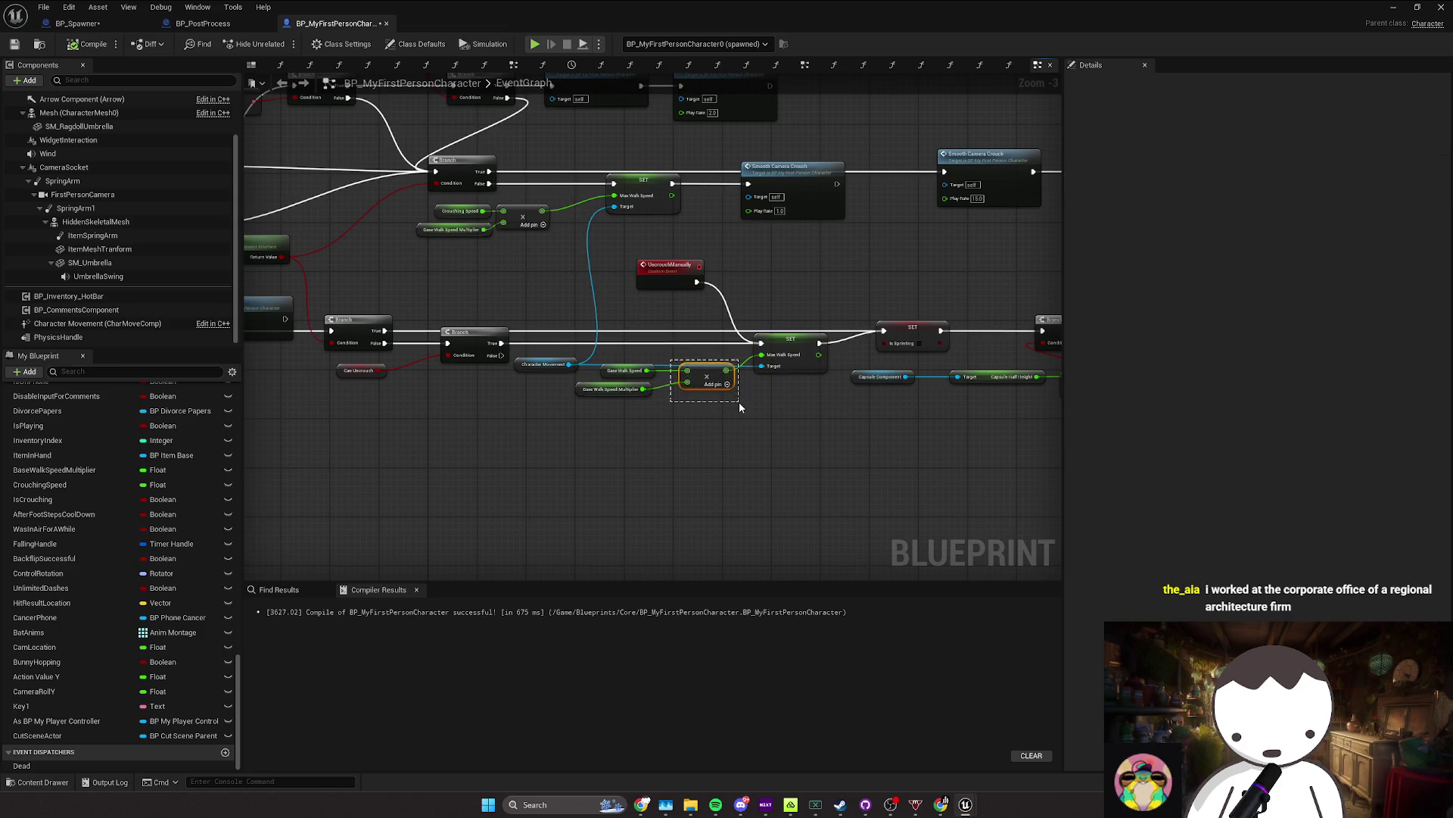
left_click_drag(620, 409, 621, 411)
mouse_move(702, 375)
left_mouse_down()
mouse_move(690, 406)
mouse_move(823, 377)
mouse_move(1060, 379)
mouse_move(882, 375)
left_mouse_up()
left_click_drag(530, 333, 409, 354)
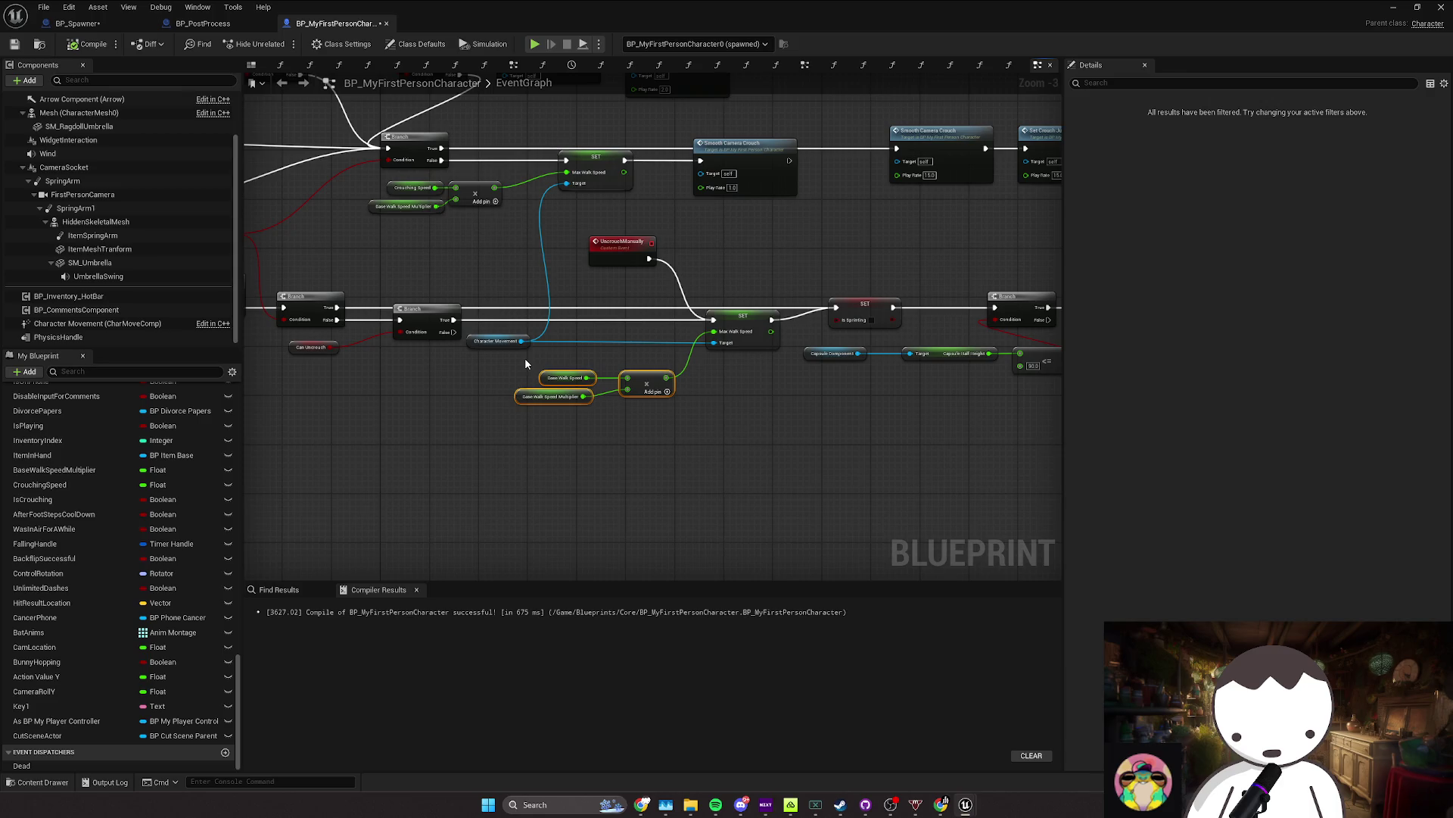
left_click_drag(631, 362, 713, 358)
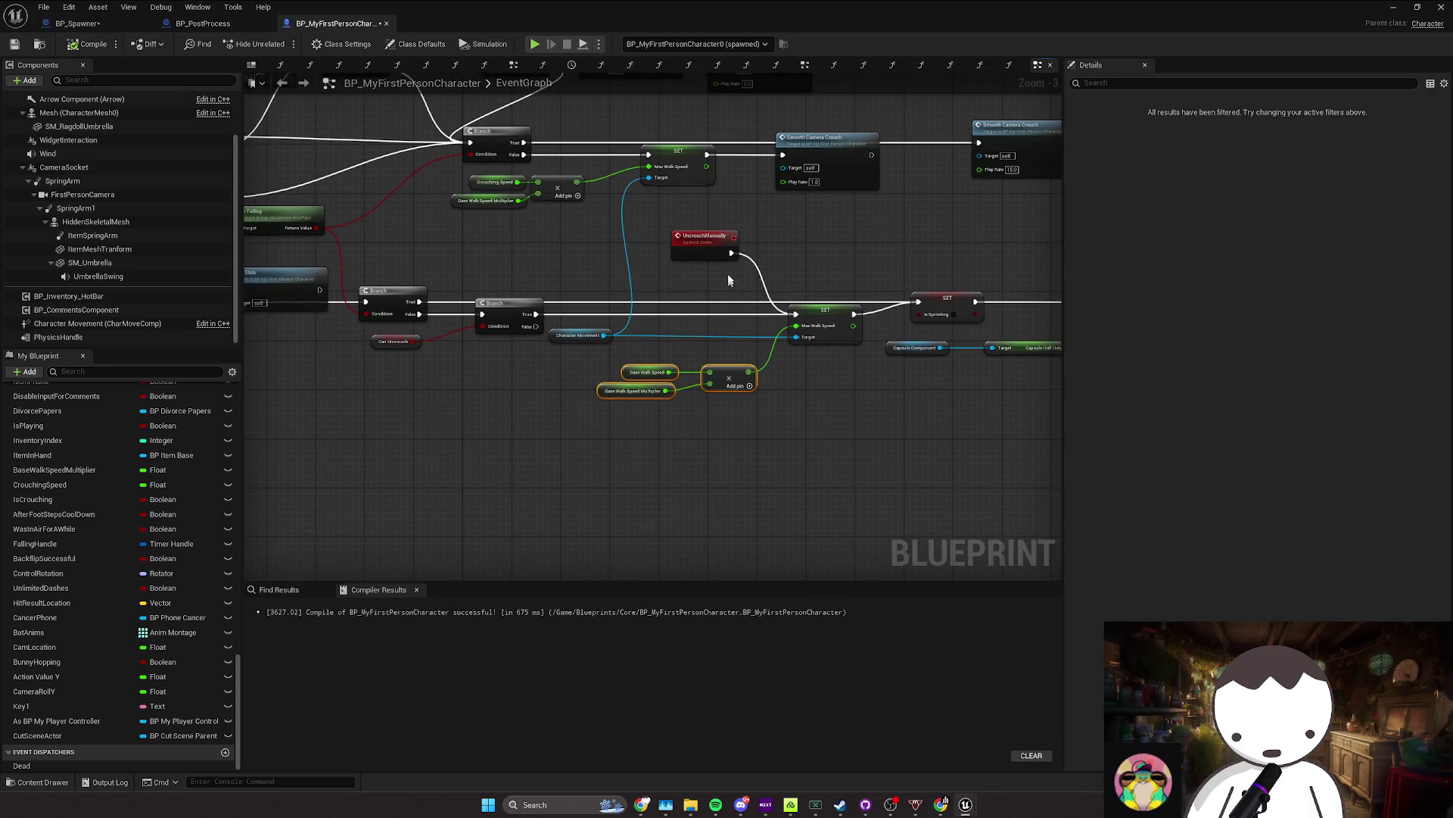
left_click_drag(696, 240, 684, 239)
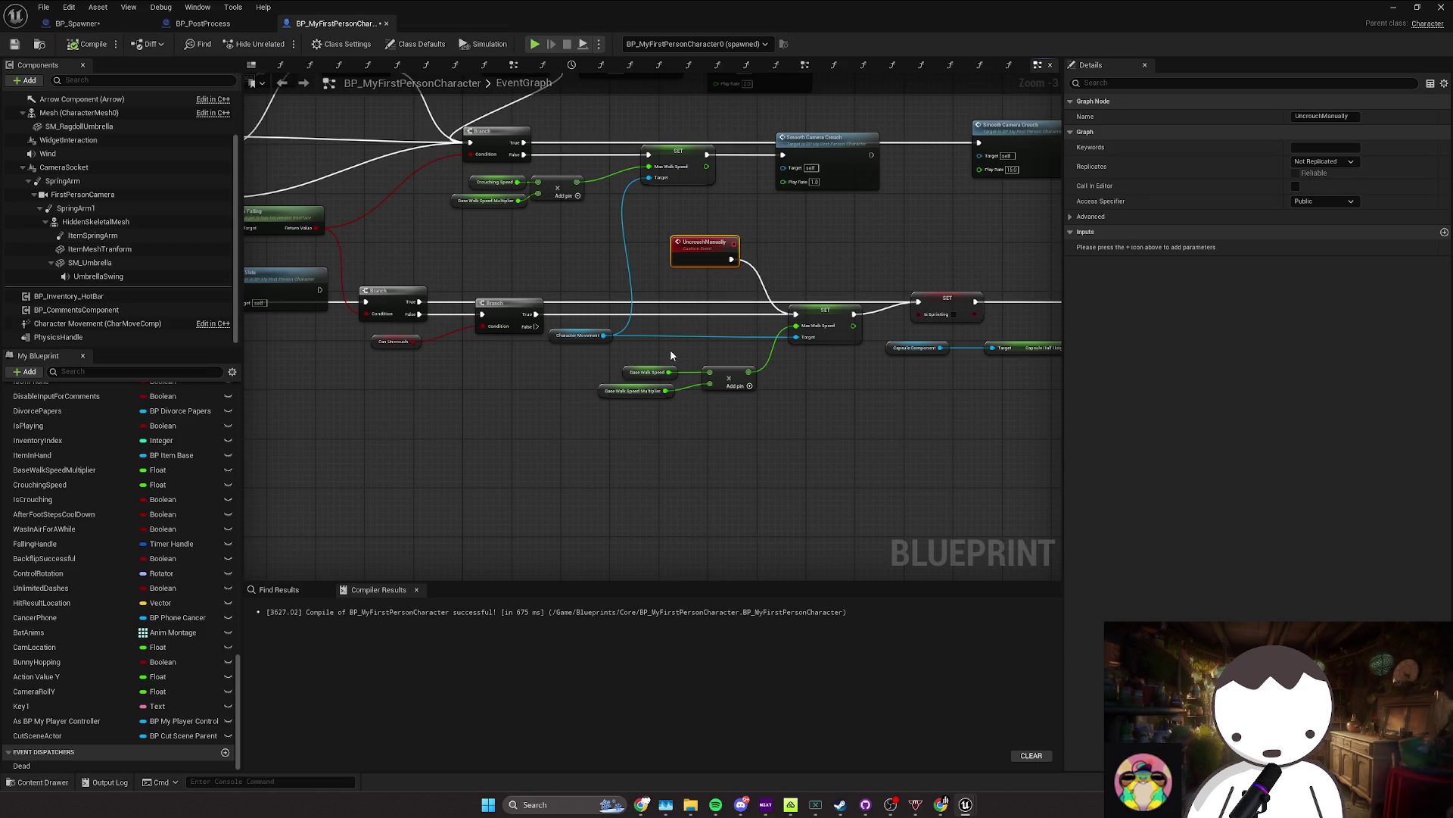
left_click(620, 356)
Step: Reposition the Base Walk Speed, multiplier and Add nodes beneath SET Max Walk Speed
left_click_drag(651, 380, 598, 396)
left_click_drag(709, 436, 594, 379)
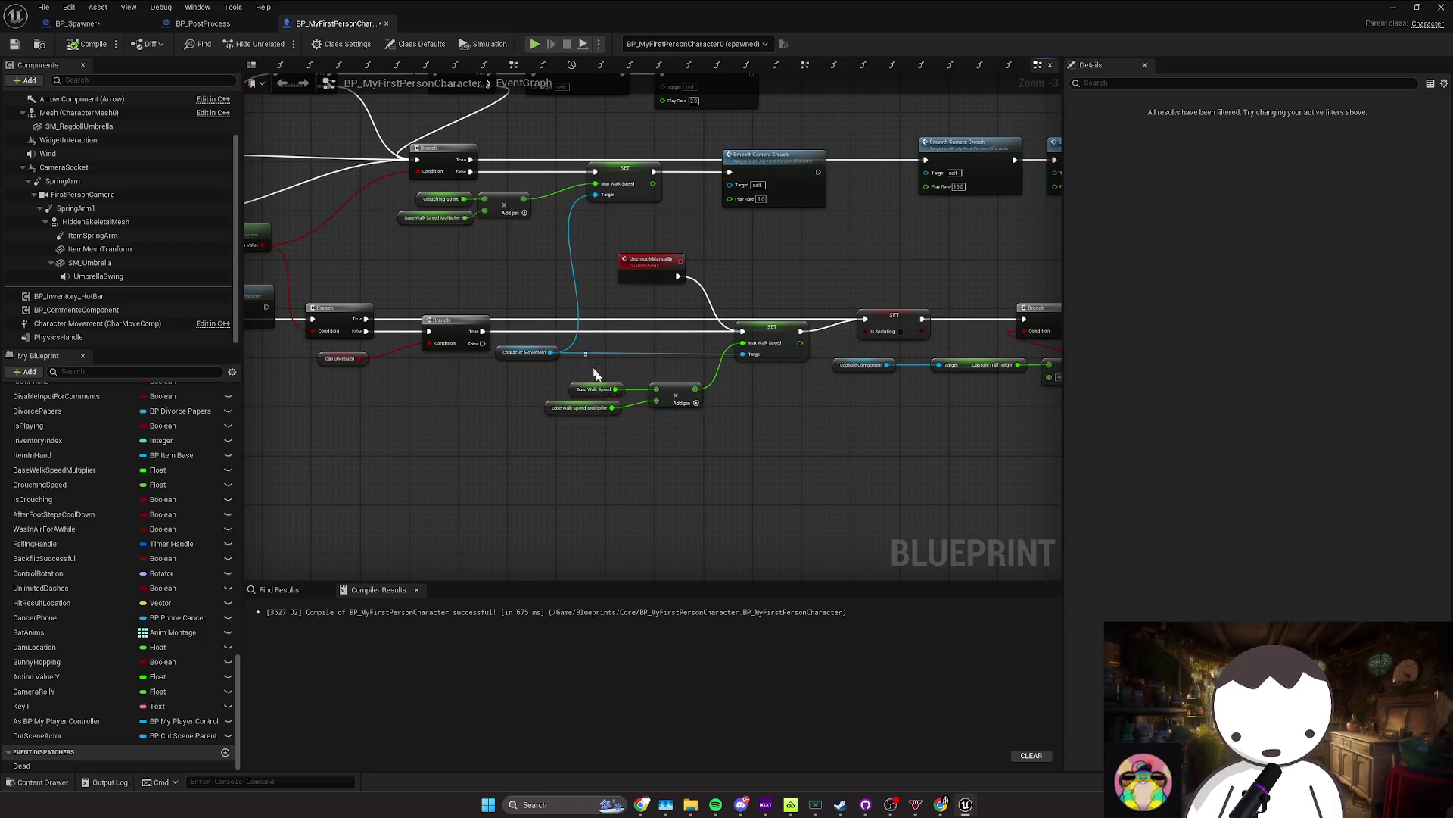
left_click_drag(639, 422, 601, 438)
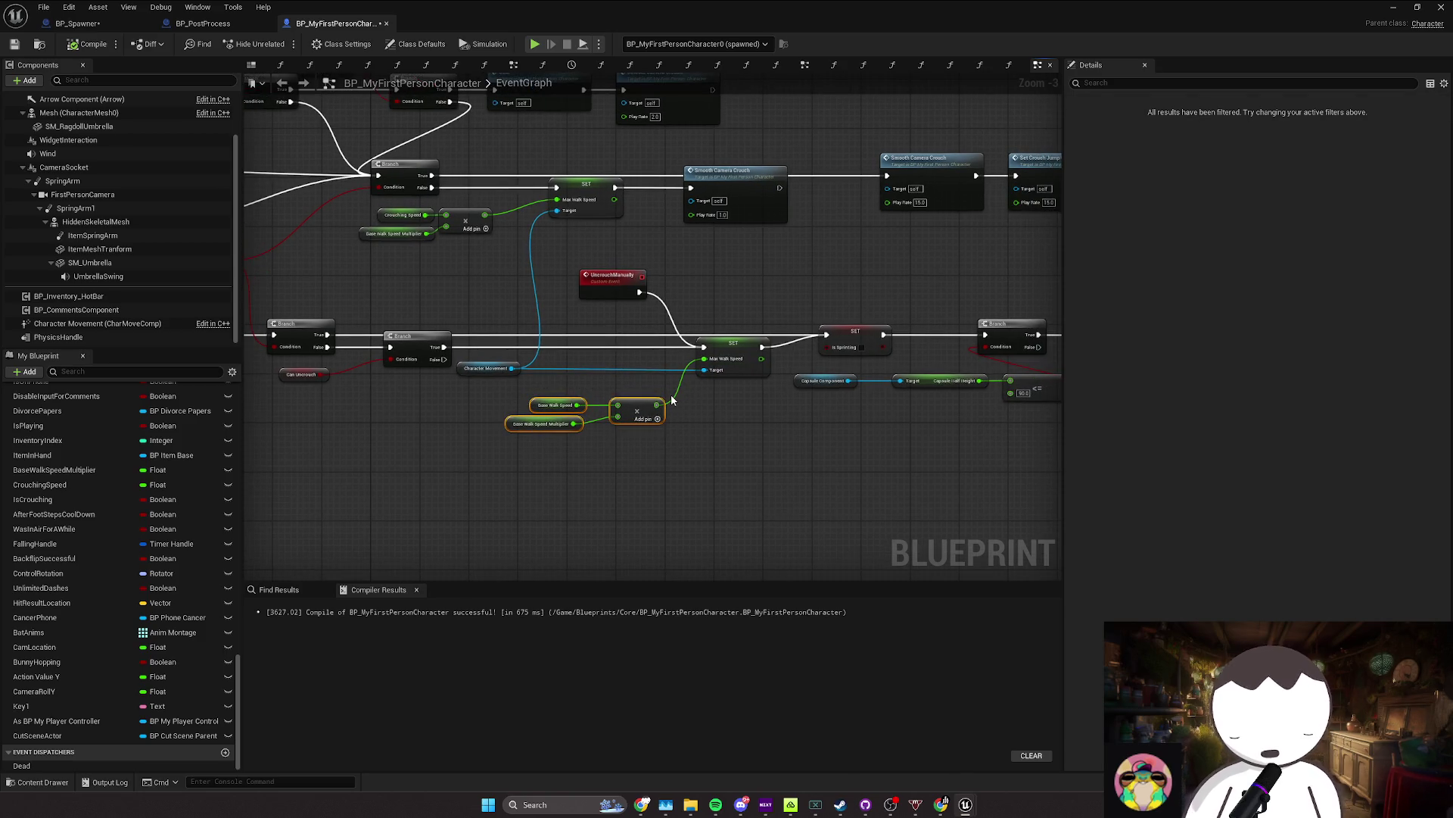
left_click(702, 374)
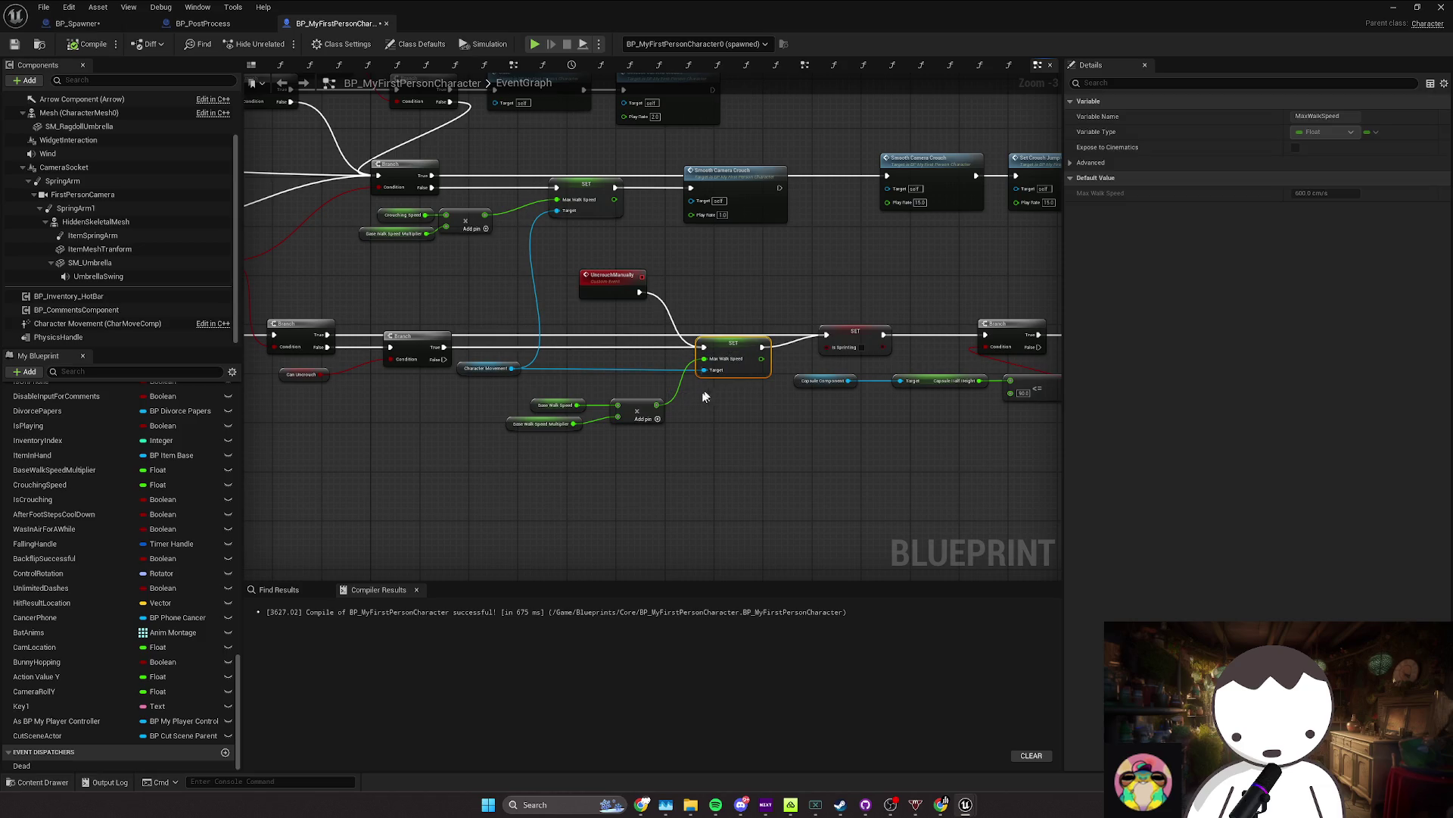
left_click_drag(658, 449, 674, 420)
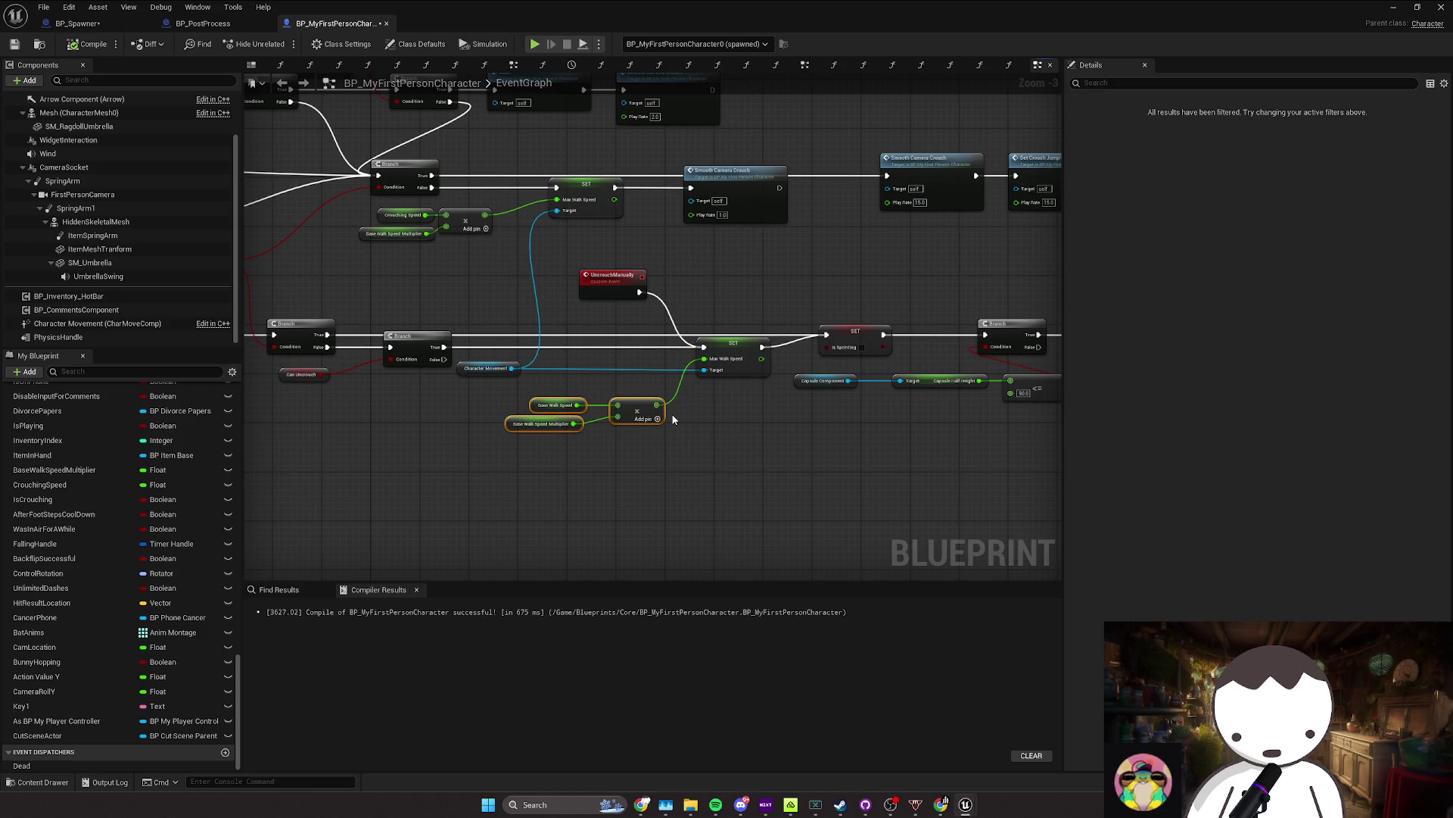
mouse_move(477, 394)
left_mouse_down()
mouse_move(693, 393)
mouse_move(533, 370)
mouse_move(686, 356)
mouse_move(699, 407)
left_mouse_up()
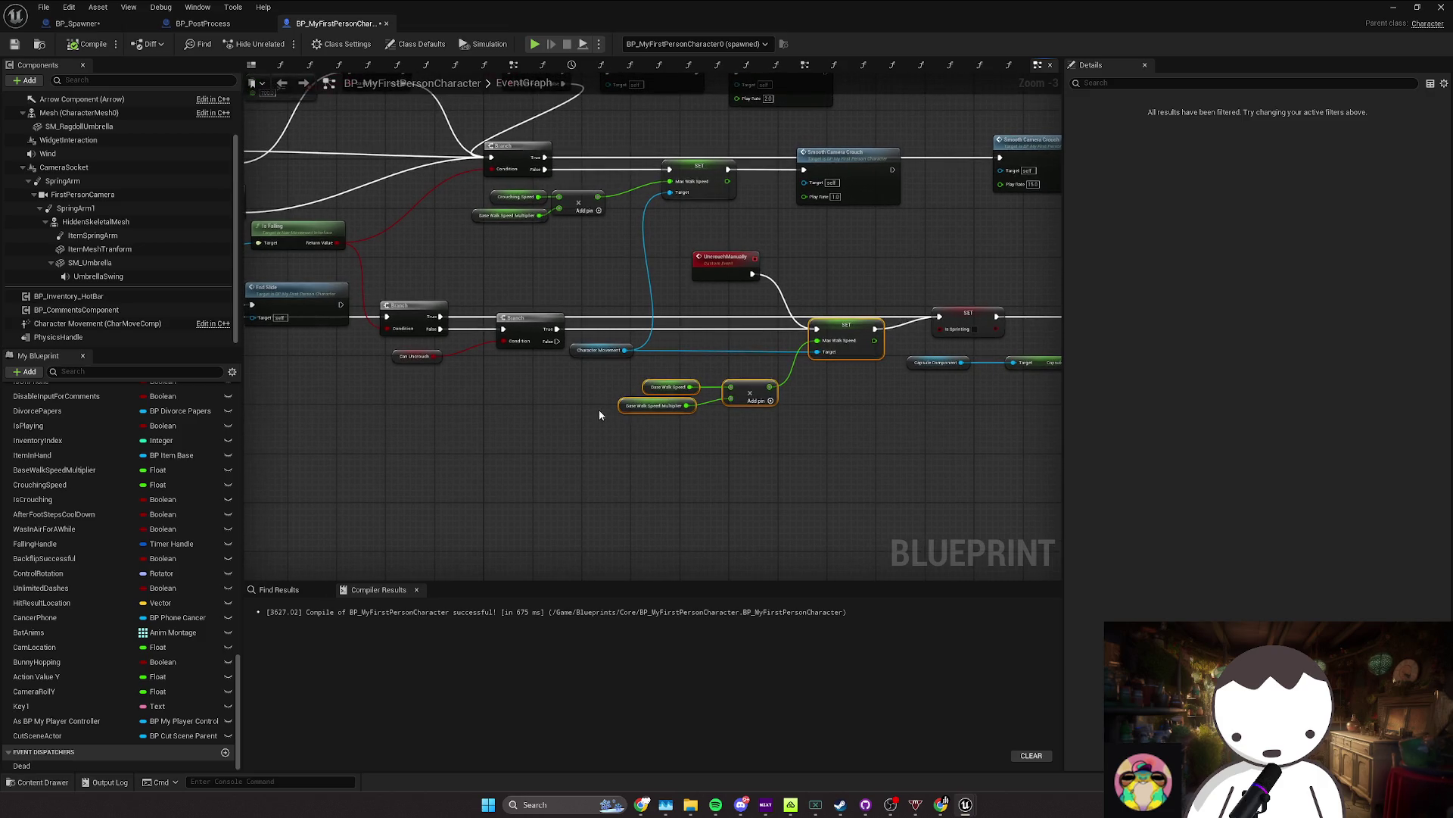
Step: Wire SET Max Walk Speed's execution output into the SET IsSprinting node
left_click_drag(777, 367, 715, 403)
left_click_drag(718, 346, 734, 346)
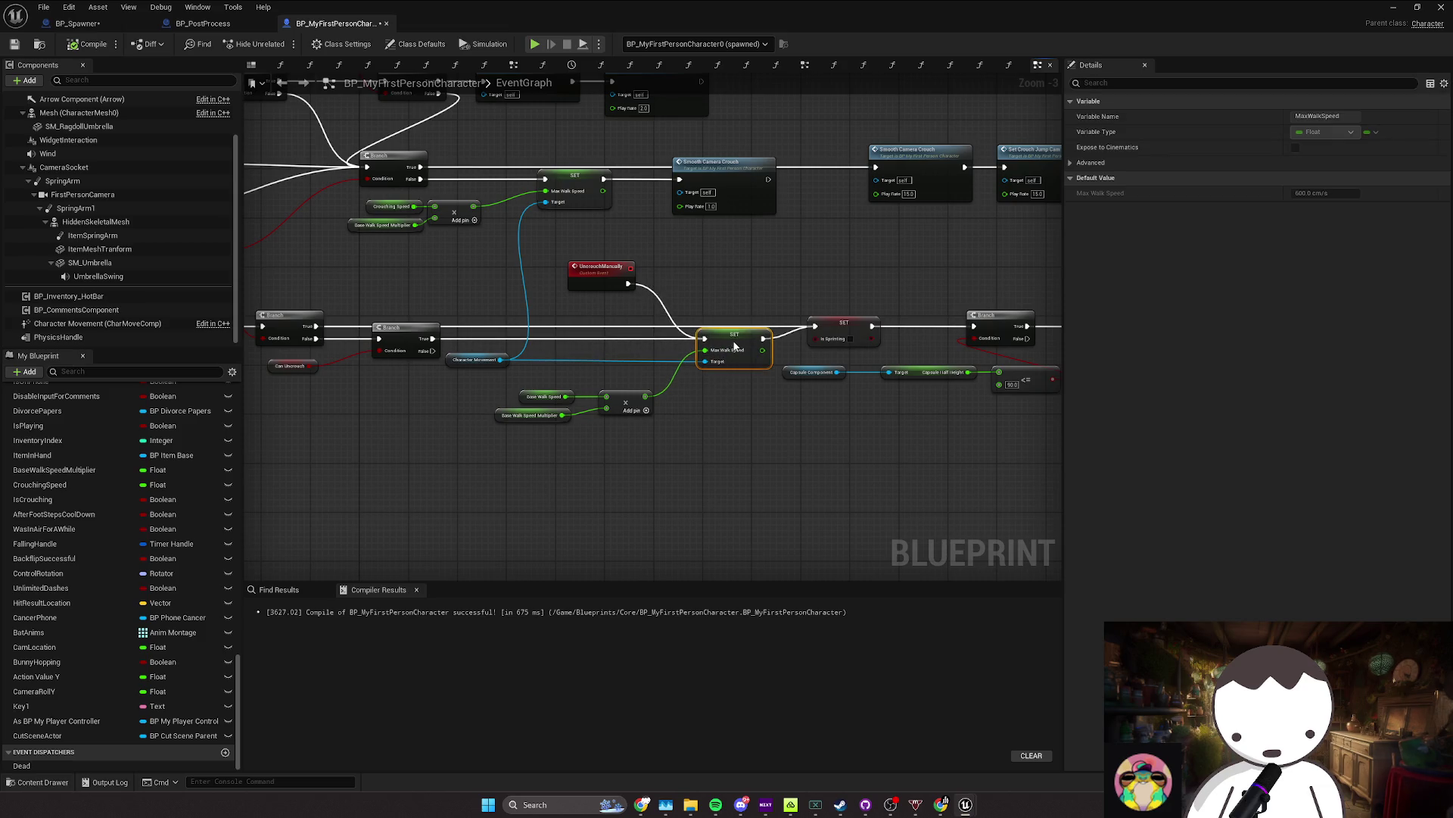
mouse_move(816, 327)
left_mouse_down()
mouse_move(765, 338)
mouse_move(815, 327)
left_mouse_up()
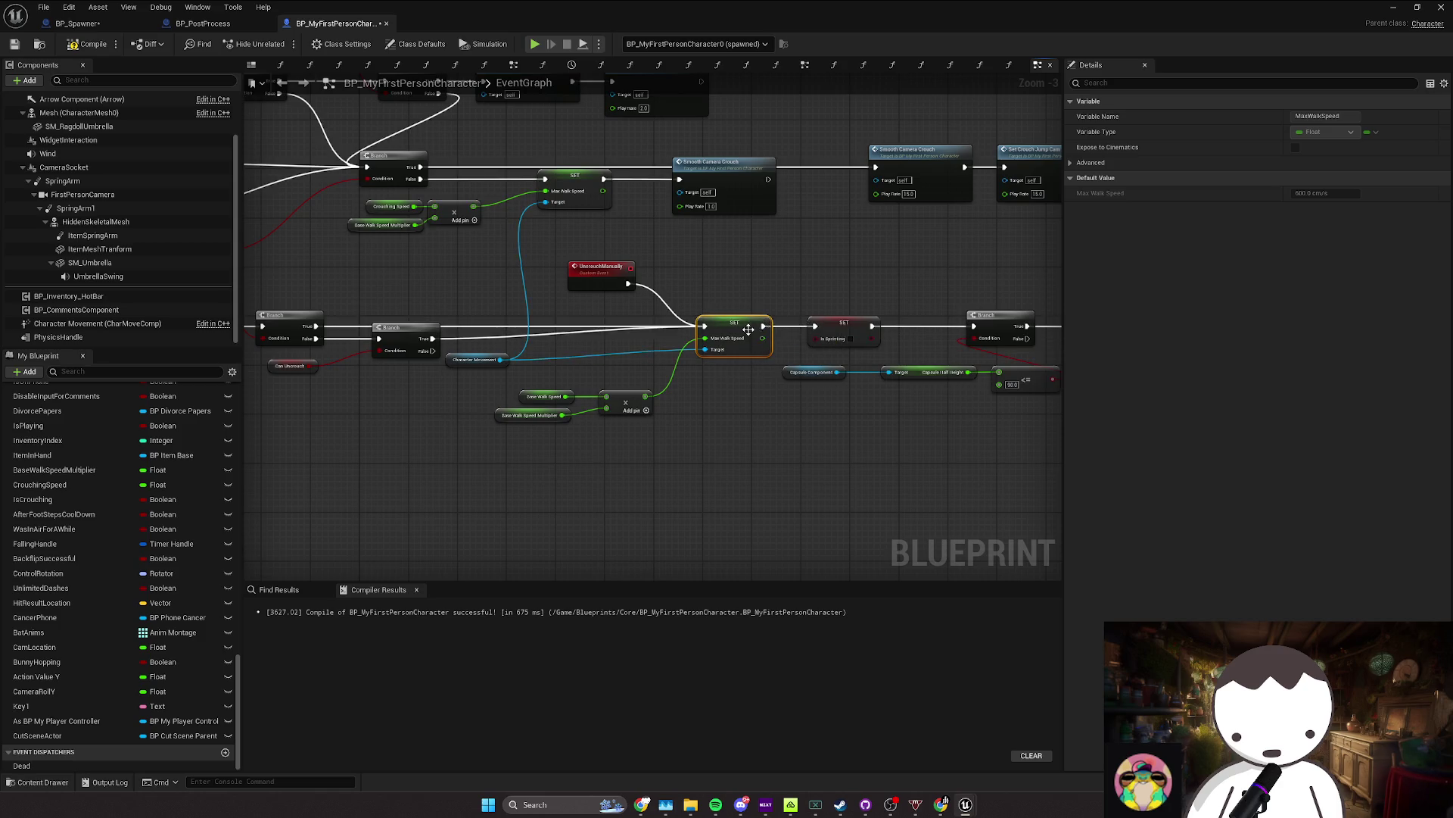
left_click_drag(701, 344, 907, 355)
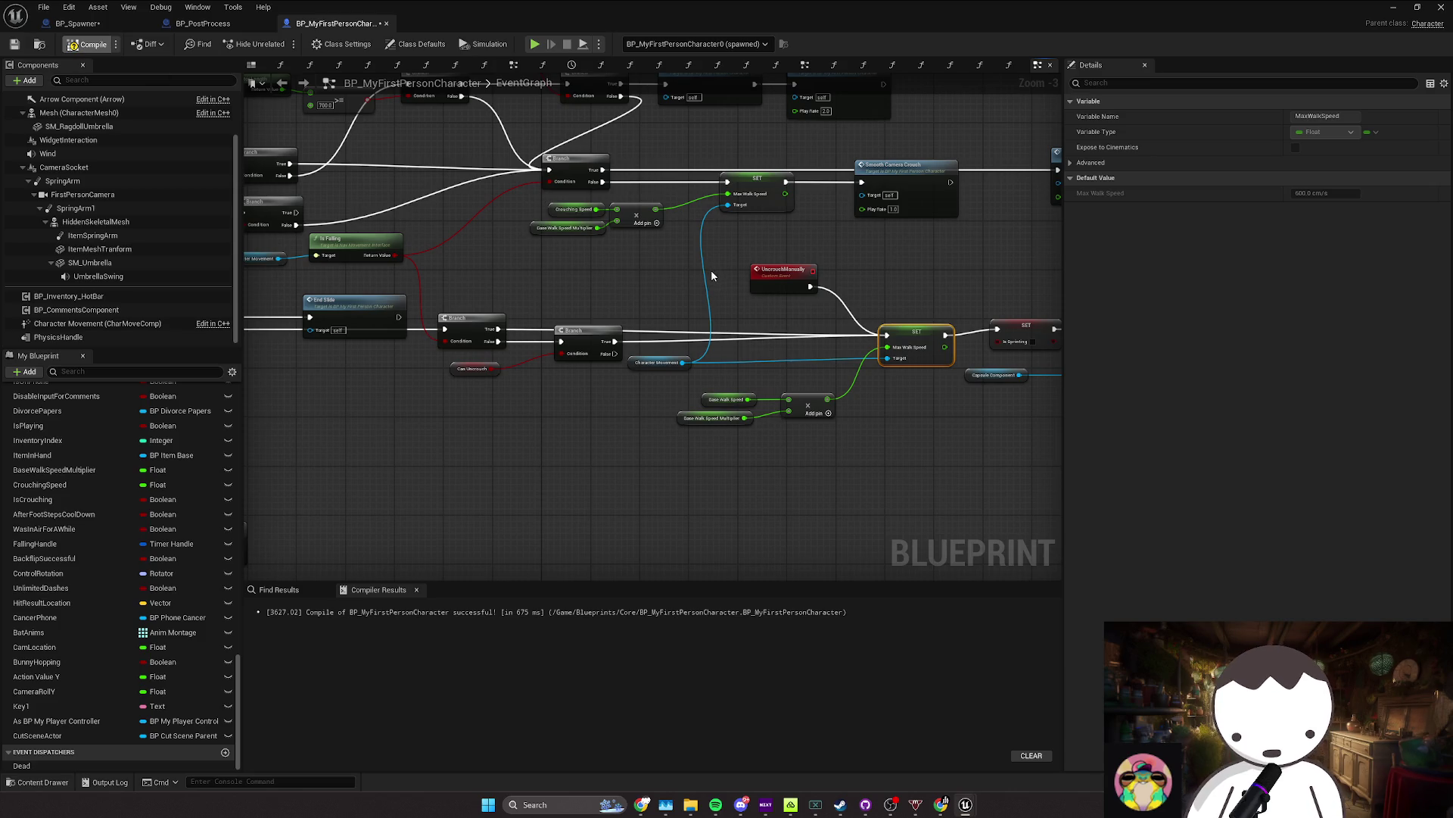
Step: Play-test the level in the editor, then stop it
key("alt+Tab")
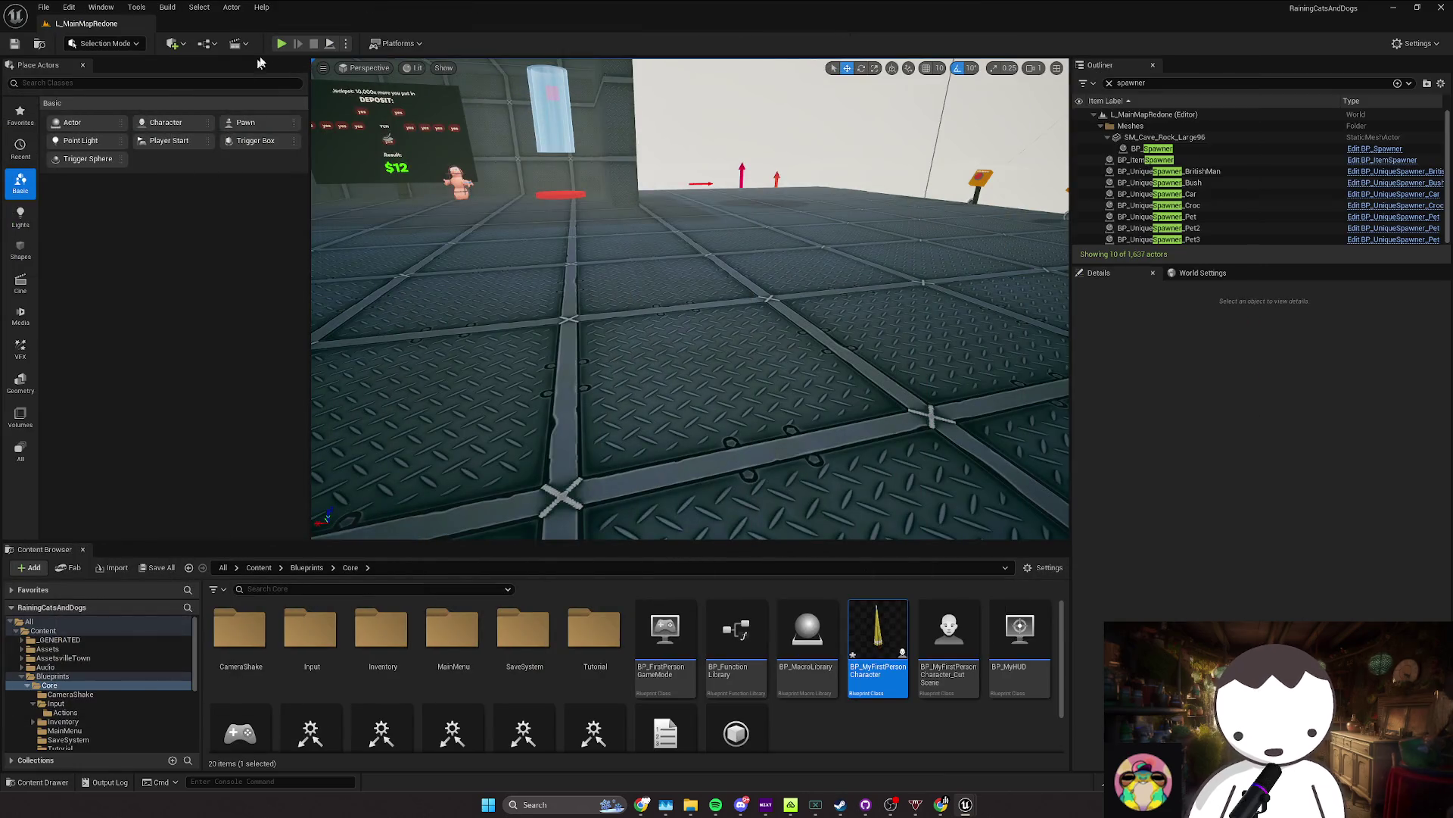
left_click(281, 43)
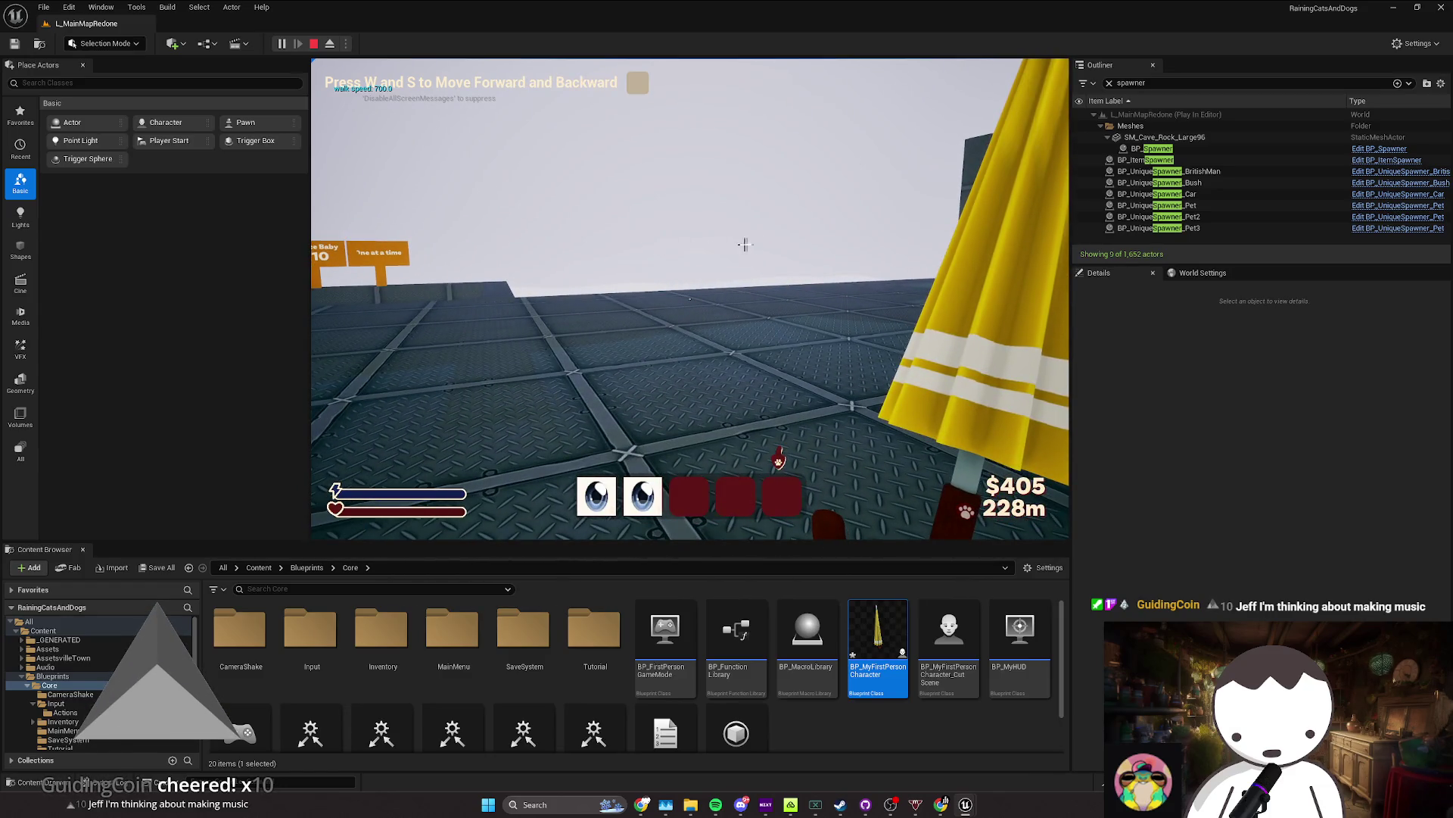
key("Escape")
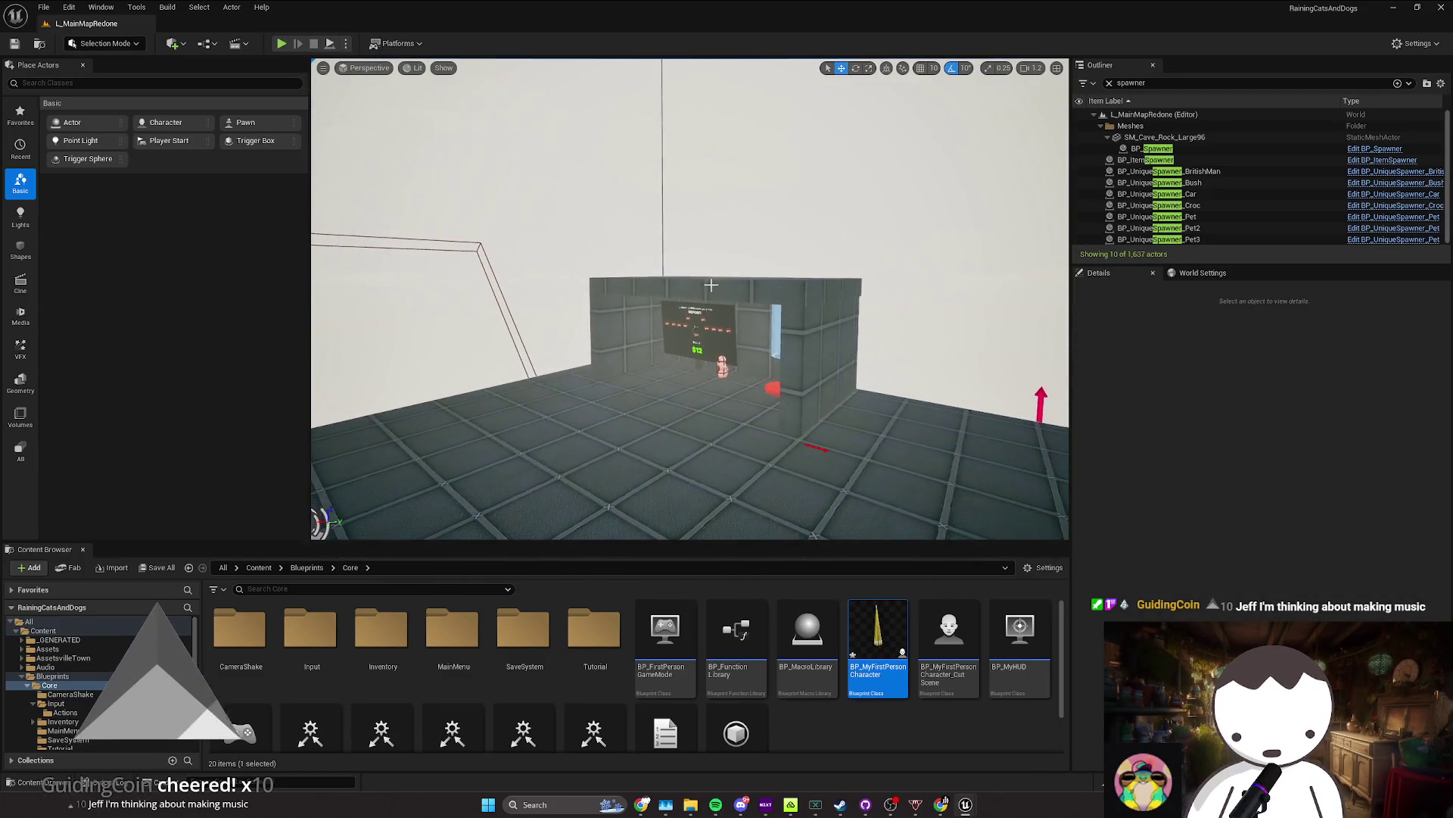
Step: Duplicate a wall slab, undo it, save the level, and bring up the Google Docs notes
left_click(860, 251)
mouse_move(861, 251)
left_mouse_down()
mouse_move(708, 325)
mouse_move(712, 311)
mouse_move(706, 391)
left_mouse_up()
scroll(706, 391, "down", 3)
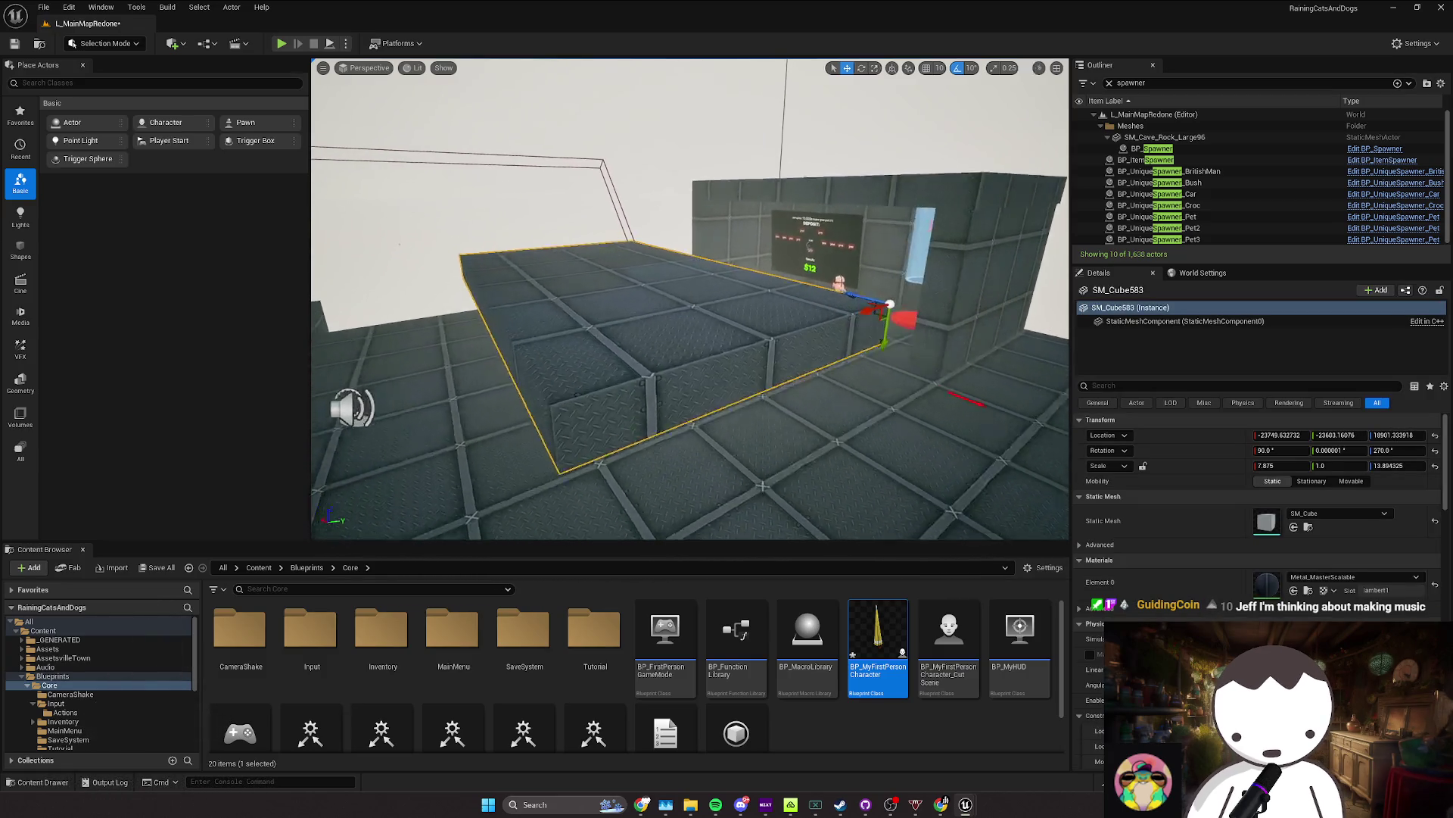
key("ctrl+z")
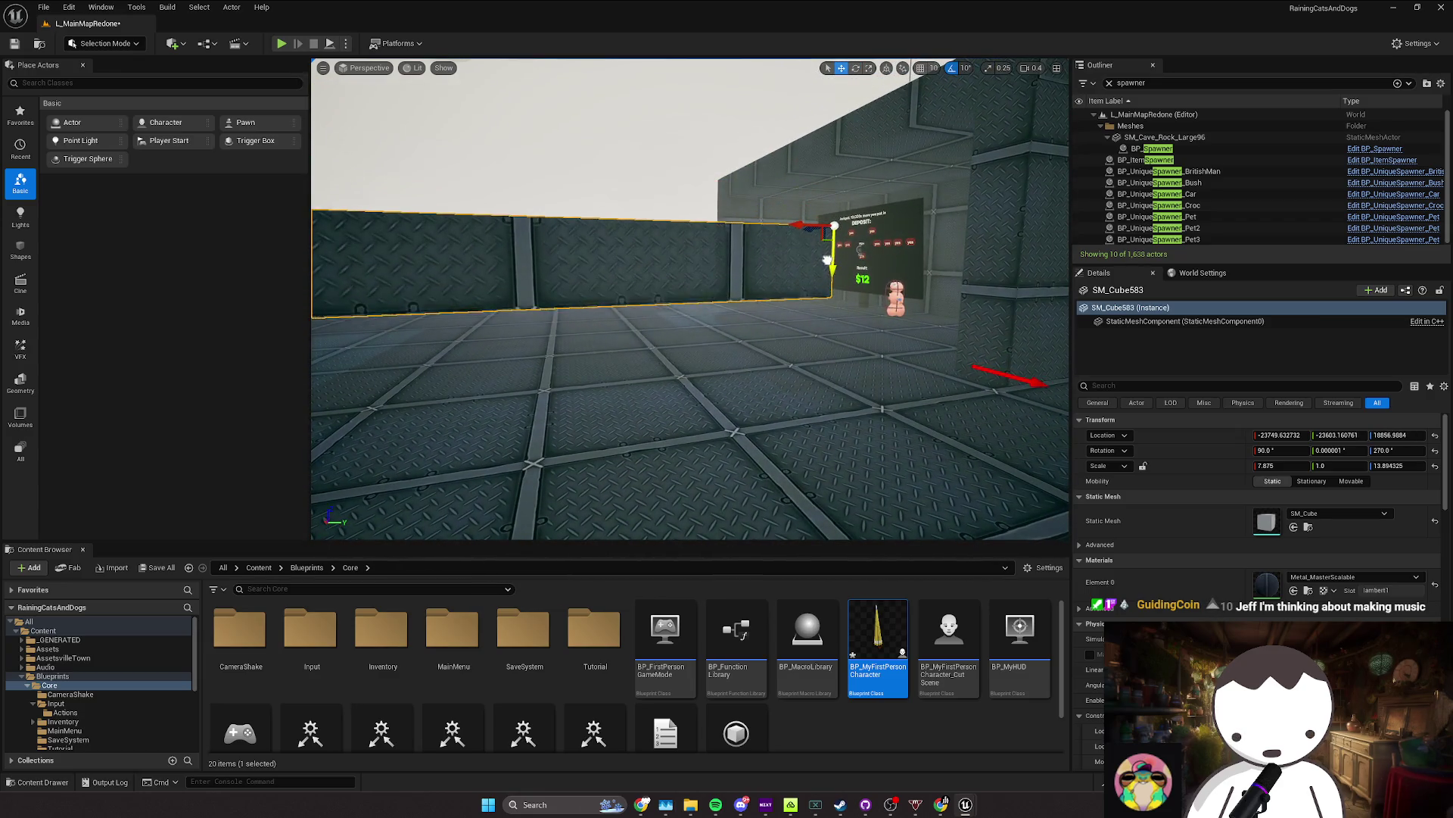
key("ctrl+s")
left_click(641, 804)
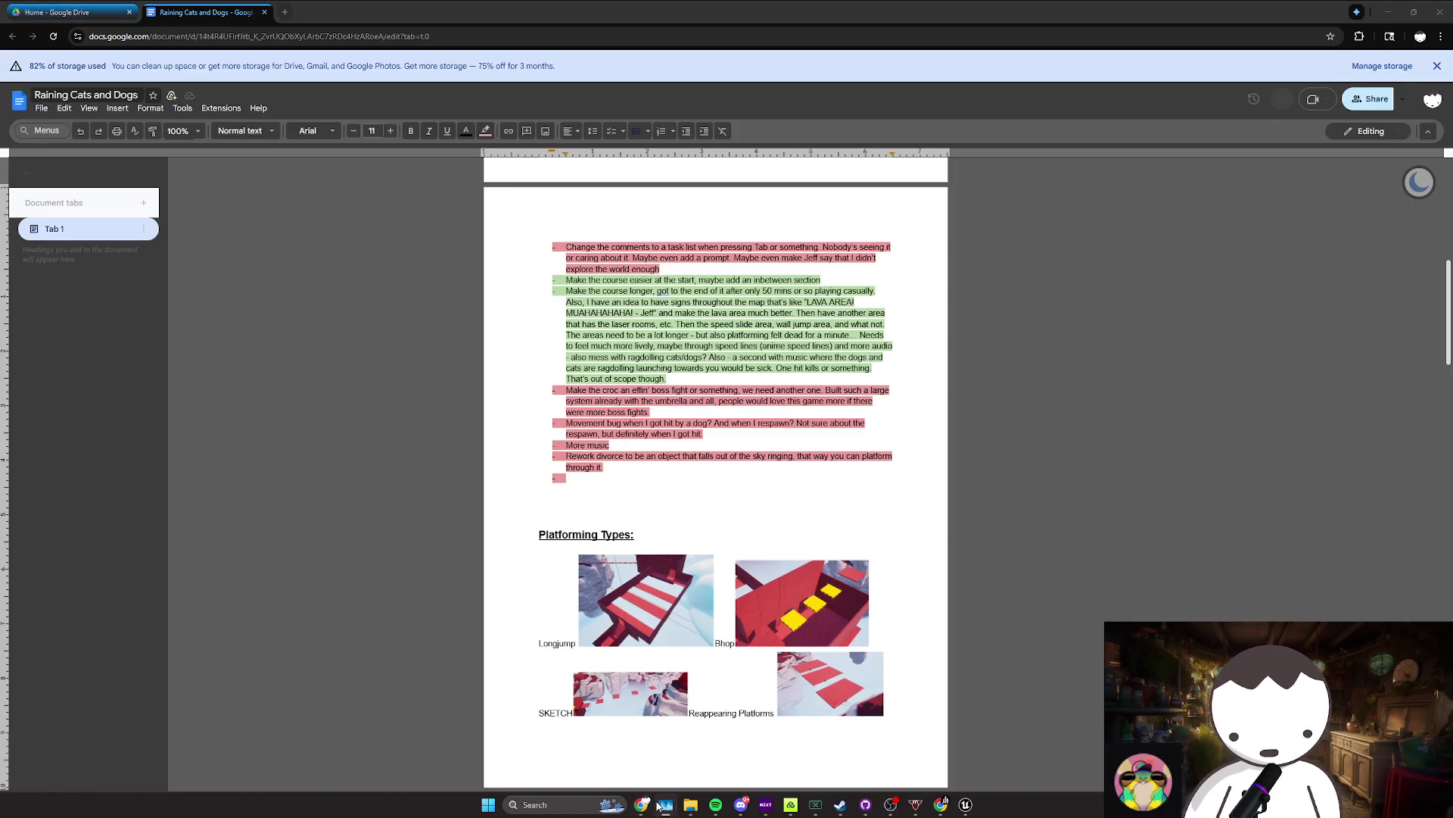
Step: Return from Google Docs to the BP_MyFirstPersonCharacter EventGraph in Unreal Engine
left_click(664, 805)
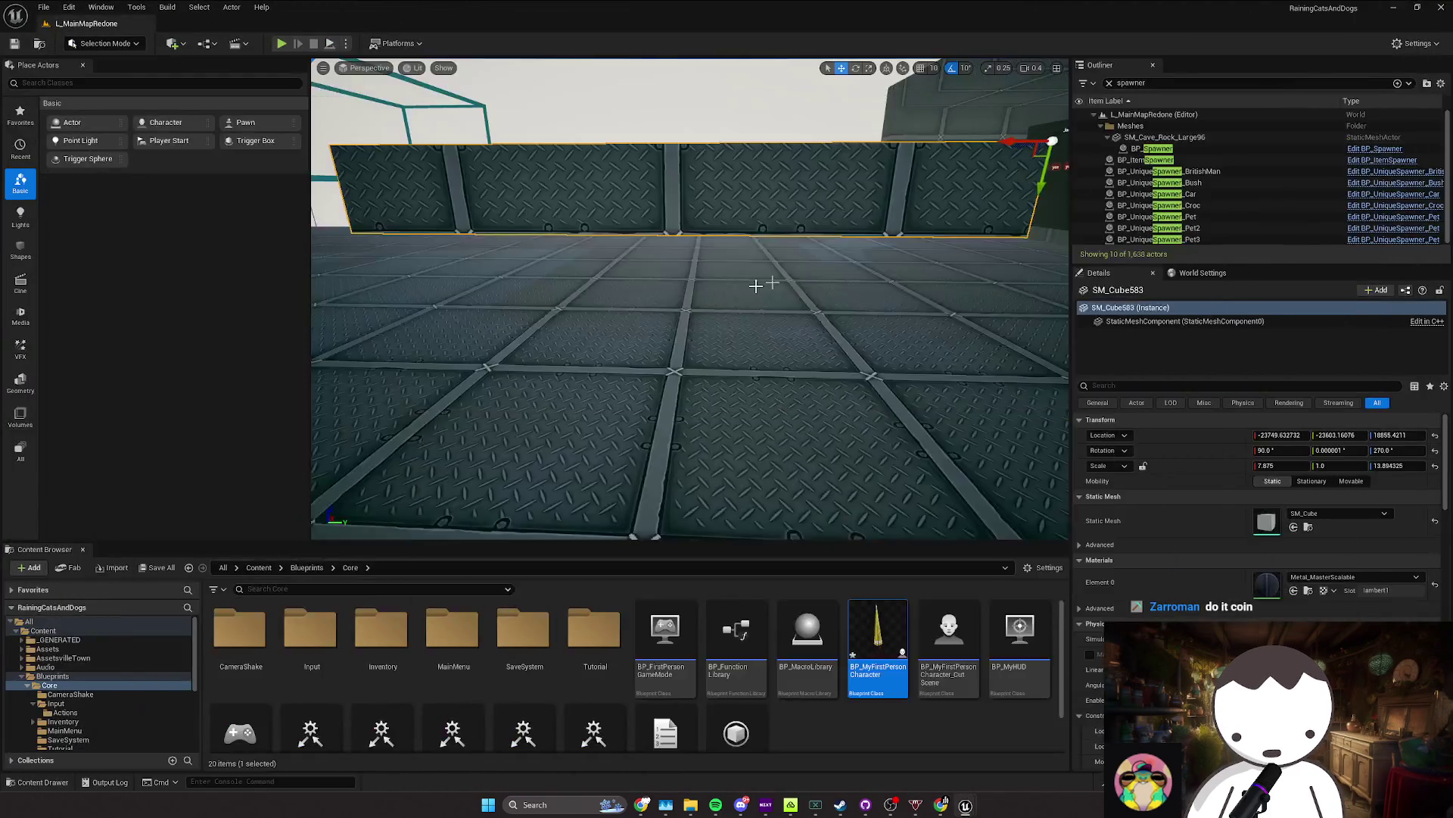
Step: Play-test the level, moving with WASD and sprinting with Shift to check walk speeds 250 and 700
left_click_drag(756, 286, 684, 301)
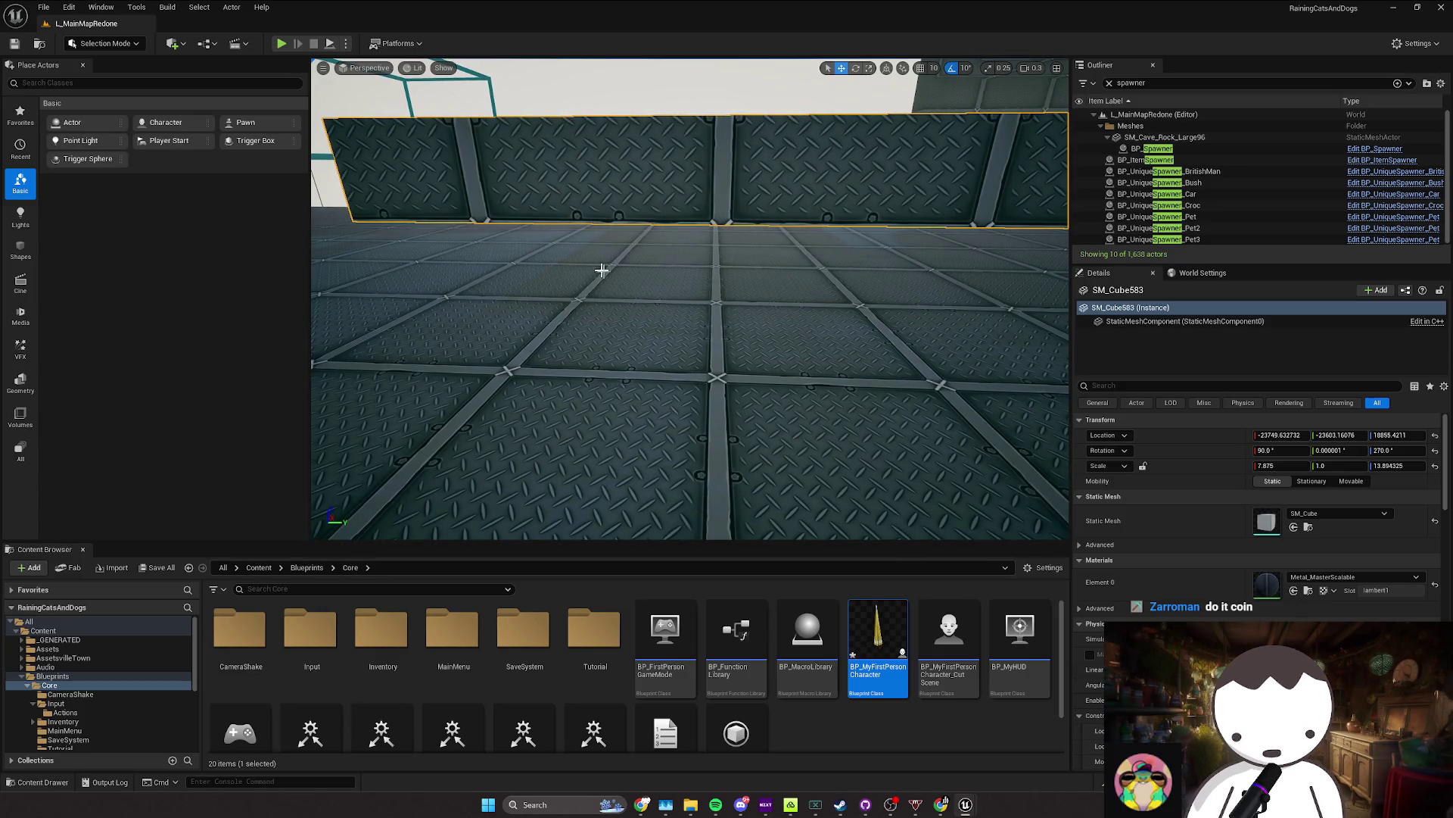
left_click(281, 46)
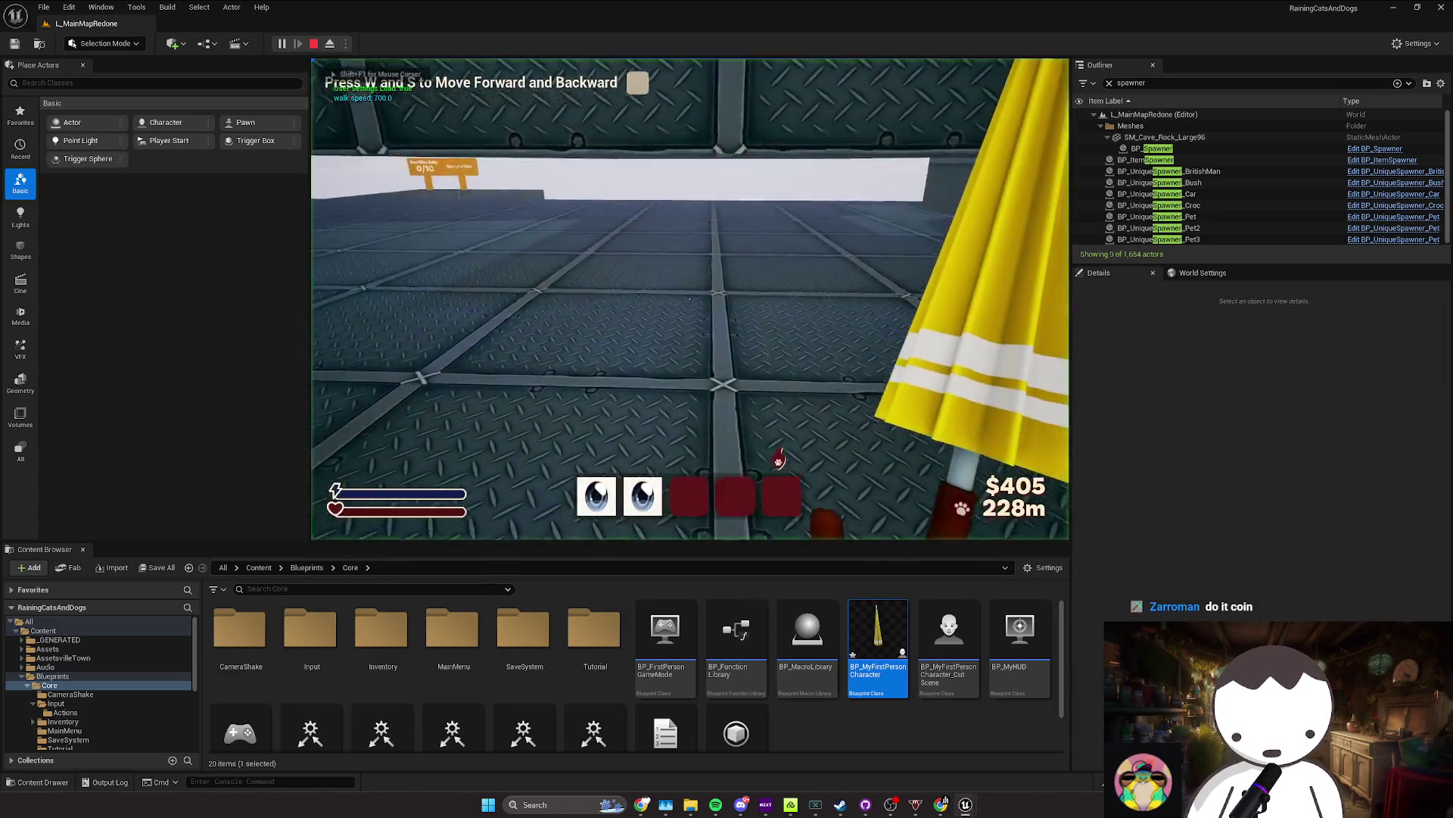
key("s")
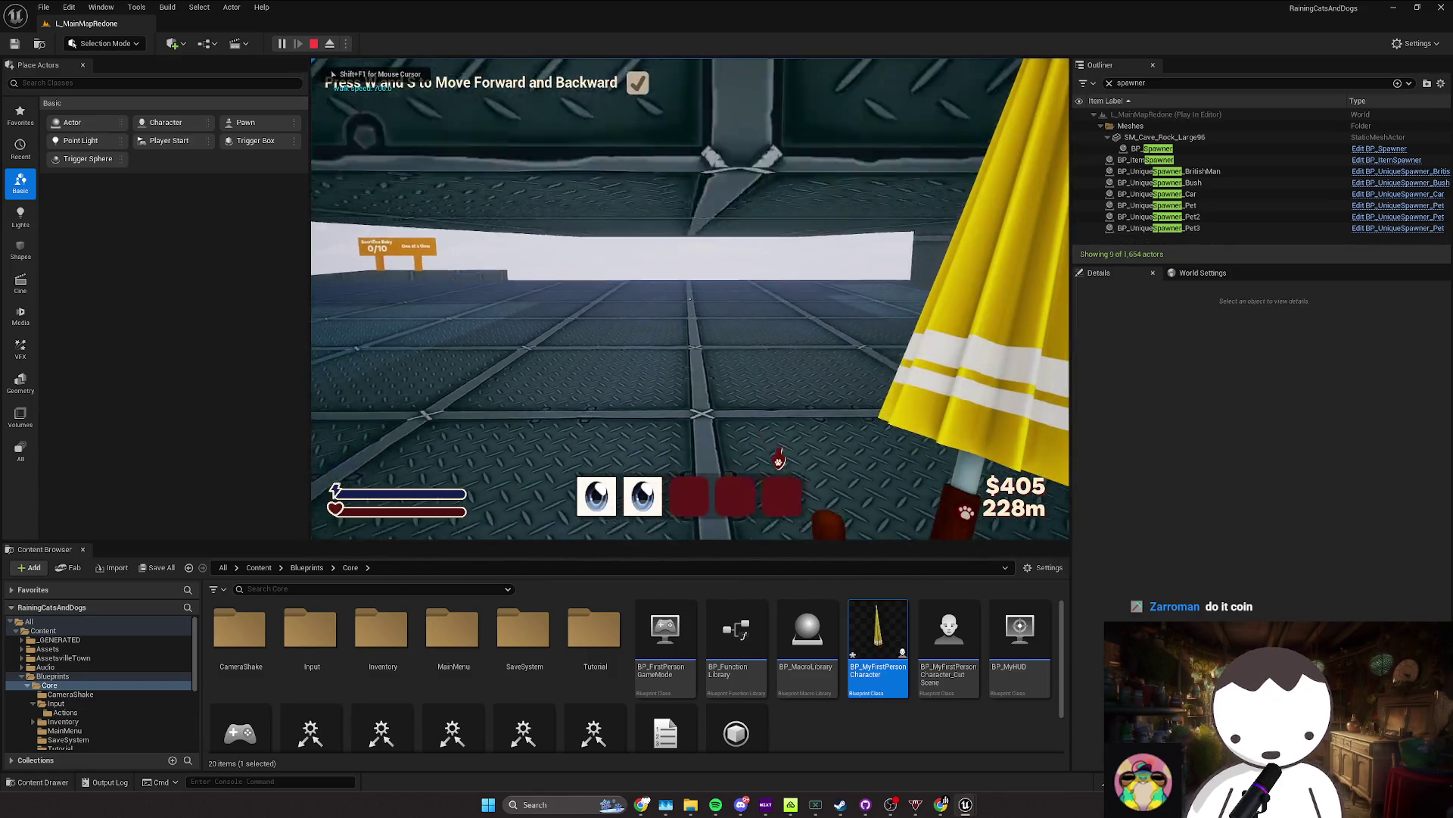
key("a")
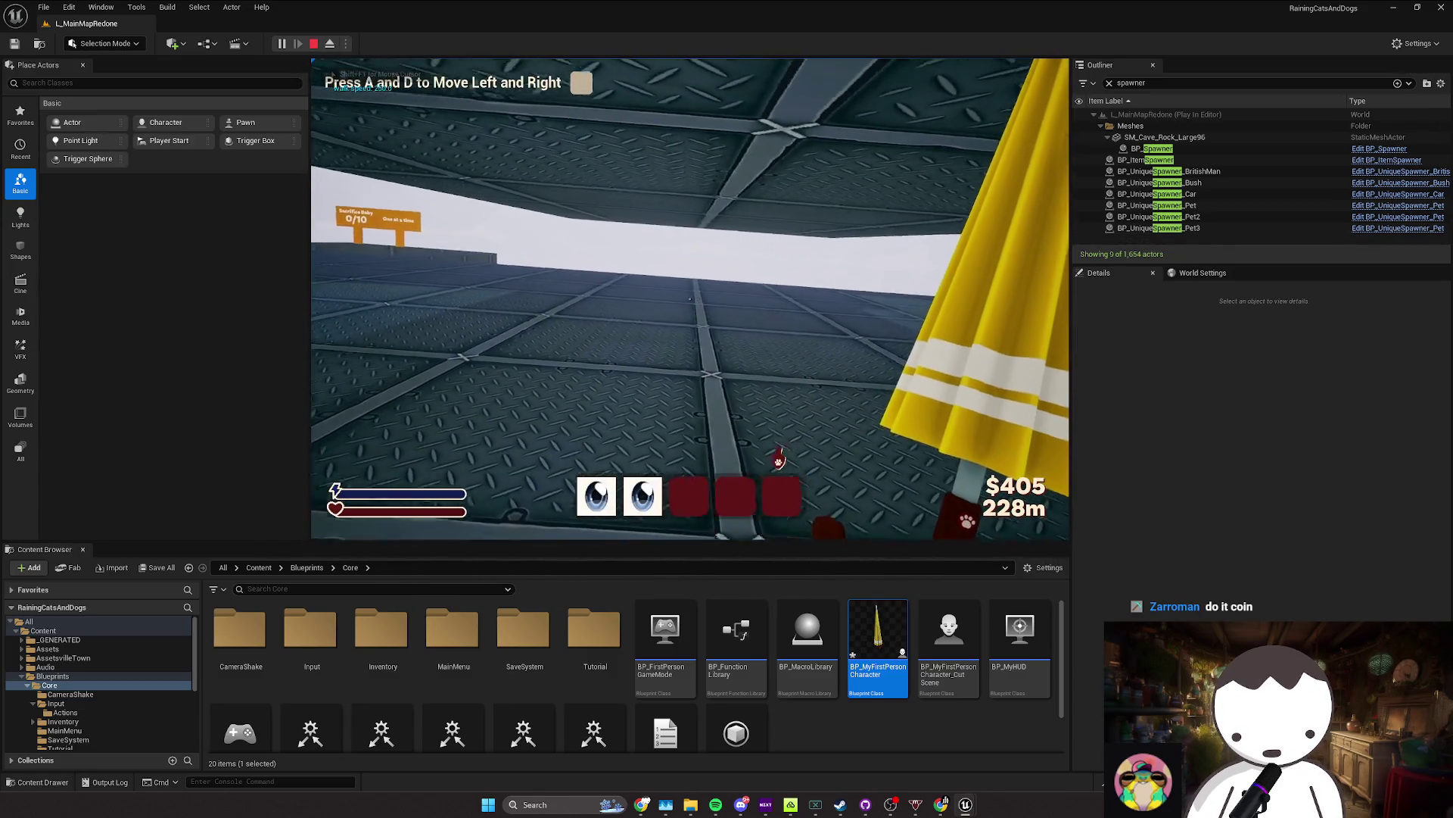
key("shift")
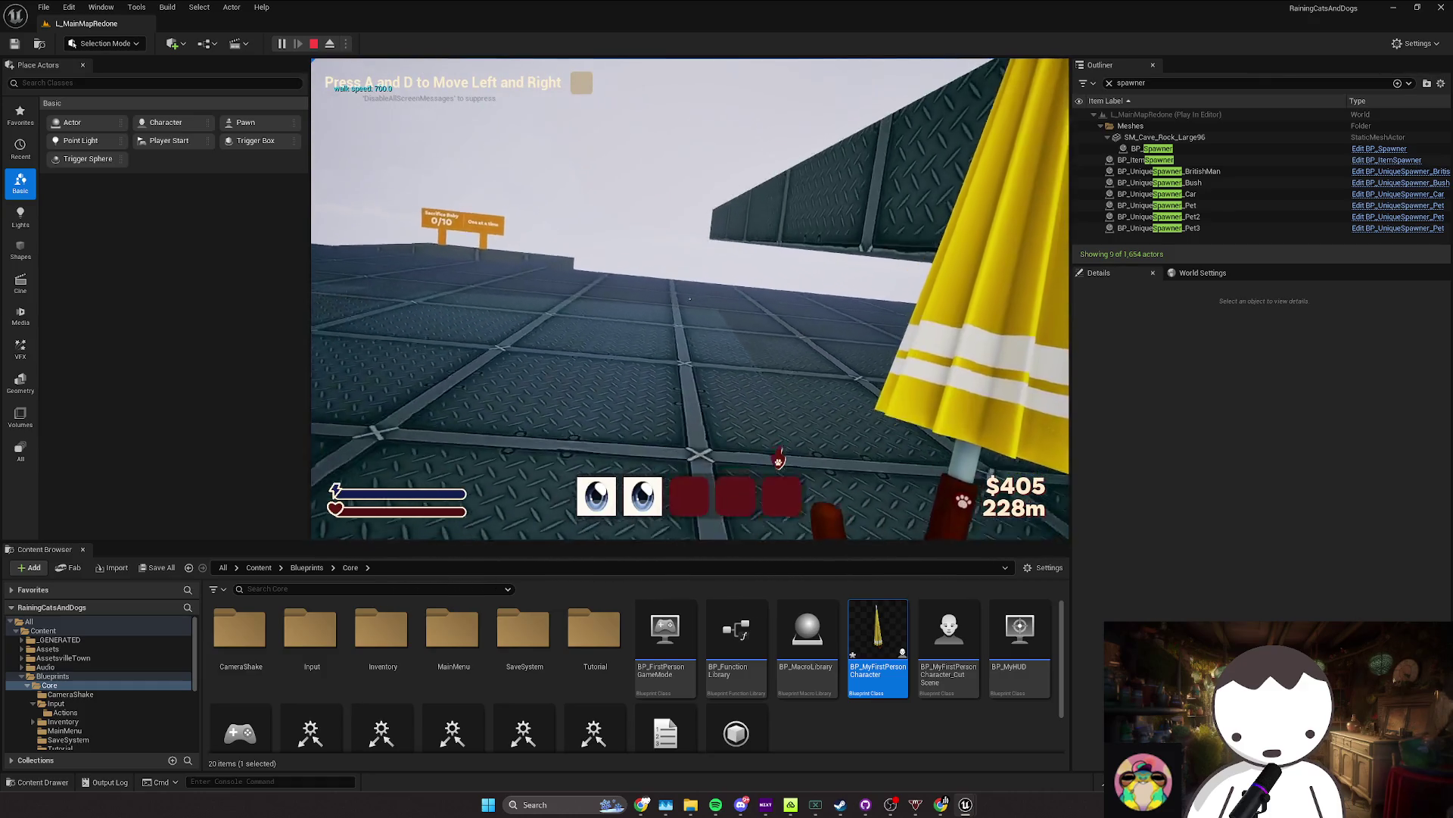
key("d")
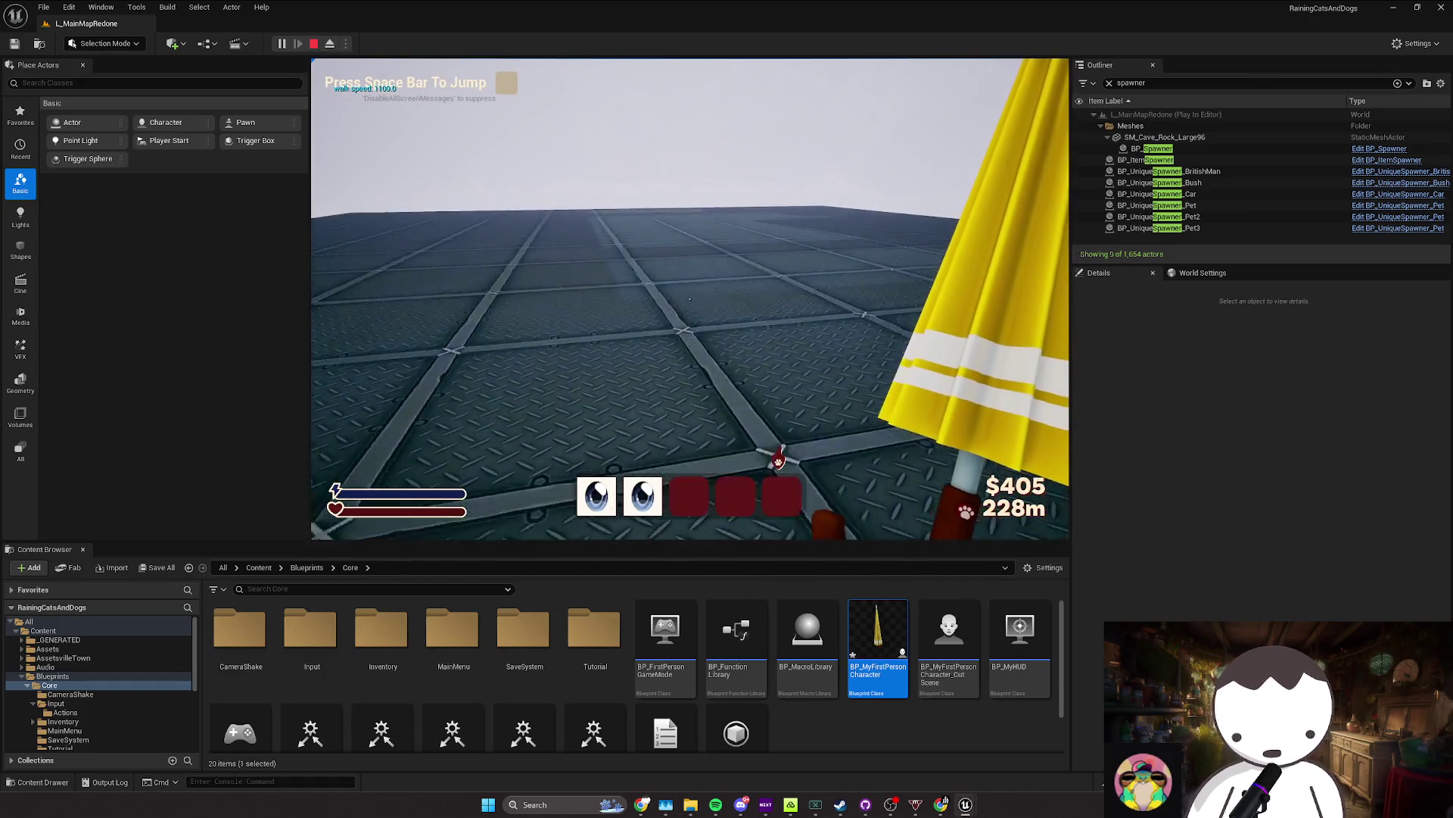
key("w")
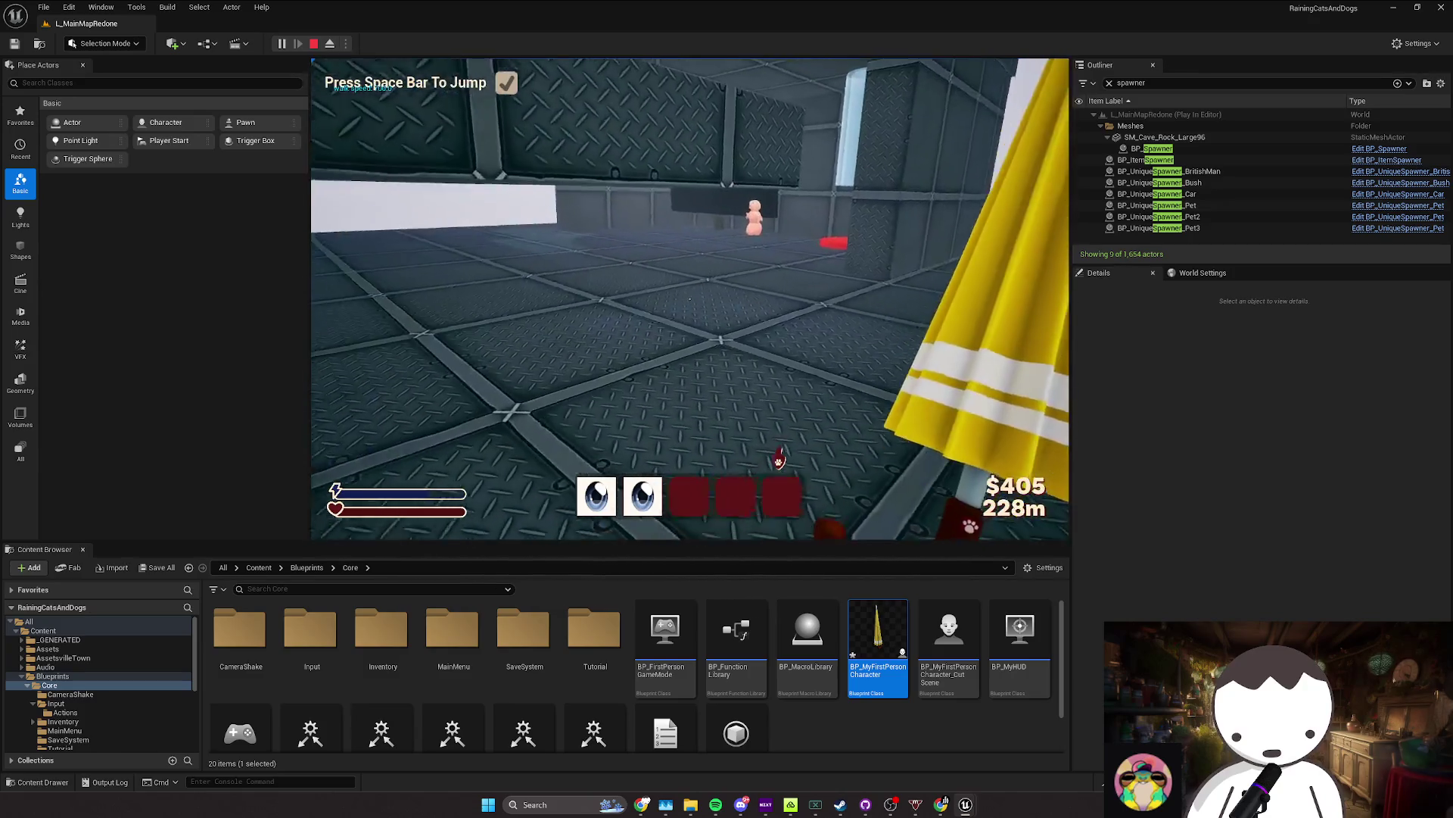
Step: Stop and restart the play-test, then sprint forward to check the walk speed
key("Escape")
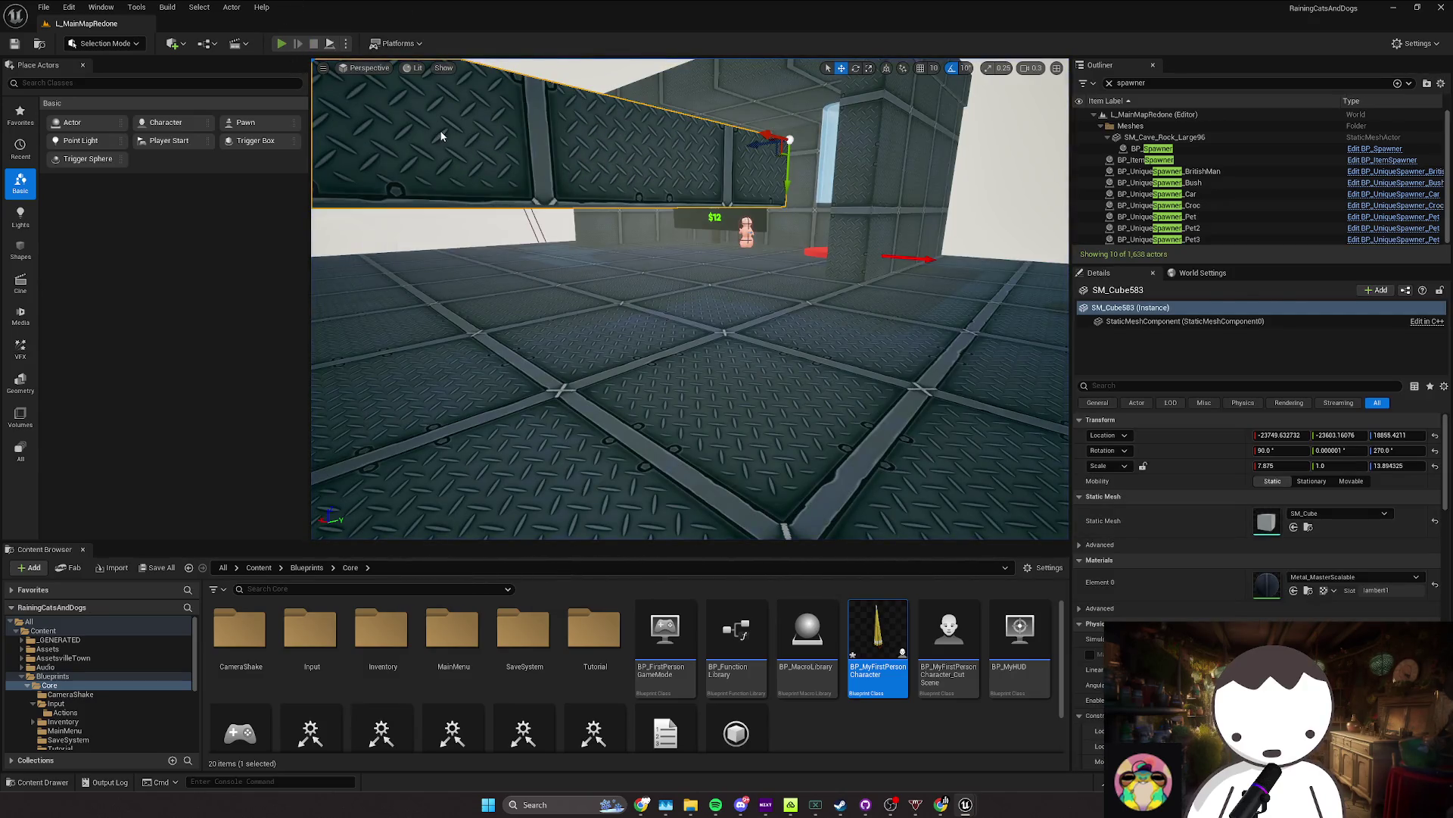
key("alt+p")
key("w")
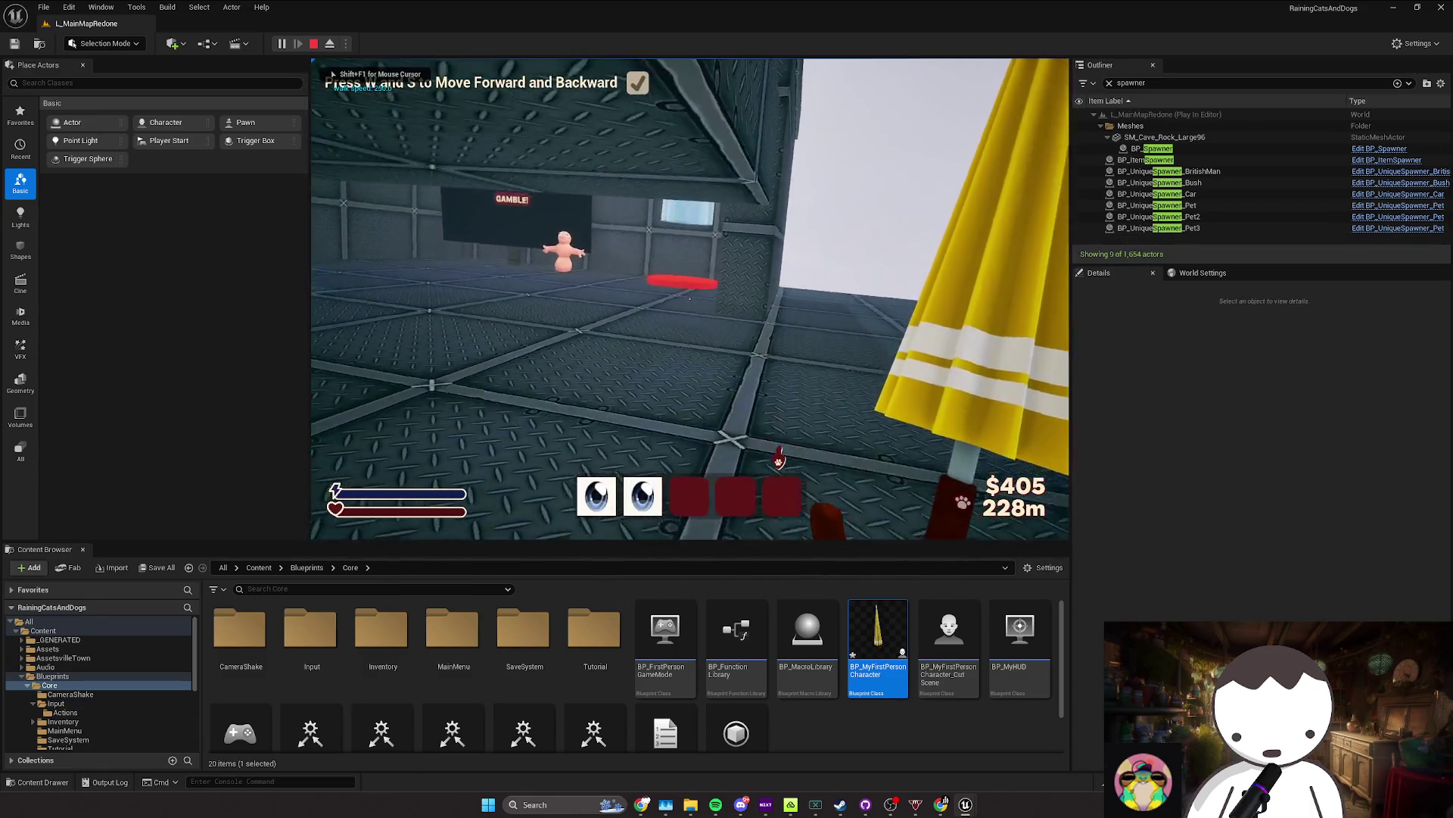
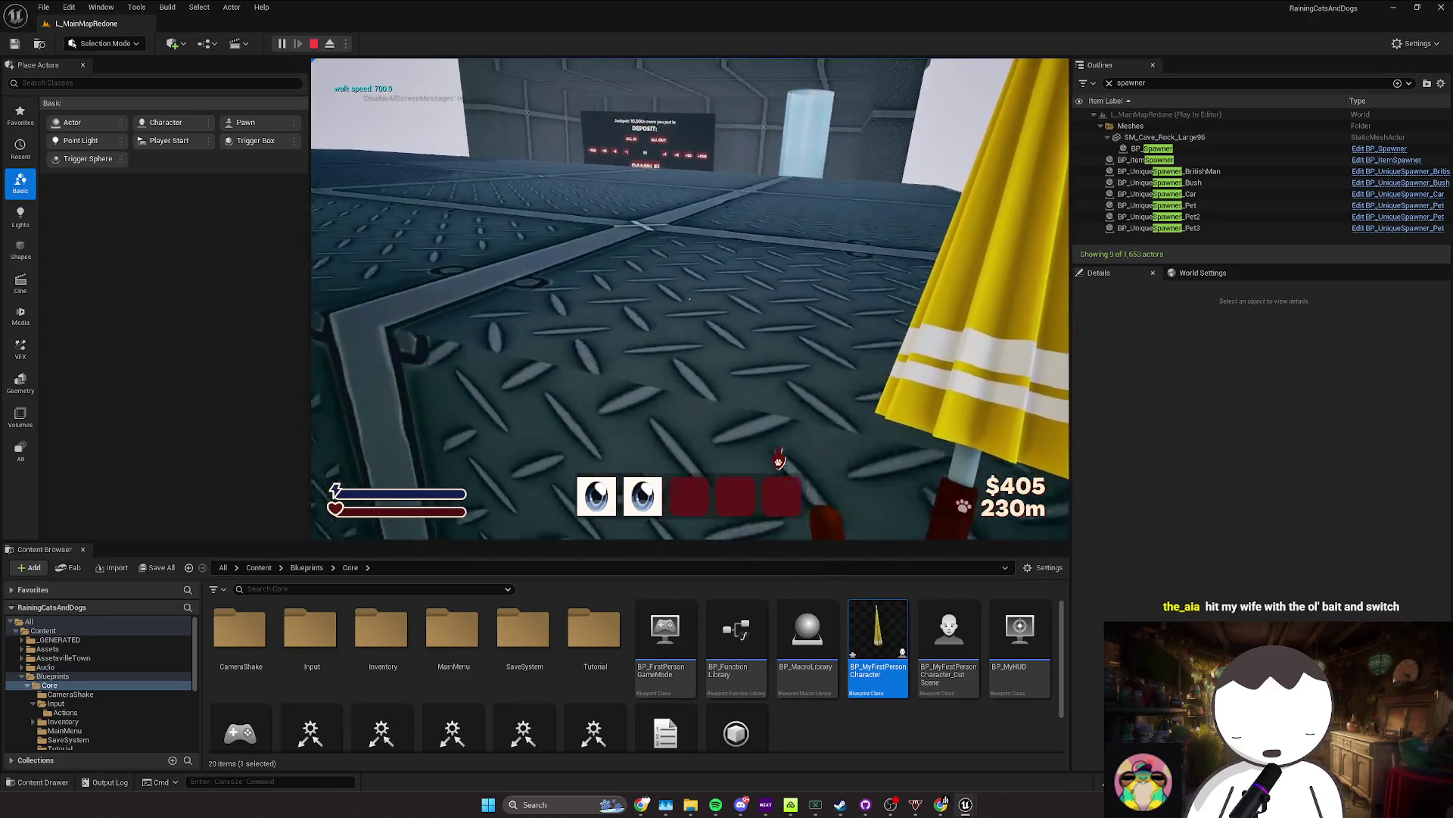
Step: Stop the play-test and return to the BP_MyFirstPersonCharacter event graph
key("Escape")
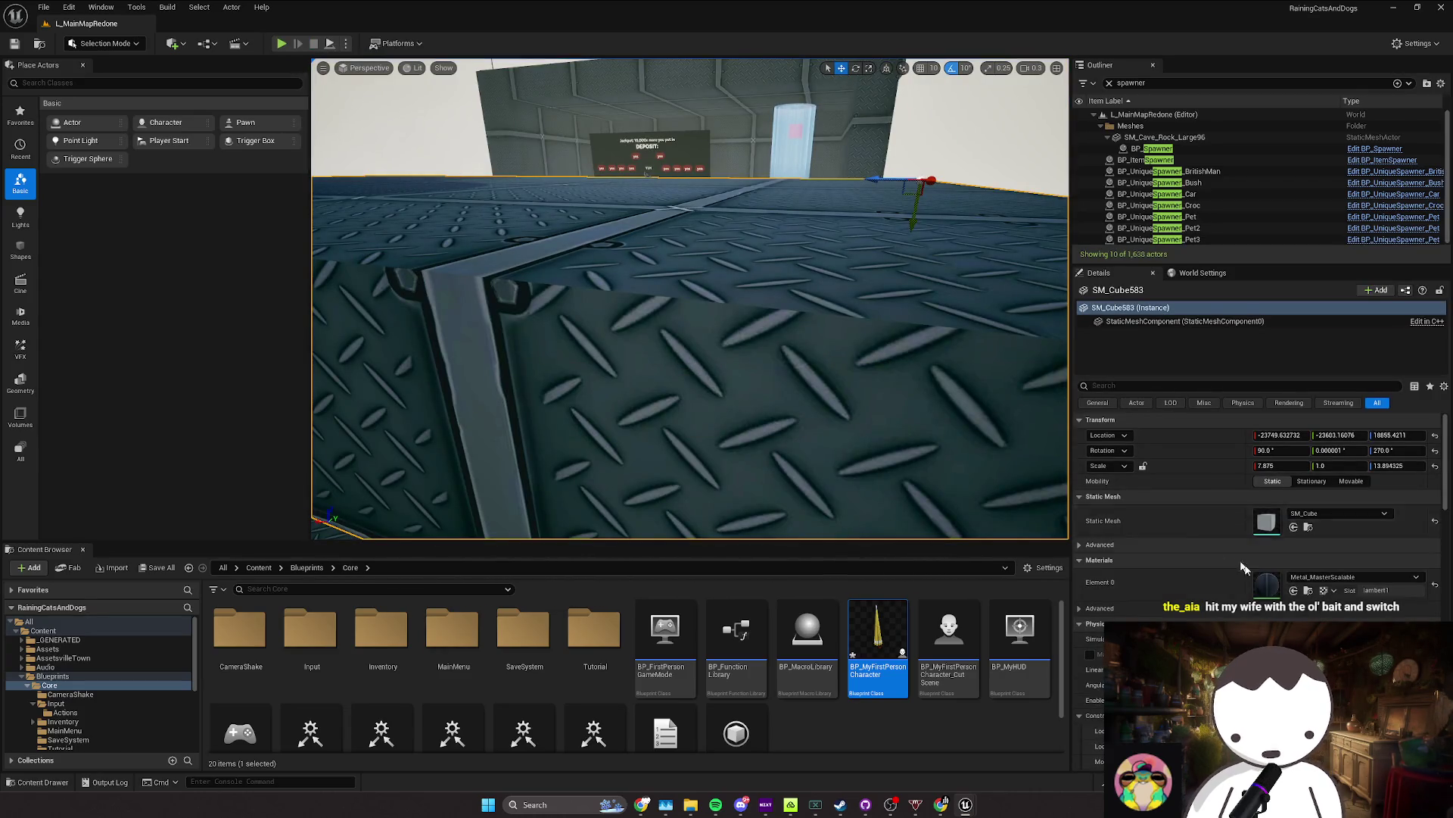
left_click(965, 806)
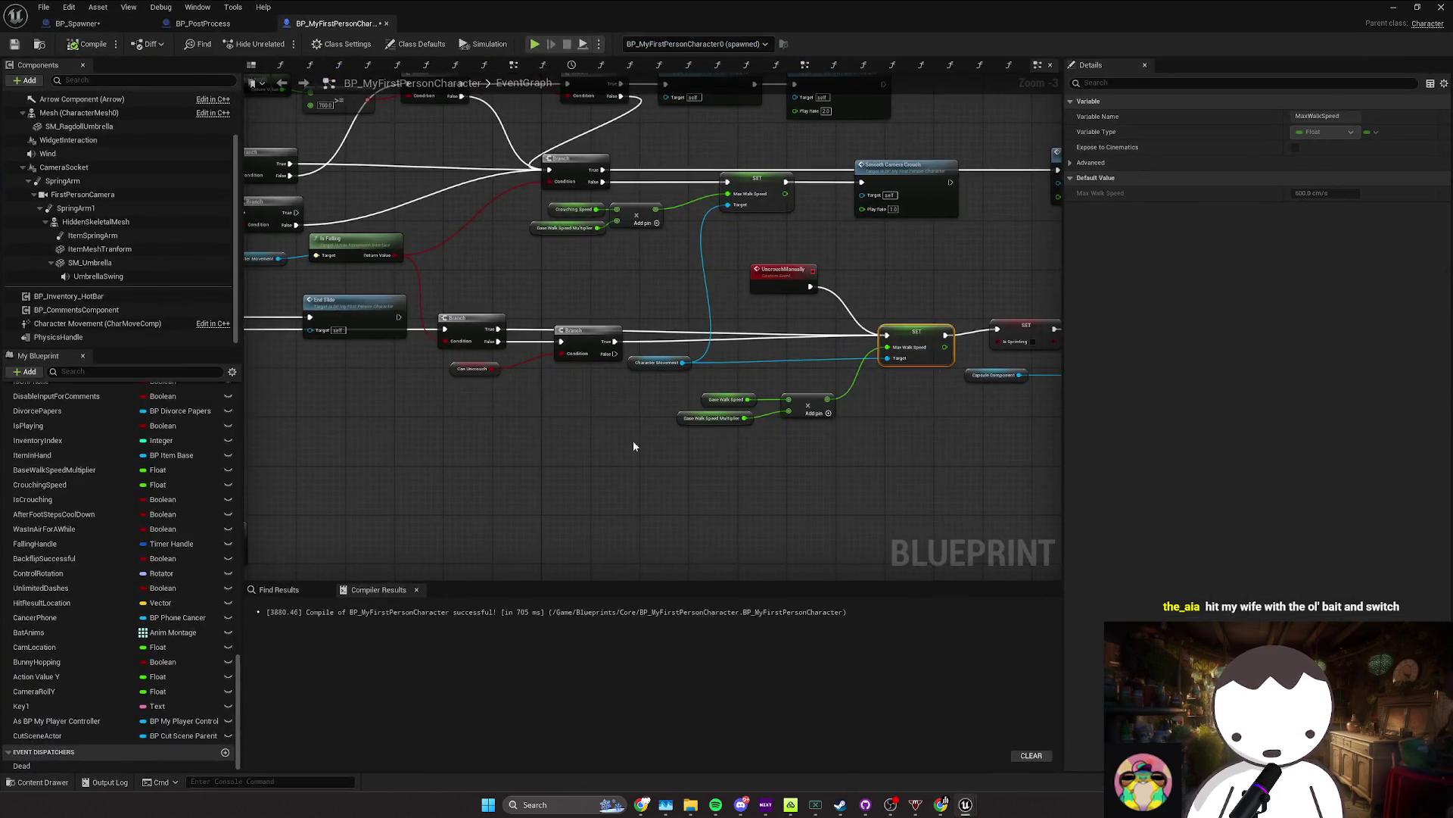
Step: Paste copies of the Is Falling and Character Movement nodes beside the multiply node
right_click(633, 447)
key("Escape")
left_click(831, 429)
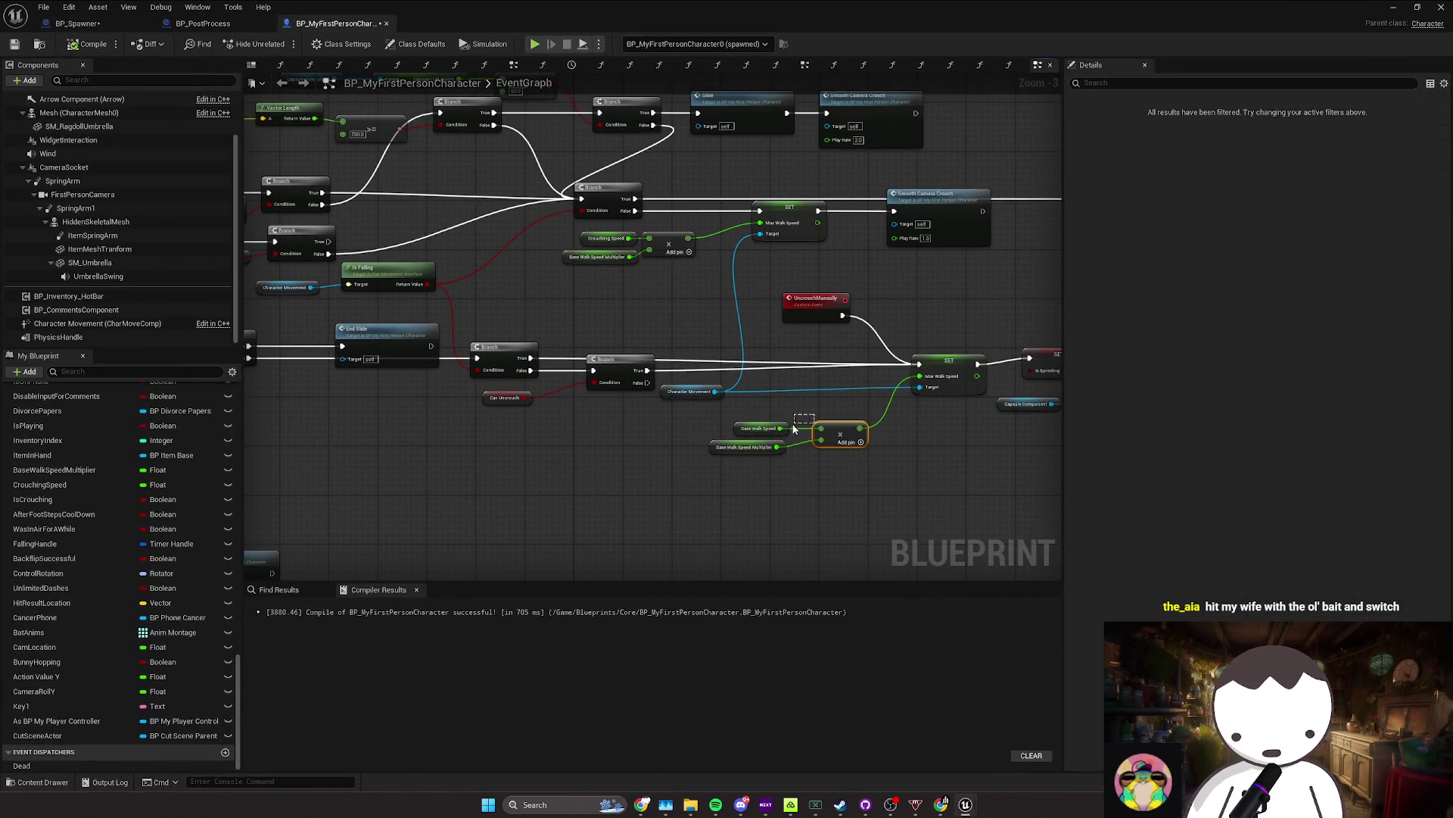
scroll(542, 415, "down", 2)
scroll(498, 388, "up", 3)
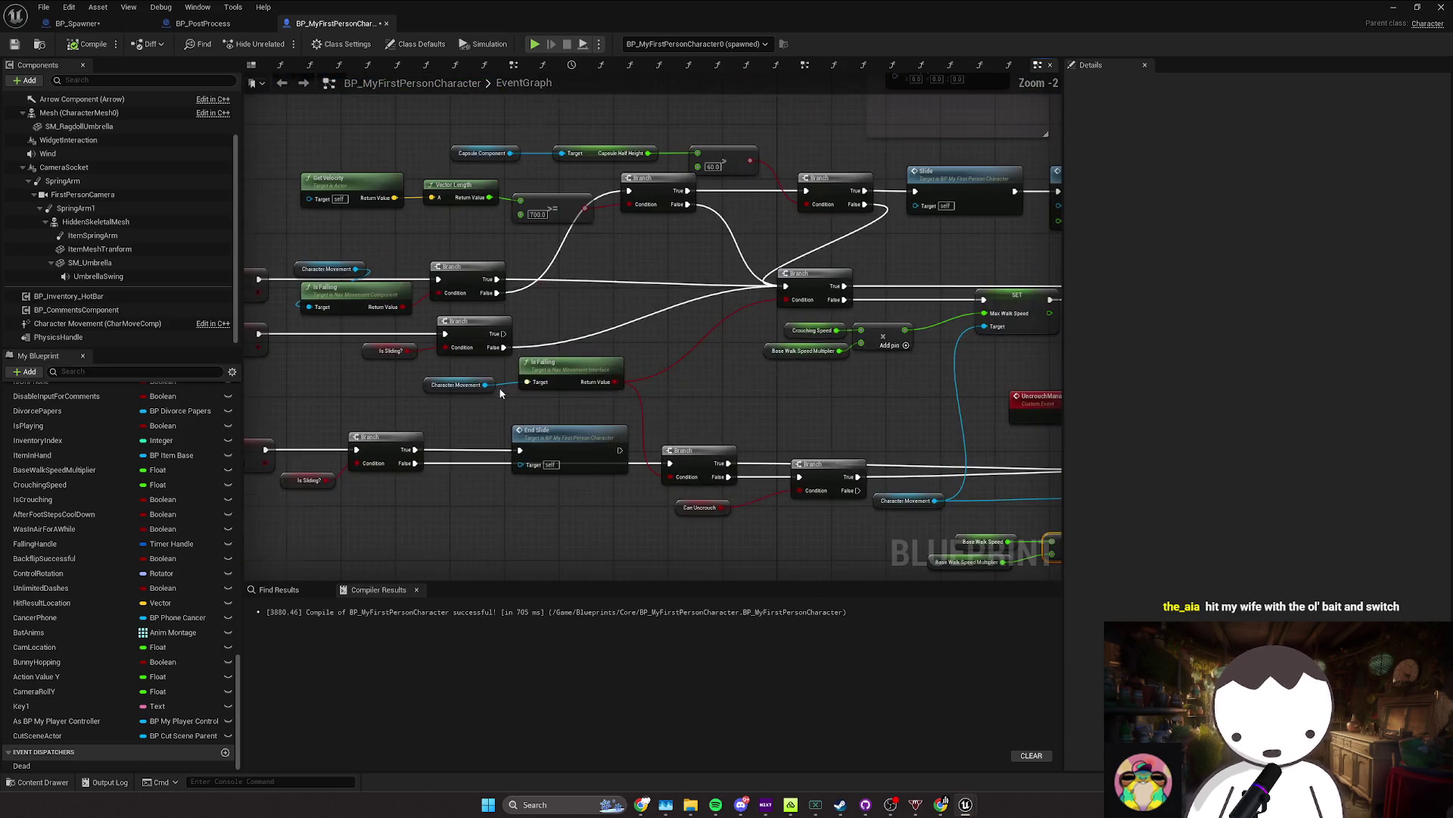
key("ctrl+v")
left_click_drag(557, 388, 570, 387)
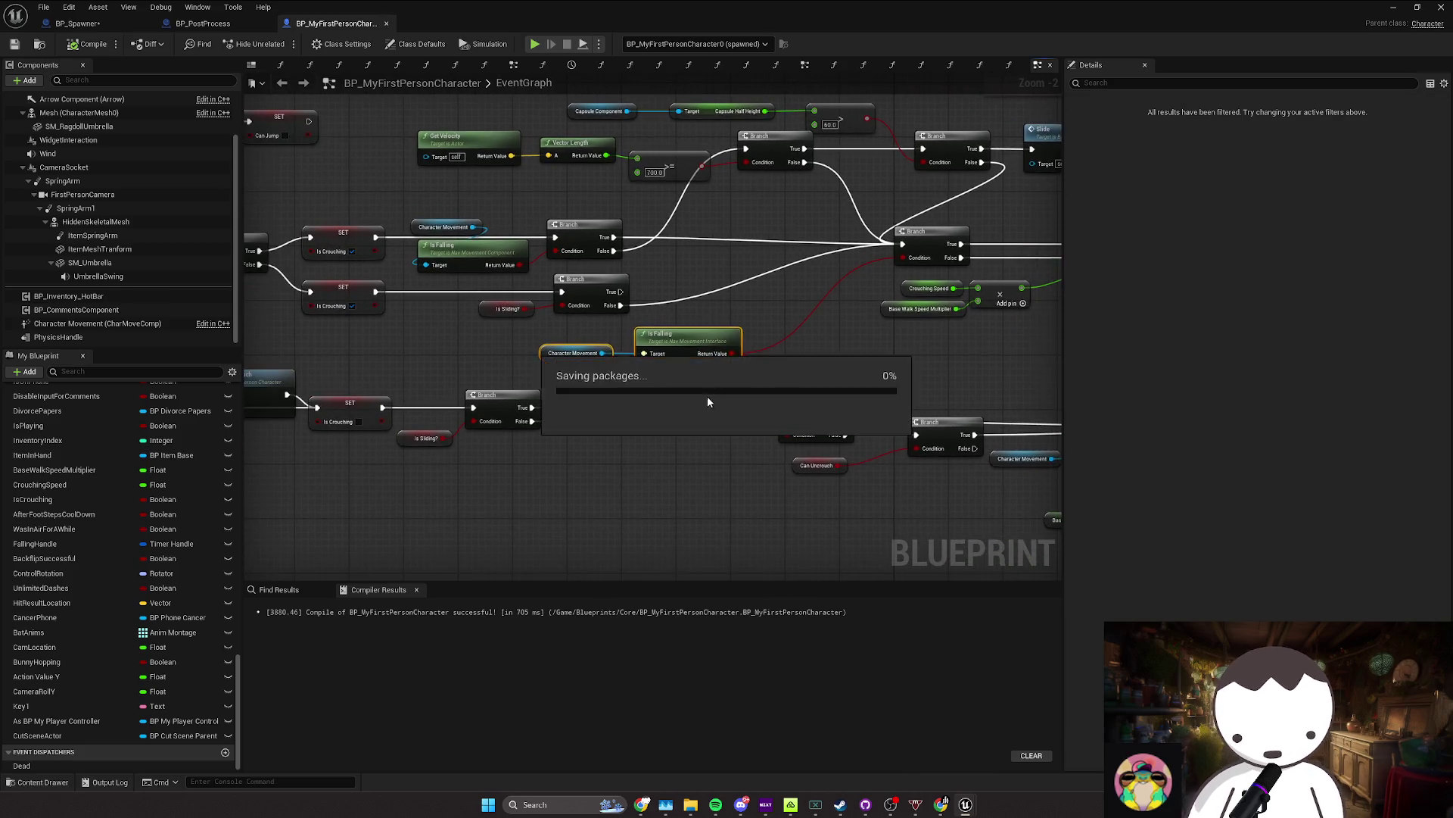
Step: Select the Can Uncrouch branch nodes and shift the SET Max Walk Speed node up-left
scroll(627, 411, "down", 2)
left_click_drag(693, 429, 615, 474)
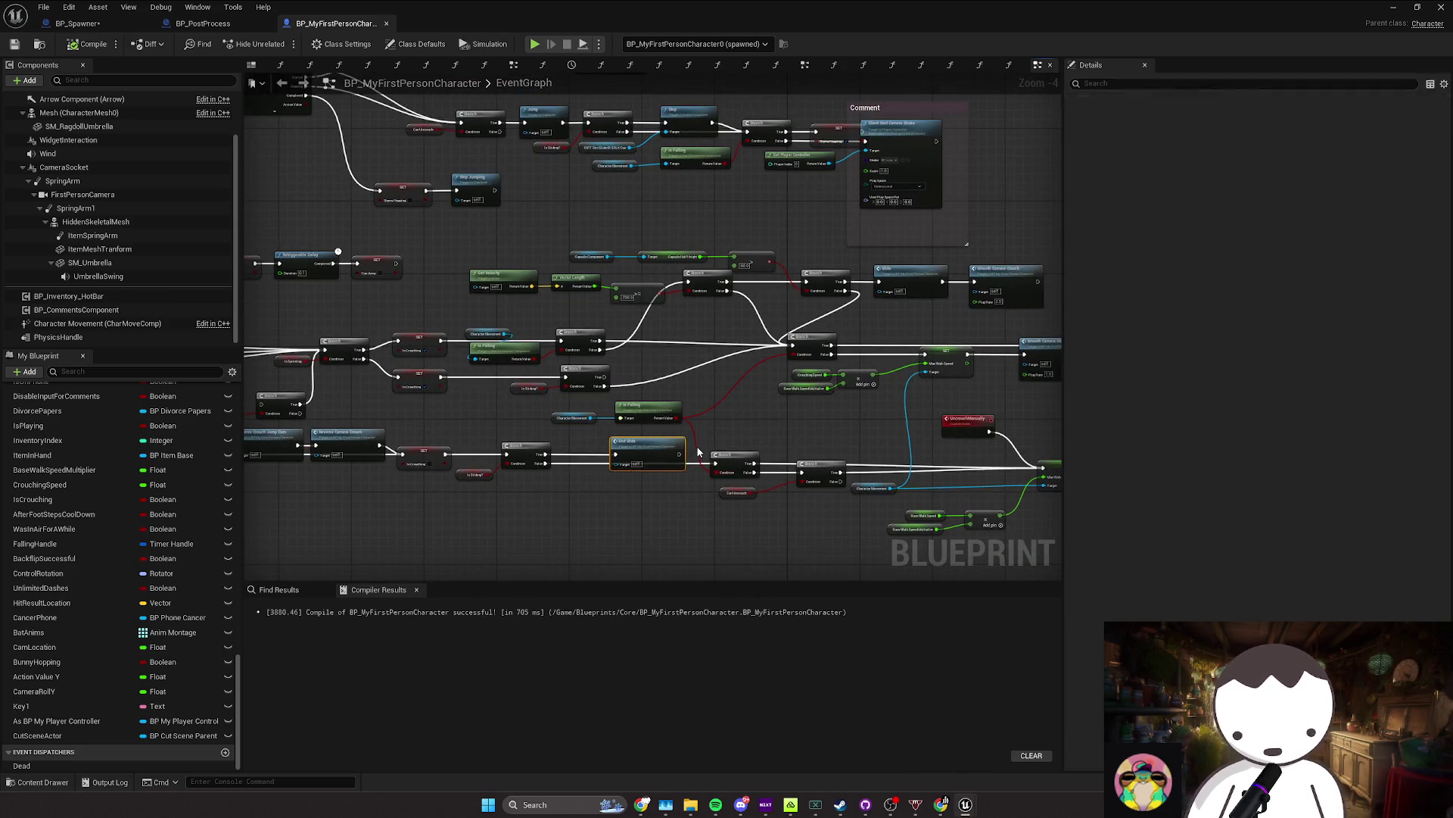
mouse_move(723, 503)
left_mouse_down()
mouse_move(559, 445)
mouse_move(571, 445)
mouse_move(536, 460)
mouse_move(578, 464)
mouse_move(561, 472)
left_mouse_up()
left_click(575, 445)
scroll(589, 476, "up", 2)
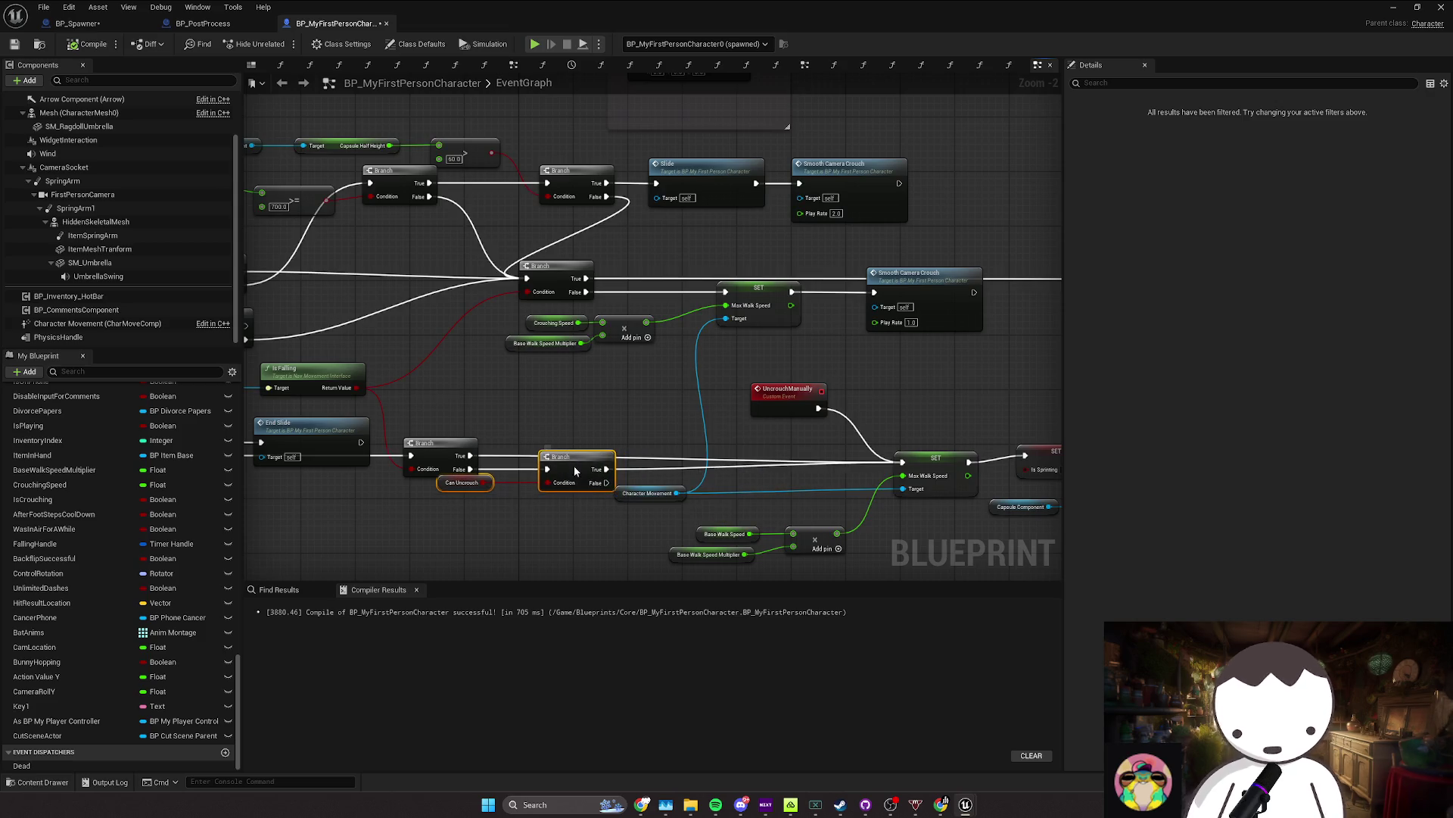
left_click_drag(924, 462, 917, 462)
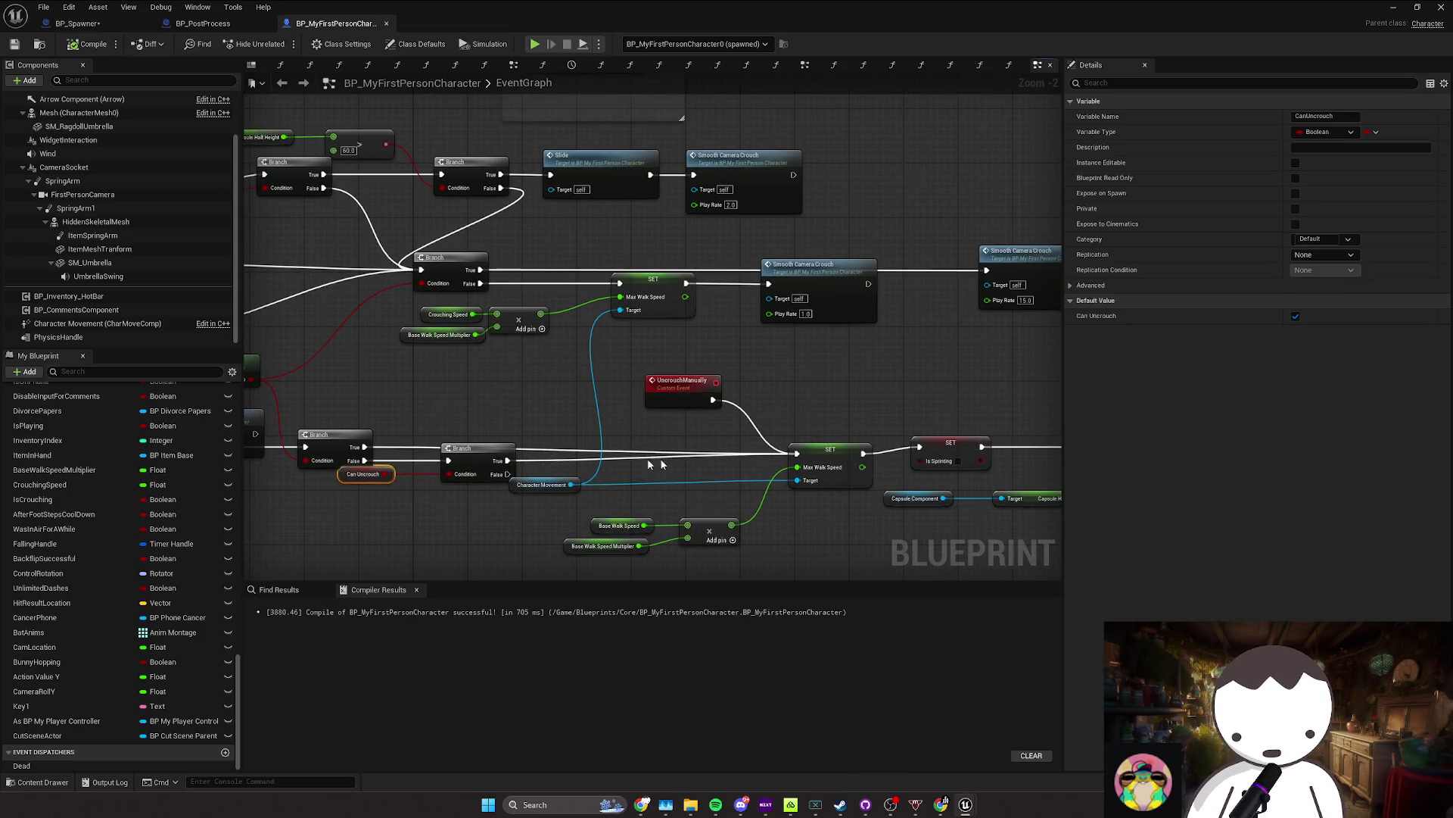
left_click_drag(814, 455, 807, 452)
Step: Move the capsule half-height nodes left and reposition the Capsule Component node
left_click(826, 454)
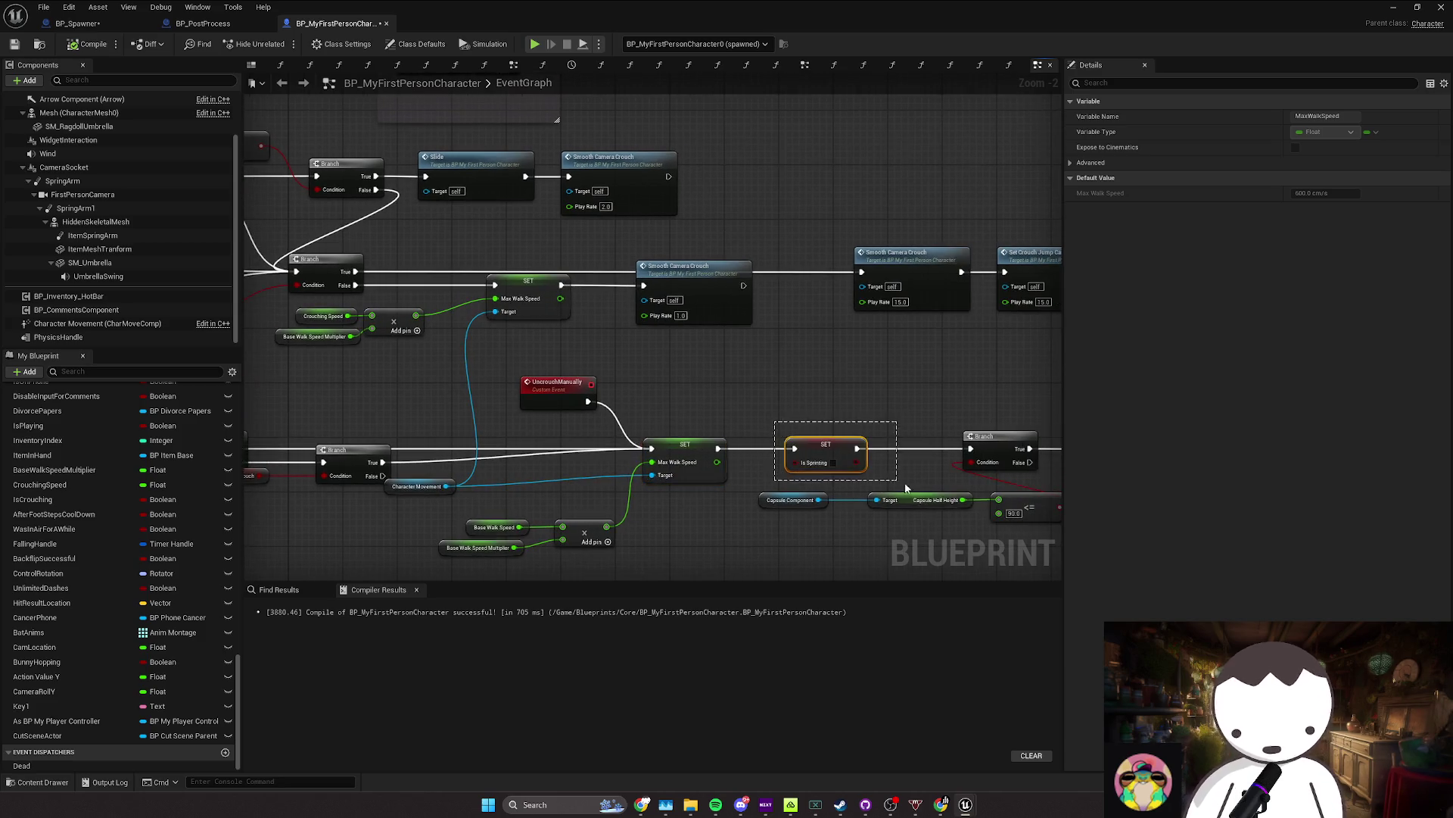
scroll(557, 517, "down", 2)
left_click_drag(556, 517, 728, 487)
left_click_drag(702, 492, 629, 495)
left_click_drag(459, 504, 481, 511)
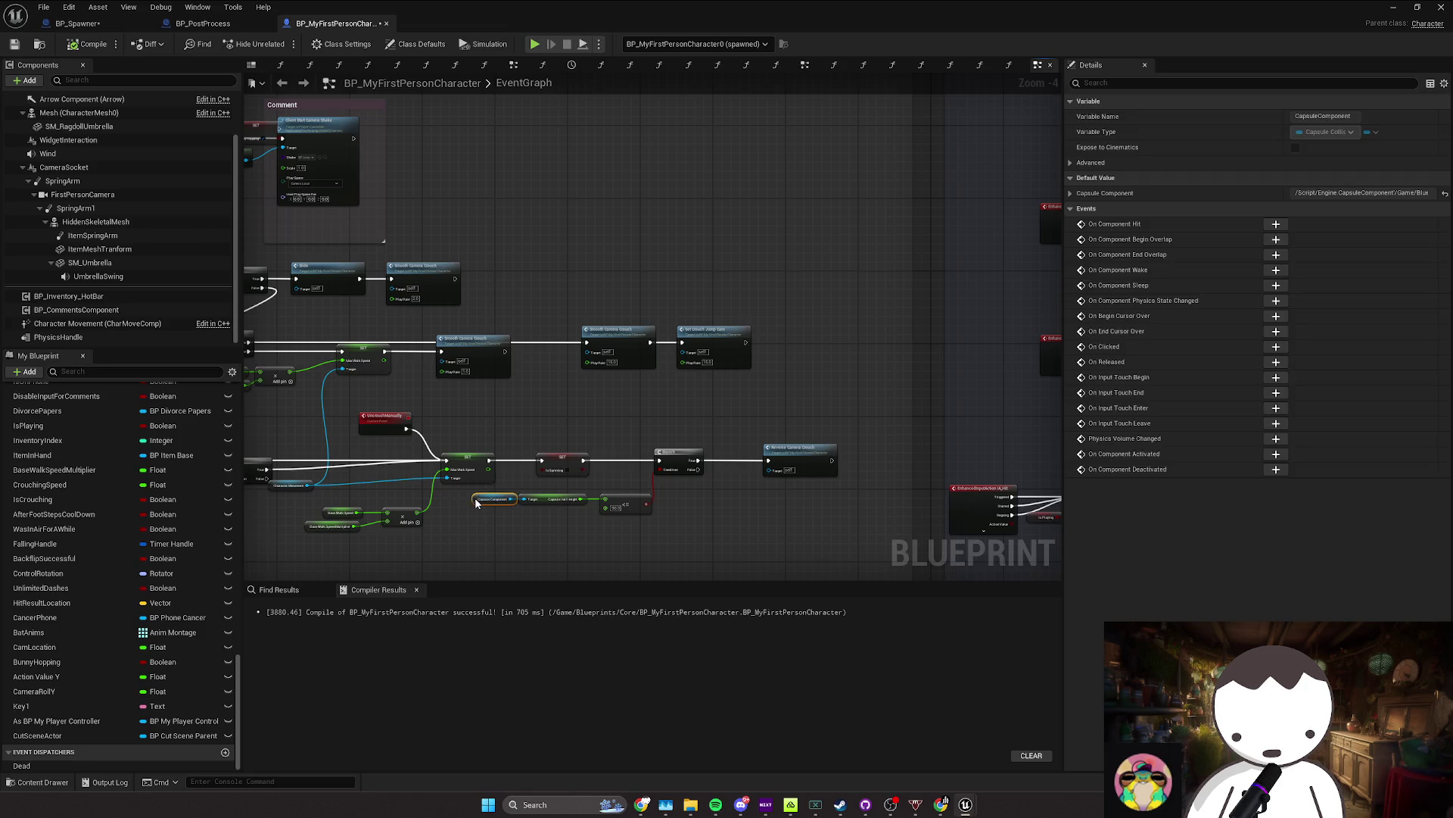
mouse_move(566, 528)
left_mouse_down()
mouse_move(626, 500)
mouse_move(791, 498)
left_mouse_up()
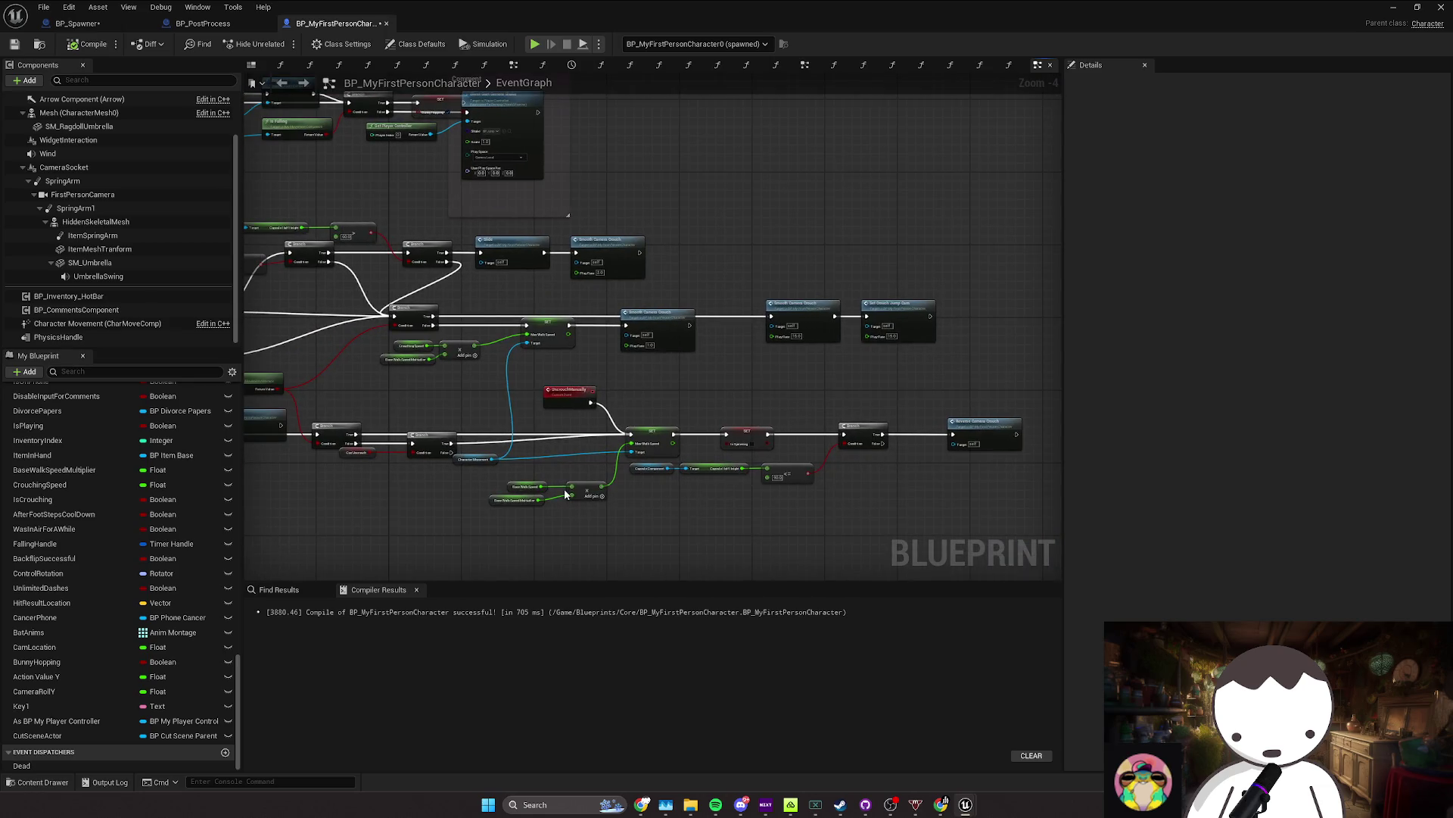
mouse_move(564, 493)
left_mouse_down()
mouse_move(649, 503)
mouse_move(757, 473)
mouse_move(720, 475)
left_mouse_up()
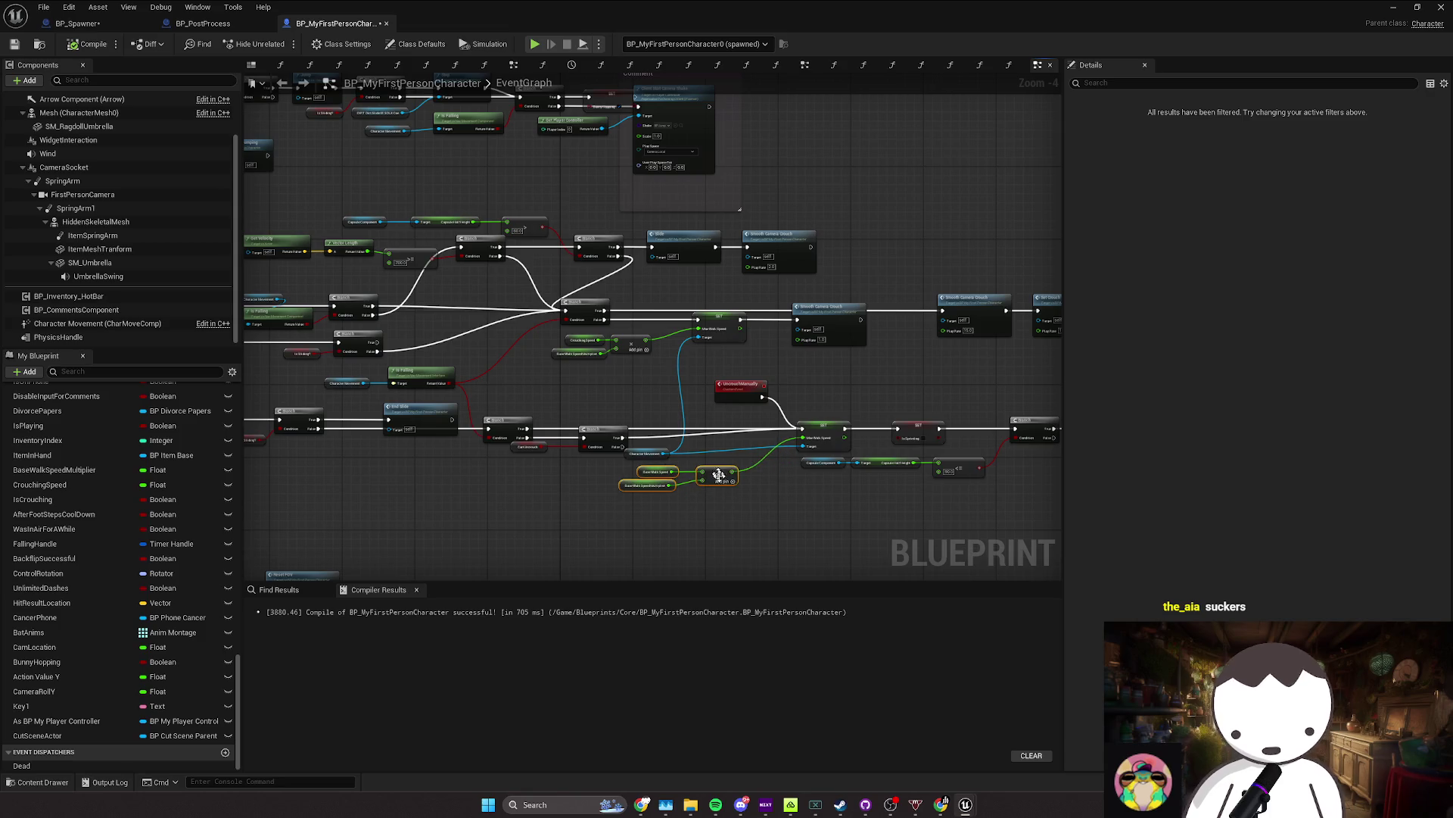
Step: Select the Character Movement and SET Max Walk Speed nodes in the uncrouch logic
scroll(701, 454, "down", 1)
left_click(676, 459)
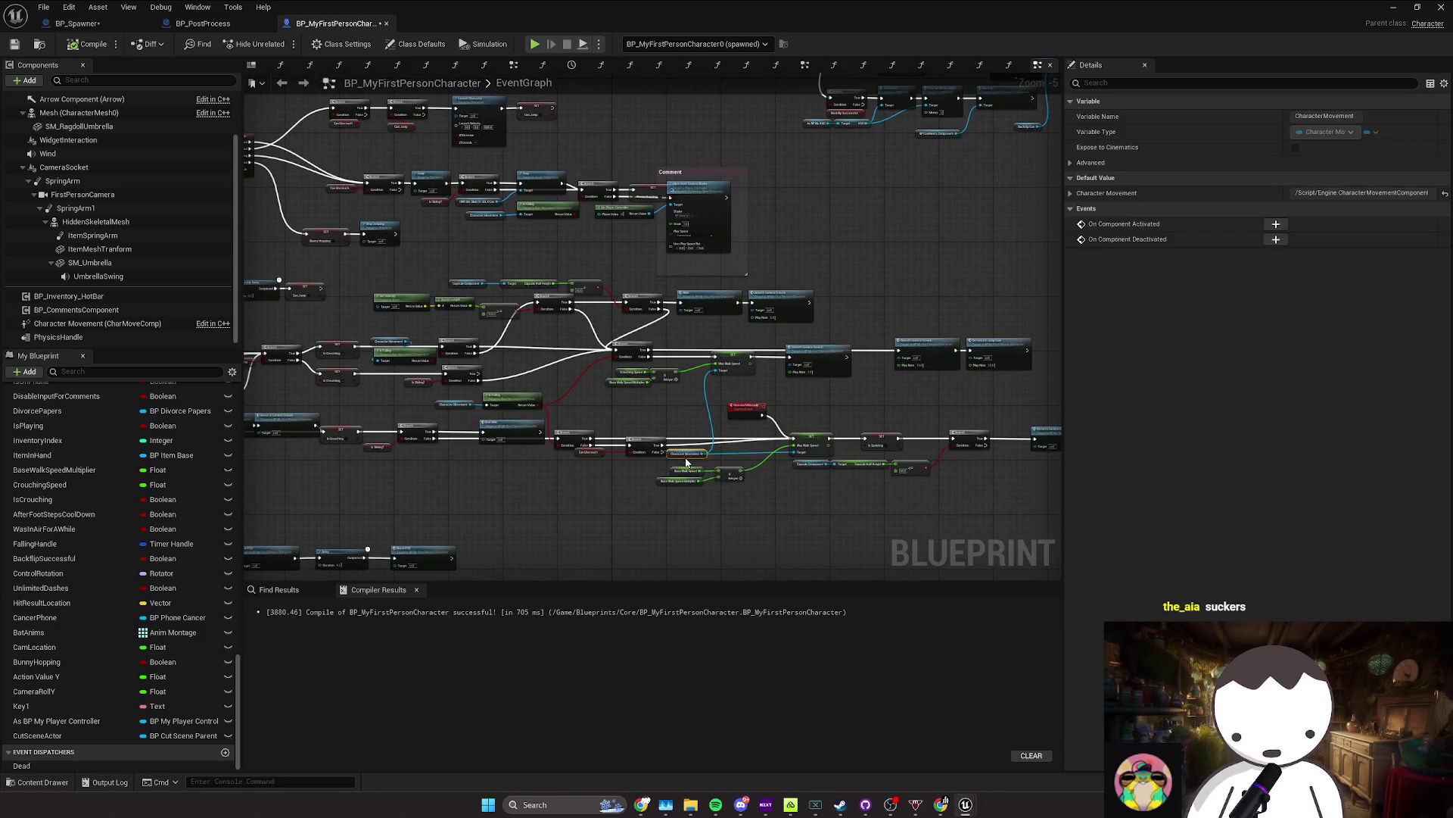
left_click_drag(731, 459, 679, 458)
scroll(678, 458, "up", 2)
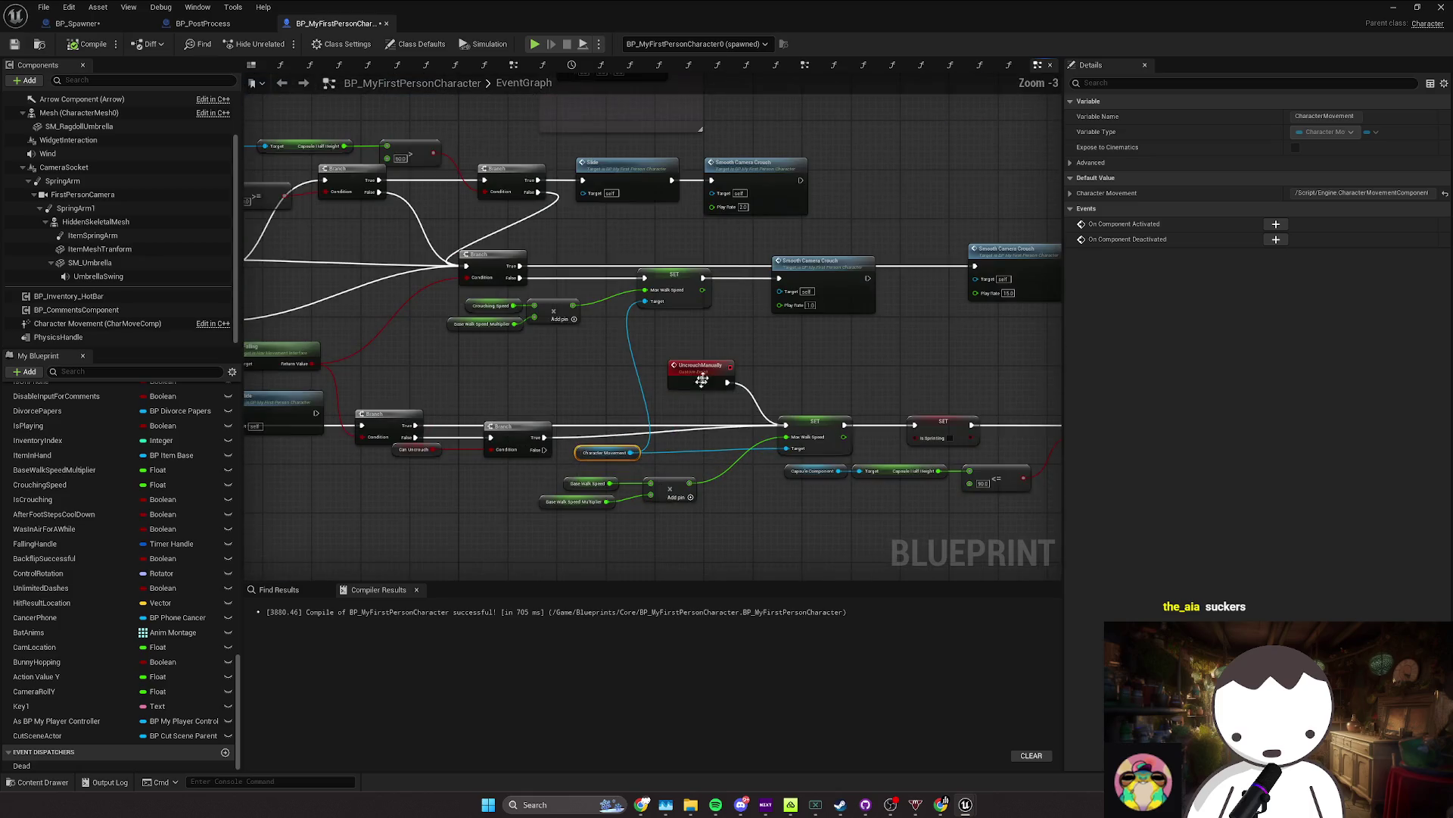
left_click(670, 287)
mouse_move(450, 452)
left_mouse_down()
mouse_move(565, 425)
mouse_move(530, 433)
mouse_move(669, 461)
left_mouse_up()
Step: Look over the rearranged event graph, then minimize the blueprint editor
scroll(530, 432, "down", 1)
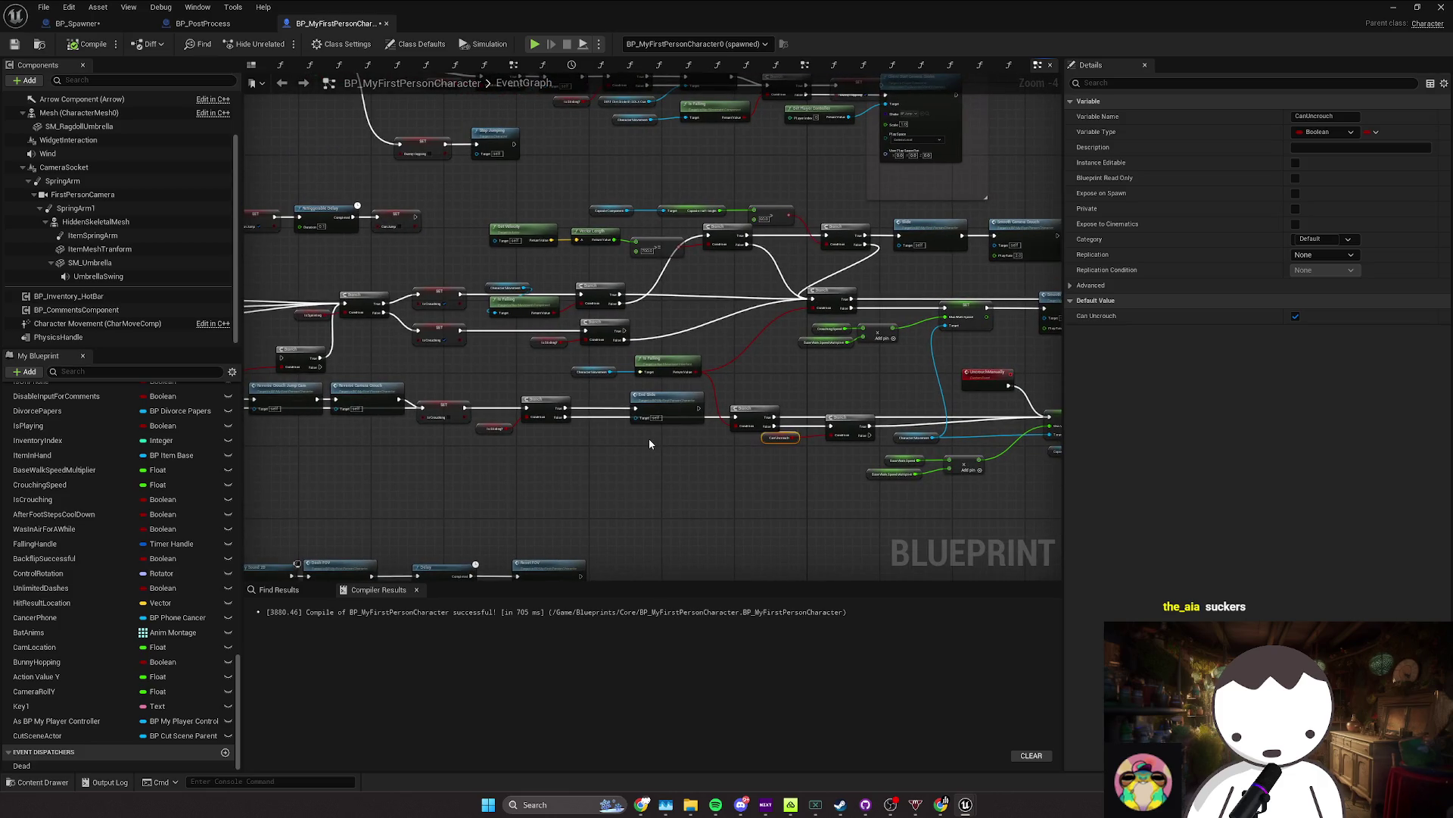
mouse_move(634, 435)
left_mouse_down()
mouse_move(938, 438)
mouse_move(539, 463)
left_mouse_up()
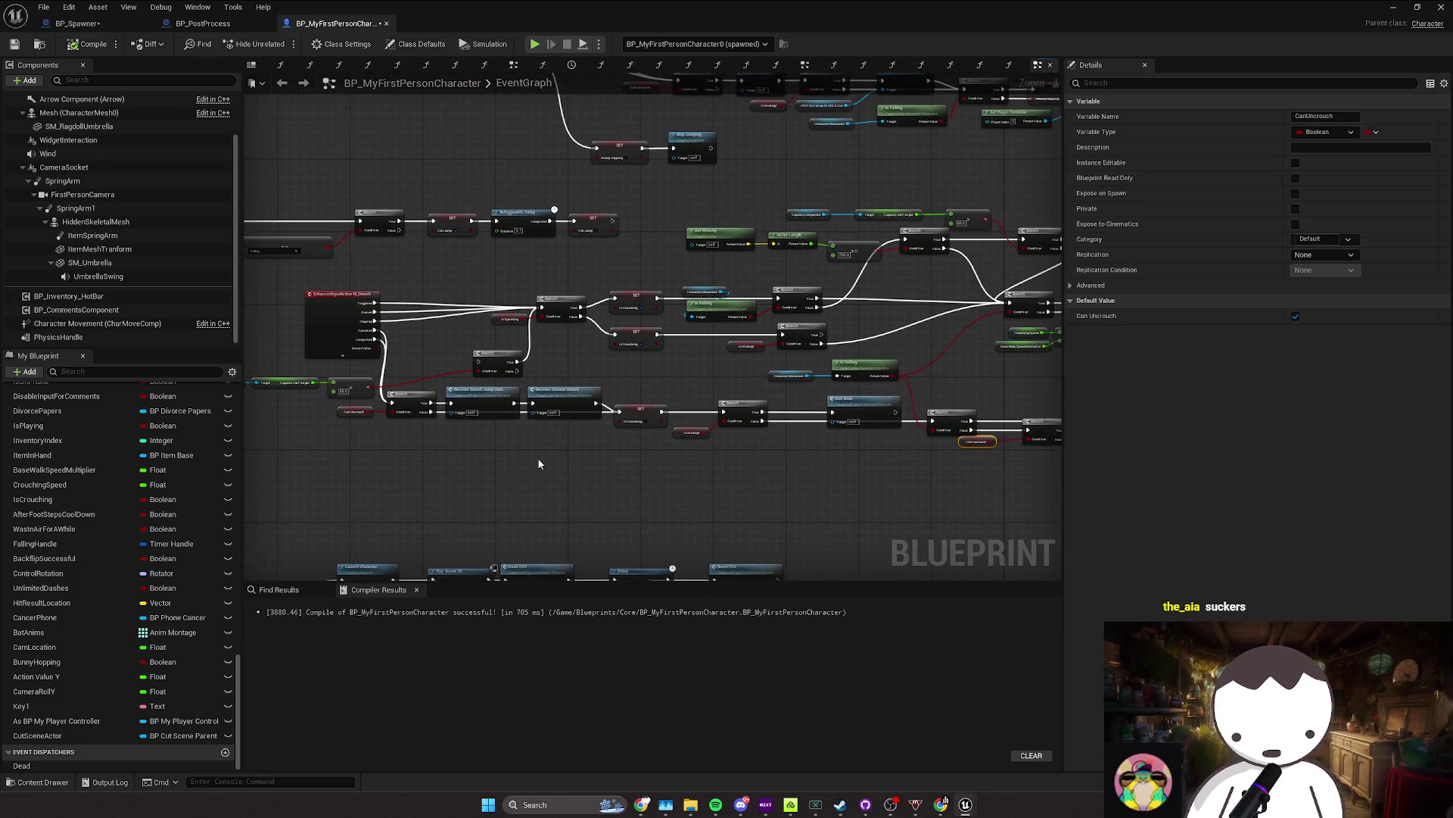
scroll(539, 464, "down", 2)
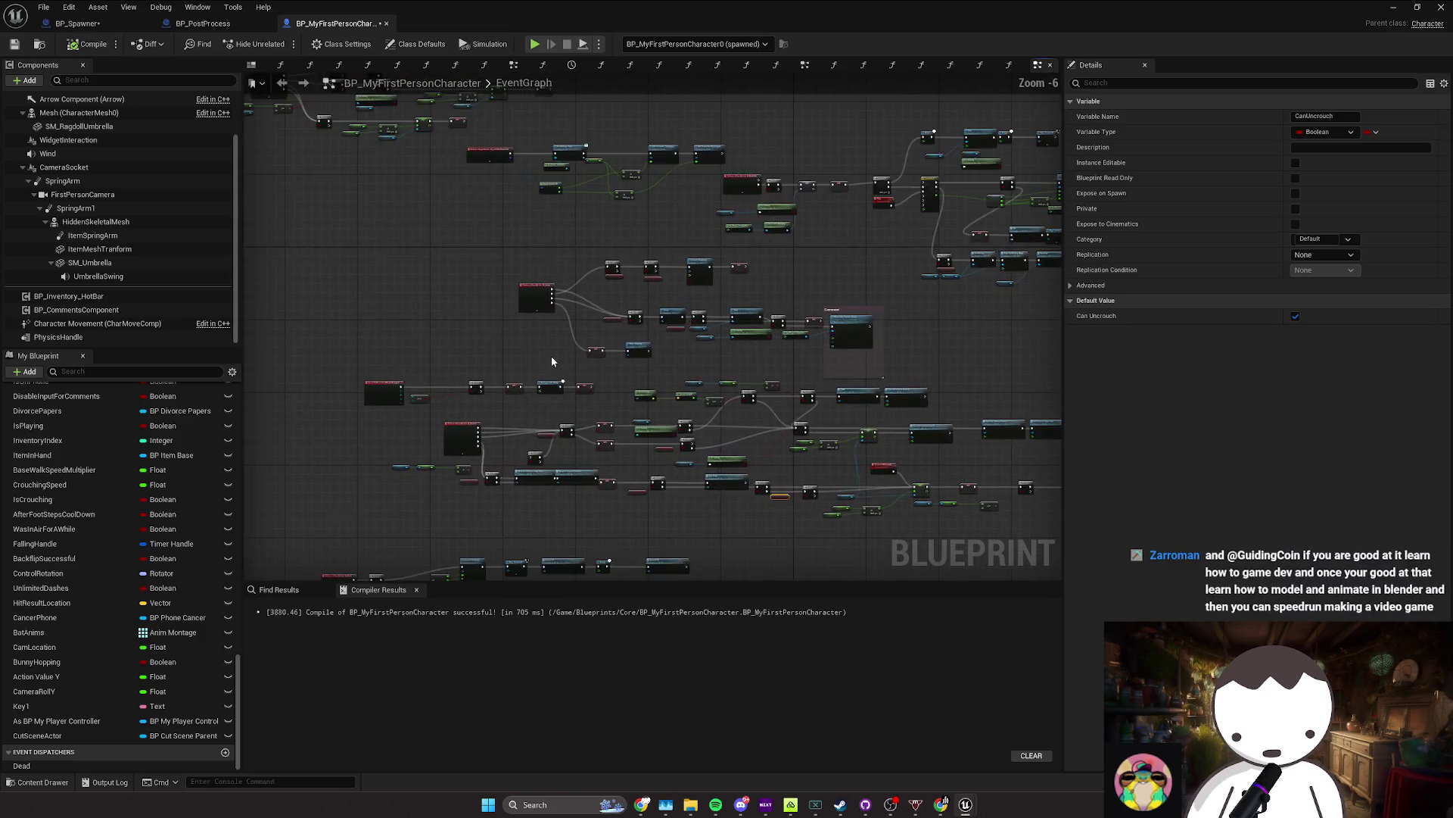
scroll(552, 362, "up", 2)
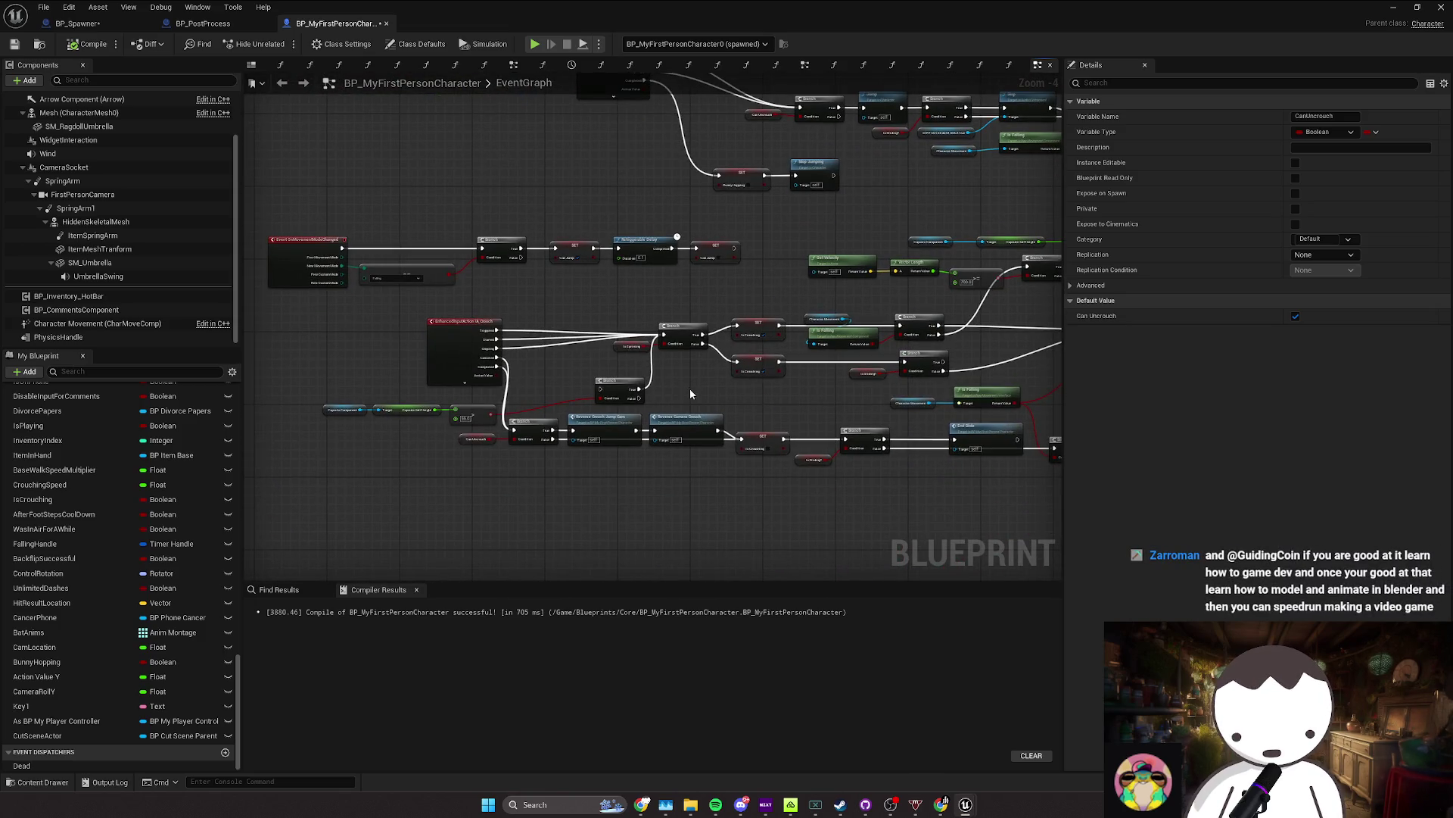
scroll(690, 394, "down", 4)
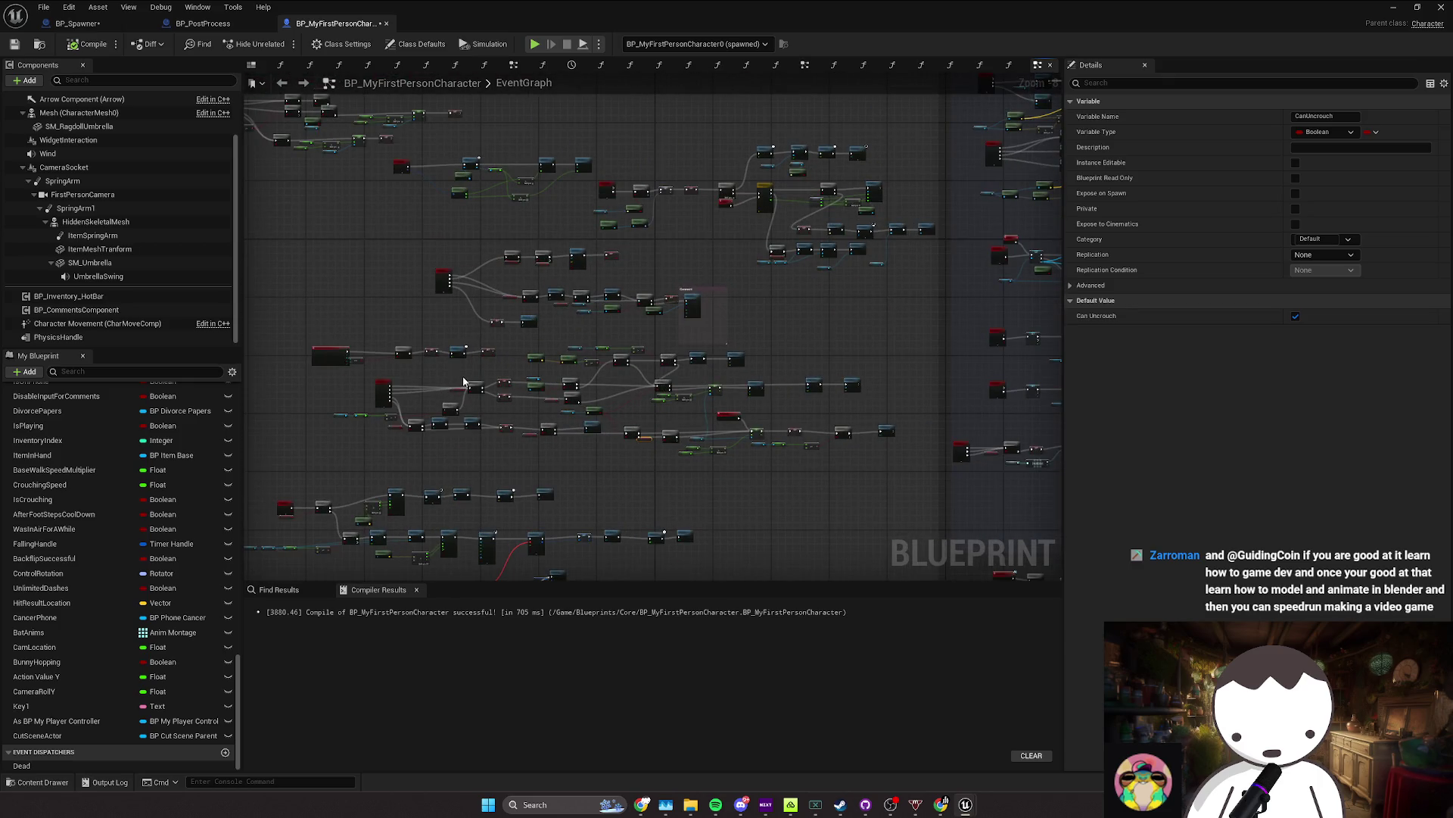
scroll(547, 443, "up", 2)
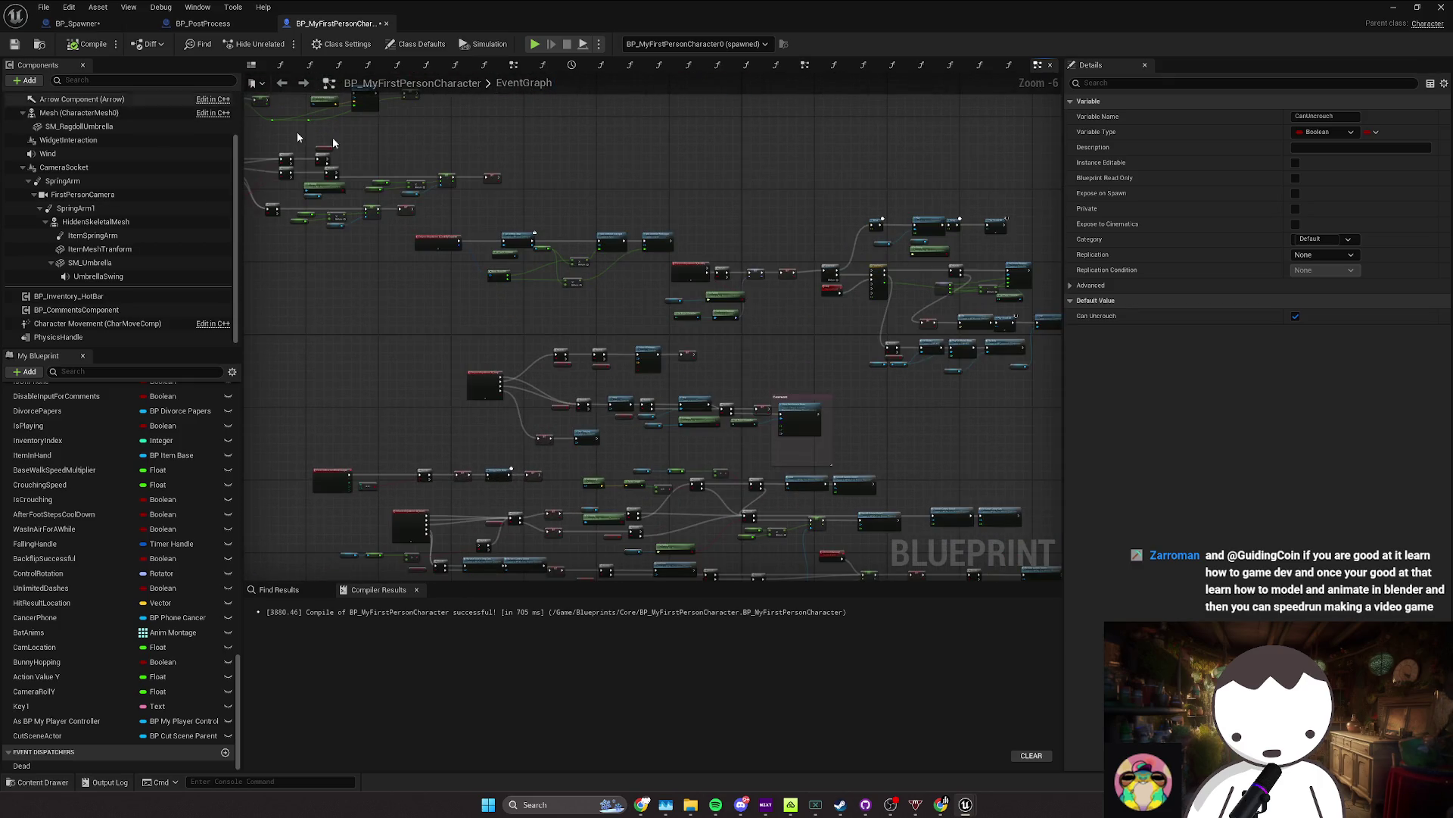
left_click(1392, 7)
Step: Delete the movement bug bullet after the croc boss-fight item in the task list
mouse_move(634, 811)
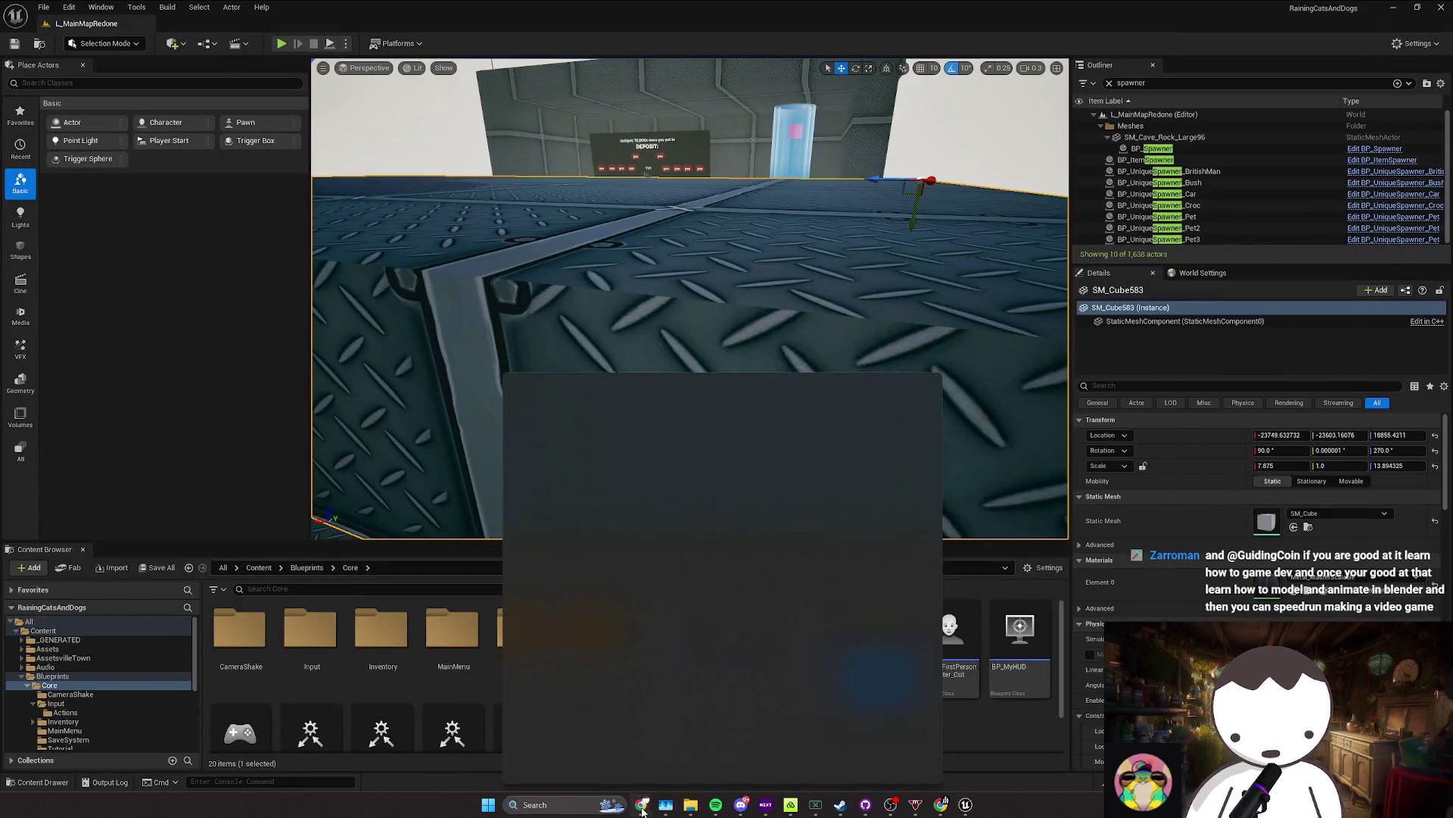
left_click(636, 603)
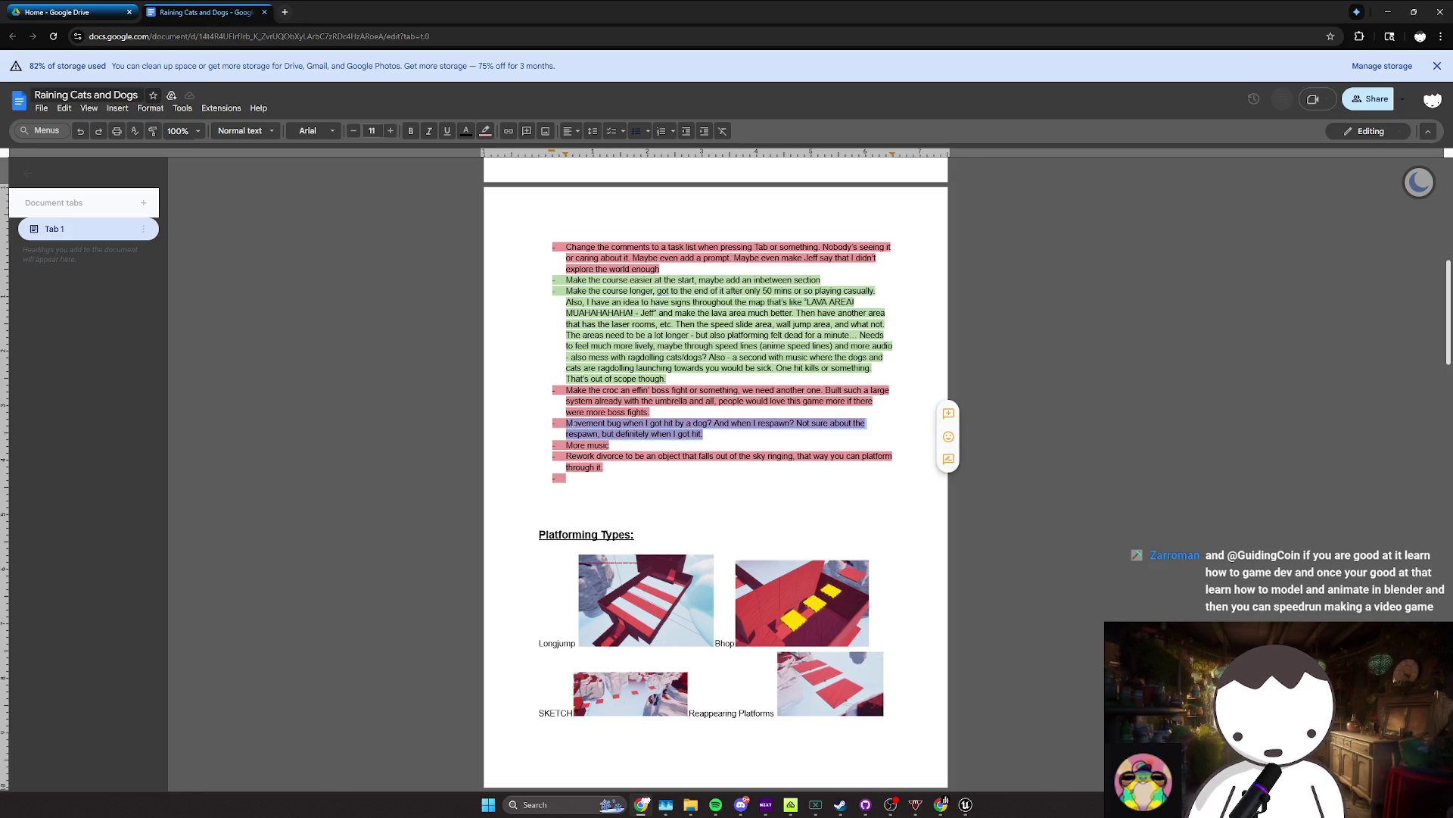
left_click(649, 412)
left_click_drag(664, 434, 566, 423)
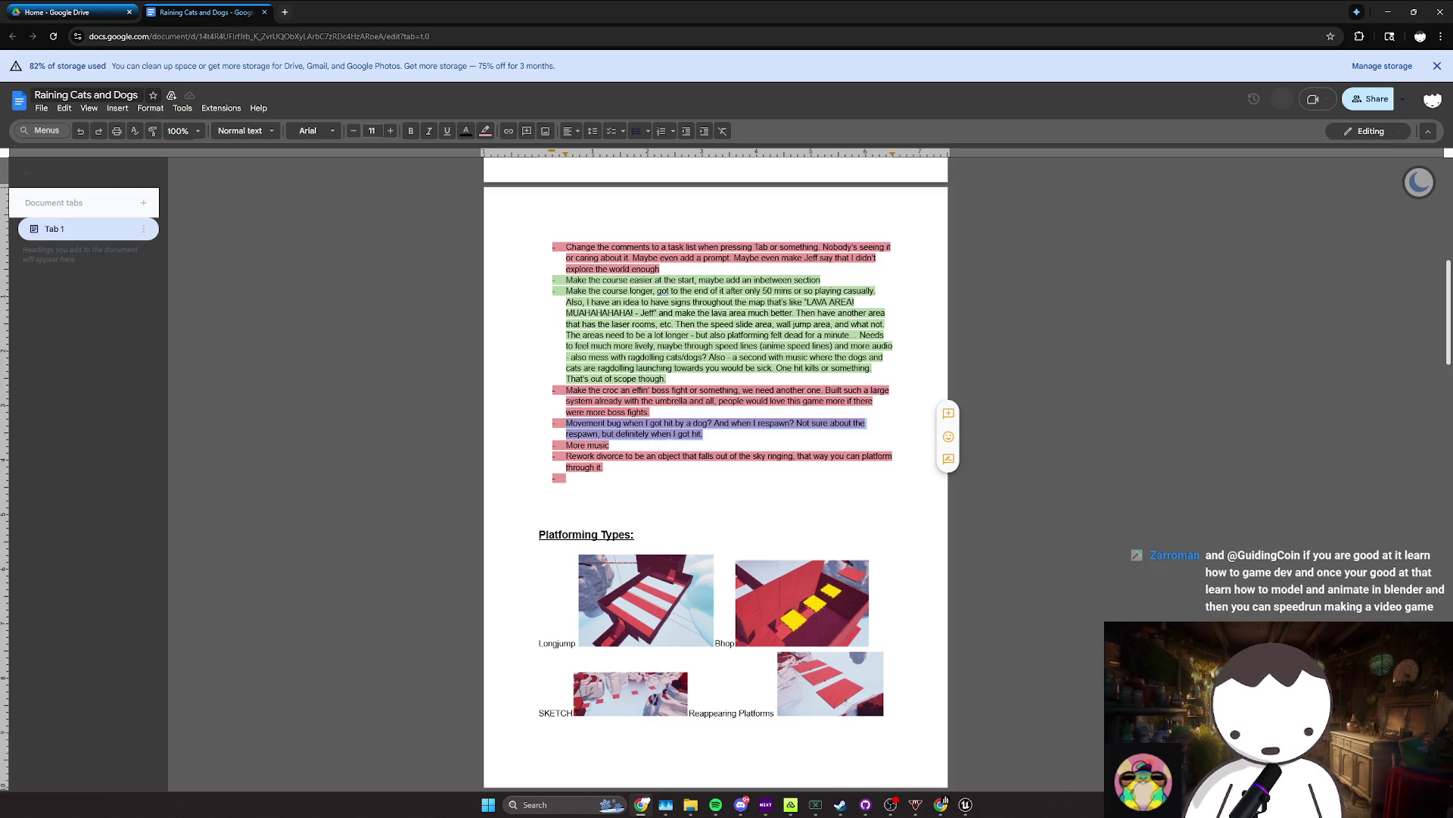
key("BackSpace")
key("BackSpace")
key("BackSpace")
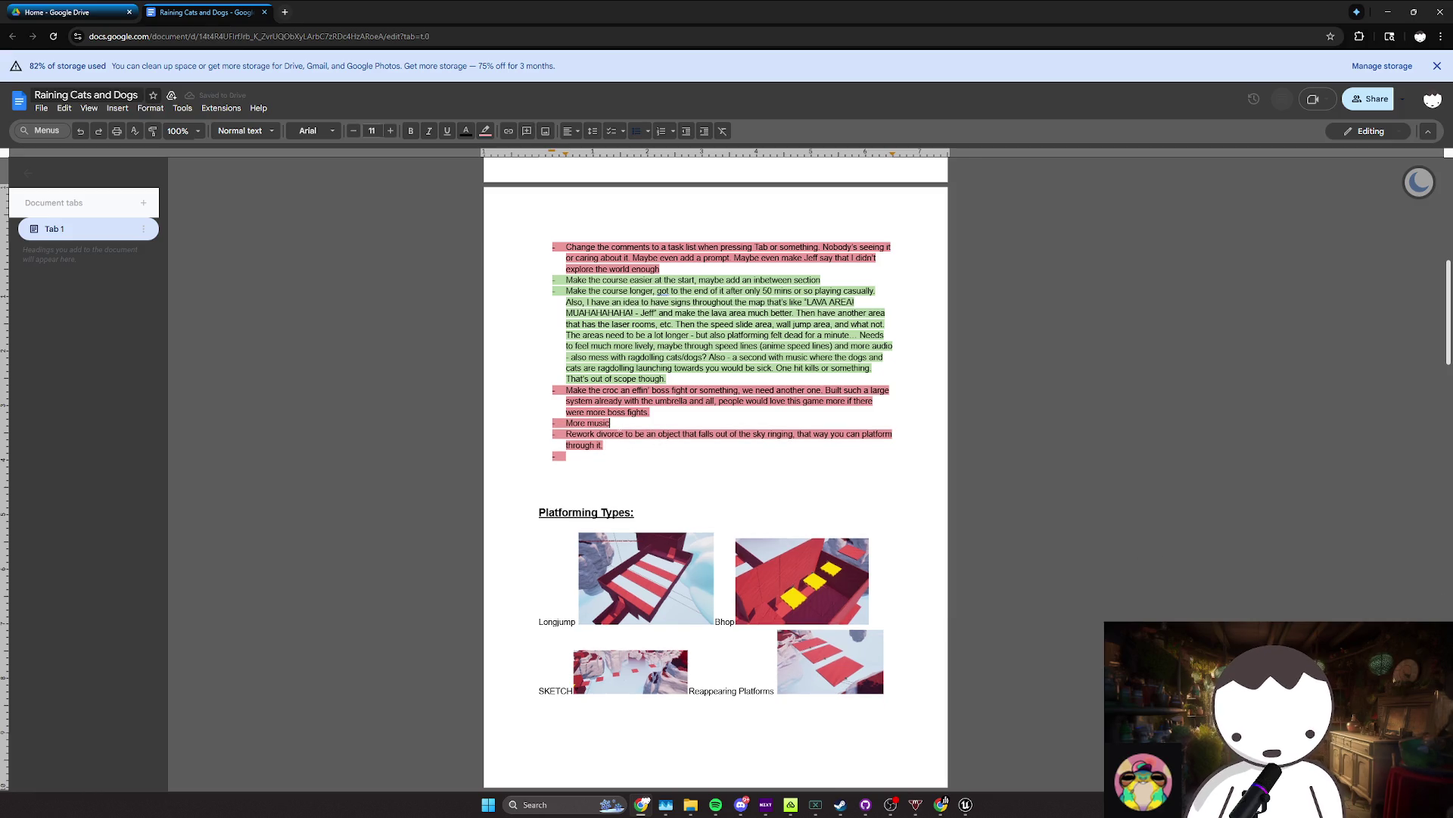
Step: Review the lava-area ideas paragraph below the divorce rework item
left_click(605, 445)
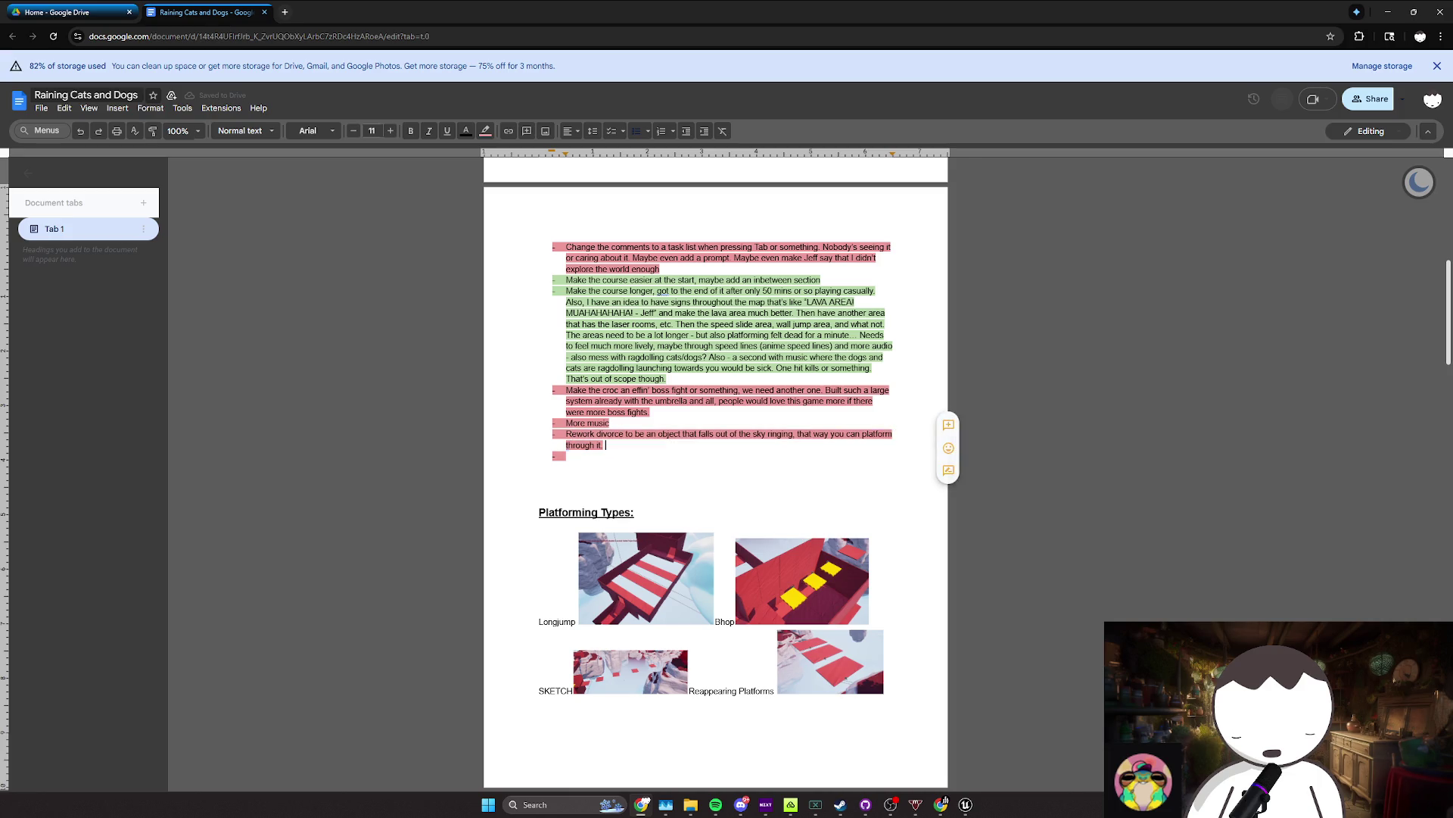
scroll(715, 454, "down", 2)
scroll(716, 454, "up", 2)
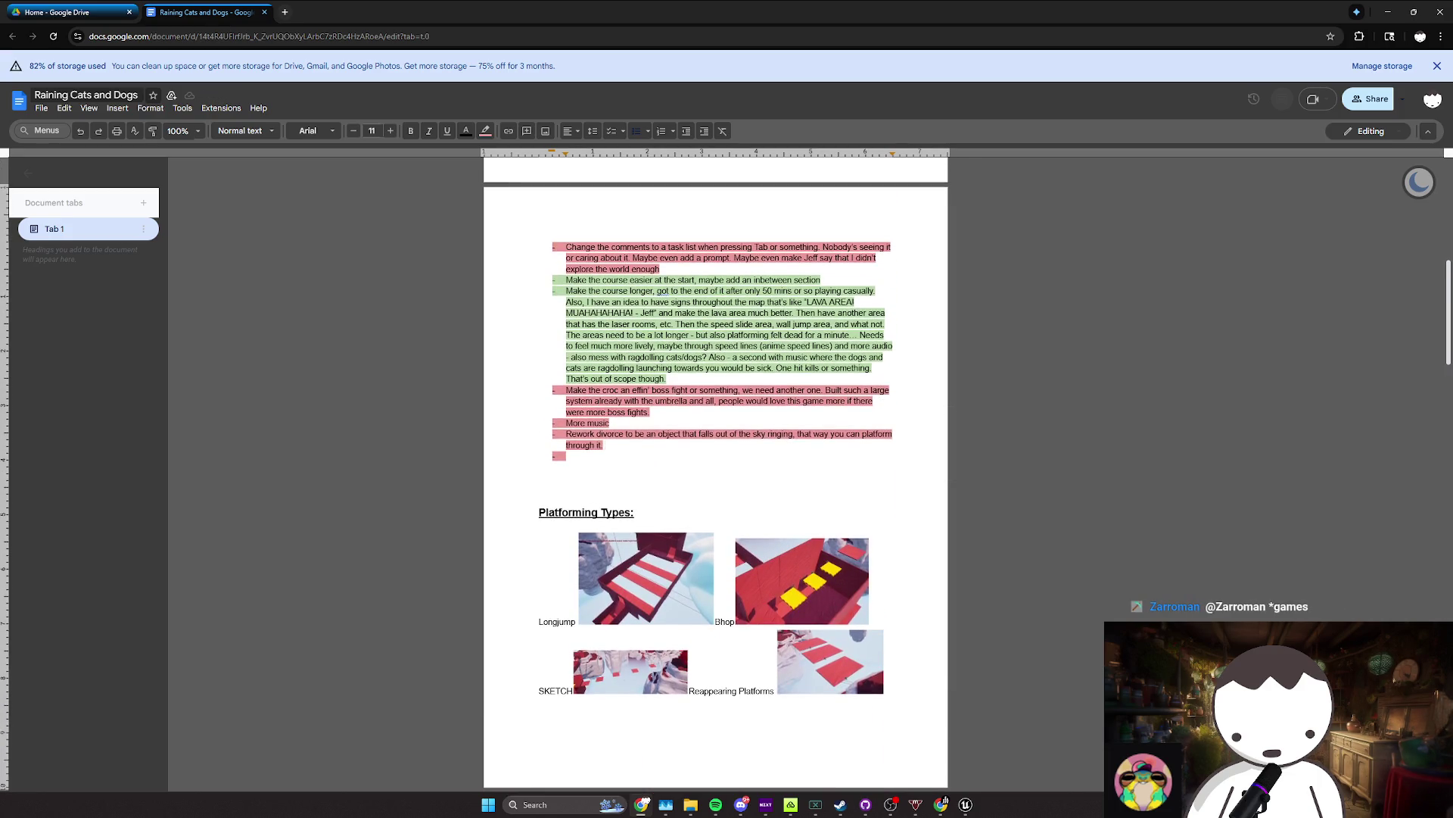
mouse_move(666, 378)
left_mouse_down()
mouse_move(650, 412)
mouse_move(871, 356)
mouse_move(568, 301)
left_mouse_up()
left_click(709, 390)
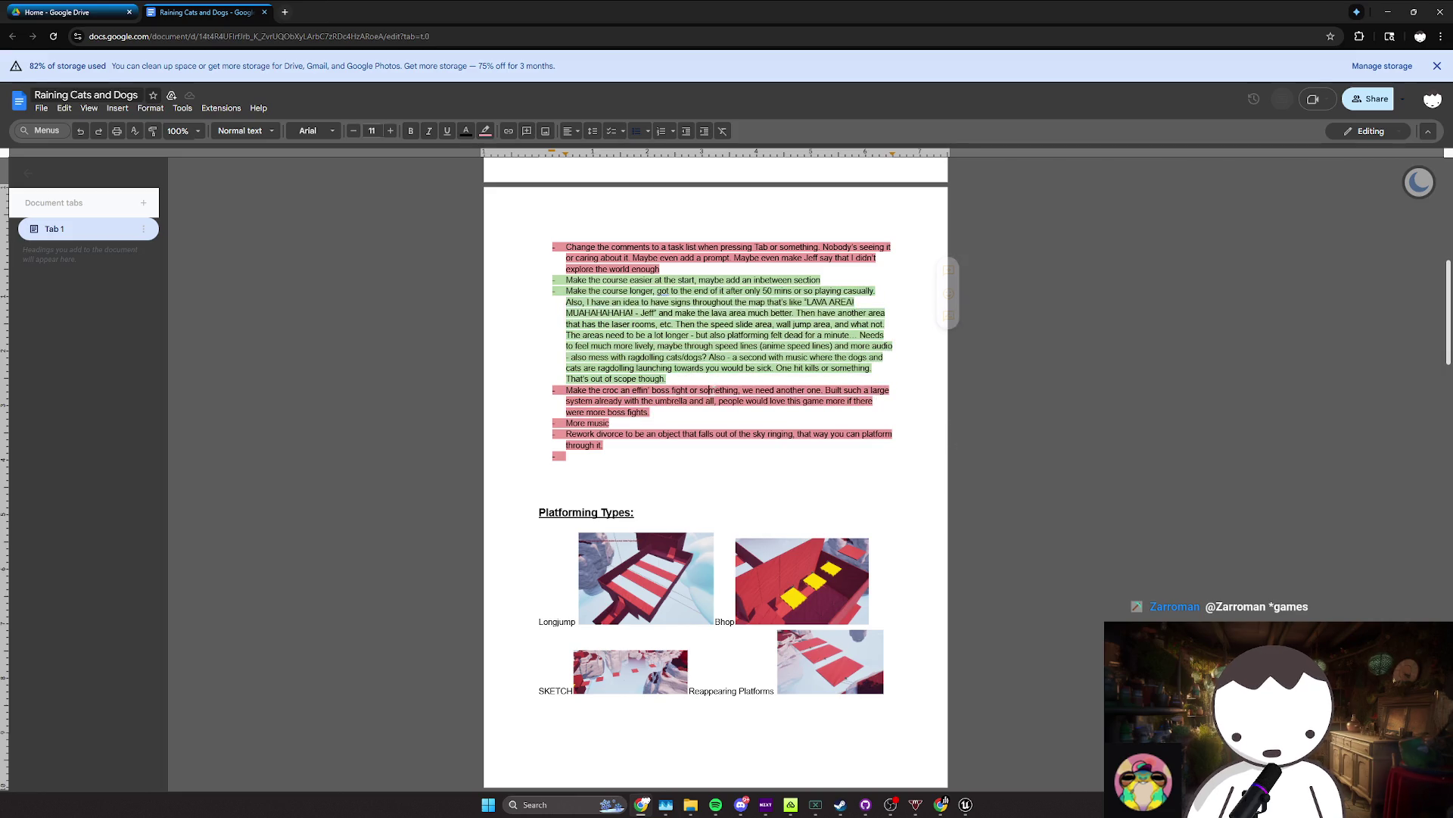
scroll(709, 390, "up", 4)
scroll(566, 318, "up", 1)
Step: Delete the Rework lightning task and select the settings-loading task text
left_click(566, 311)
scroll(566, 311, "up", 2)
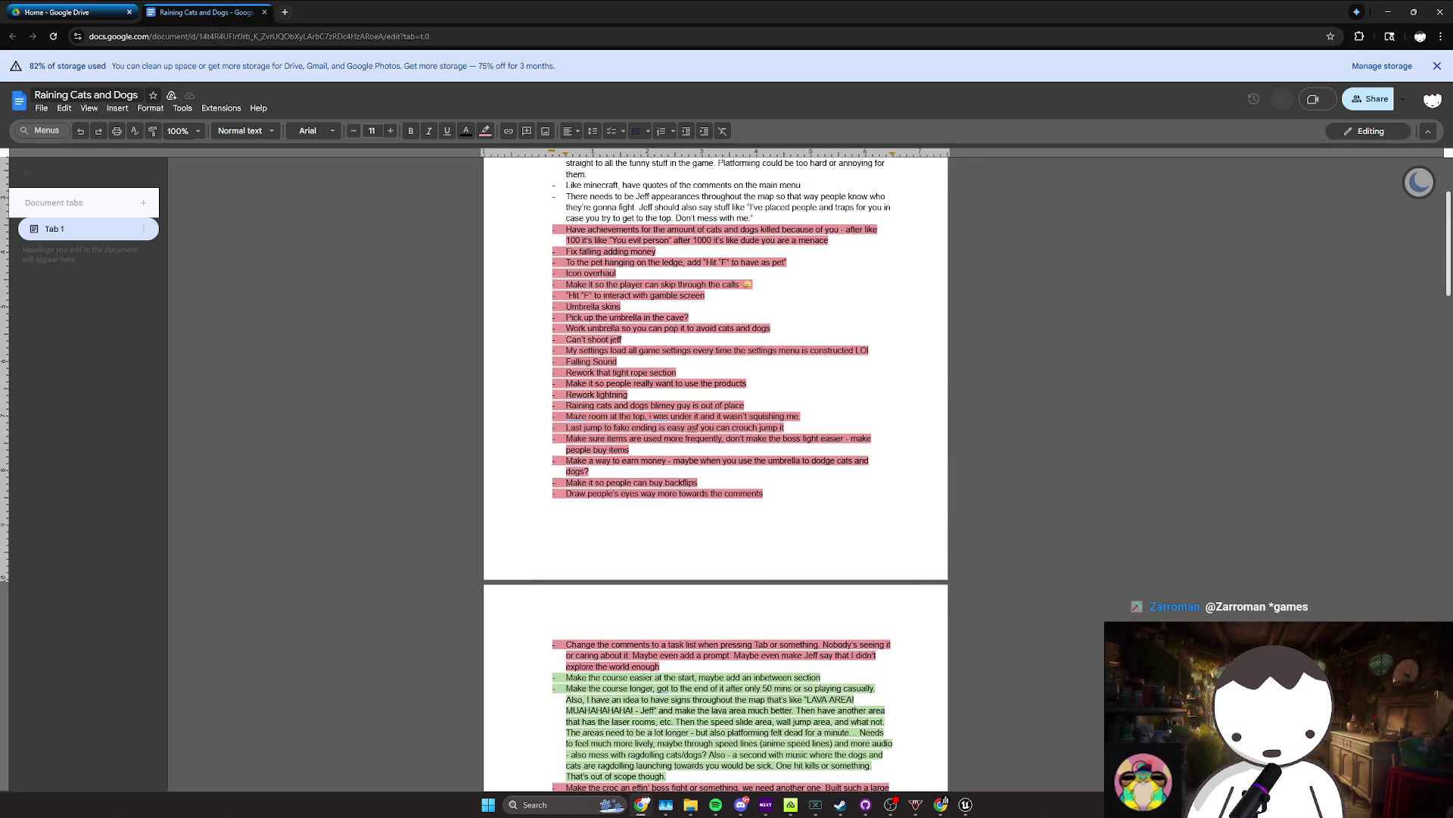
key("BackSpace")
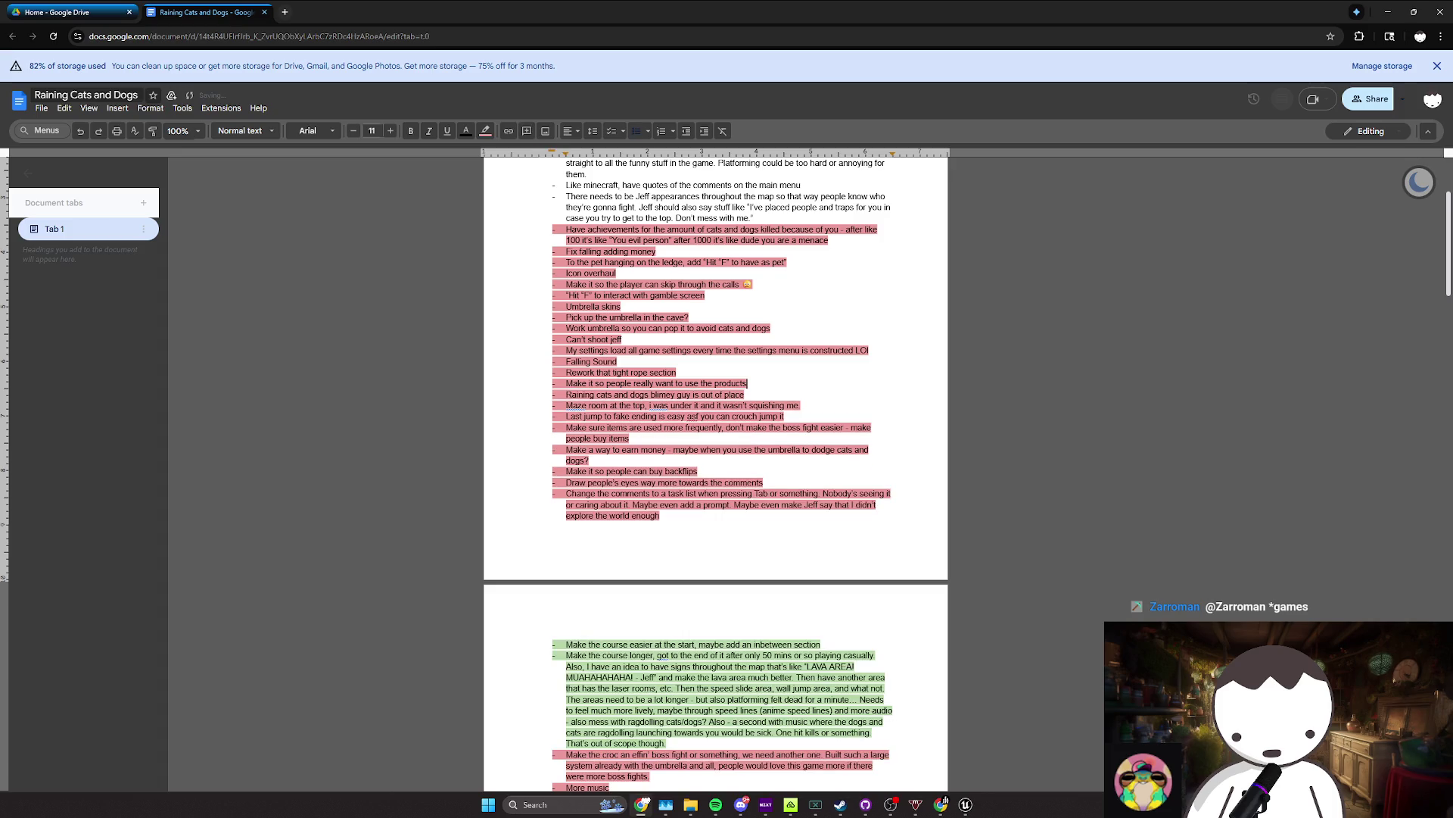
scroll(715, 454, "down", 2)
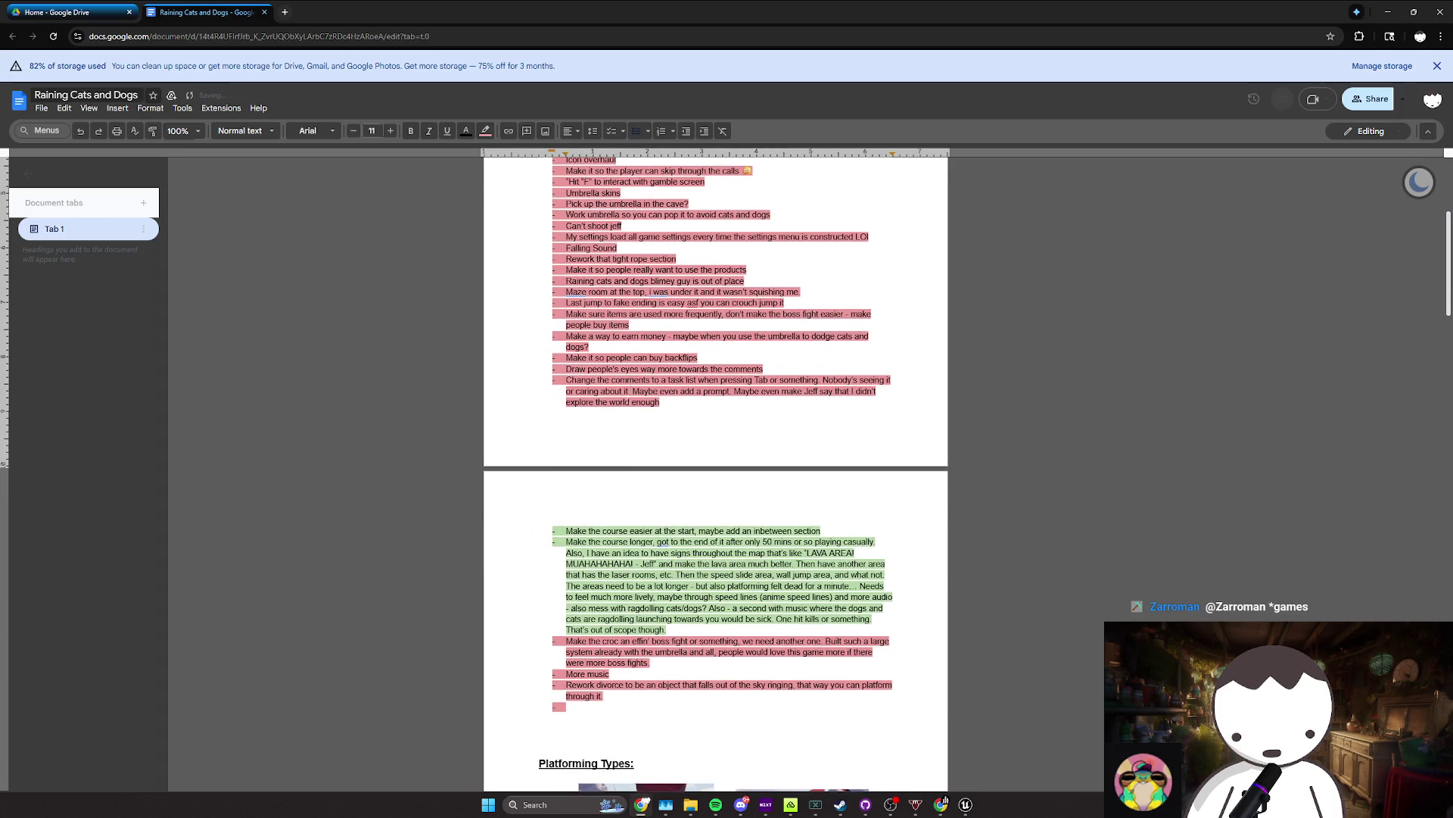
left_click_drag(623, 225, 723, 236)
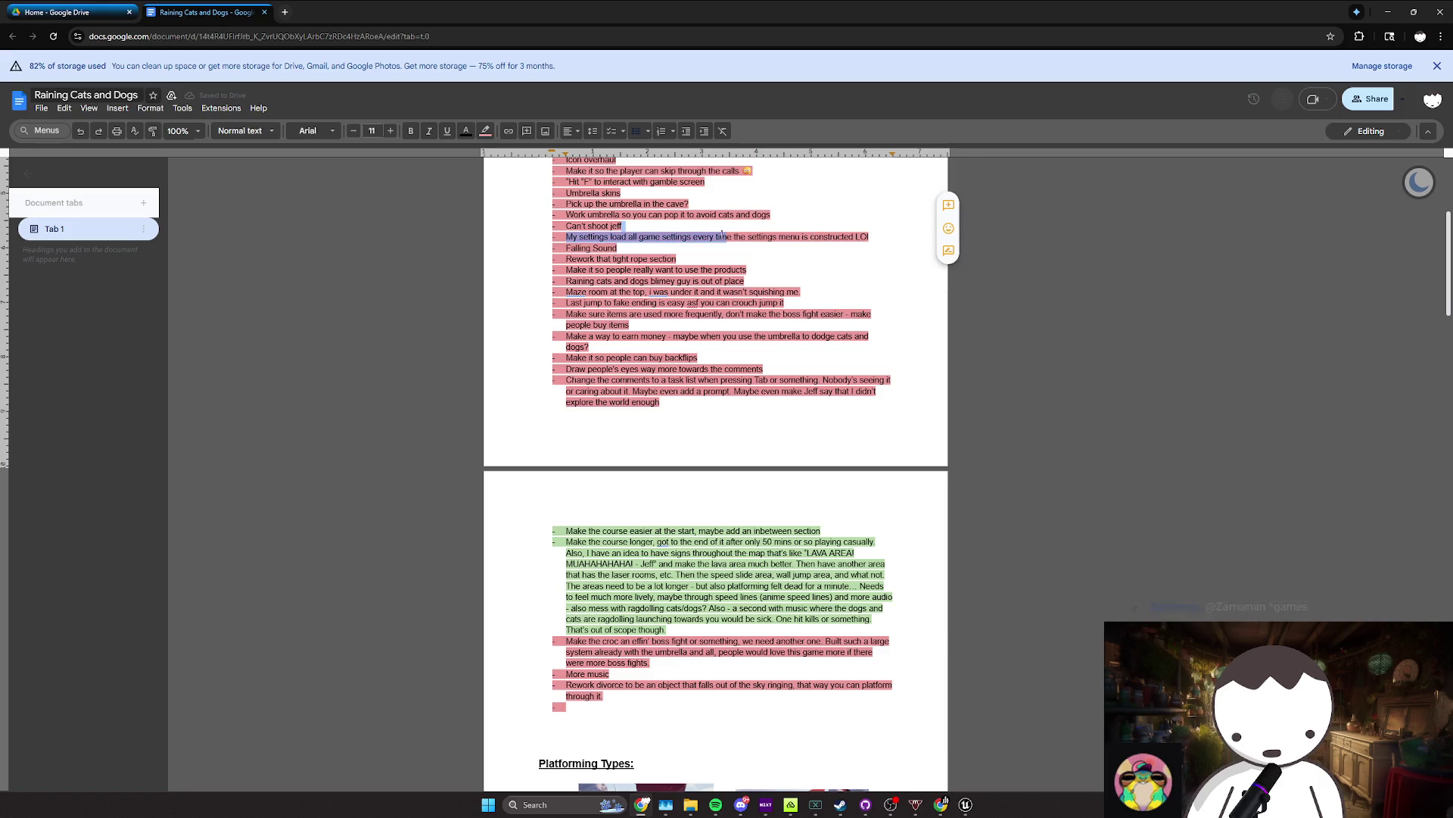
Step: Show the top-level Content folder in Unreal's Content Browser
left_click(1388, 12)
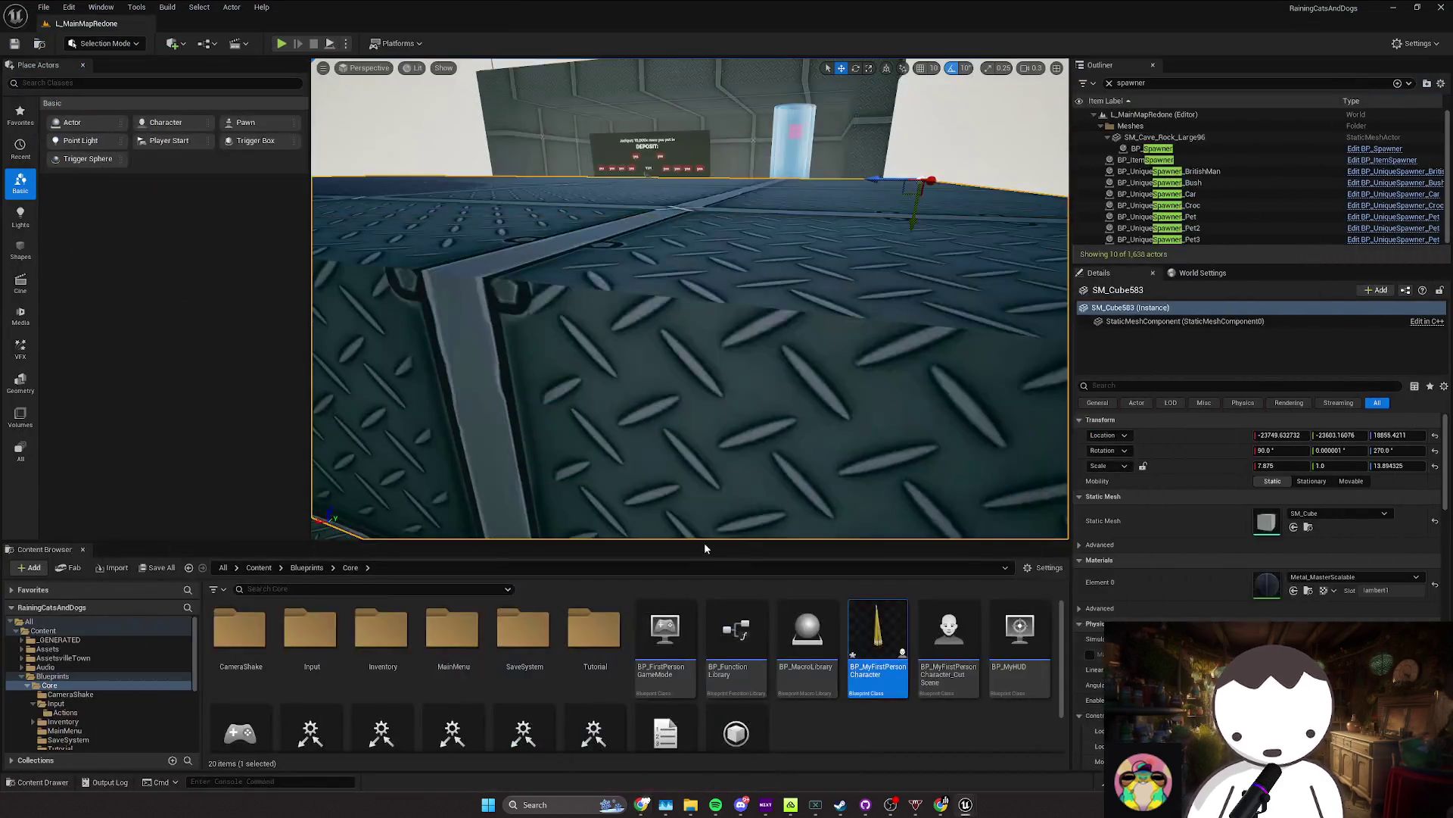
left_click(258, 568)
scroll(606, 689, "down", 3)
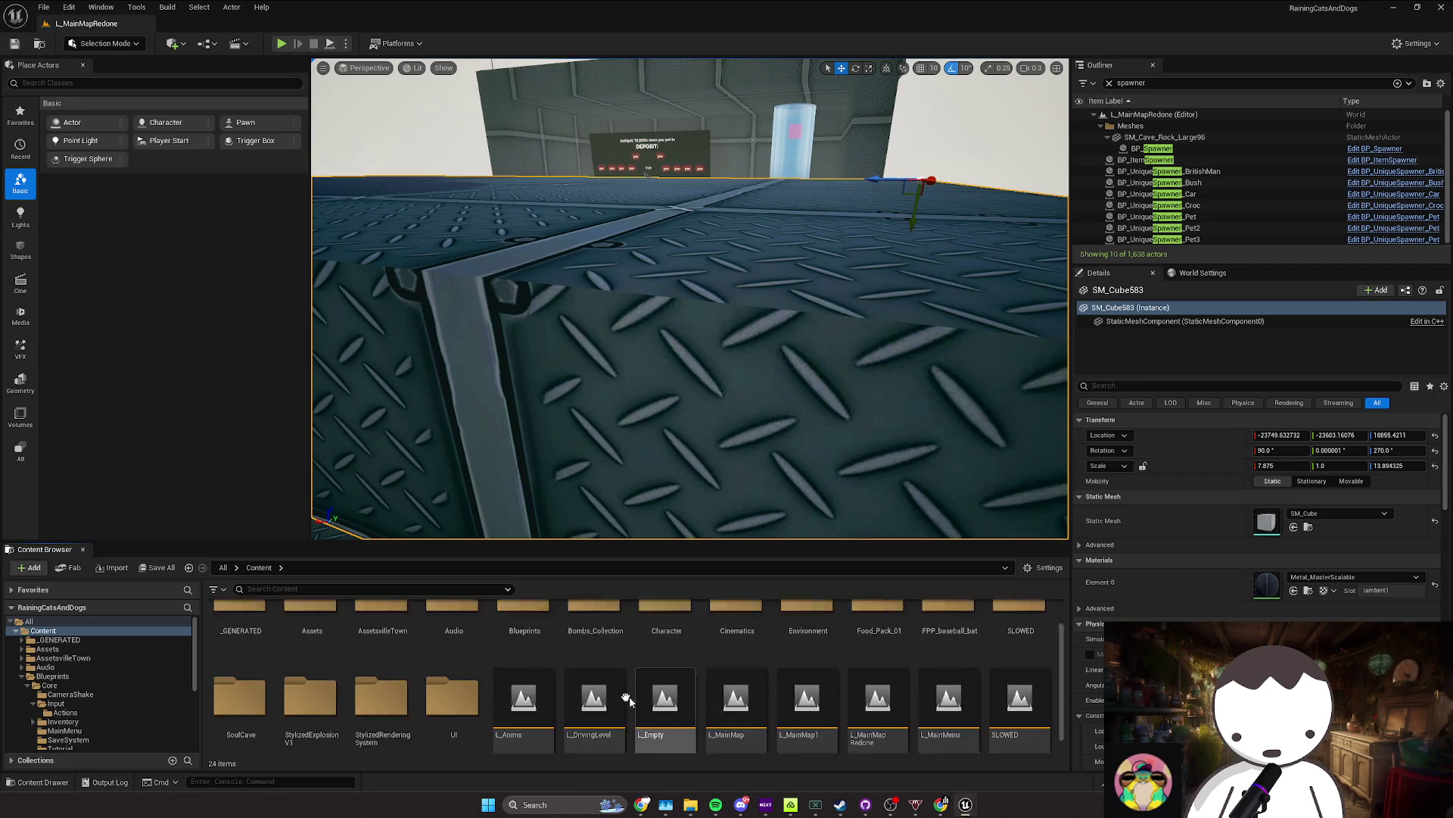
Step: Check the Google Docs task list, then hide it again
left_click(657, 809)
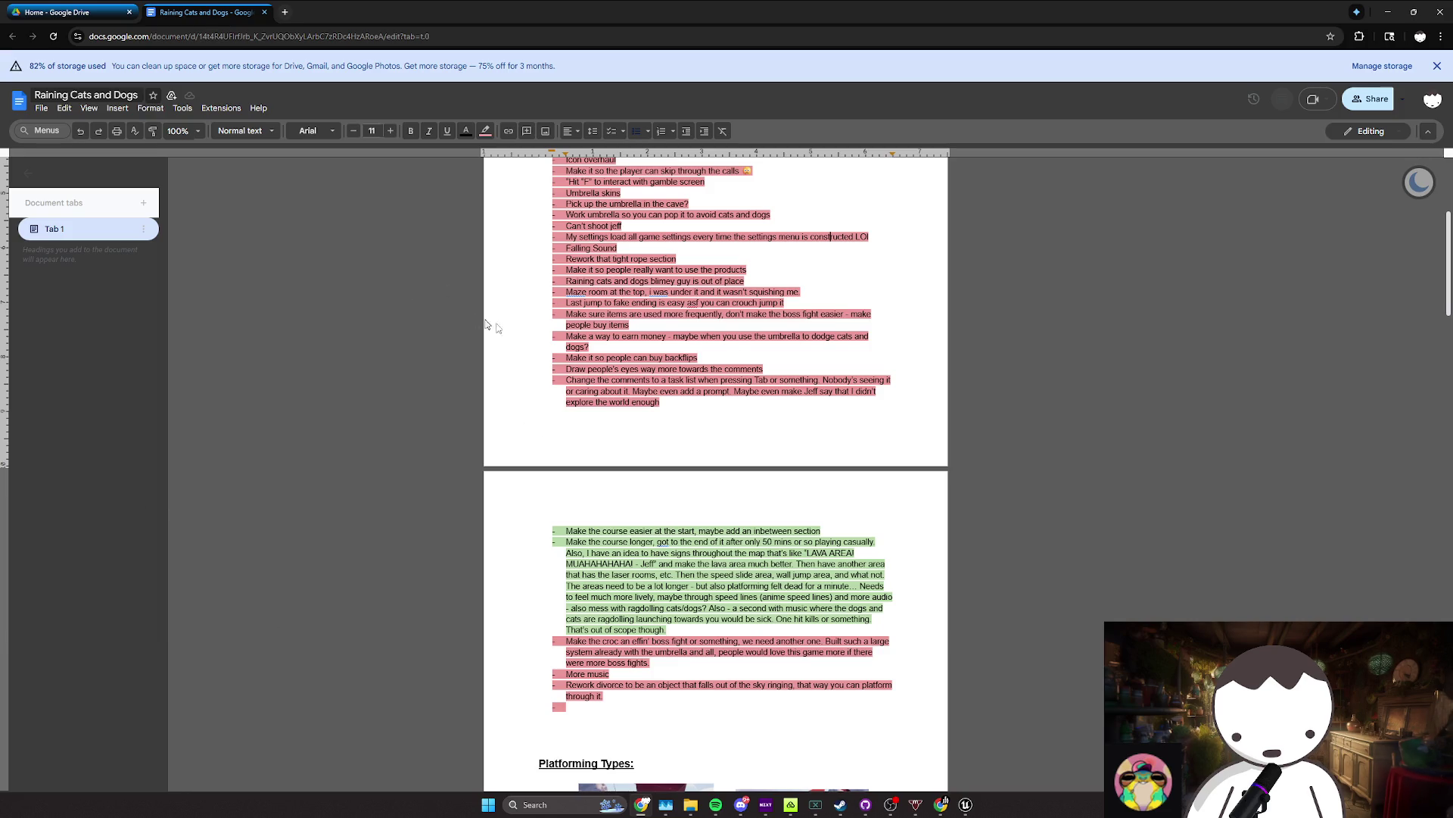
scroll(497, 327, "down", 4)
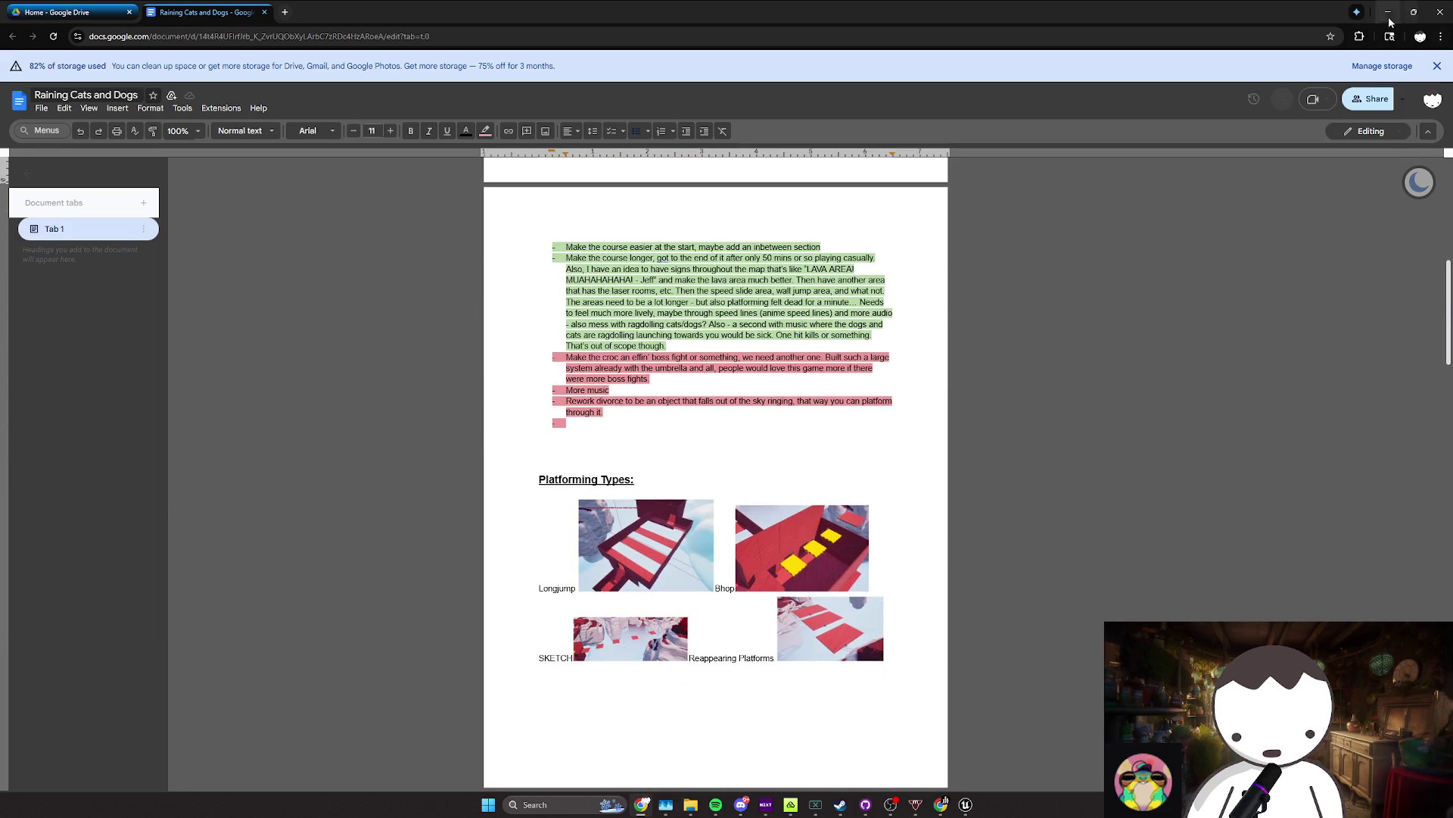
left_click(1389, 16)
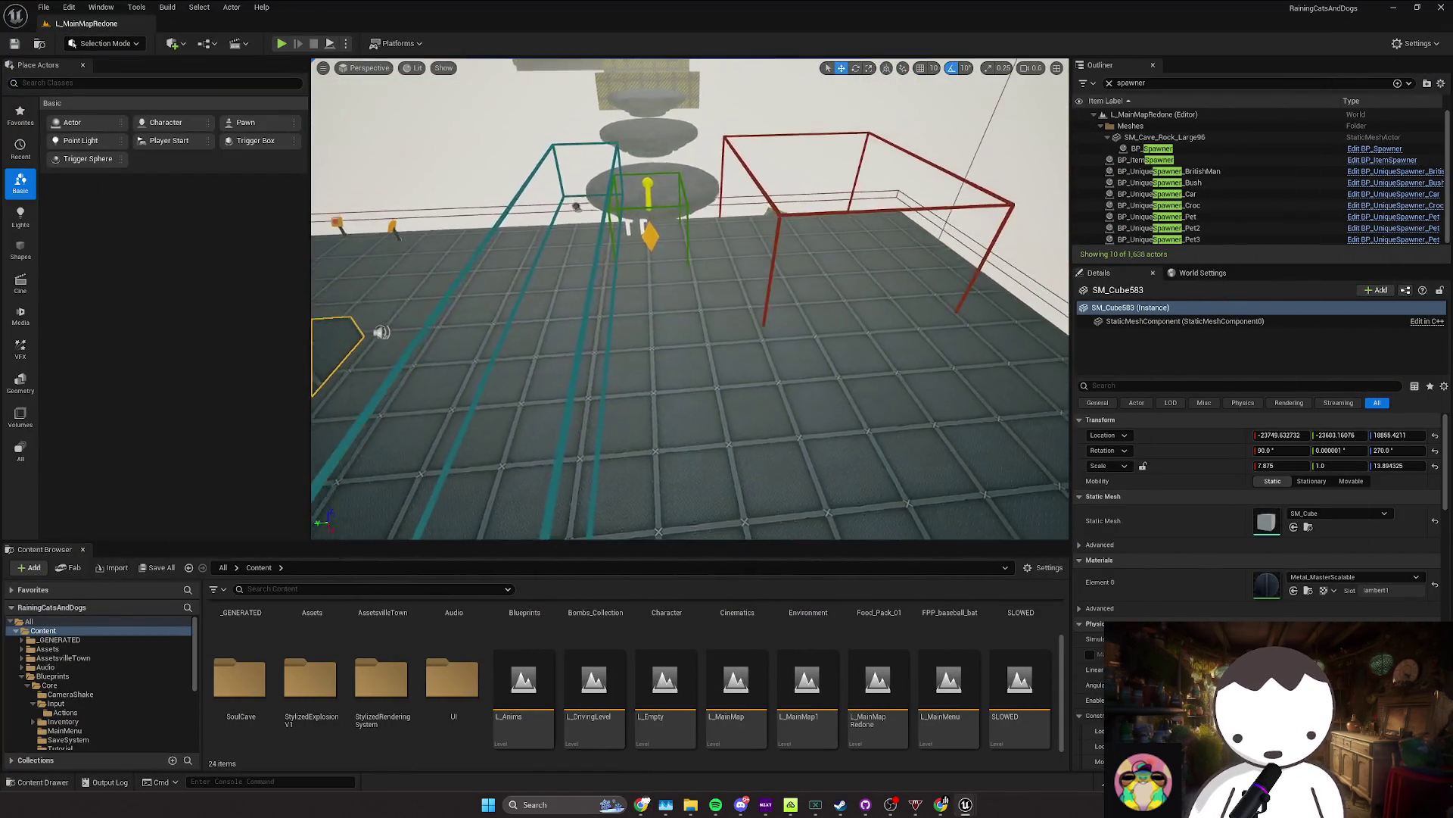
Step: Delete the floor cube SM_Cube583 and save the level
key("Escape")
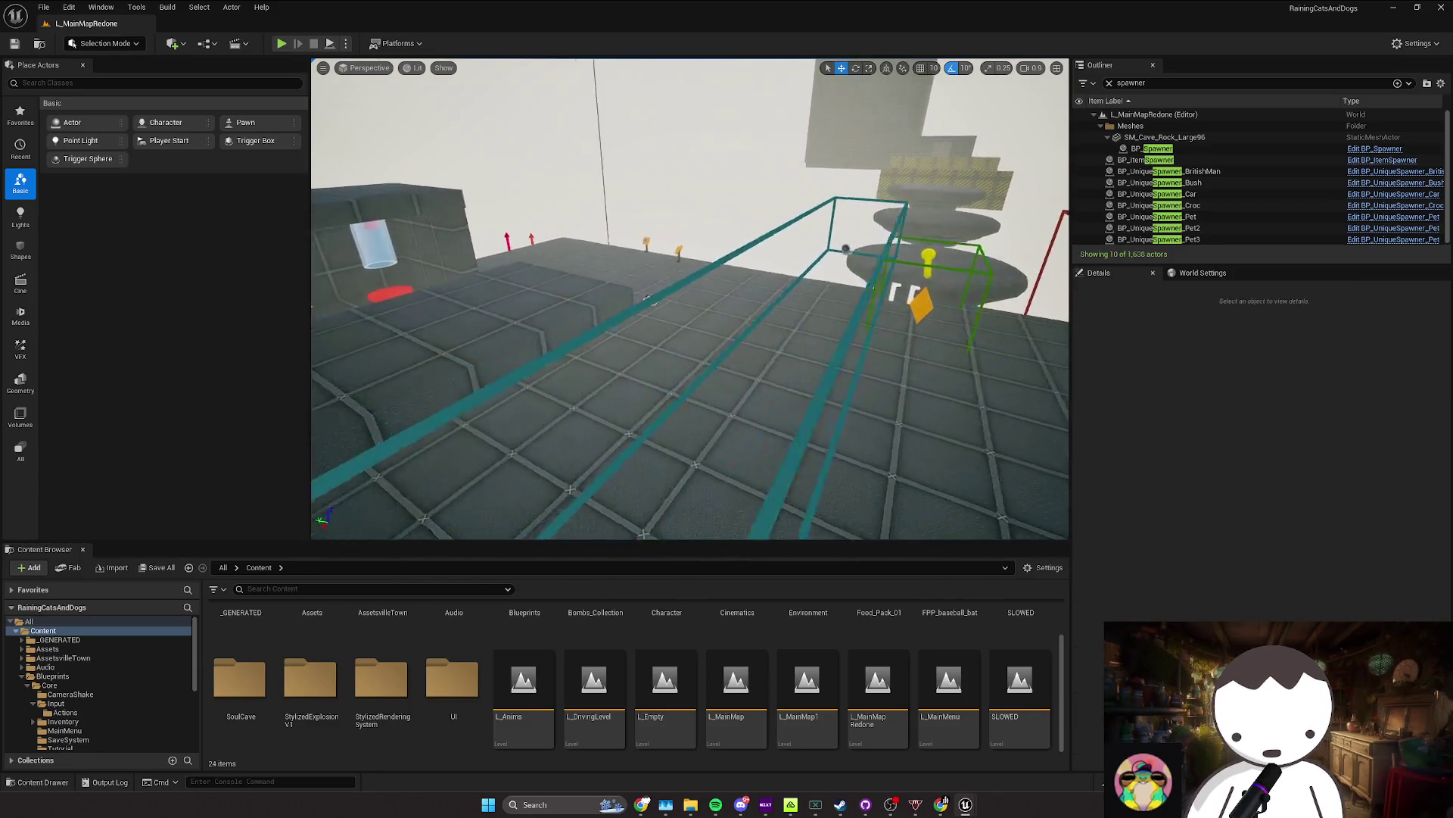
scroll(690, 299, "down", 2)
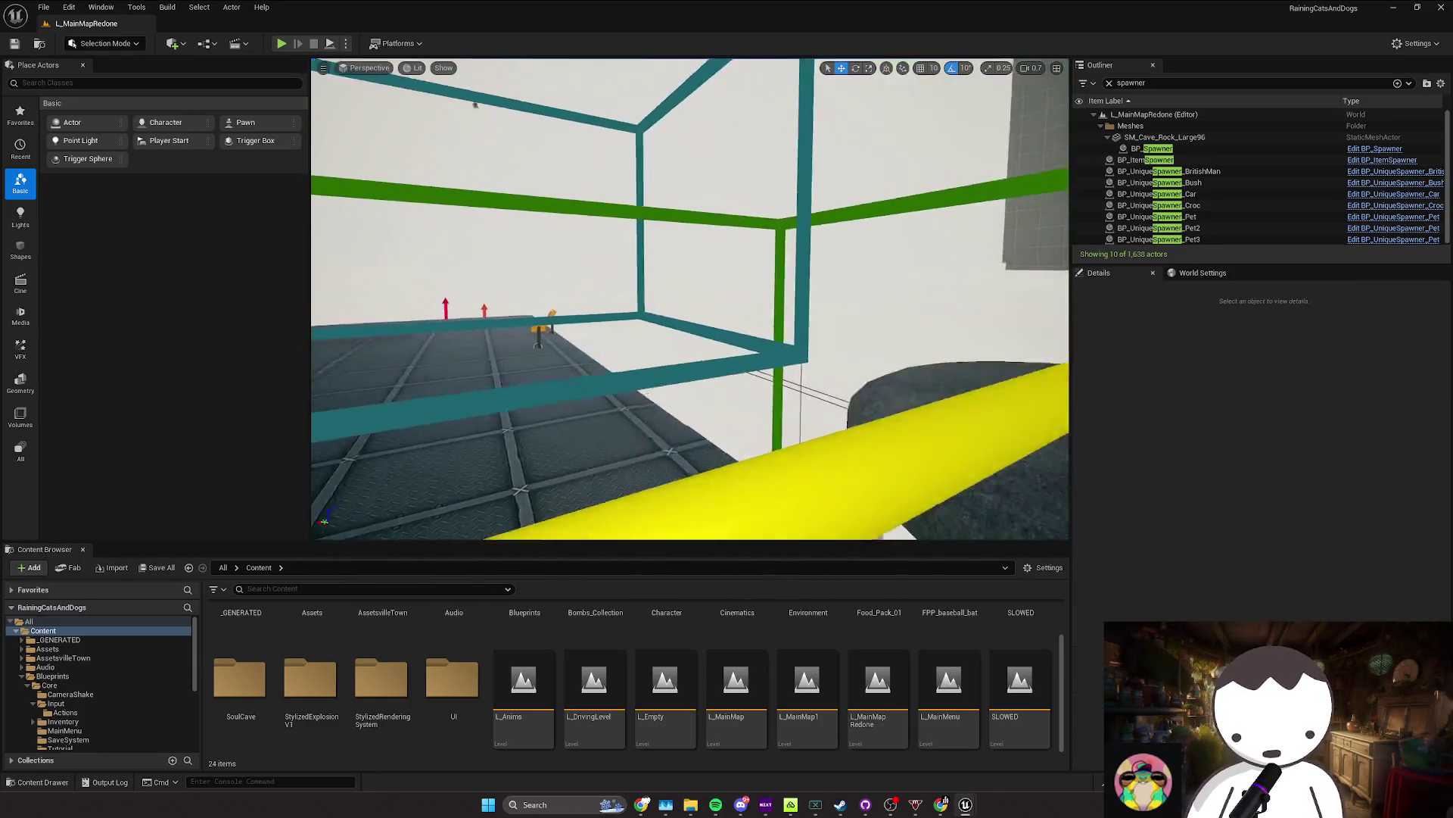
scroll(691, 299, "up", 1)
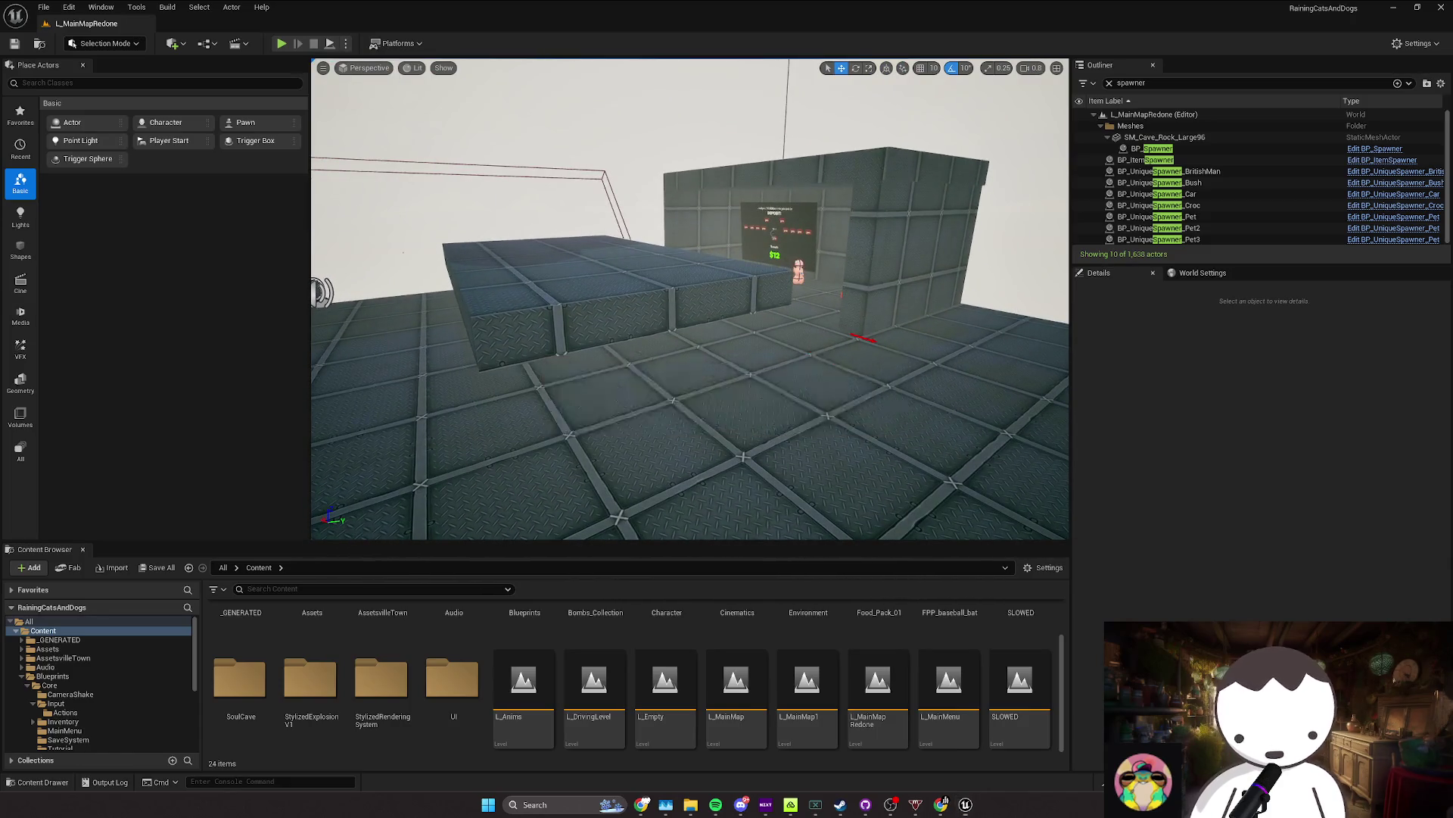
key("super+n")
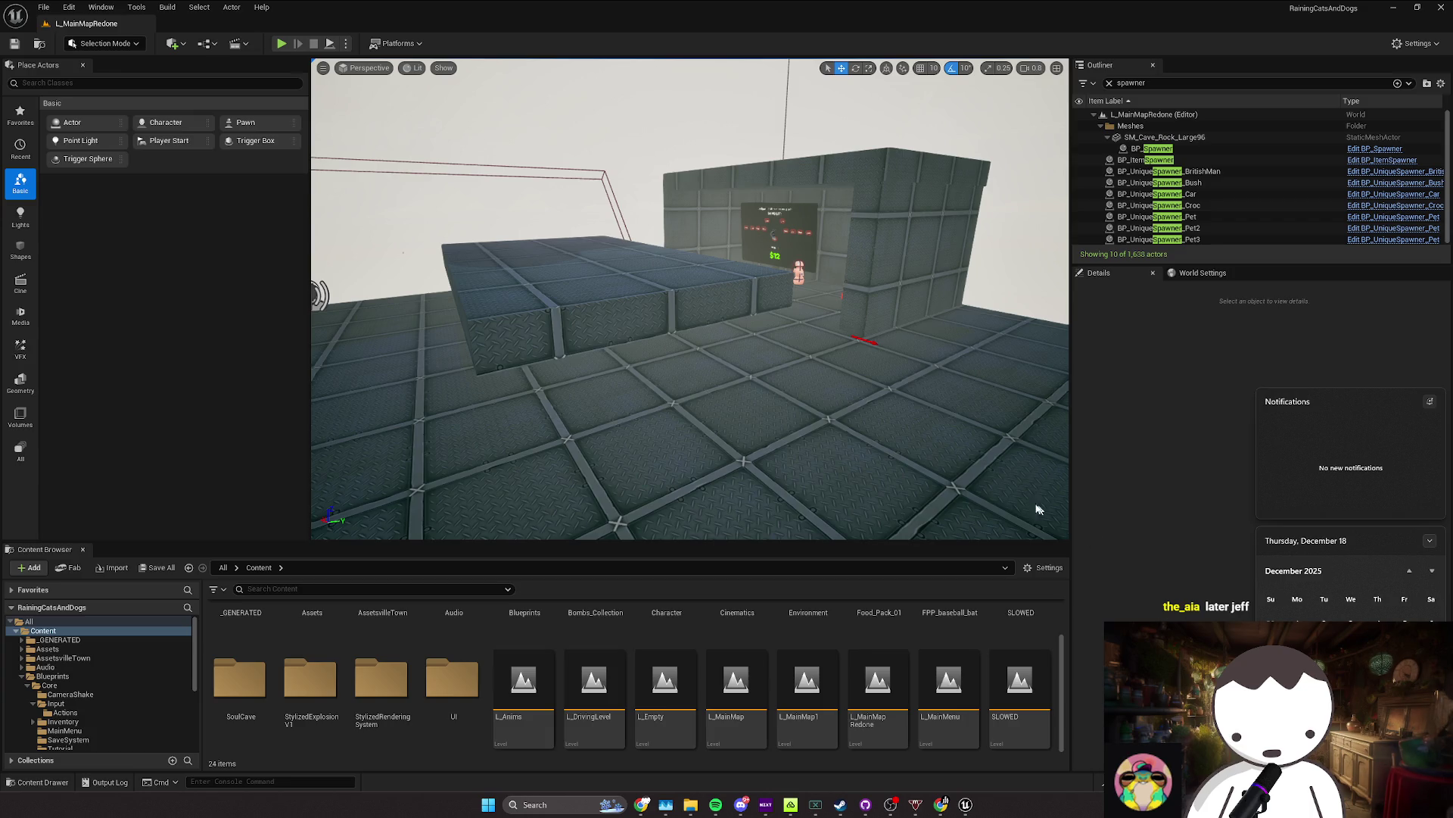
mouse_move(1038, 509)
left_mouse_down()
mouse_move(852, 395)
mouse_move(895, 393)
mouse_move(863, 375)
left_mouse_up()
left_click(852, 395)
key("Delete")
key("ctrl+s")
Step: Inspect the spawner boxes, save L_MainMapRedone, and switch to the Twitch dashboard
left_click(1423, 804)
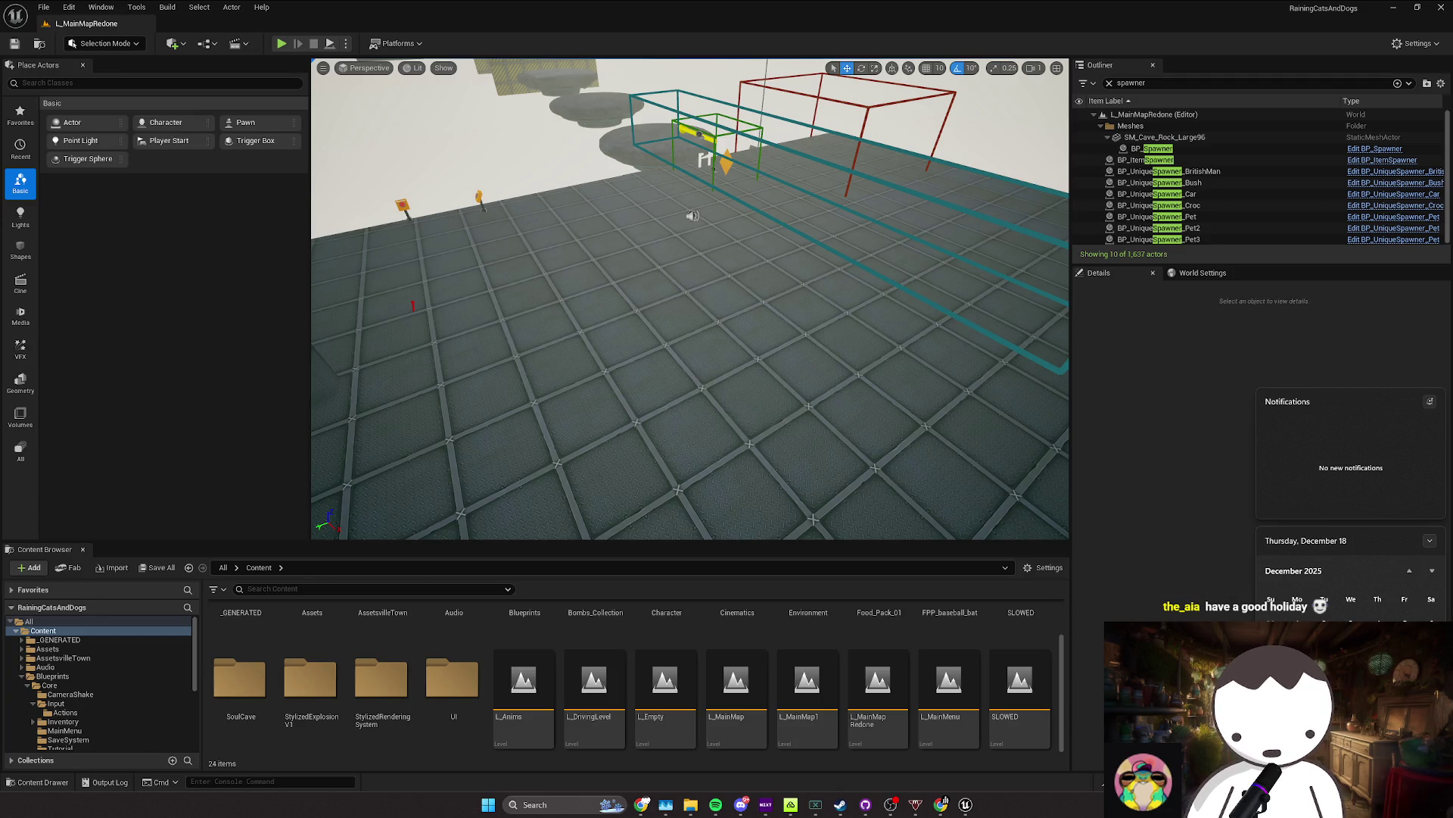
key("s")
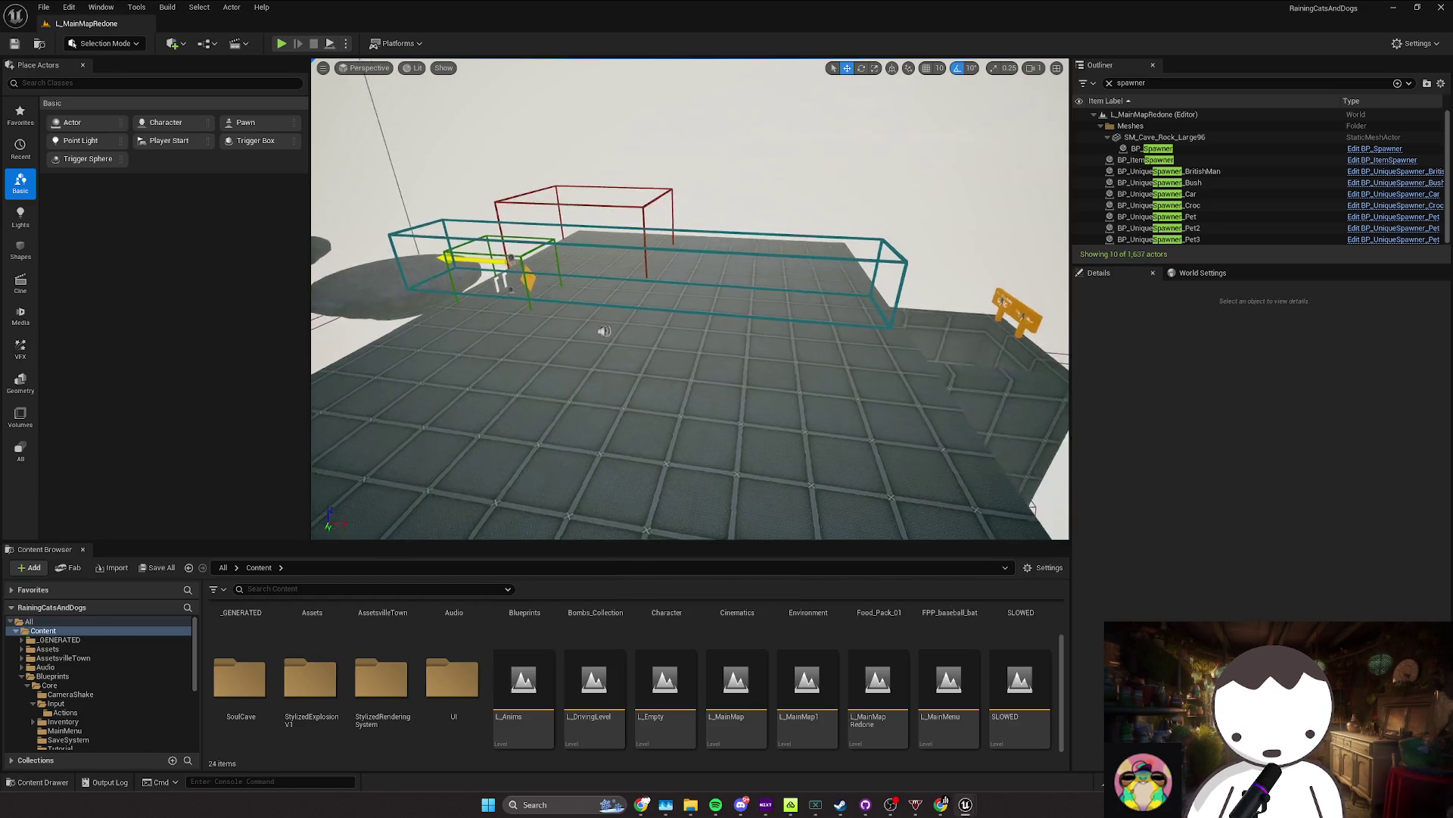
key("w")
key("ctrl+s")
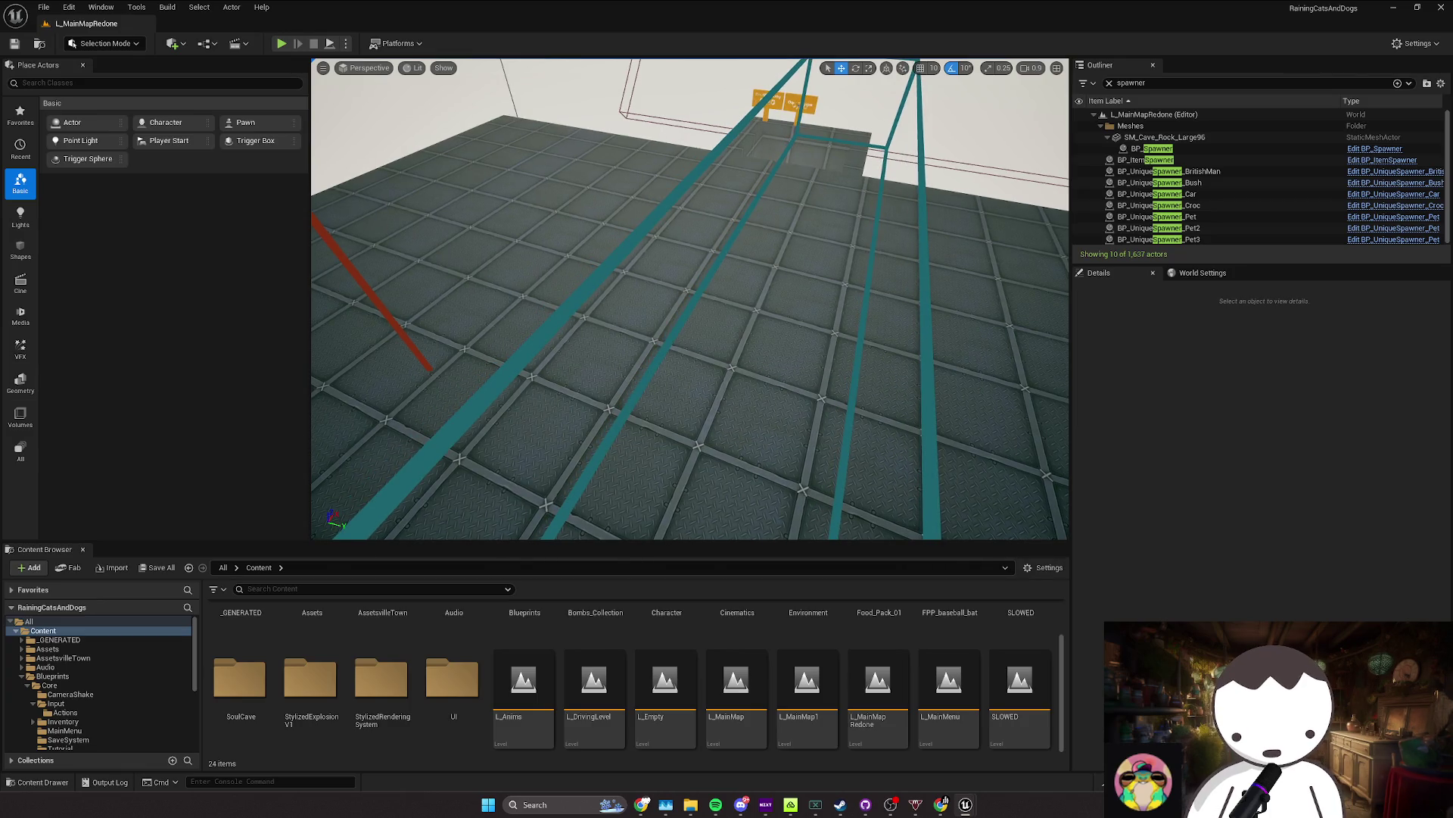
key("alt+Tab")
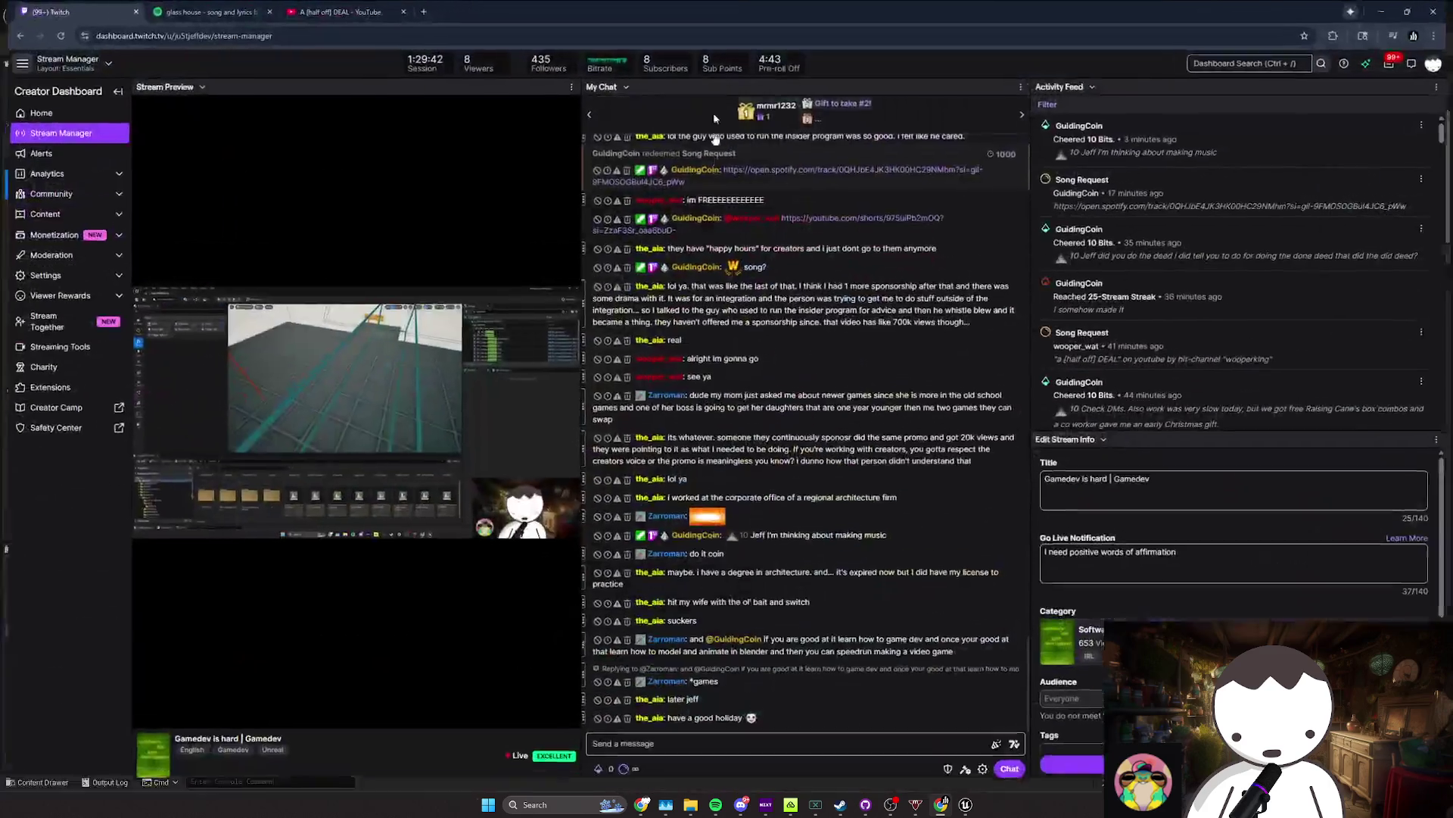
mouse_move(826, 726)
left_mouse_down()
mouse_move(776, 689)
mouse_move(798, 713)
left_mouse_up()
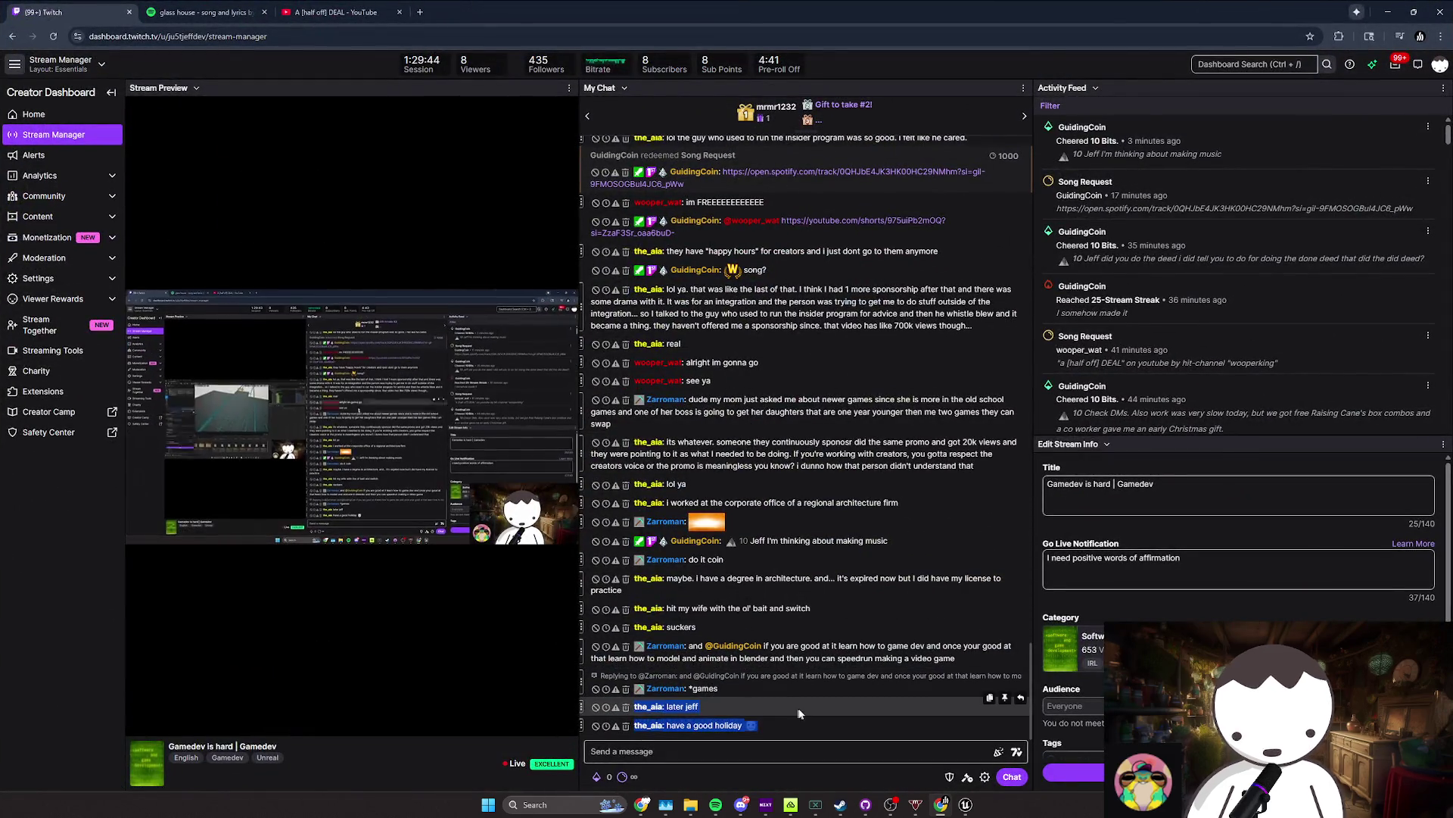
left_click(799, 713)
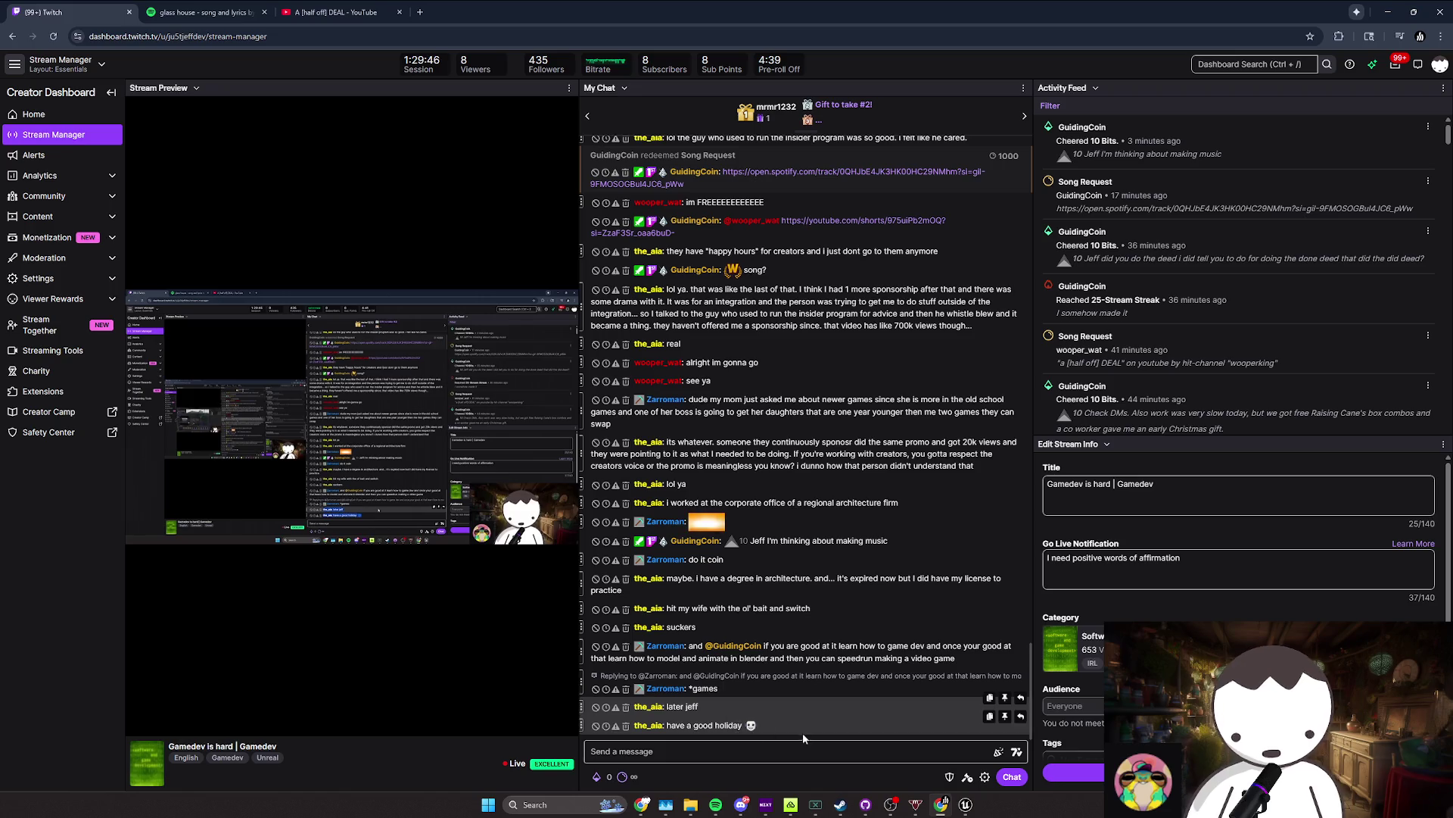